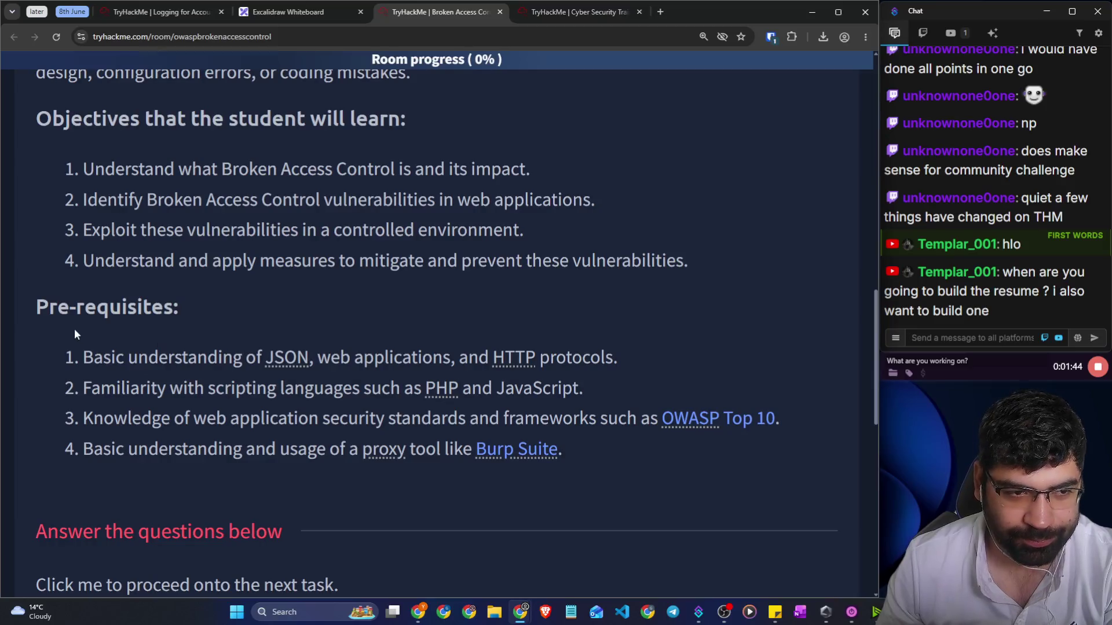
Highlight the Pre-requisites heading and the JSON and HTTP prerequisite while explaining them.
drag(34, 307, 172, 308)
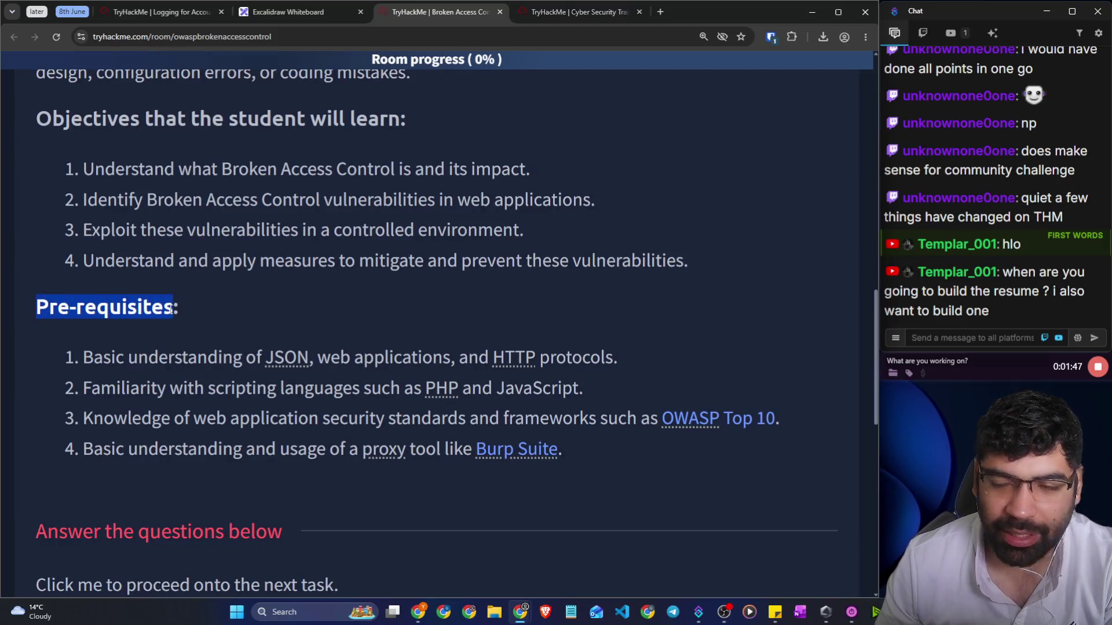
click(239, 318)
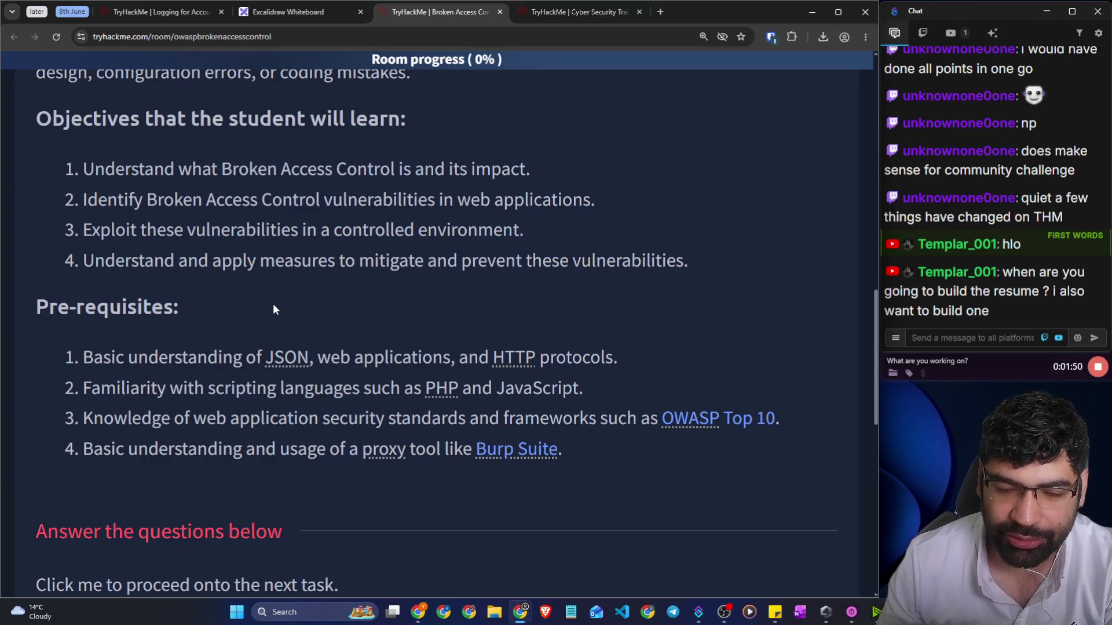
mouse_move(83, 355)
mouse_down()
mouse_move(459, 349)
mouse_move(627, 362)
mouse_up()
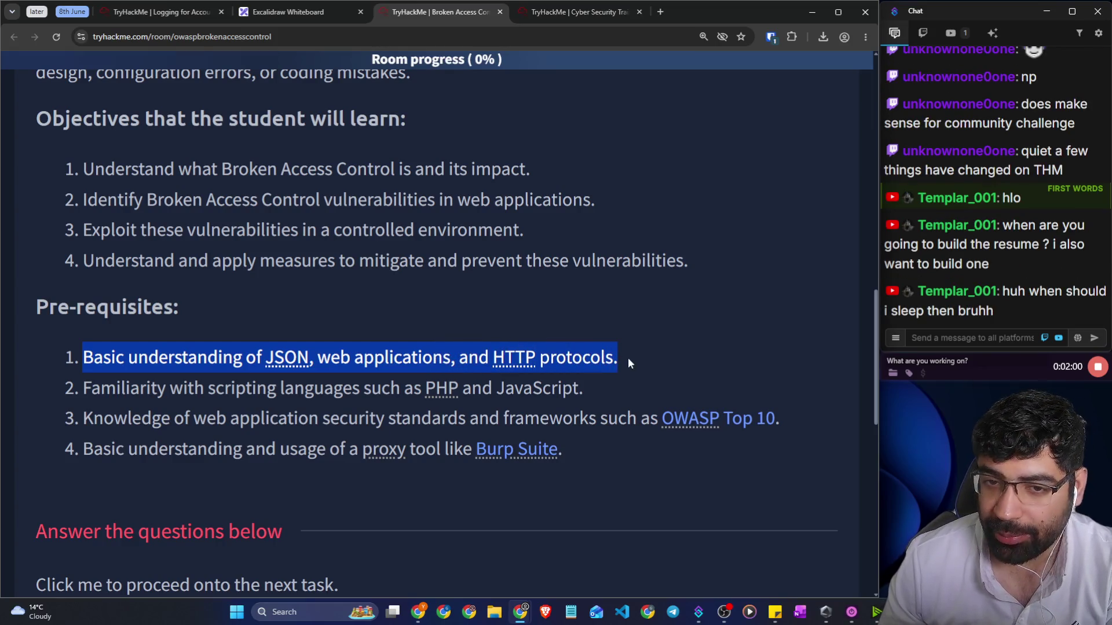
click(651, 362)
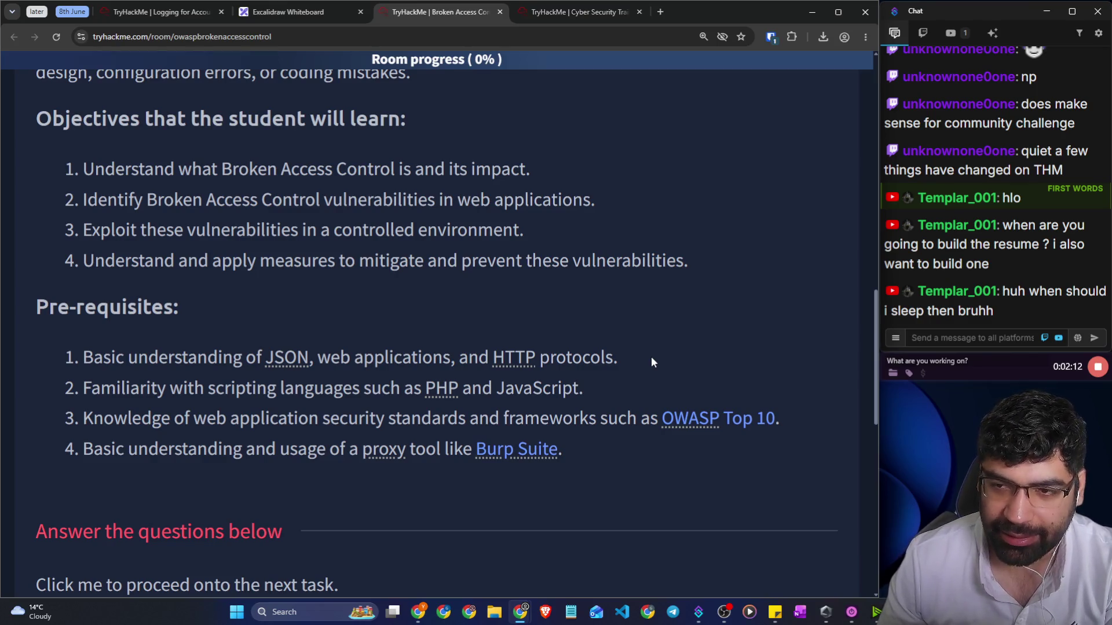
drag(34, 307, 198, 307)
click(138, 372)
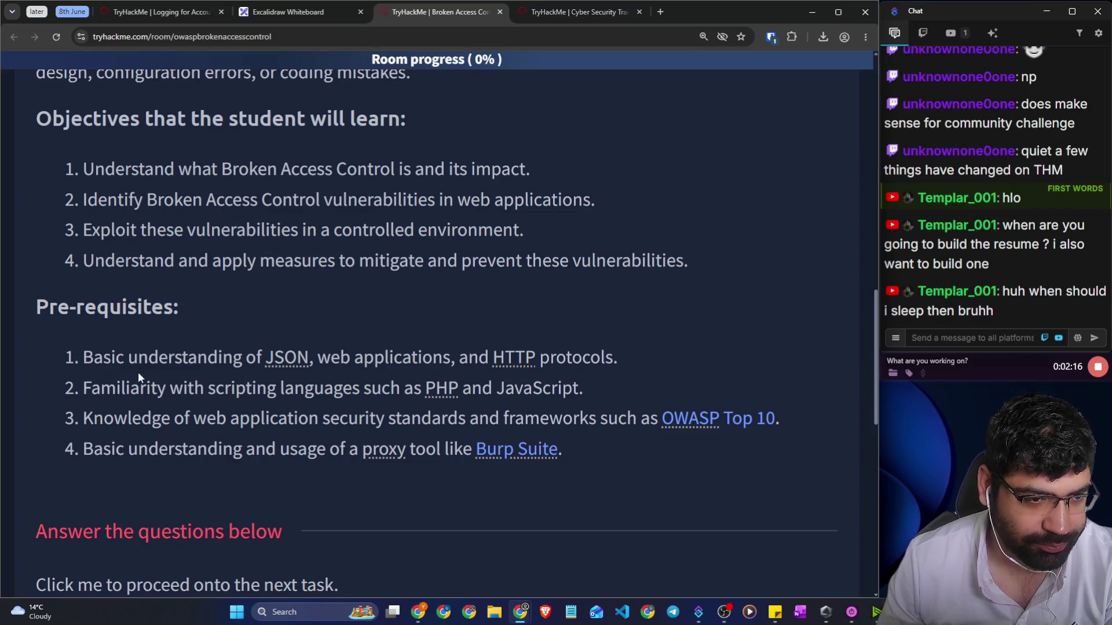
Highlight each prerequisite, stressing the PHP, JavaScript and OWASP Top 10 examples.
drag(84, 365, 598, 365)
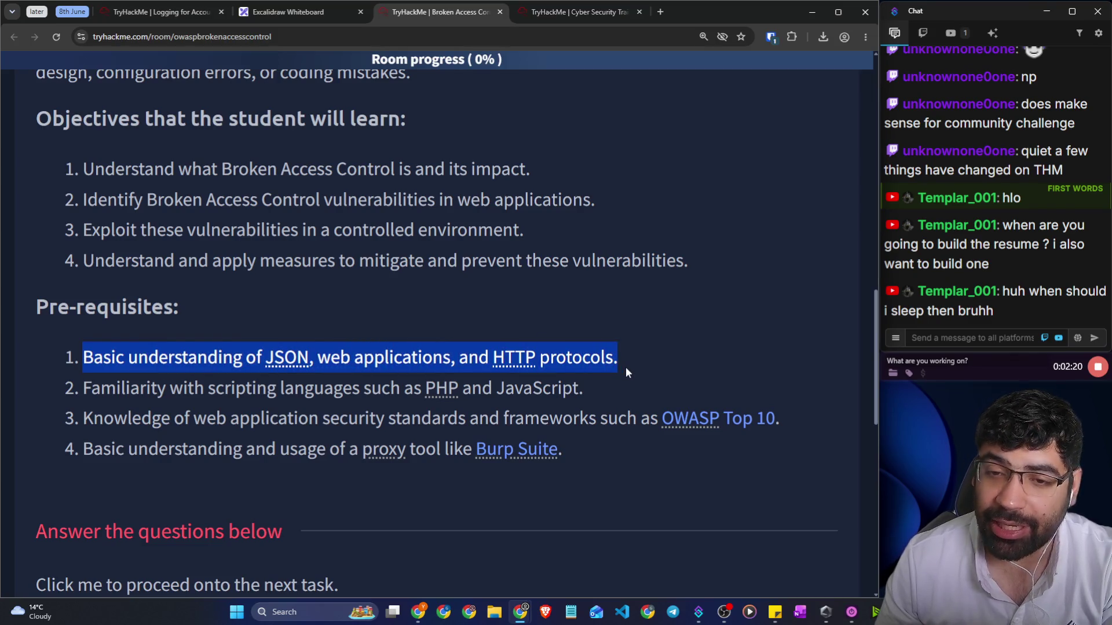
drag(91, 388, 579, 387)
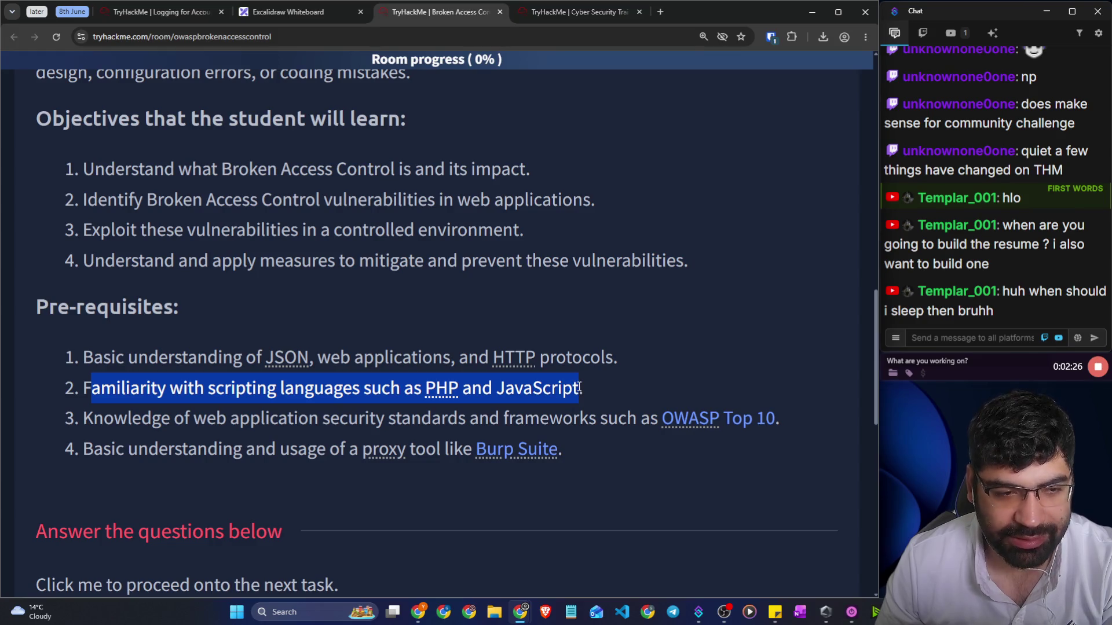
drag(87, 414, 776, 417)
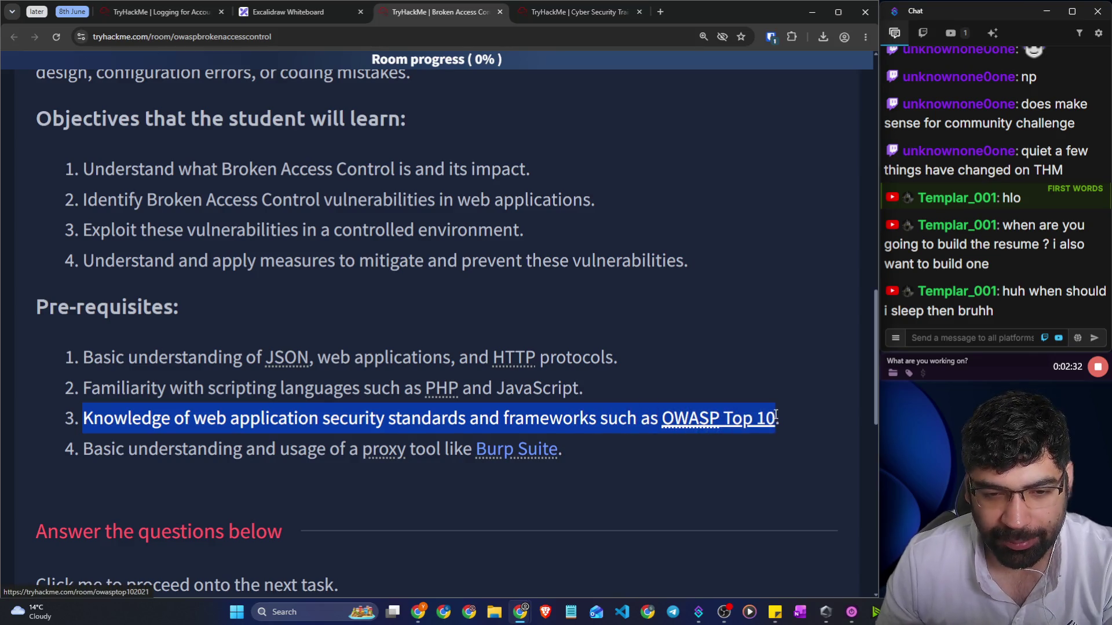
drag(103, 450, 619, 464)
click(198, 419)
drag(197, 358, 582, 377)
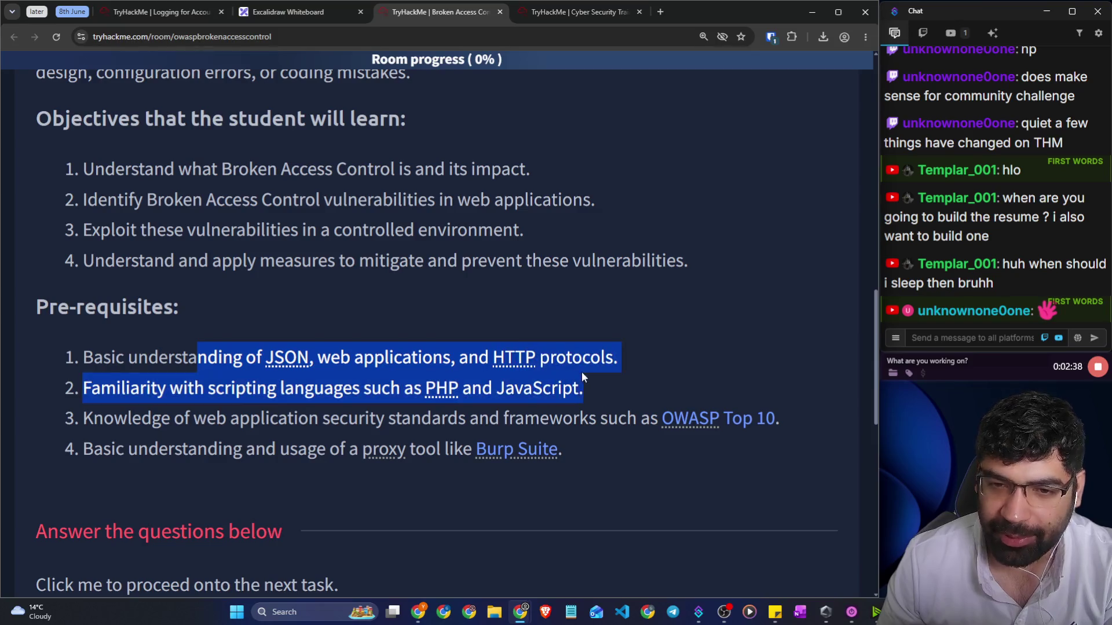
drag(371, 394, 627, 397)
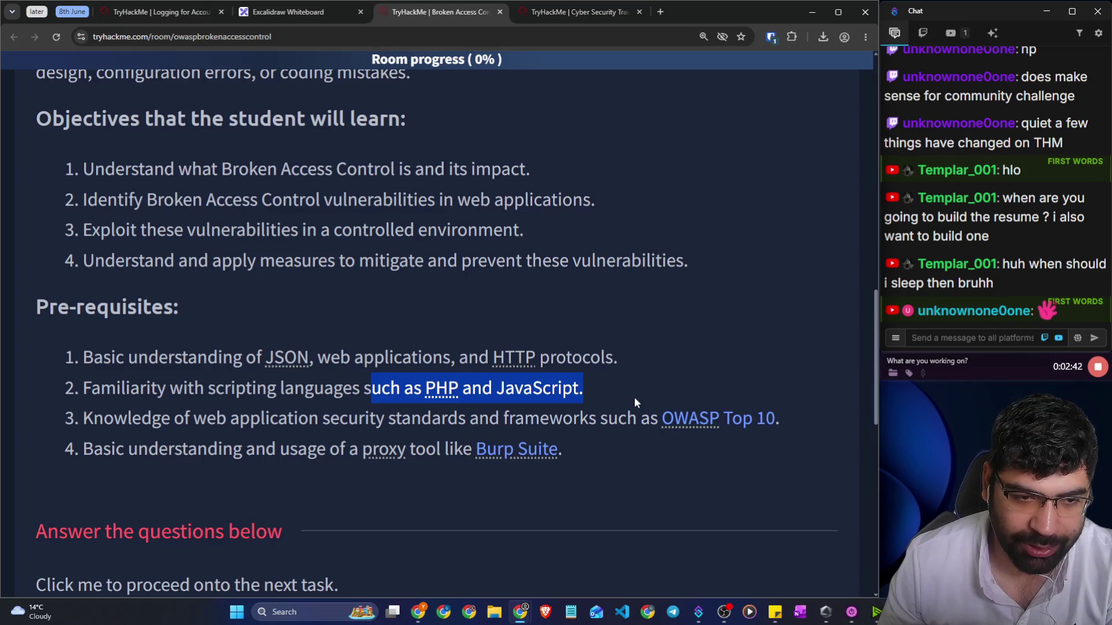
drag(600, 418, 846, 409)
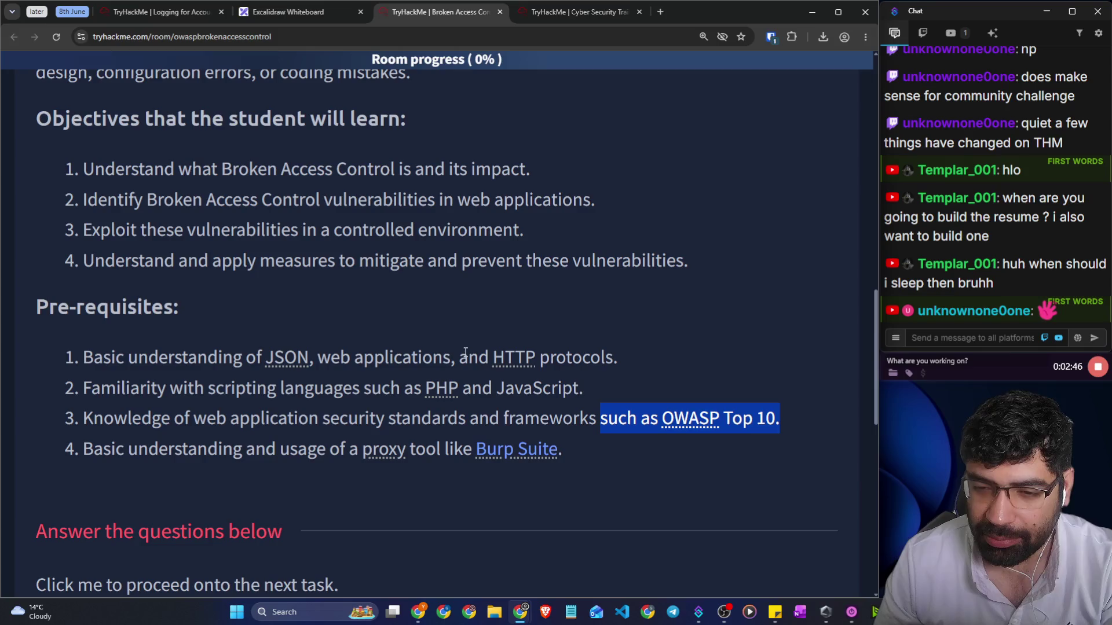
Submit Task 1's 'No answer needed' question so room progress reaches 6%.
scroll(370, 365, down, 1)
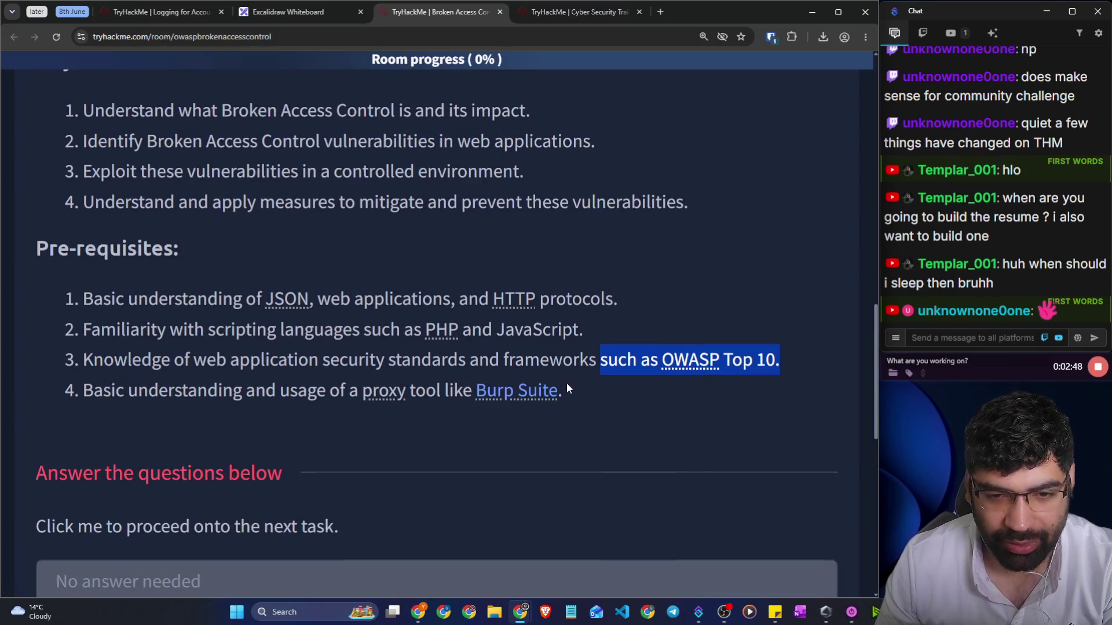
scroll(306, 363, down, 1)
scroll(296, 357, down, 1)
click(301, 355)
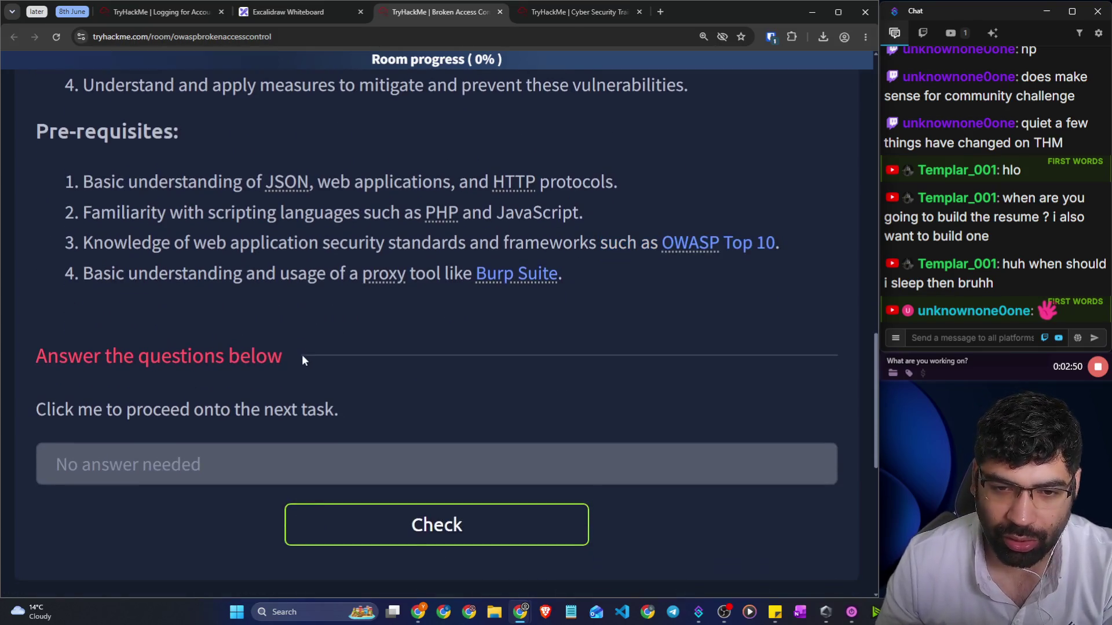
scroll(307, 349, down, 2)
click(338, 410)
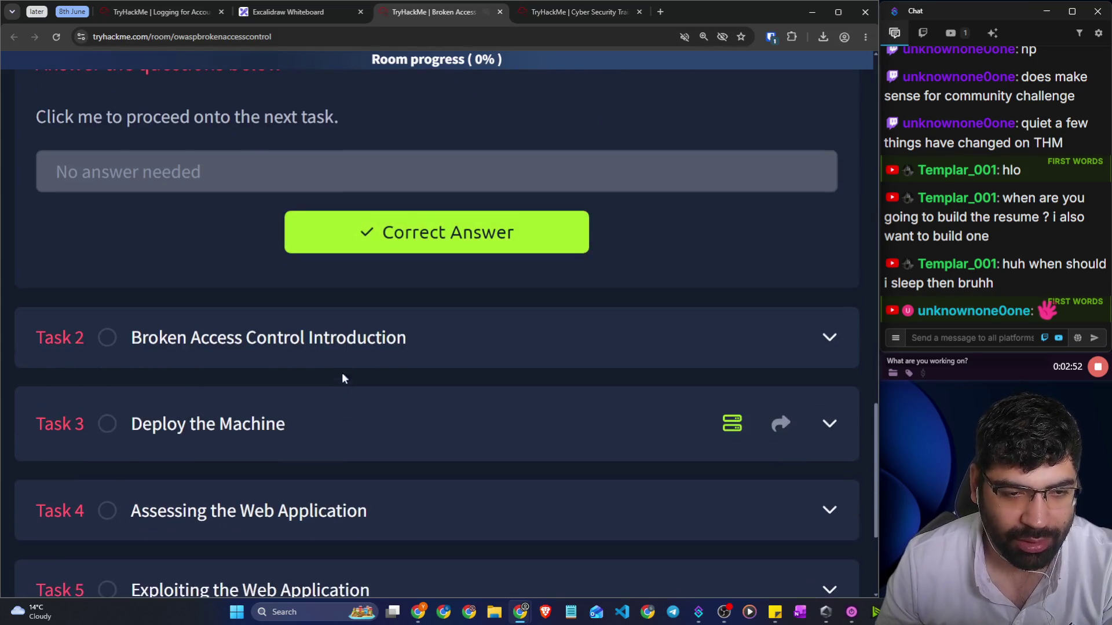
scroll(344, 351, down, 3)
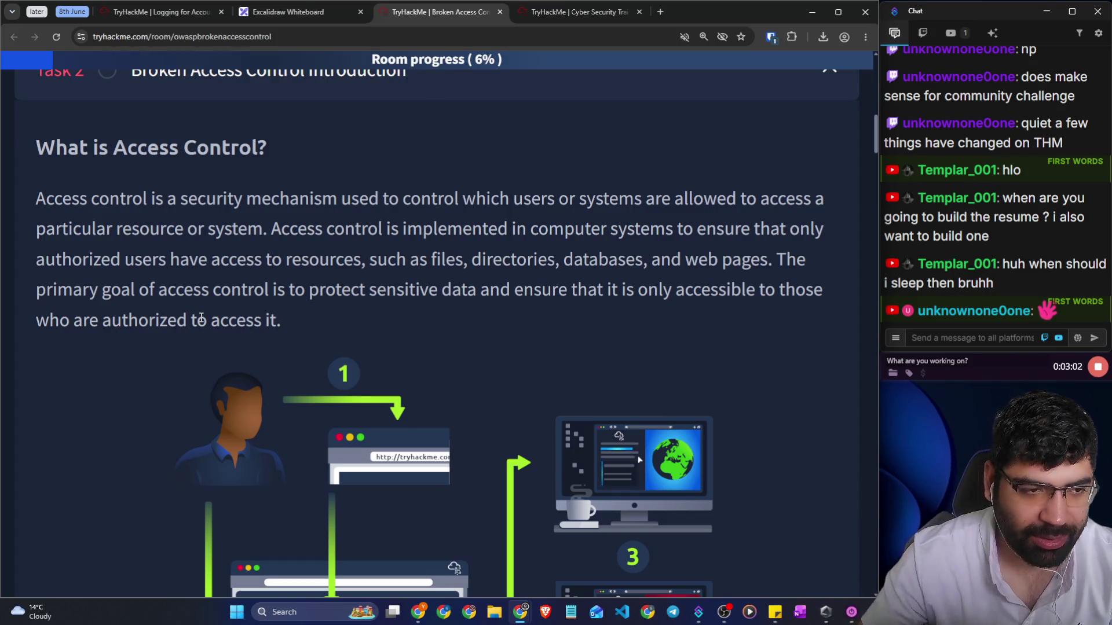
Highlight Task 2's access control definition, implementation, protected resources and primary goal sentences.
drag(41, 203, 827, 203)
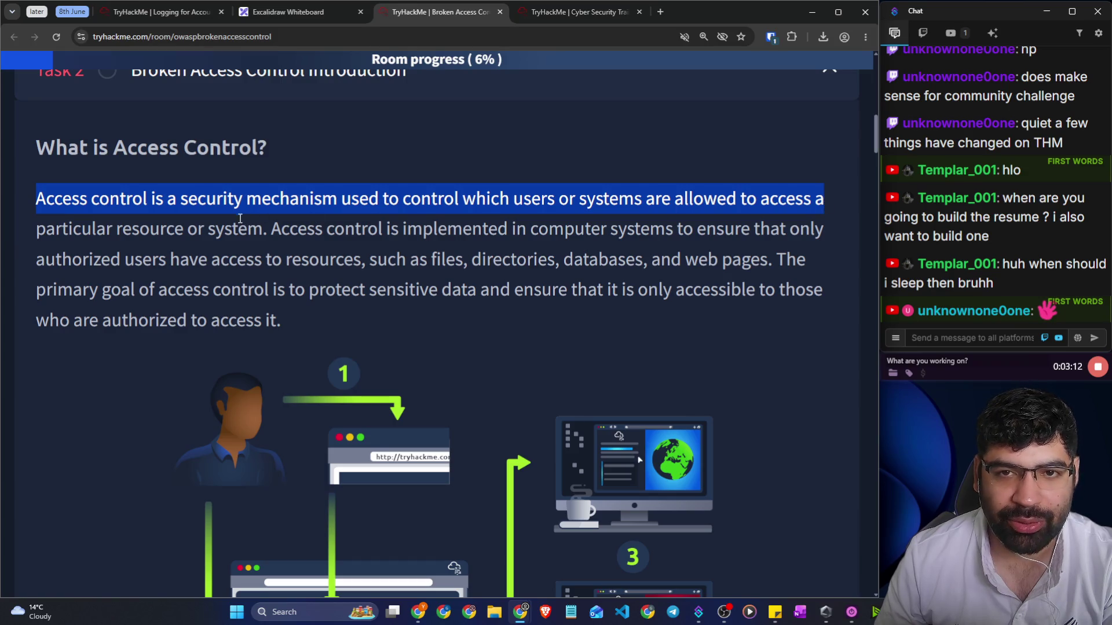
drag(270, 228, 812, 234)
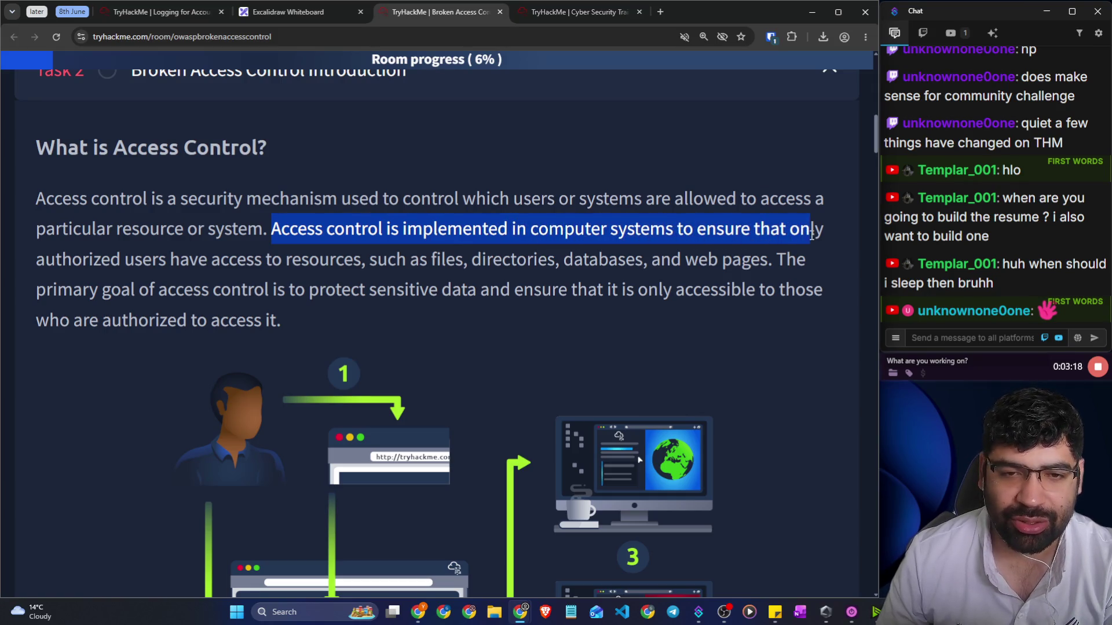
drag(134, 259, 790, 264)
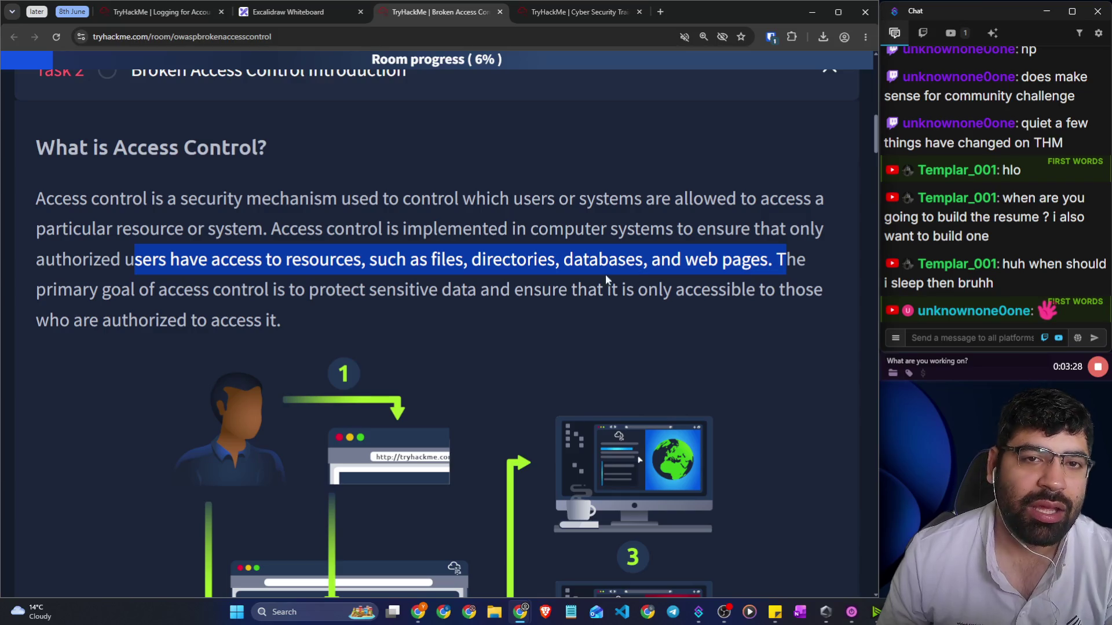
drag(150, 293, 821, 293)
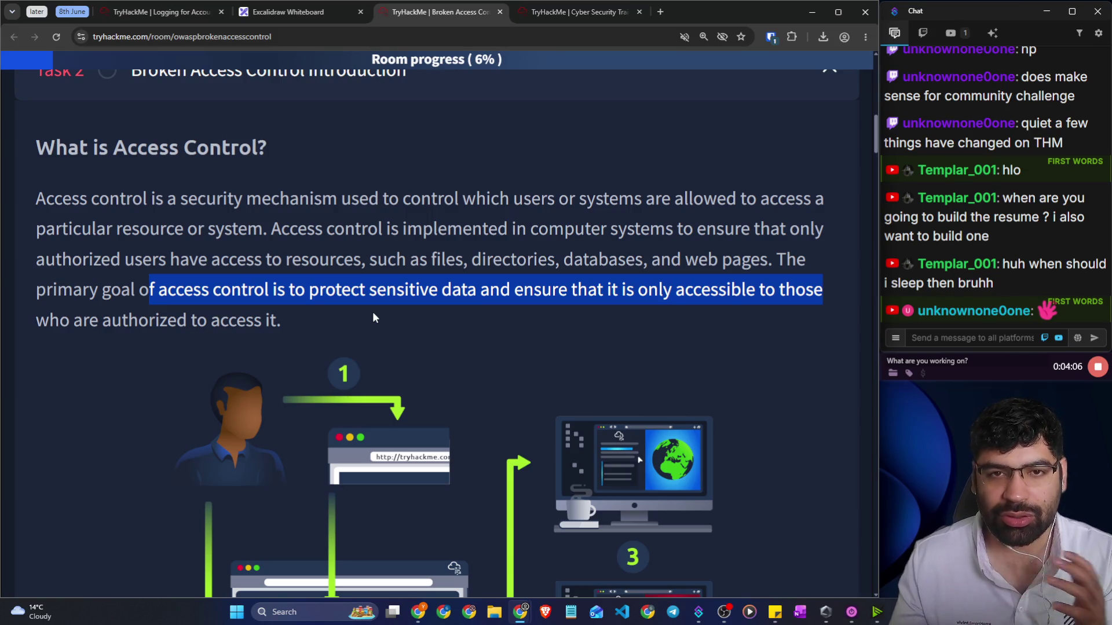
click(373, 316)
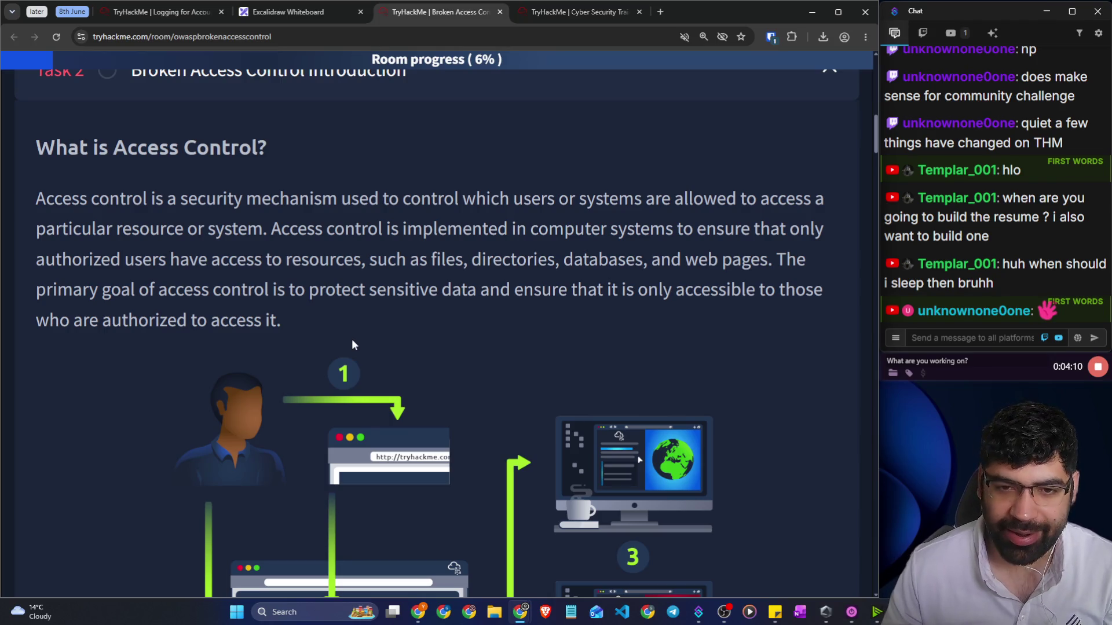
scroll(341, 319, down, 1)
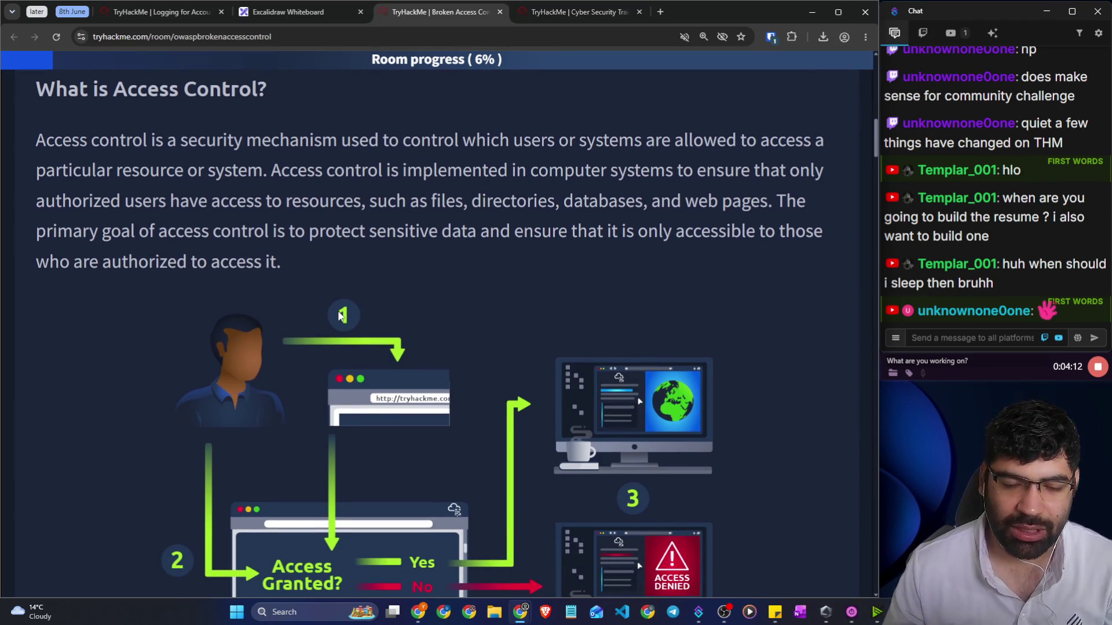
Enlarge the access control diagram for a closer look, then close it again.
scroll(393, 260, down, 2)
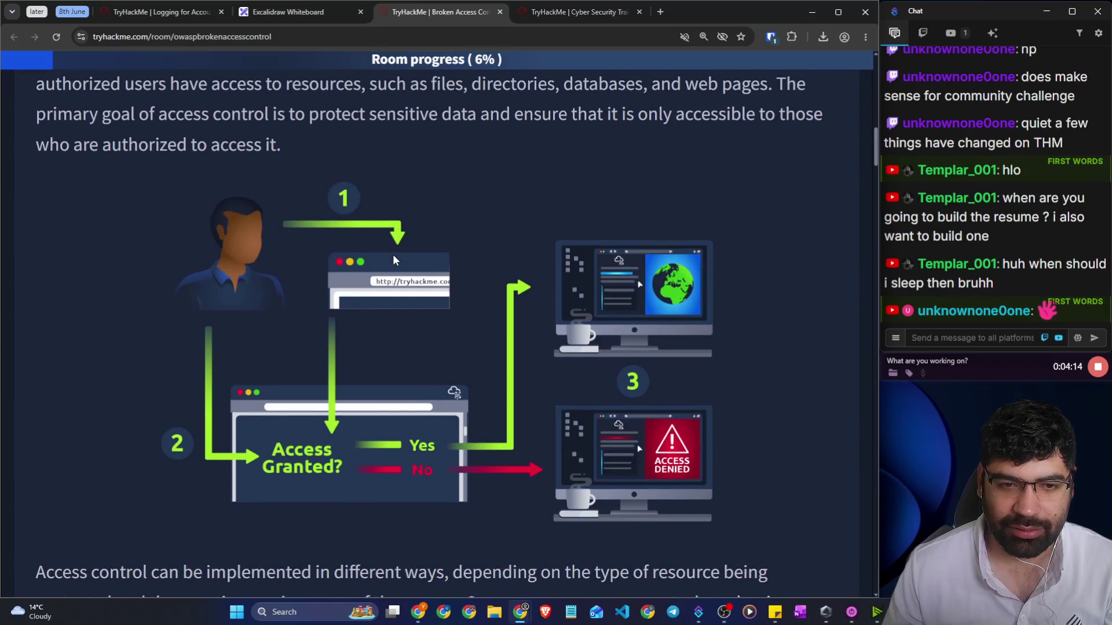
scroll(402, 250, down, 1)
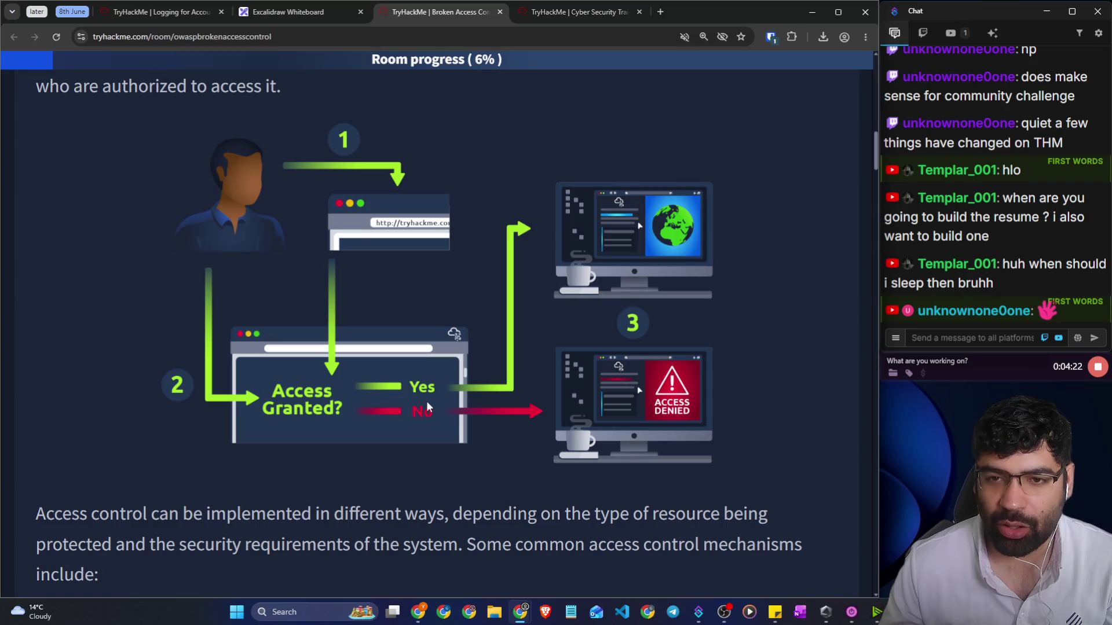
click(573, 264)
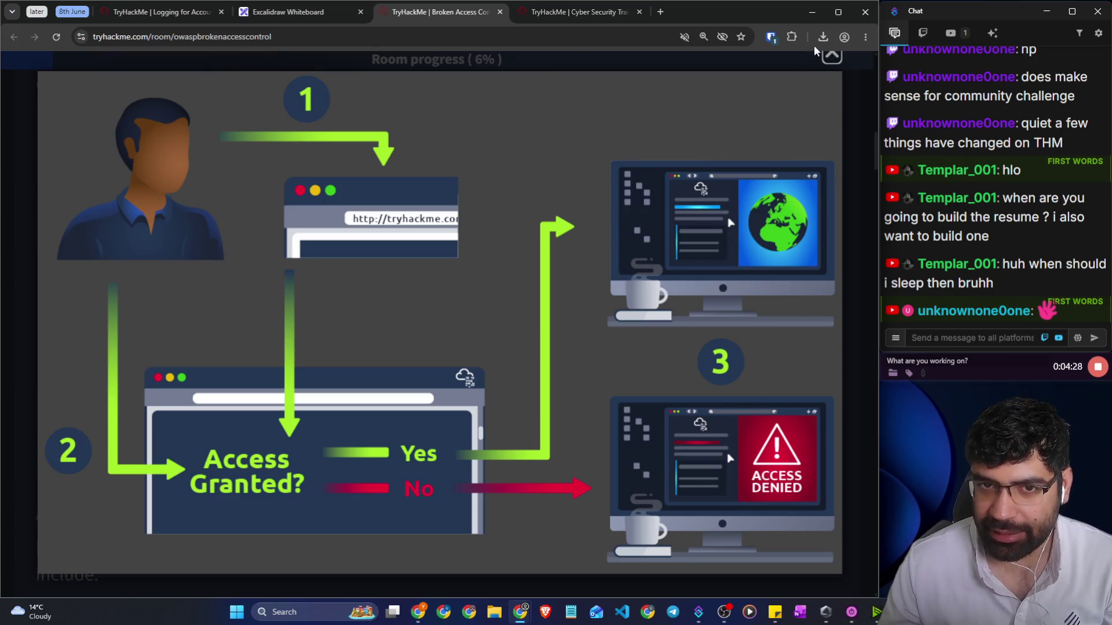
click(832, 55)
scroll(82, 238, down, 5)
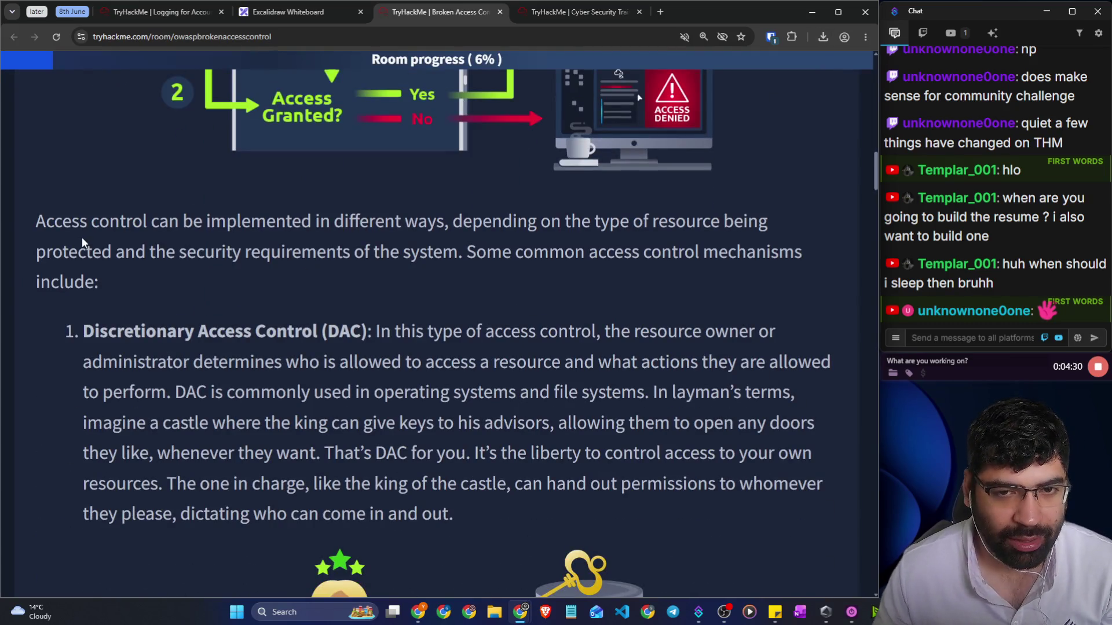
Highlight the implementation and security-requirements sentences, then bring up options for the word 'Discretionary'.
drag(109, 221, 768, 226)
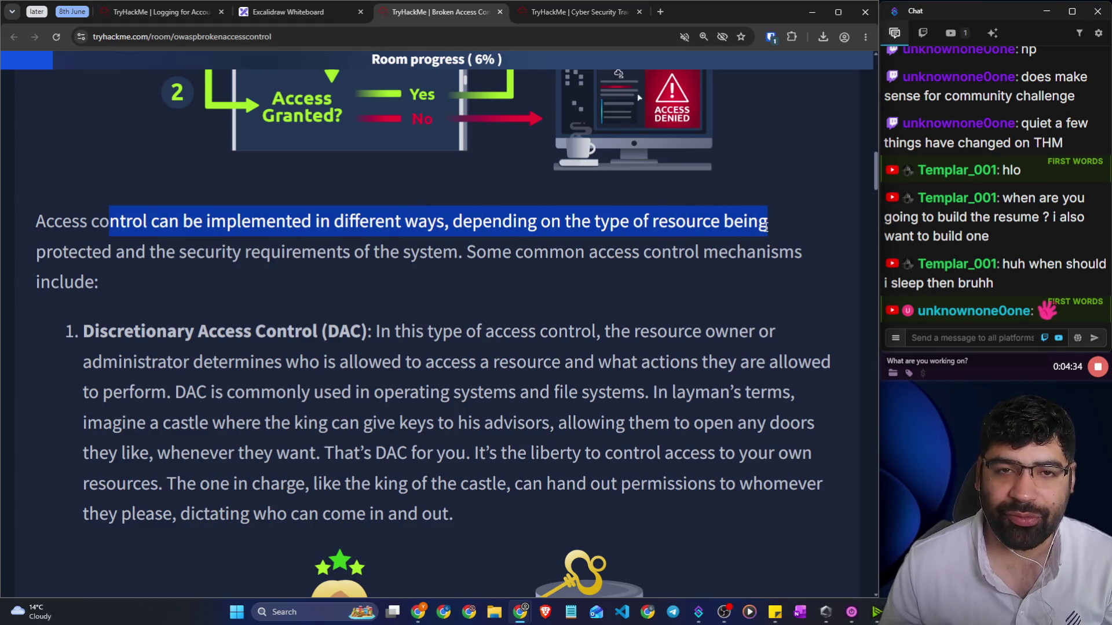
drag(114, 253, 805, 253)
drag(84, 331, 317, 332)
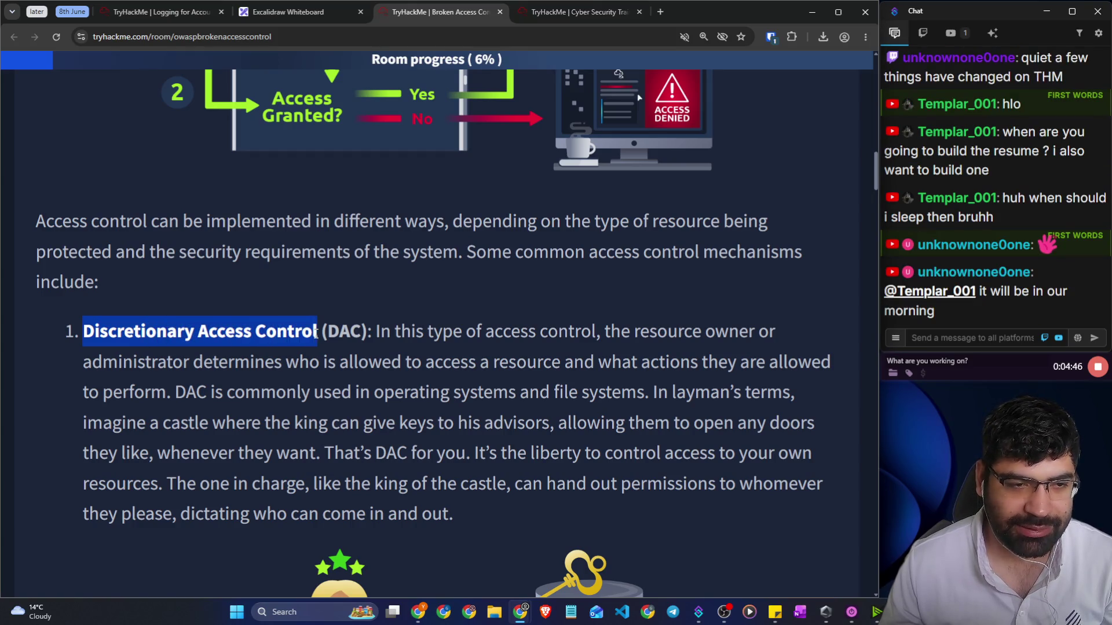
double_click(113, 338)
right_click(116, 340)
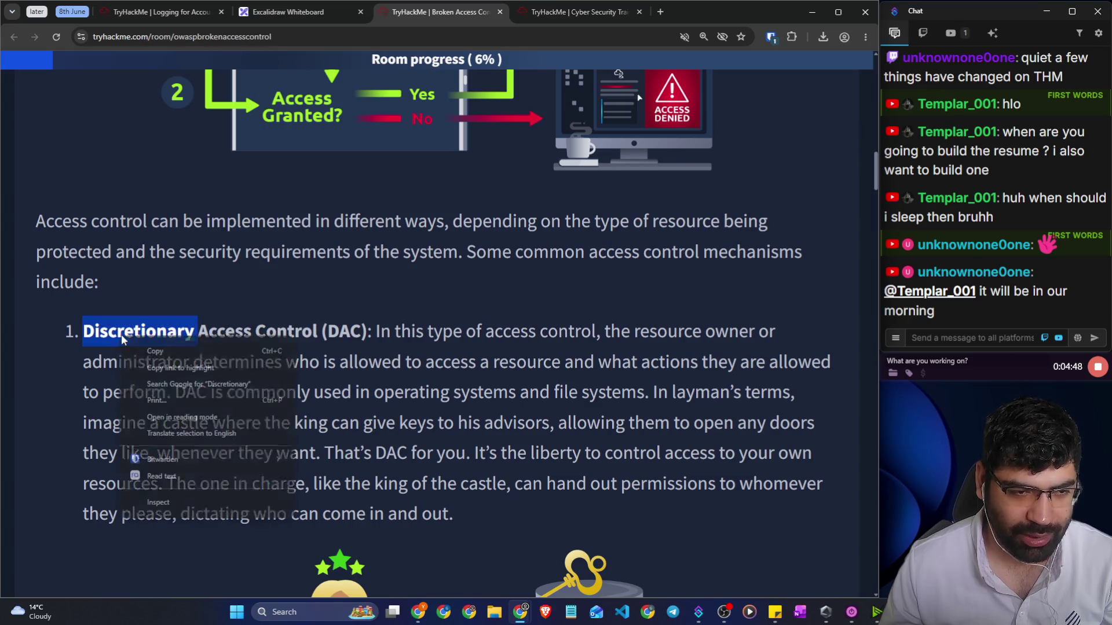
Search Google for 'Discretionary', play its pronunciation, then close the search and return to the room.
click(204, 383)
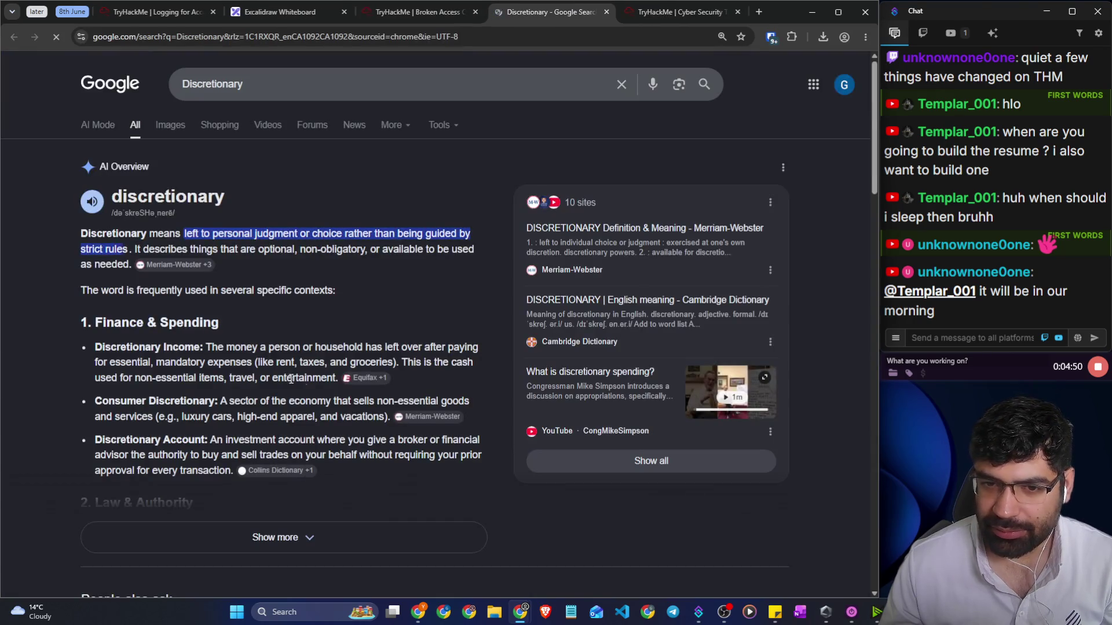
click(99, 212)
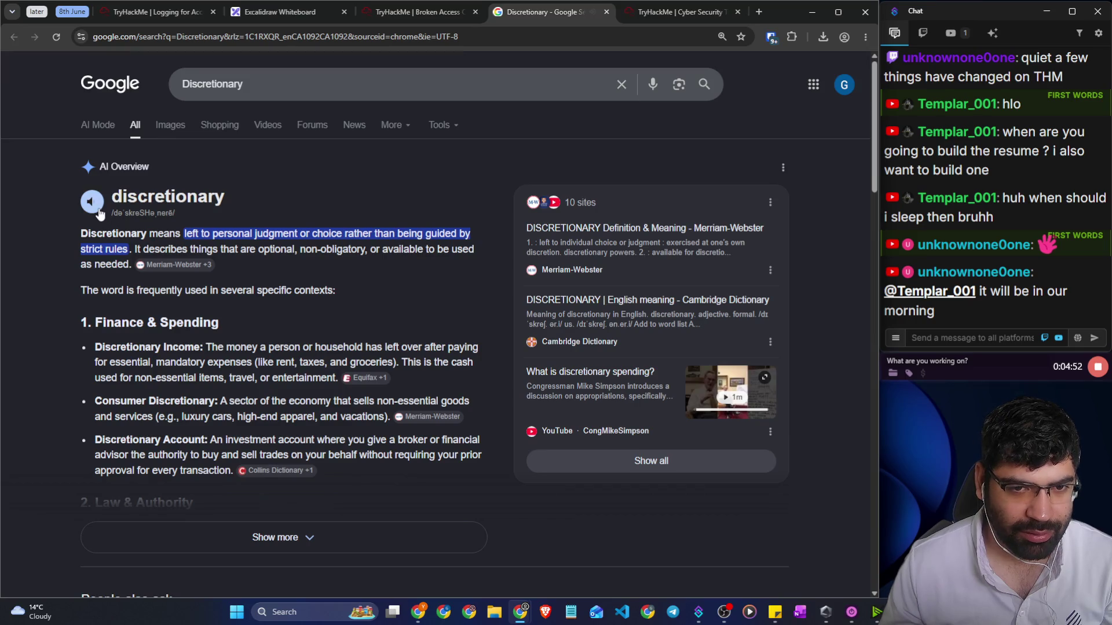
click(606, 12)
click(269, 312)
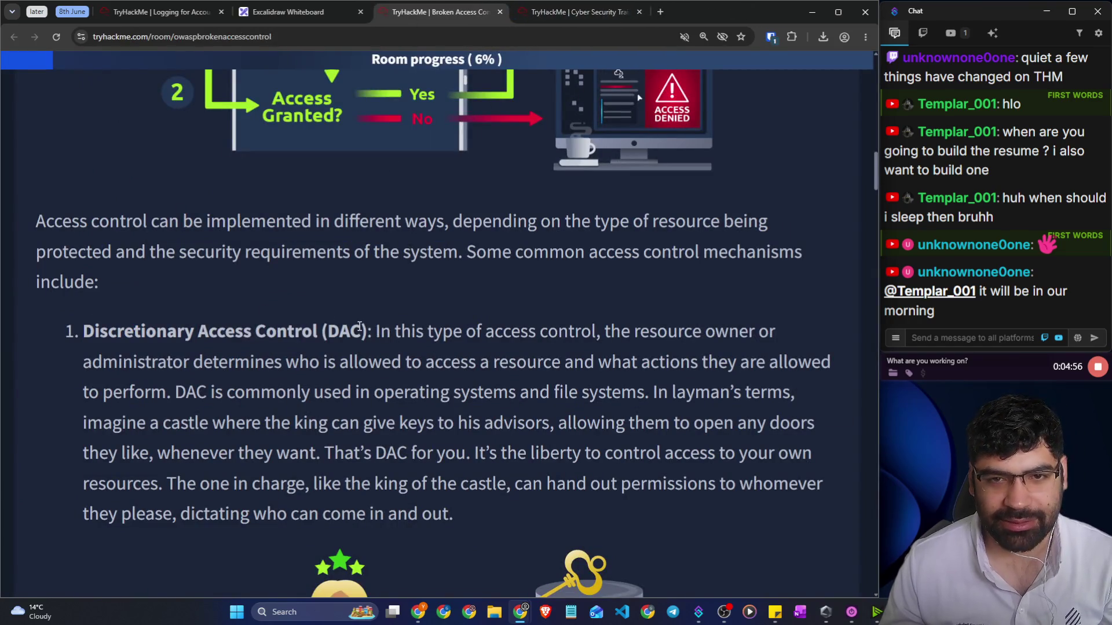
Highlight the DAC definition and the sentence on who decides access.
drag(368, 330, 779, 338)
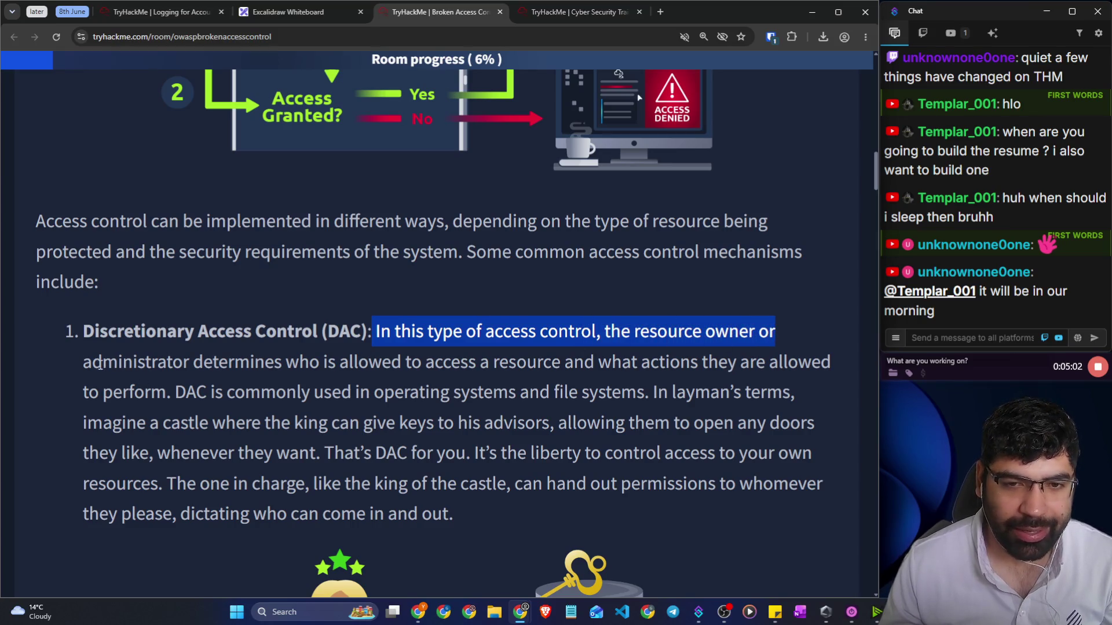
drag(81, 373, 319, 367)
drag(369, 366, 829, 365)
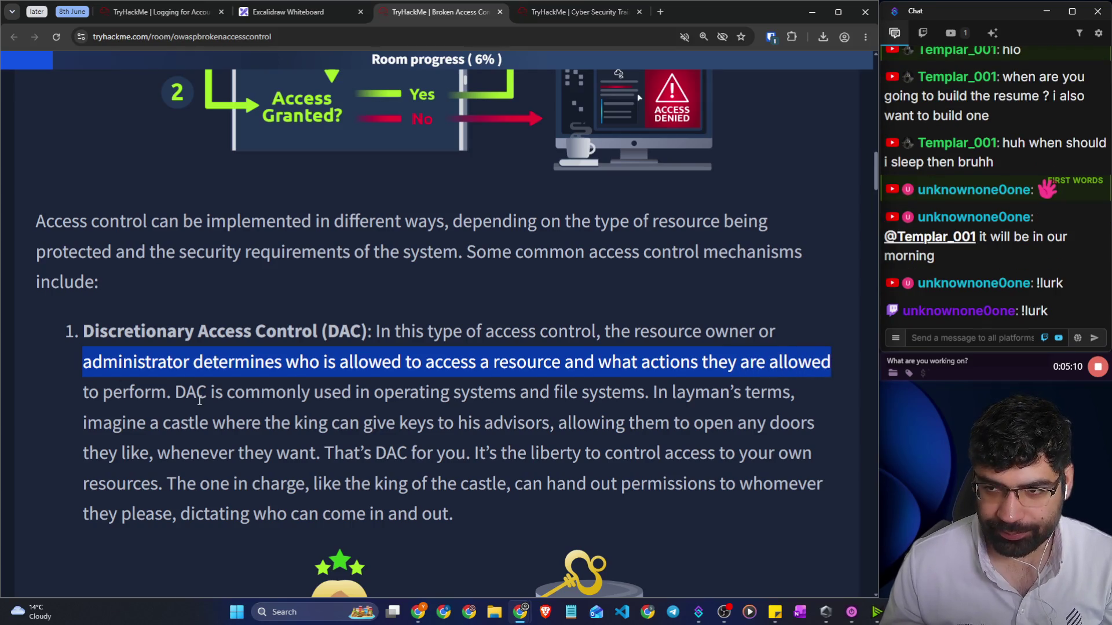
click(200, 401)
Highlight where DAC is used and the castle-and-king analogy, ending with 'That's DAC for you'.
drag(177, 397, 791, 397)
drag(127, 428, 780, 426)
drag(165, 455, 318, 452)
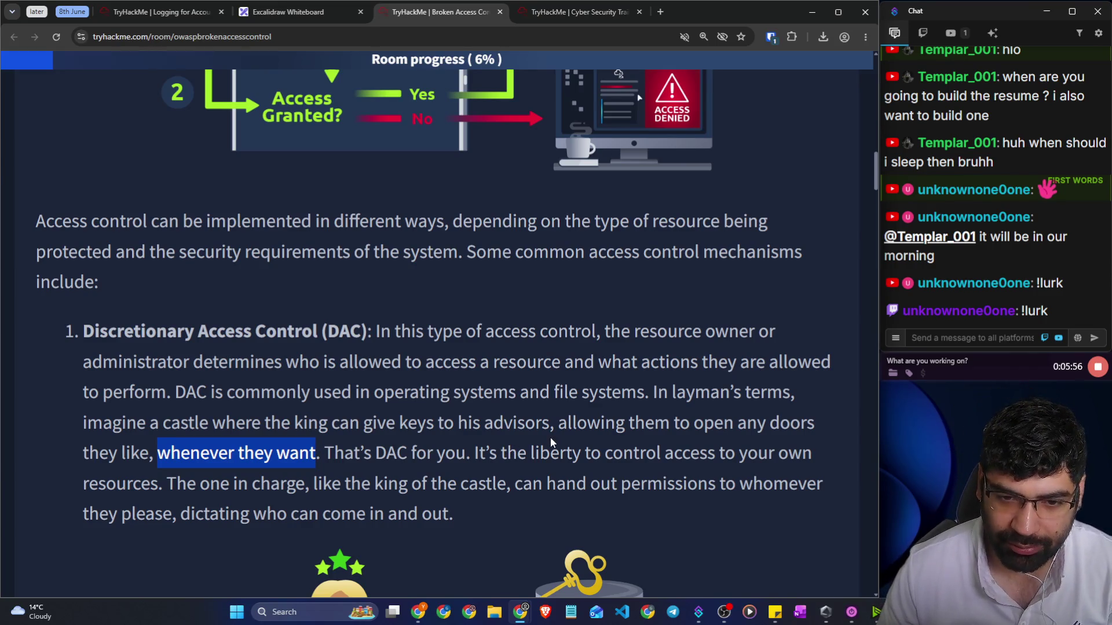
drag(543, 435, 770, 439)
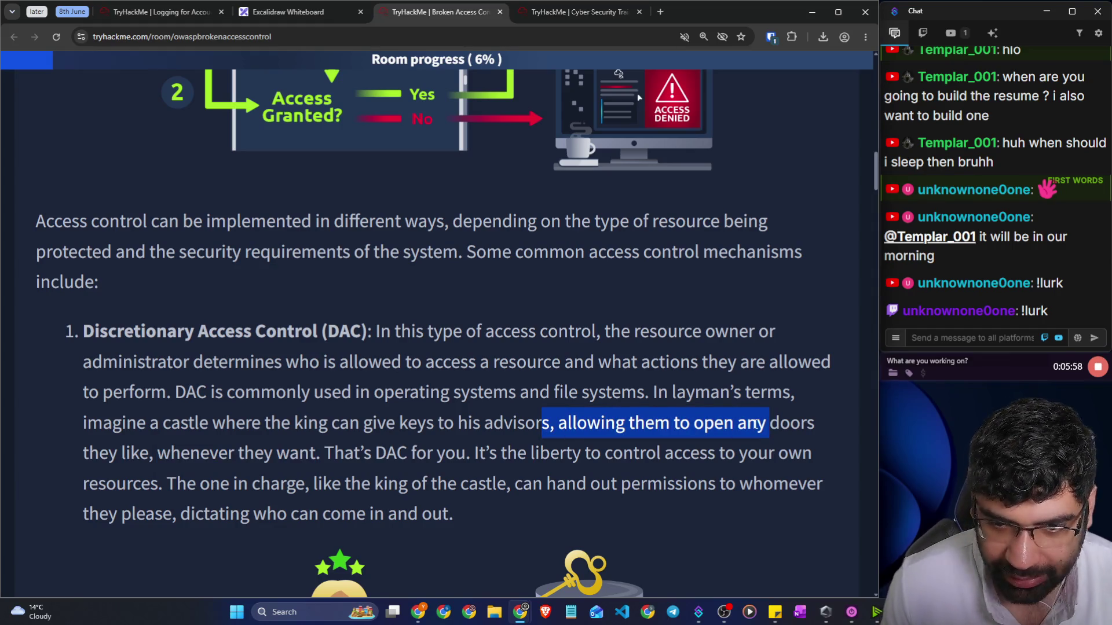
click(348, 450)
drag(188, 426, 544, 429)
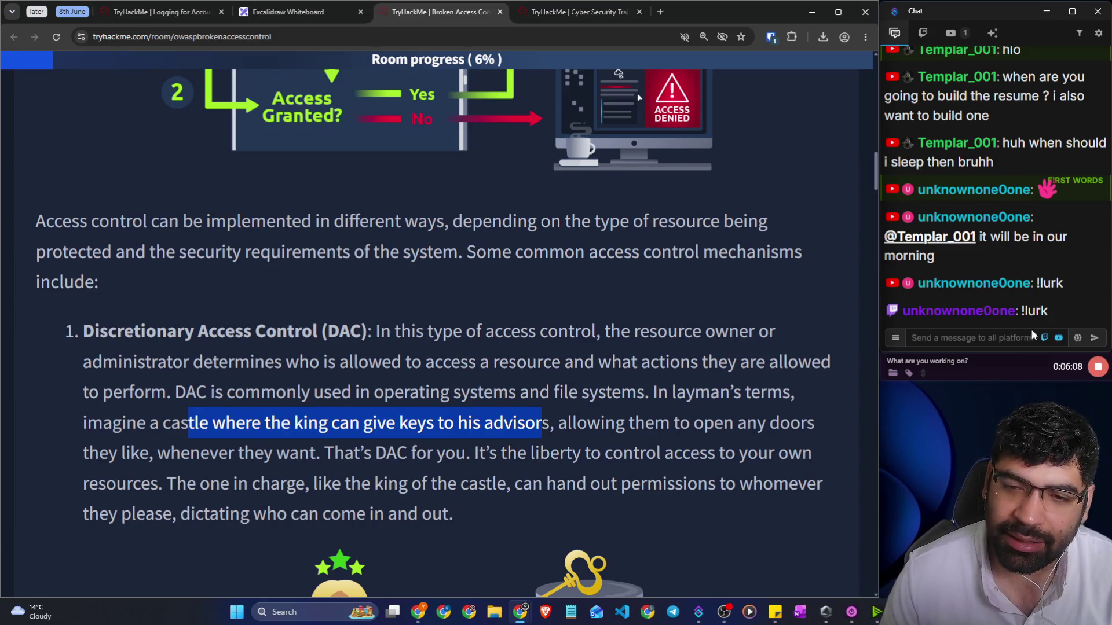
click(984, 335)
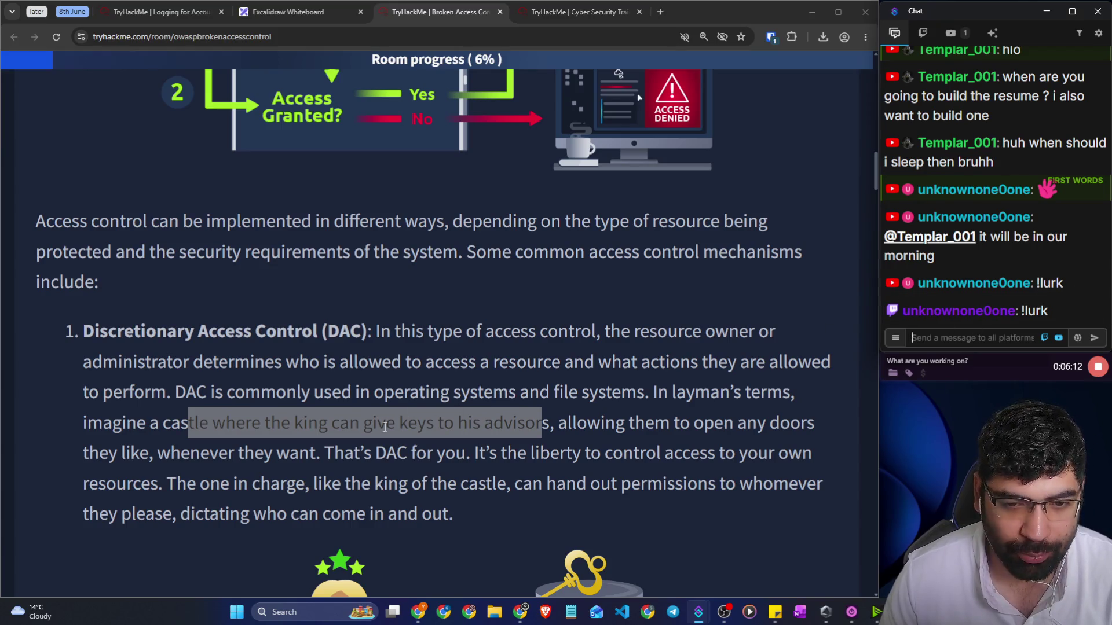
drag(336, 455, 444, 459)
drag(335, 457, 435, 458)
Highlight the lines on the one in charge and who can come in and out.
scroll(434, 458, down, 4)
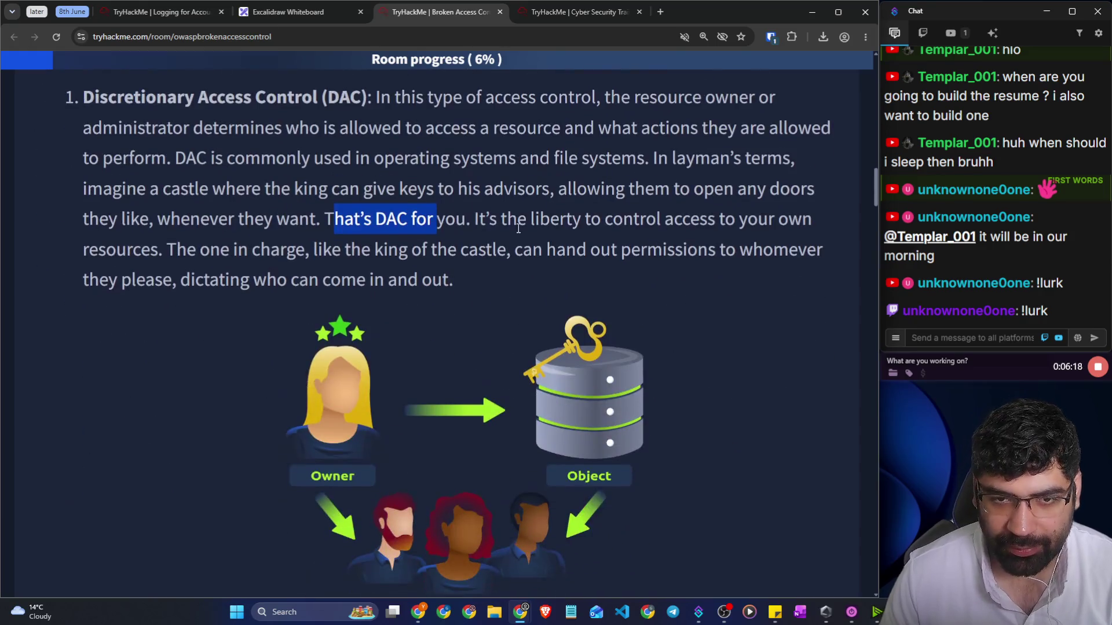
drag(486, 226, 812, 225)
drag(158, 249, 807, 250)
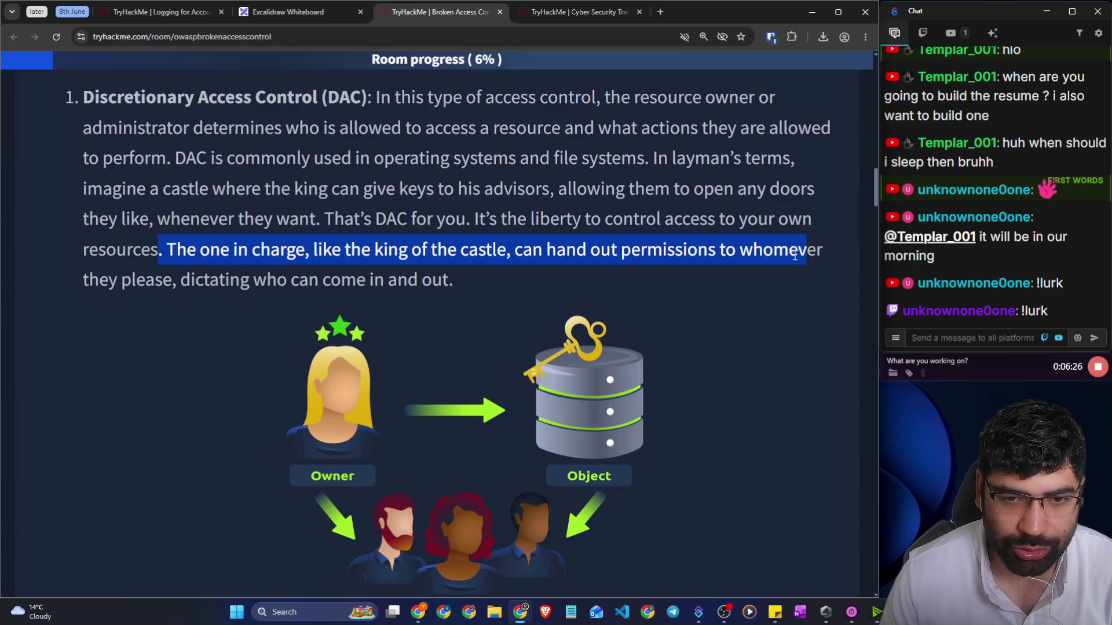
drag(191, 284, 453, 293)
scroll(469, 298, down, 2)
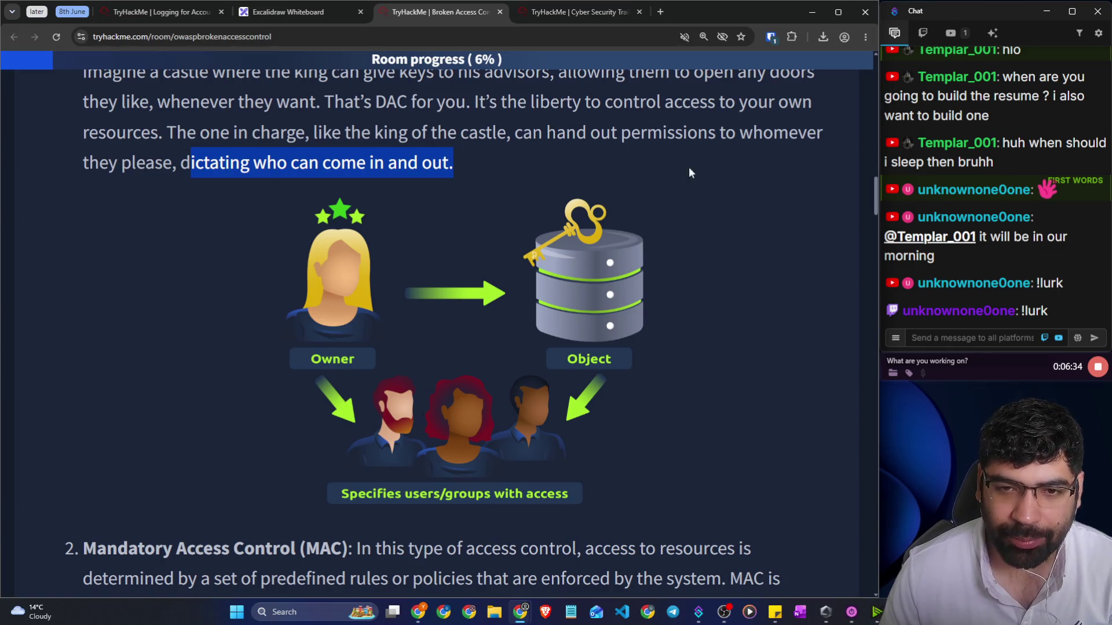
scroll(456, 301, down, 4)
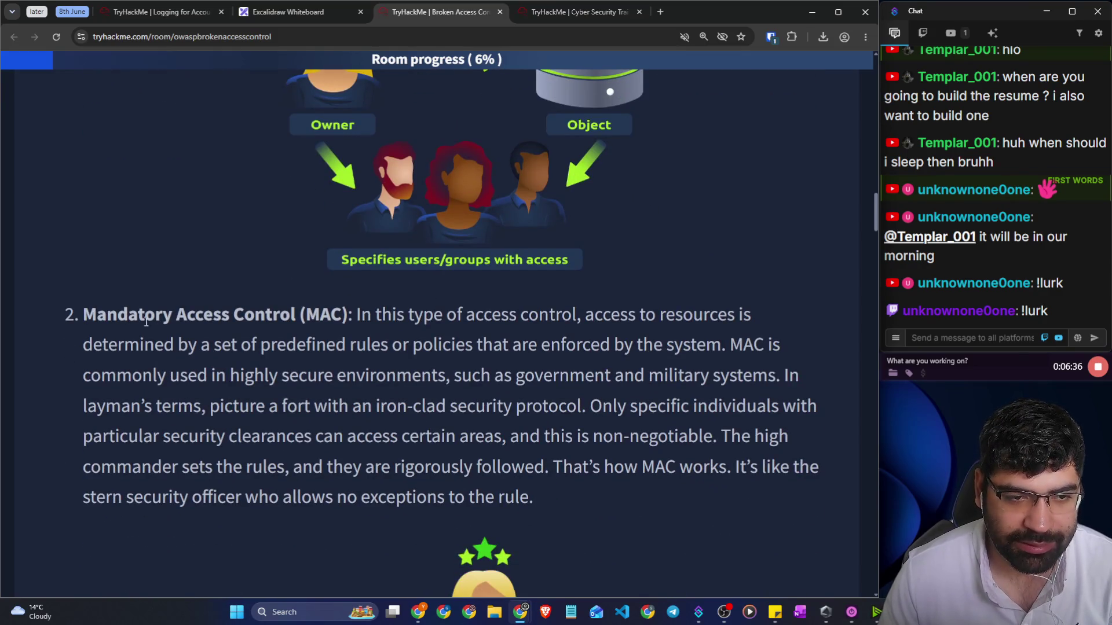
Highlight the MAC heading and its predefined rules phrase, comparing against the DAC definition.
drag(81, 315, 745, 320)
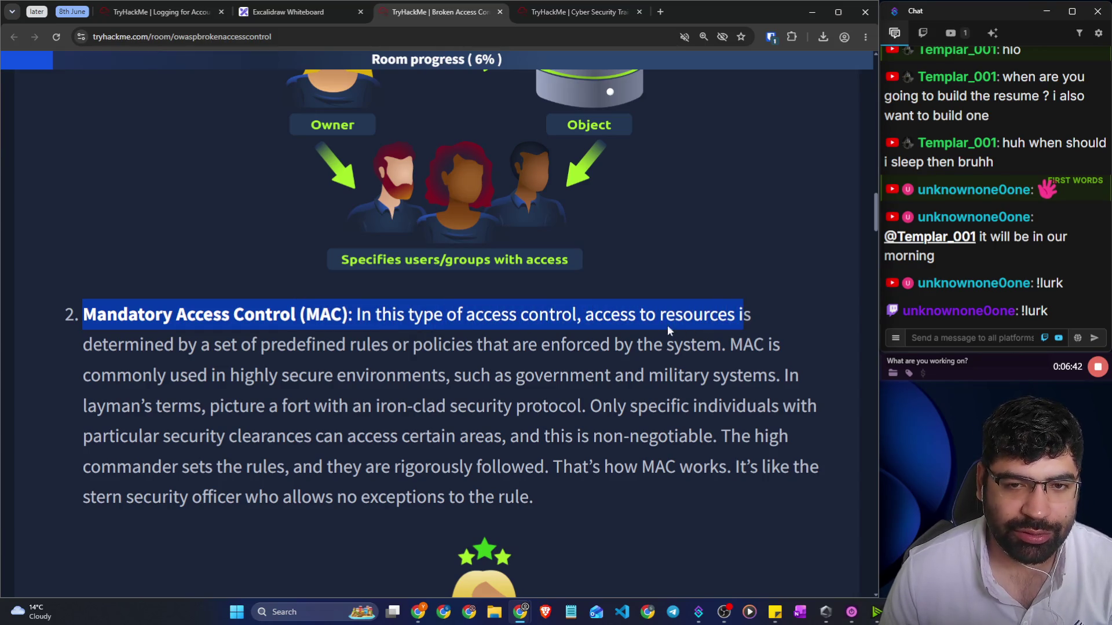
drag(231, 346, 712, 348)
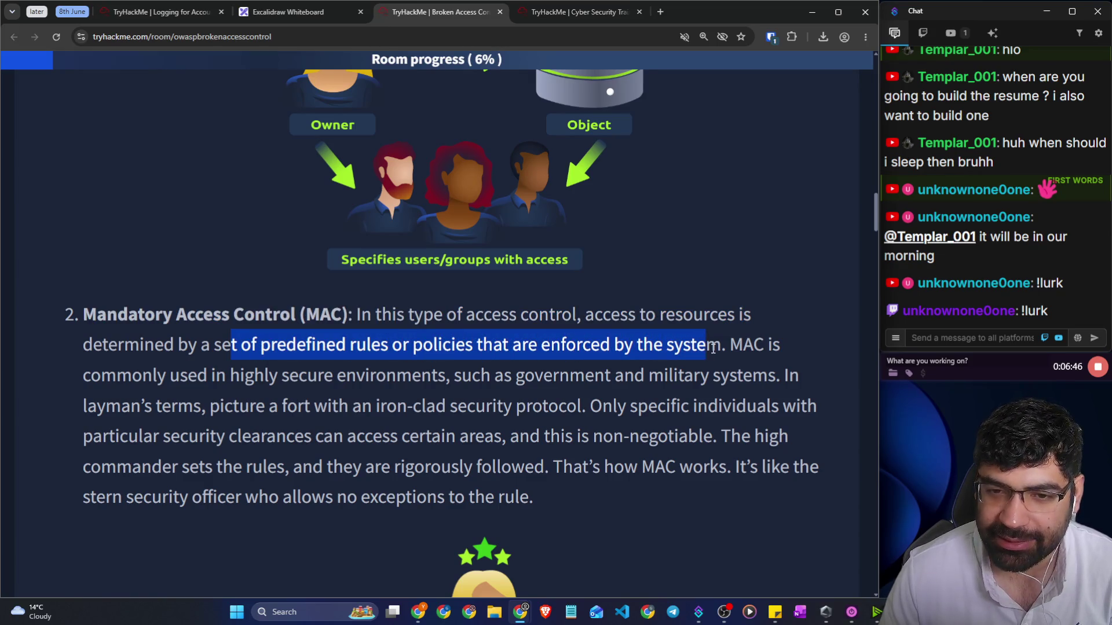
scroll(438, 271, up, 5)
mouse_move(373, 164)
mouse_down()
mouse_move(617, 157)
mouse_move(623, 174)
mouse_up()
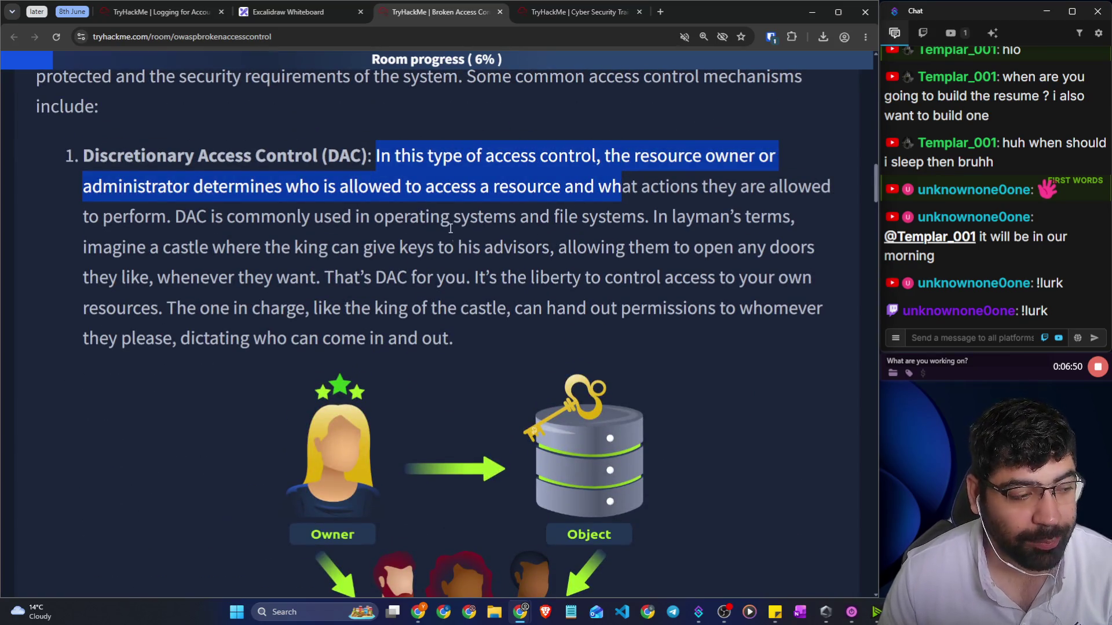
scroll(447, 241, down, 5)
scroll(447, 241, down, 2)
Highlight the highly secure environments example, iron-clad fort analogy and 'this is non-negotiable'.
mouse_move(241, 286)
mouse_down()
mouse_move(485, 282)
mouse_move(803, 297)
mouse_move(792, 299)
mouse_up()
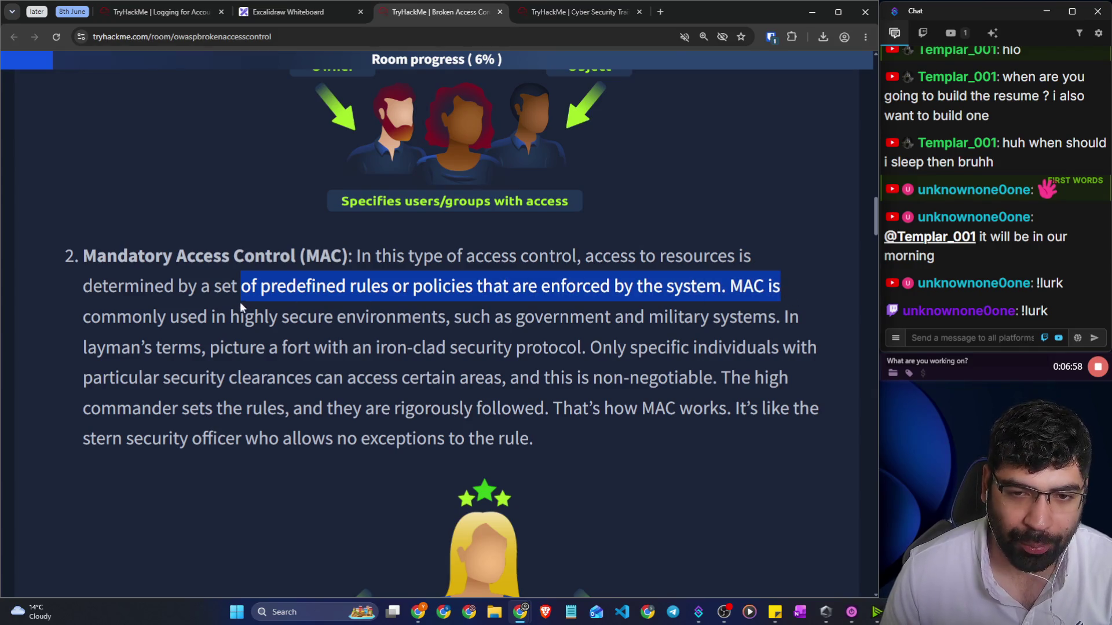
drag(240, 315, 799, 318)
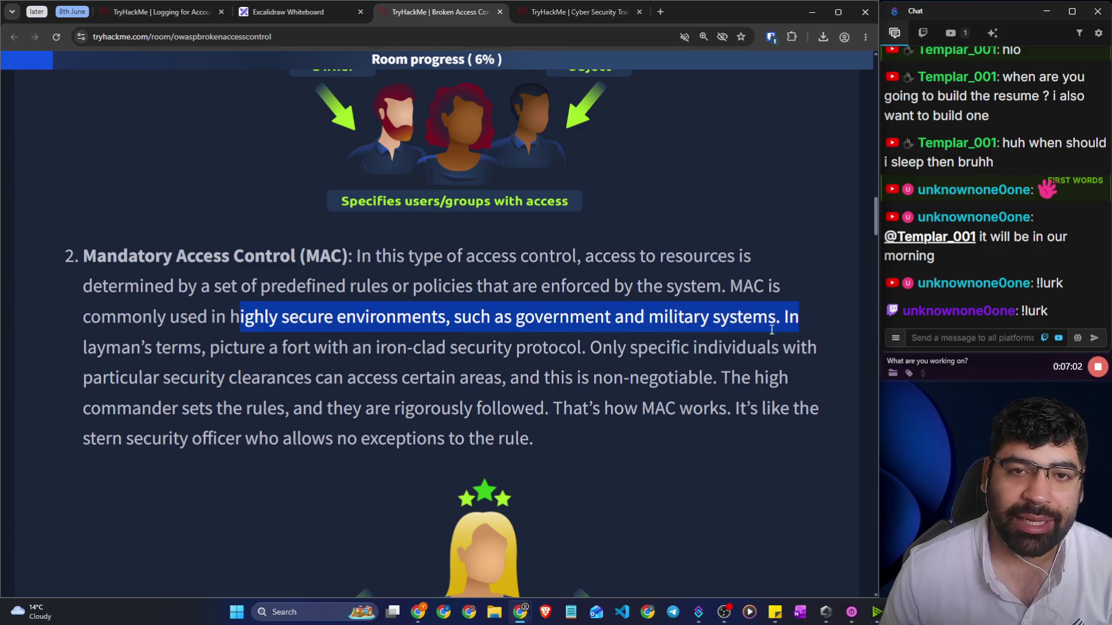
drag(232, 348, 782, 355)
drag(243, 378, 503, 393)
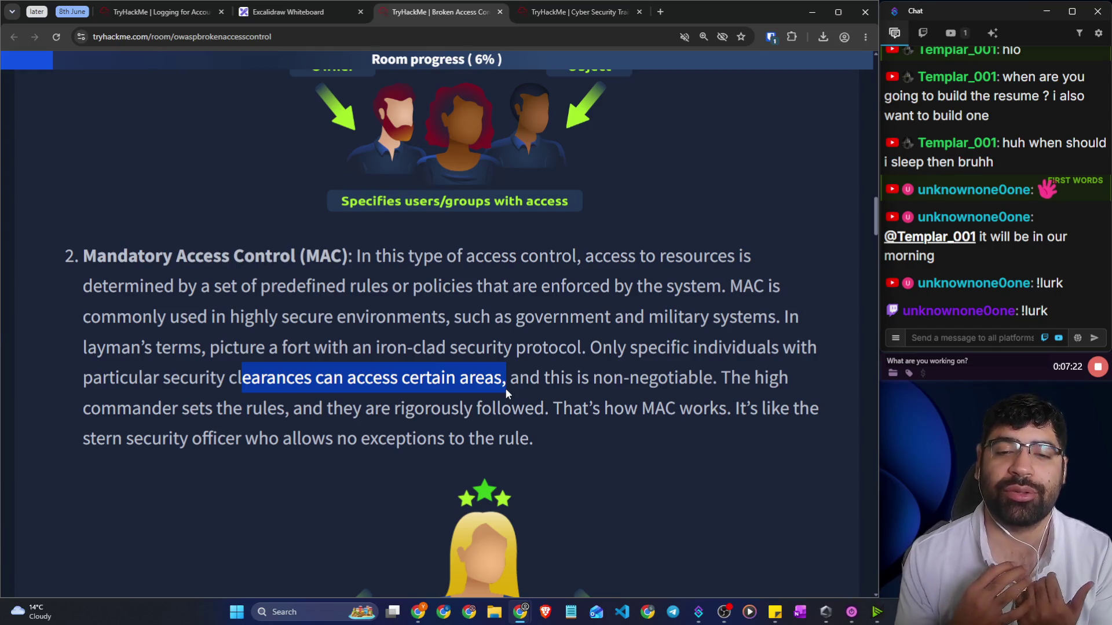
drag(544, 377, 703, 383)
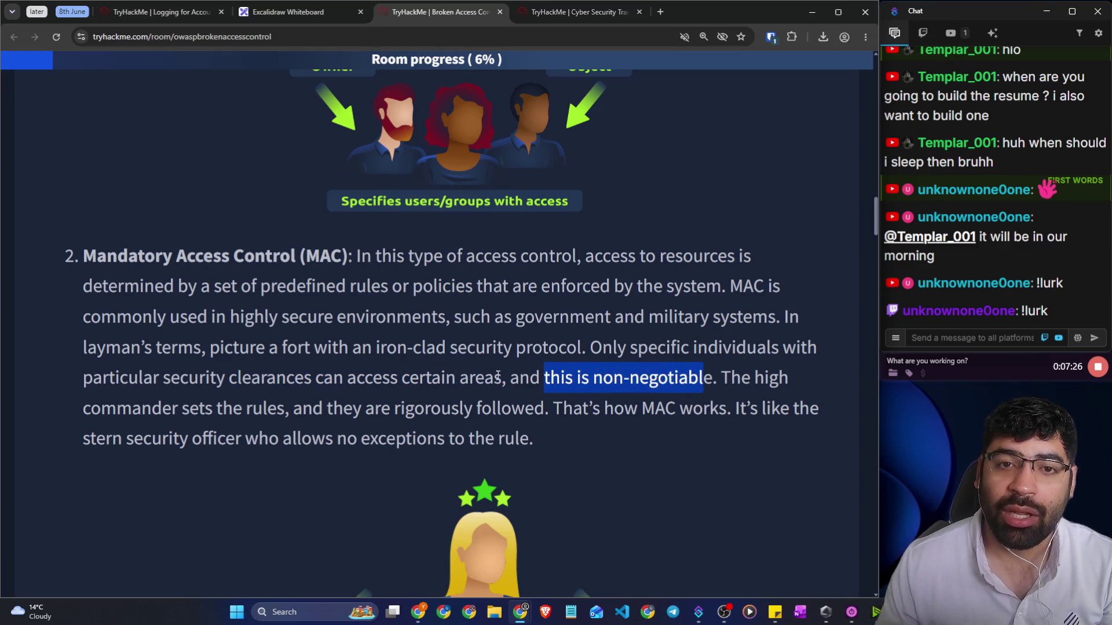
Highlight 'security clearances' and the rigorously followed high commander rules, reaching the Administrator diagram.
drag(160, 380, 309, 378)
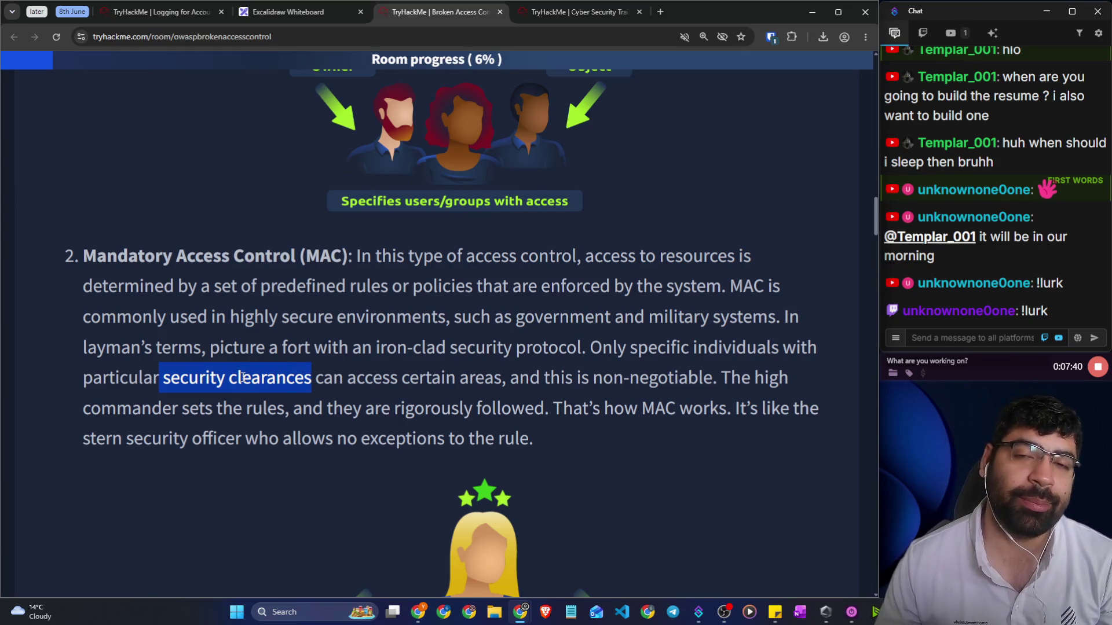
click(199, 382)
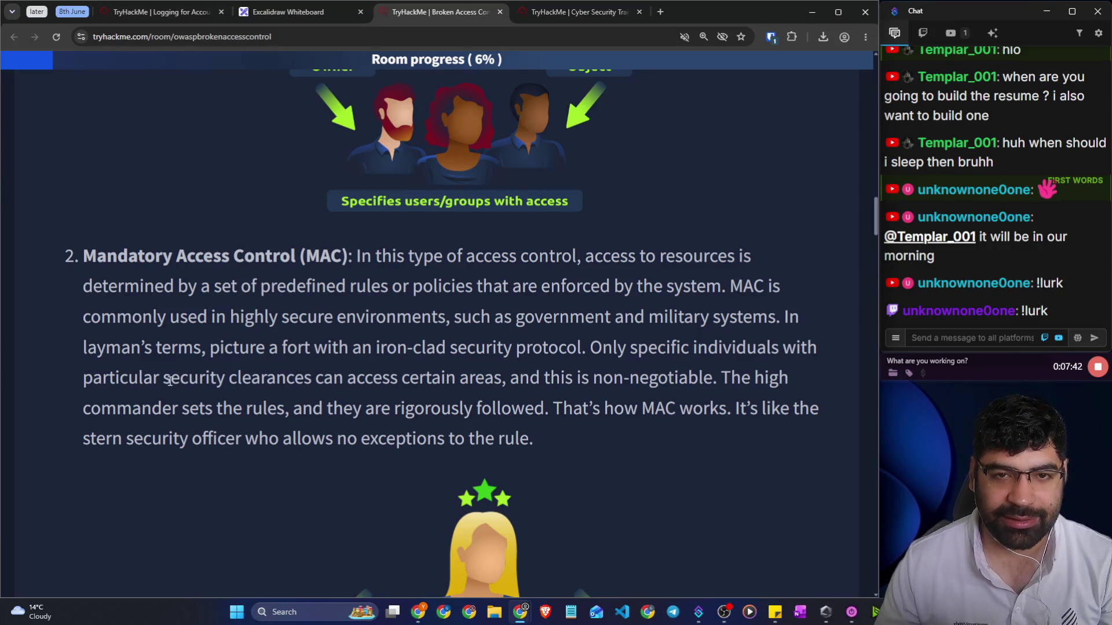
drag(164, 379, 305, 377)
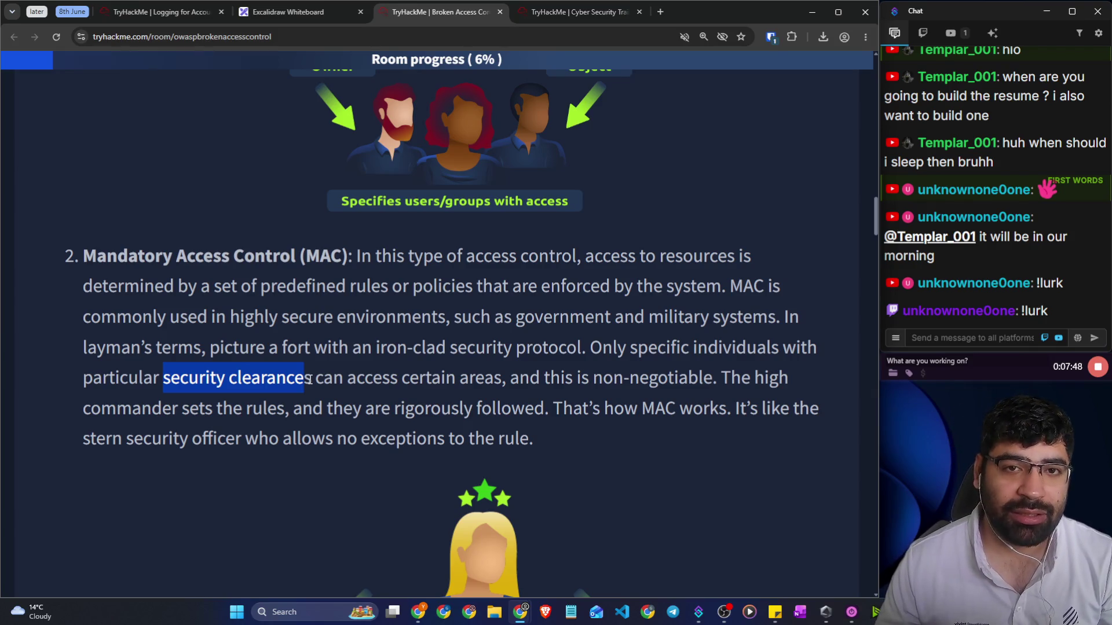
drag(313, 380, 164, 378)
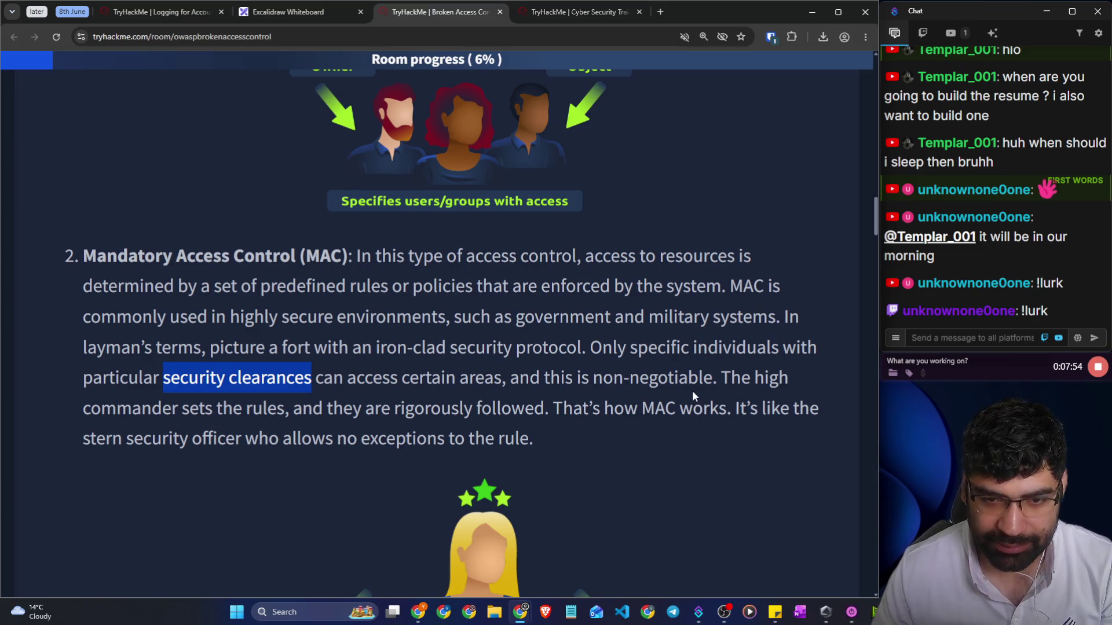
drag(721, 377, 789, 377)
drag(162, 408, 824, 409)
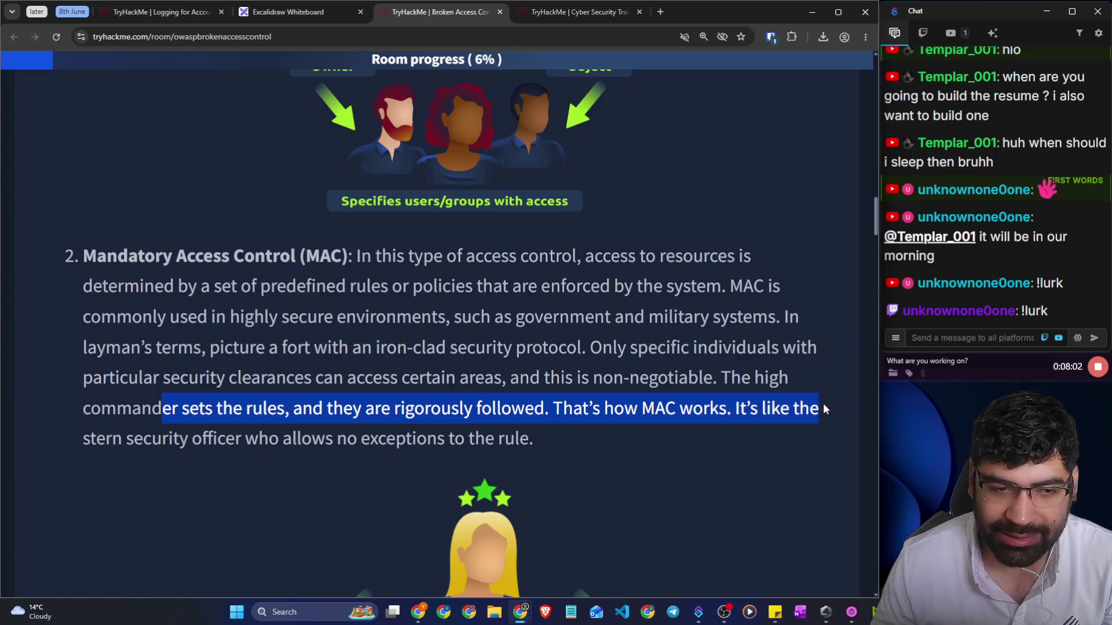
scroll(212, 387, down, 2)
drag(281, 322, 575, 325)
Scroll past the MAC diagram to the RBAC paragraph and its users-roles-operations-objects diagram.
scroll(575, 325, down, 4)
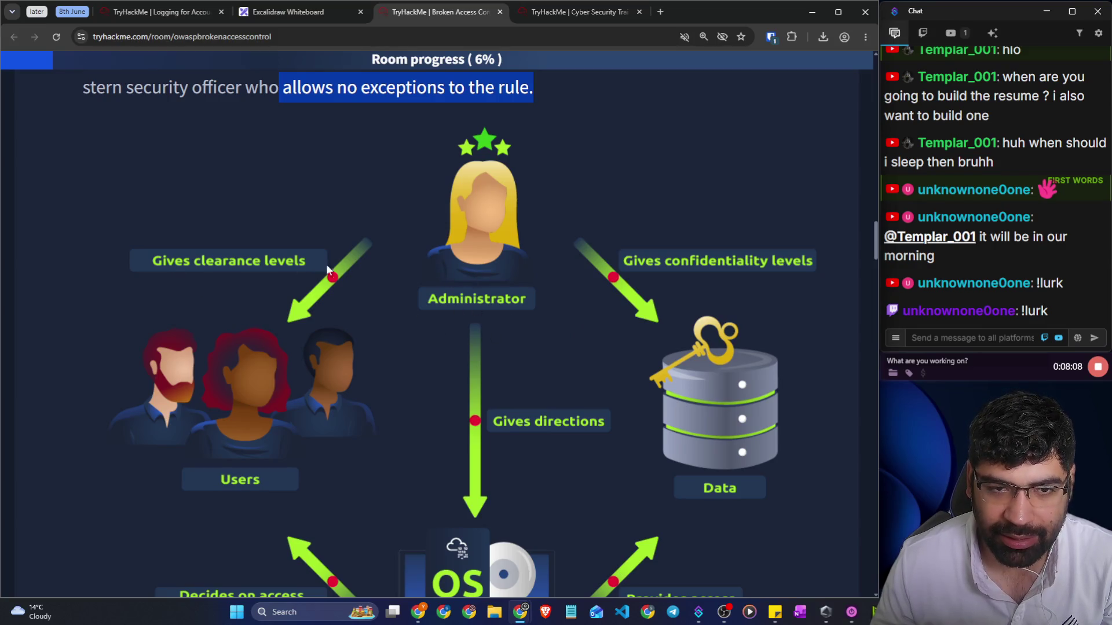
scroll(801, 273, down, 3)
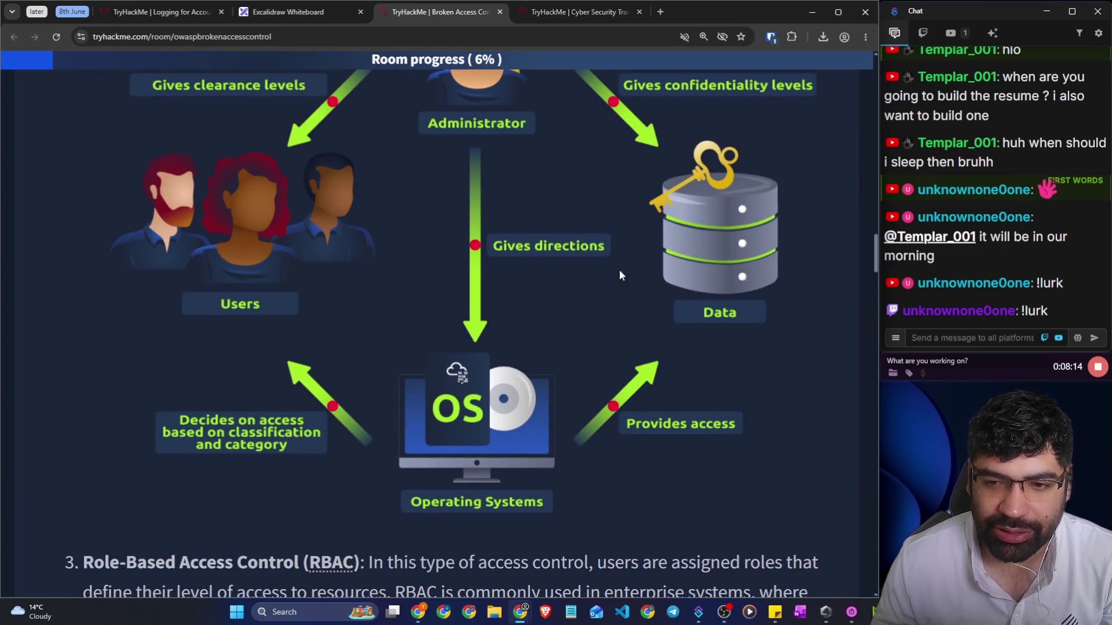
scroll(186, 297, down, 6)
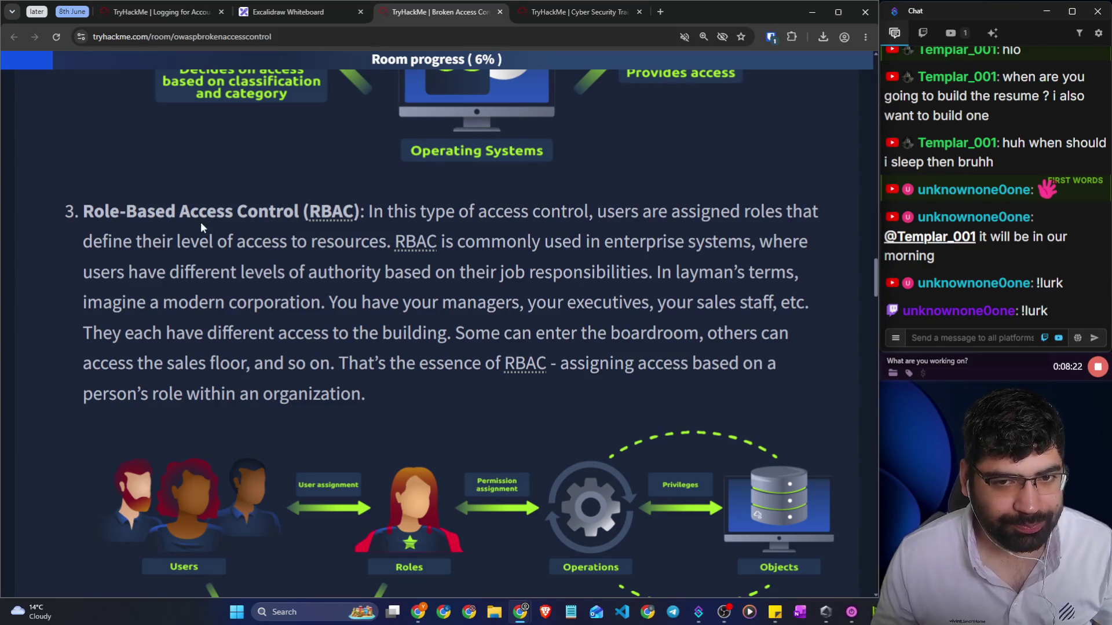
drag(85, 221, 819, 216)
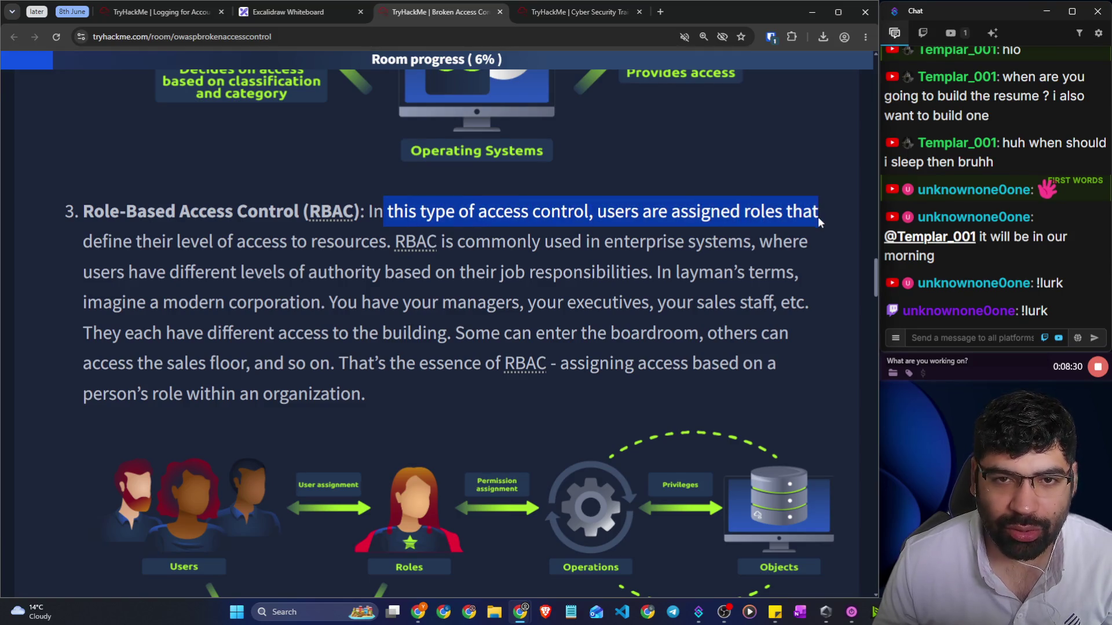
drag(135, 242, 386, 242)
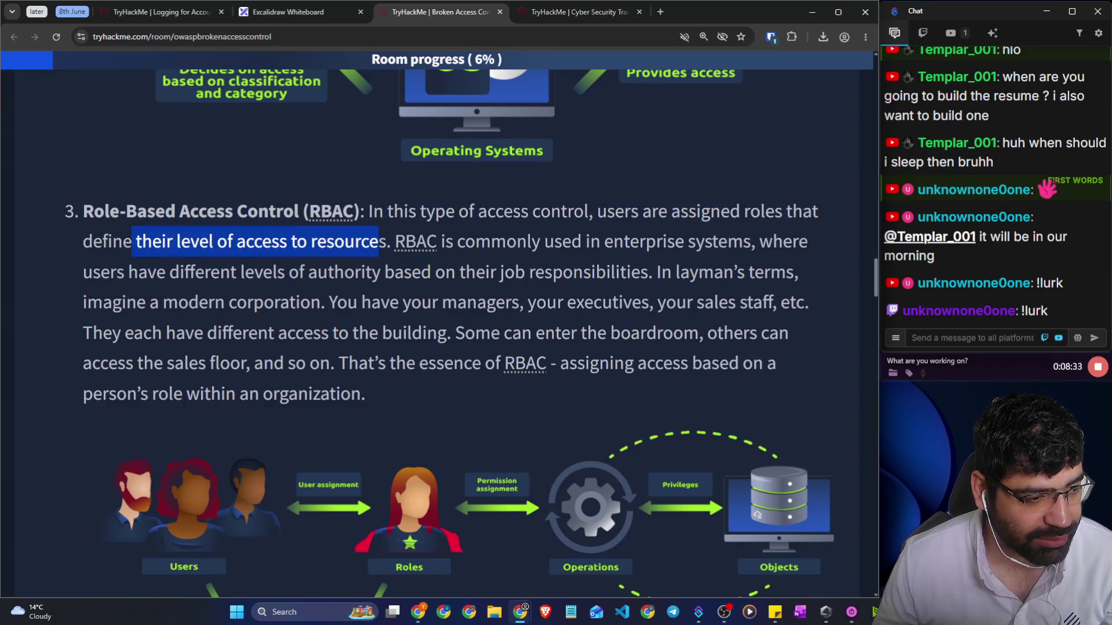
click(389, 284)
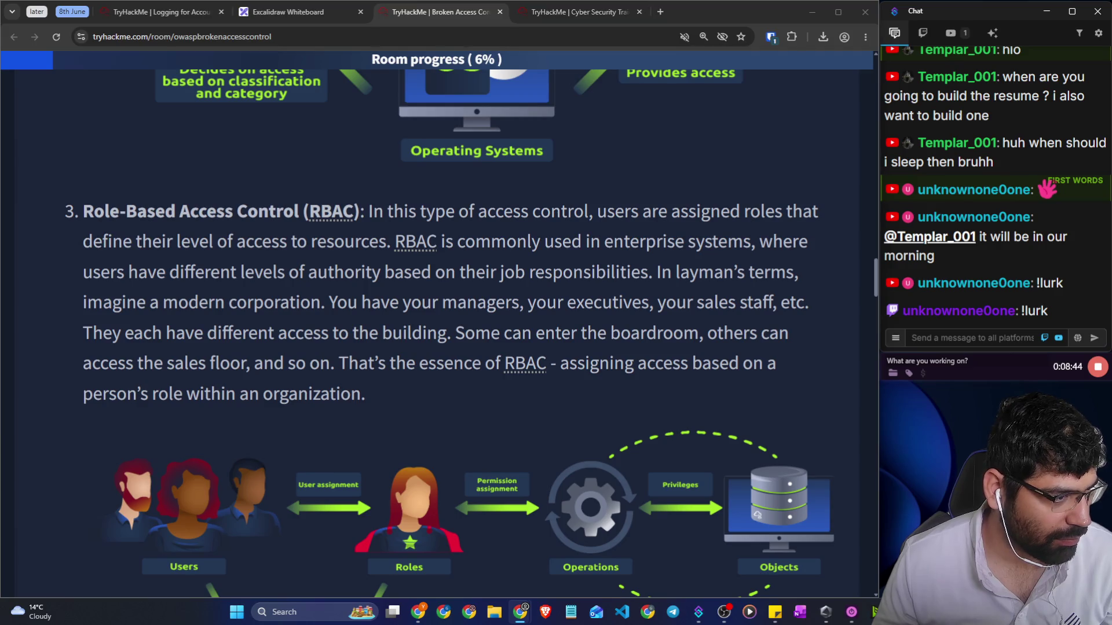
click(441, 303)
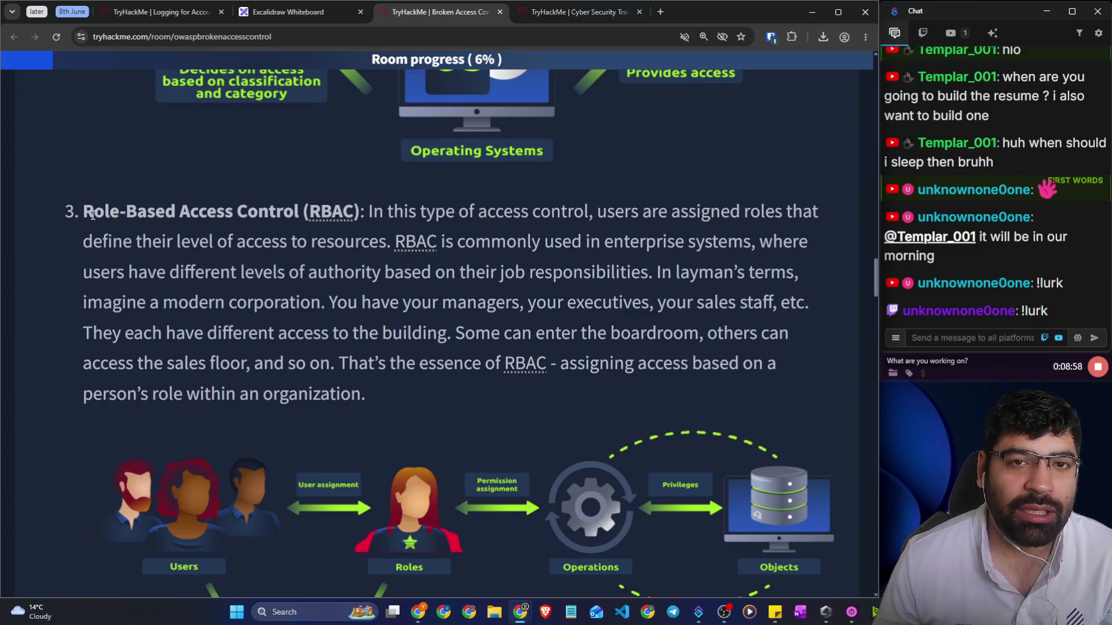
drag(84, 213, 248, 241)
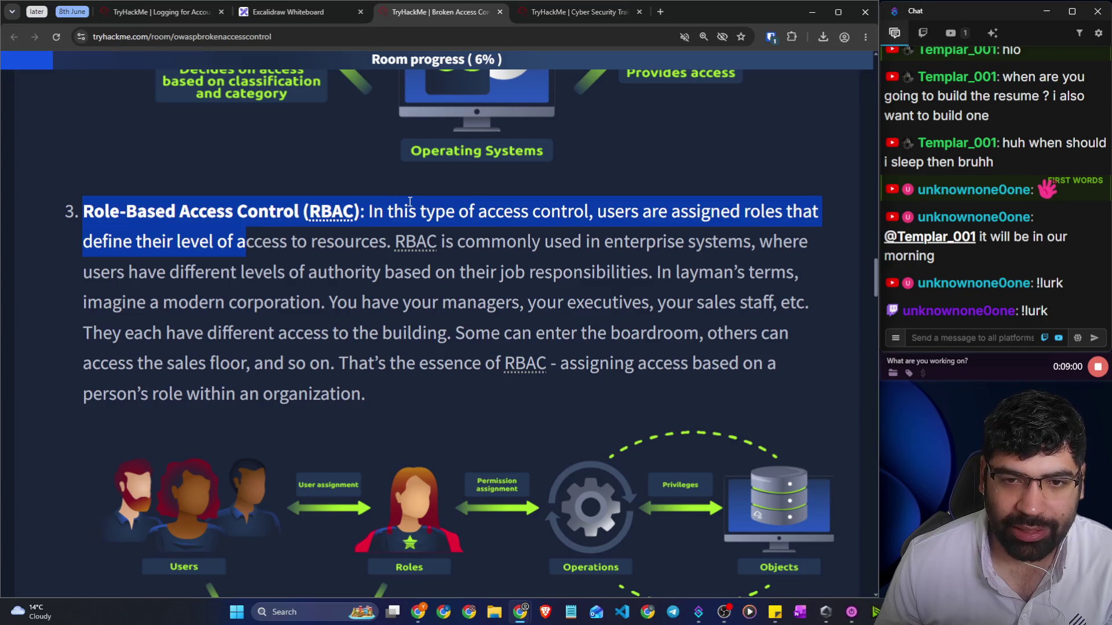
drag(598, 211, 816, 212)
drag(75, 236, 373, 246)
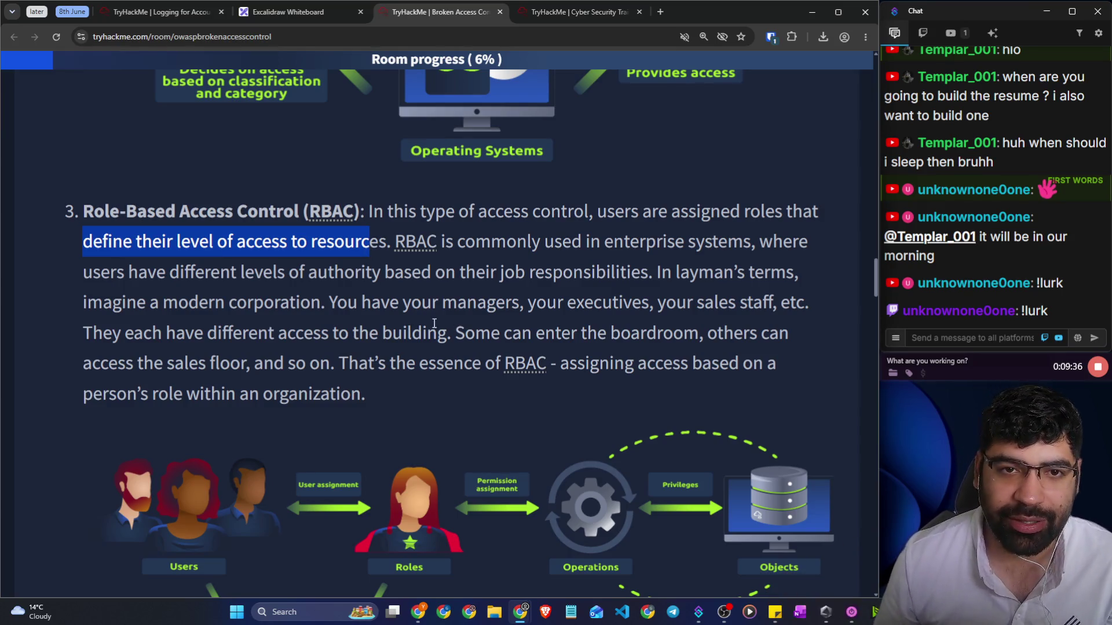
mouse_move(380, 241)
mouse_down()
mouse_move(648, 231)
mouse_move(806, 239)
mouse_move(728, 240)
mouse_move(802, 252)
mouse_up()
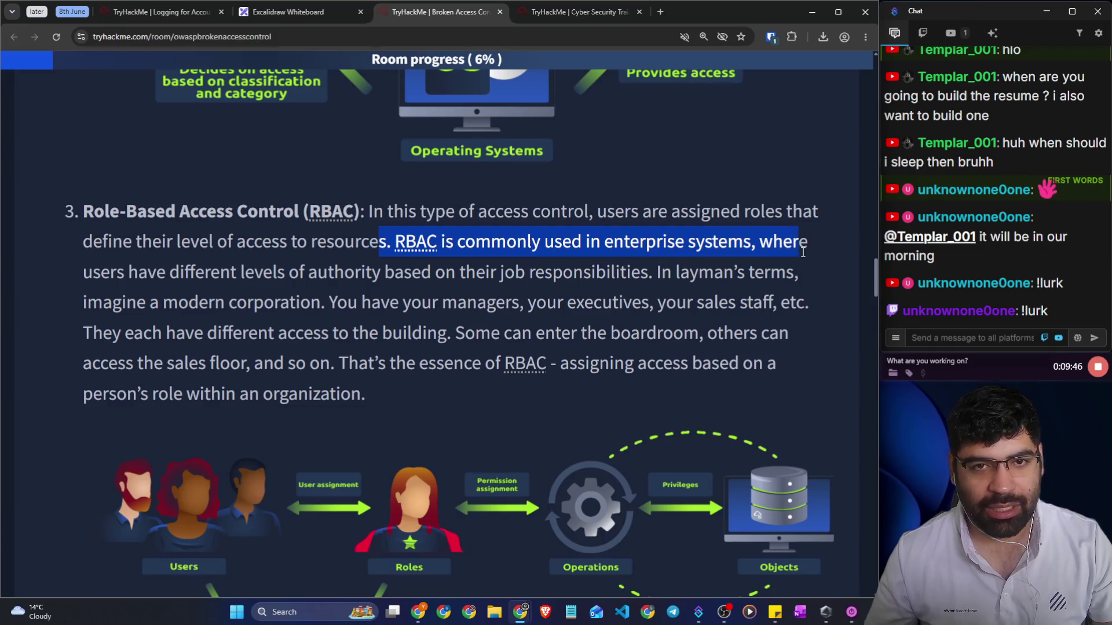
mouse_move(128, 273)
mouse_down()
mouse_move(435, 284)
mouse_move(786, 273)
mouse_up()
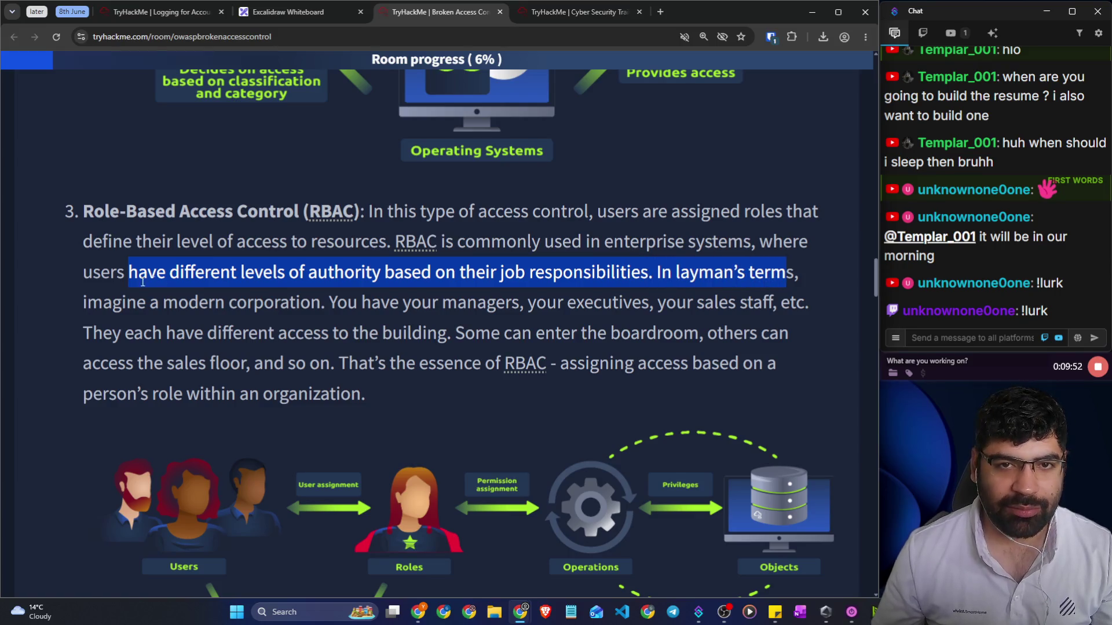
drag(87, 302, 689, 315)
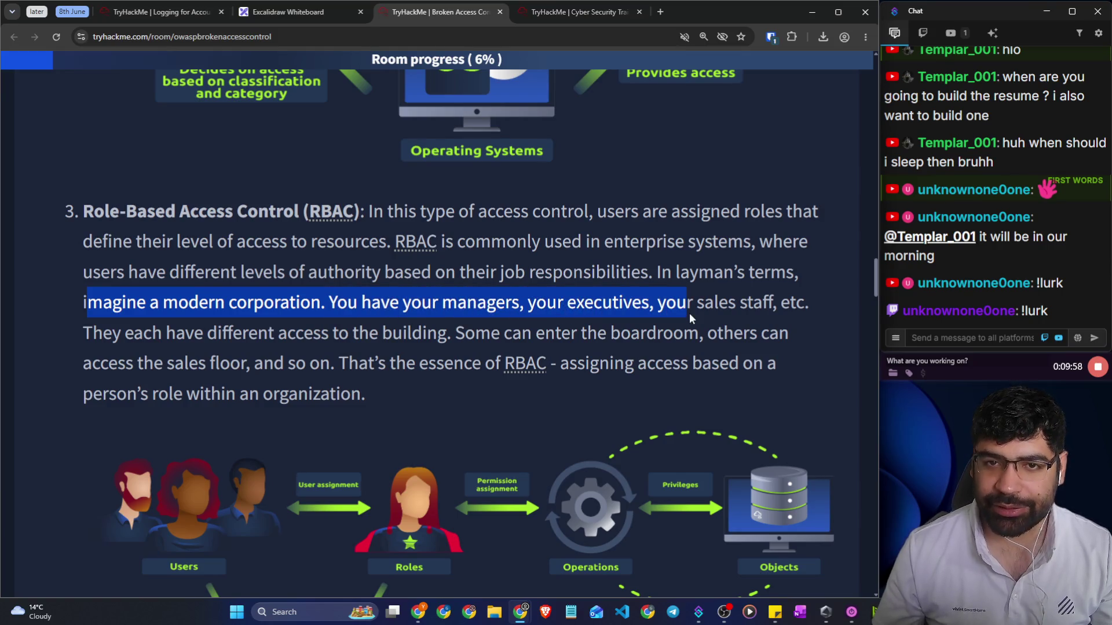
drag(112, 334, 472, 341)
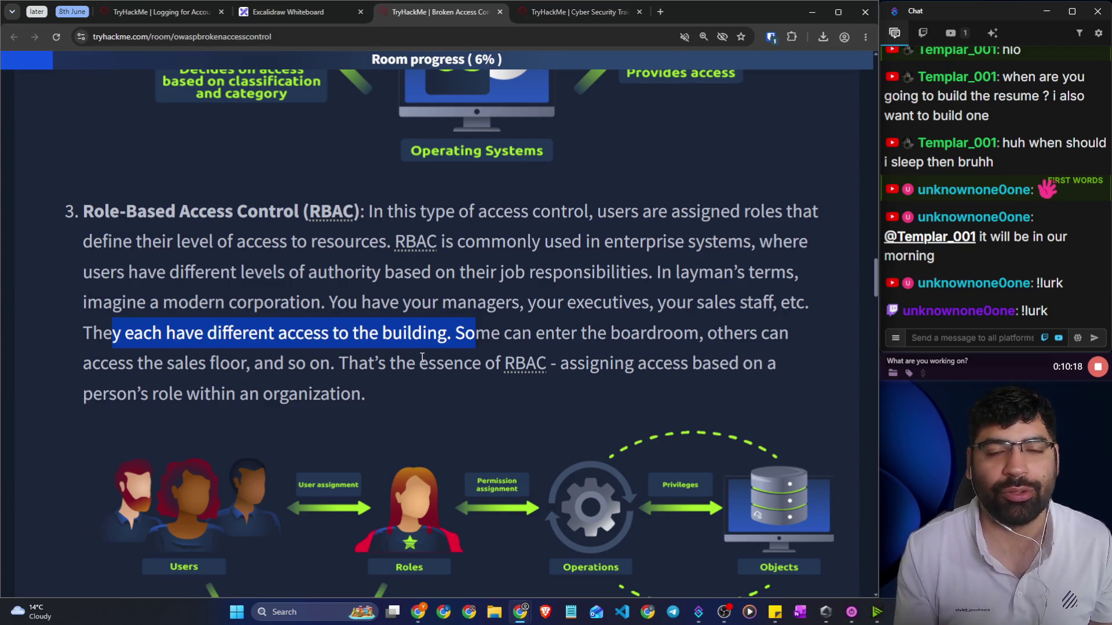
click(513, 323)
drag(475, 333, 503, 333)
drag(600, 336, 785, 335)
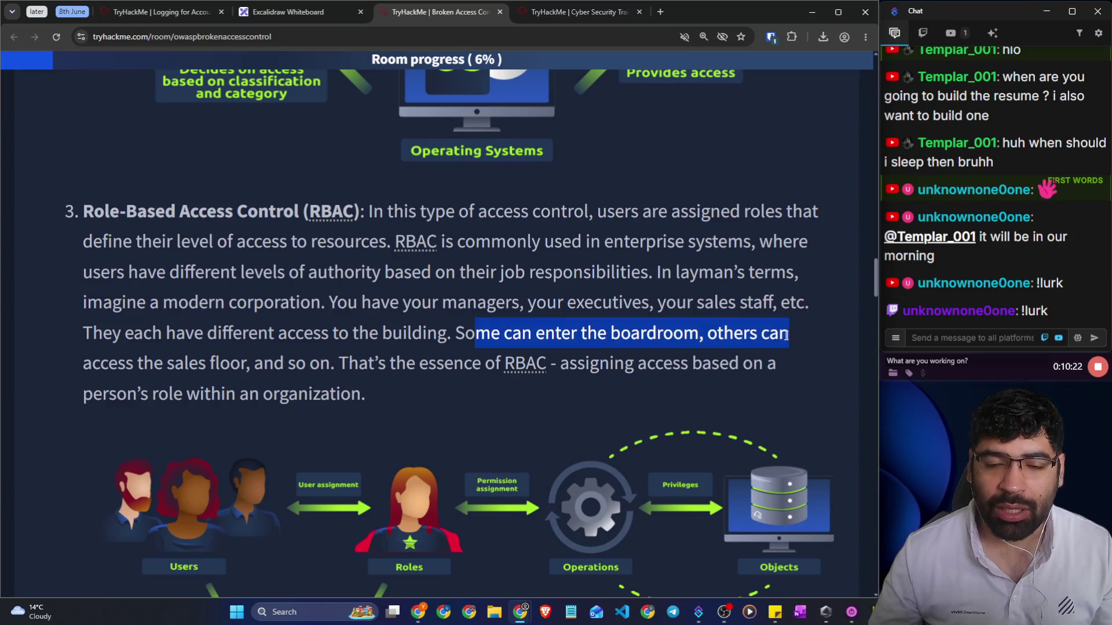
mouse_move(108, 364)
mouse_down()
mouse_move(588, 377)
mouse_move(763, 368)
mouse_up()
scroll(271, 345, down, 2)
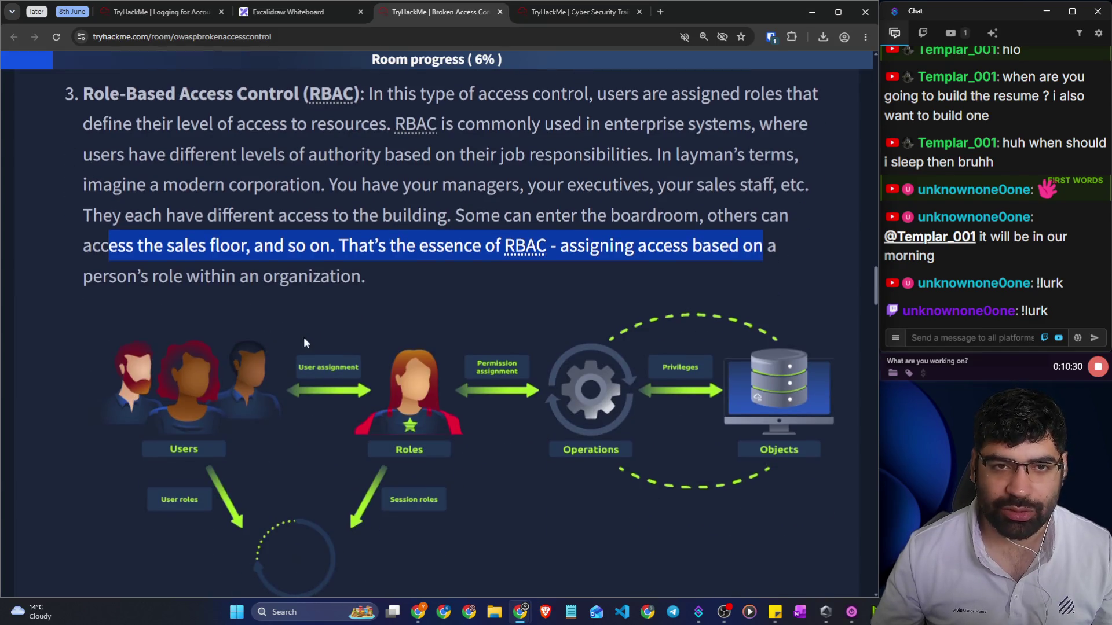
Scroll past the RBAC diagram down to the start of the ABAC description.
scroll(304, 343, down, 4)
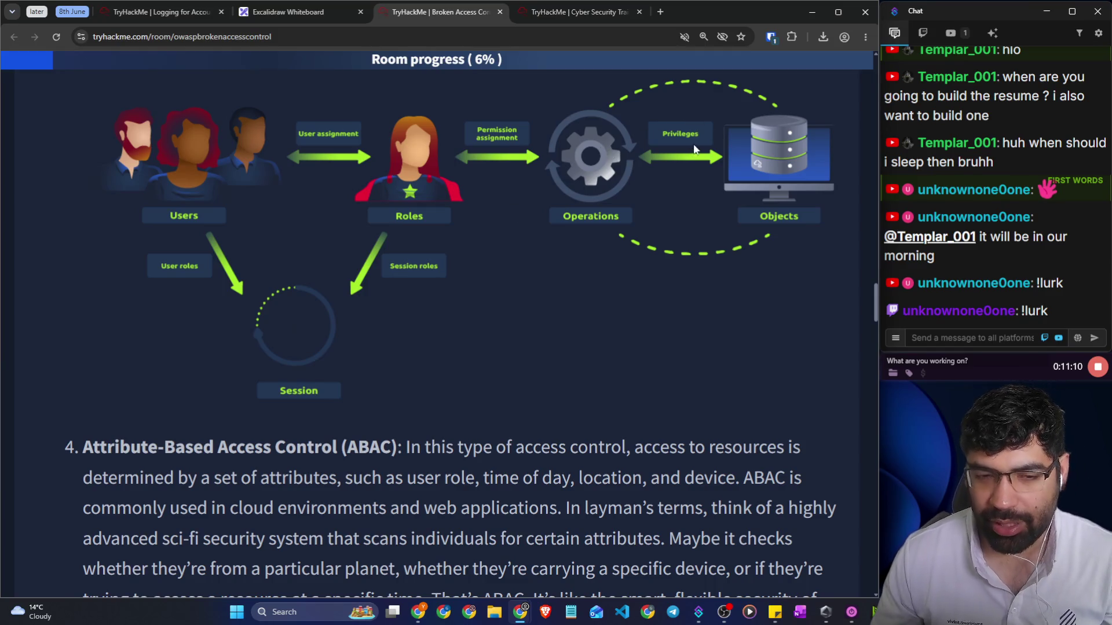
scroll(699, 164, down, 5)
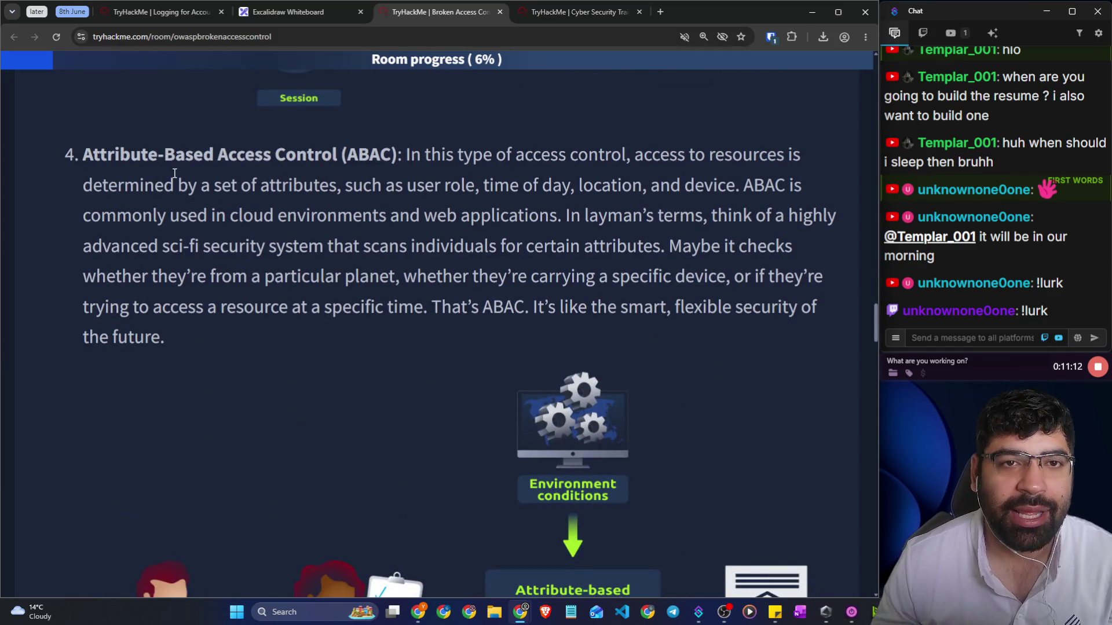
drag(275, 155, 318, 154)
drag(407, 155, 805, 151)
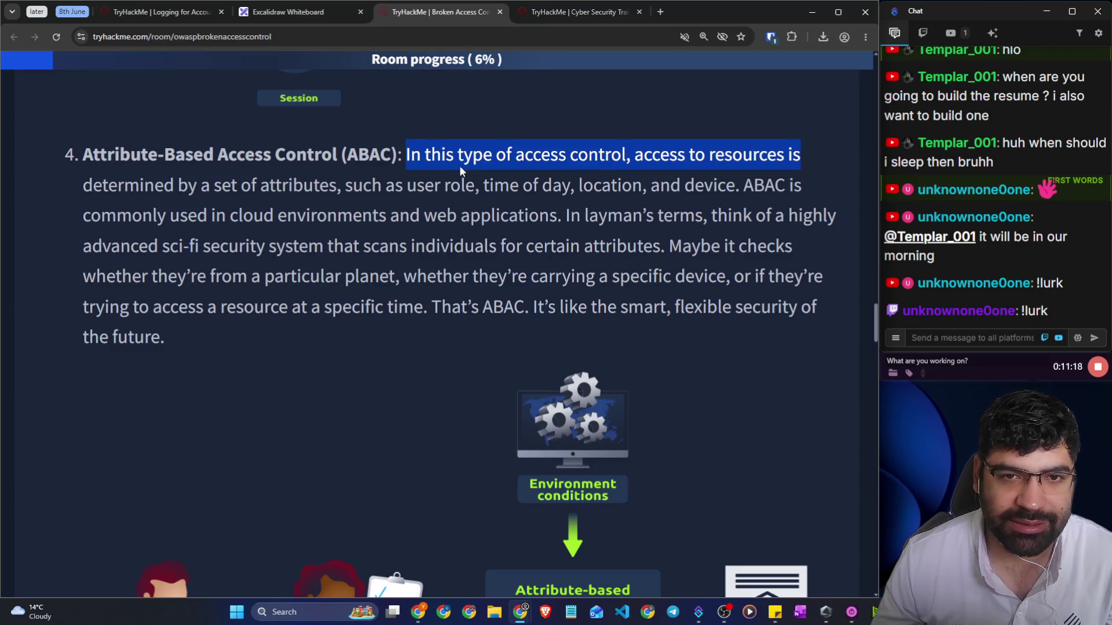
drag(215, 186, 809, 195)
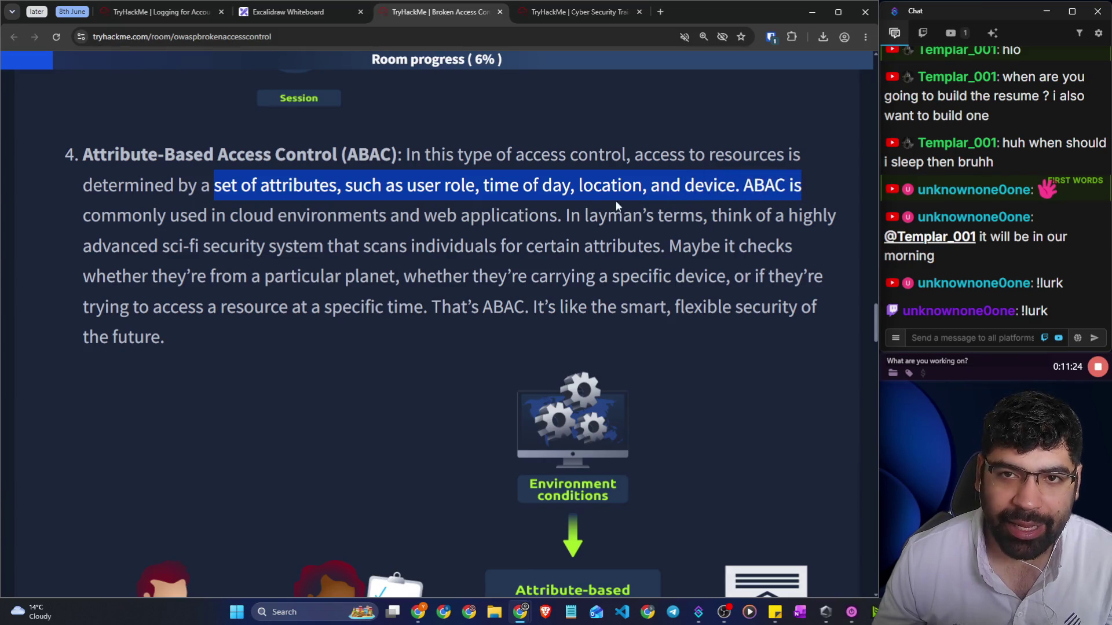
drag(142, 216, 828, 215)
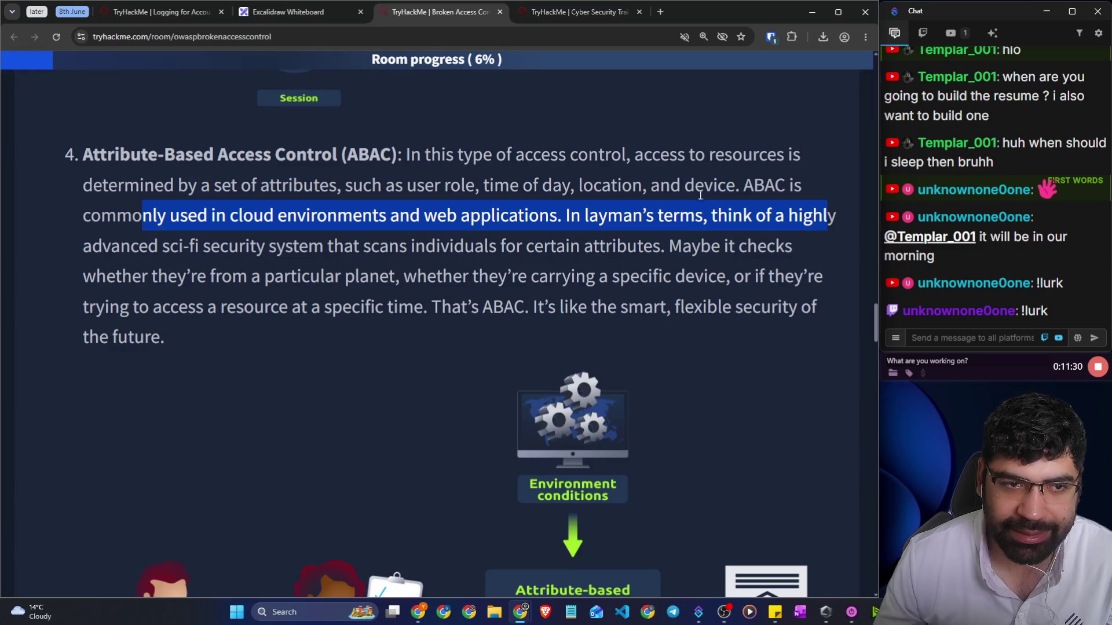
drag(170, 248, 670, 249)
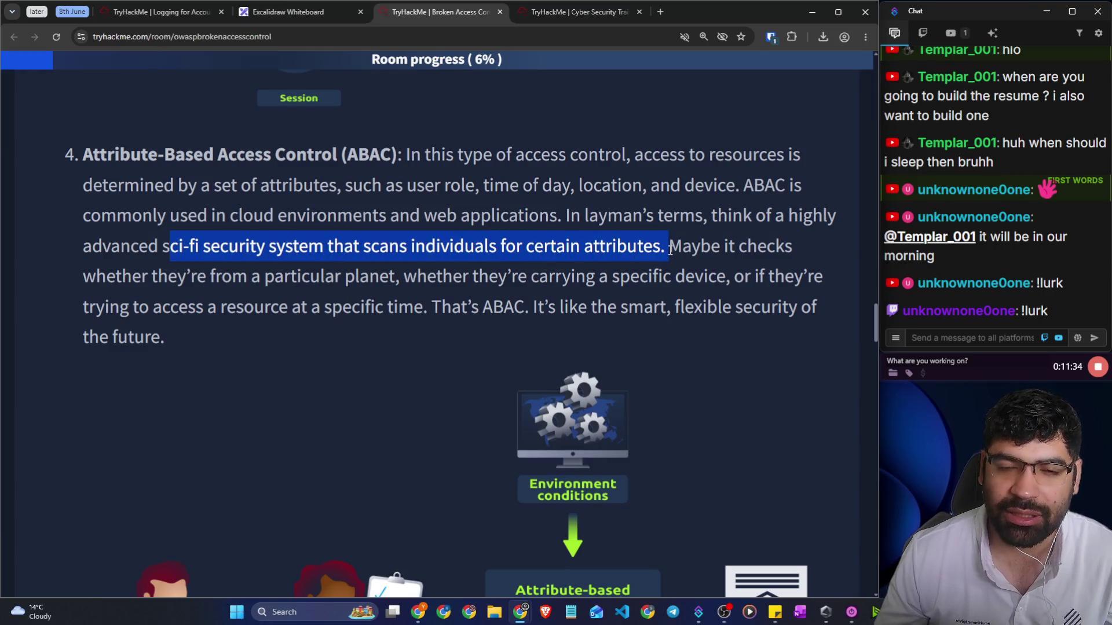
click(675, 246)
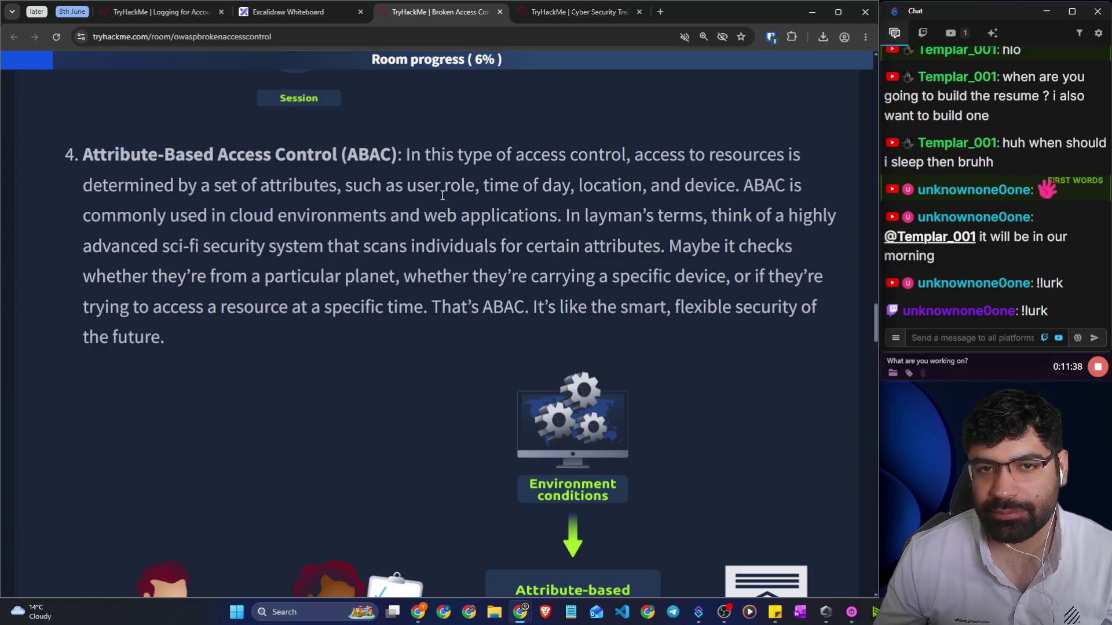
drag(416, 191, 728, 193)
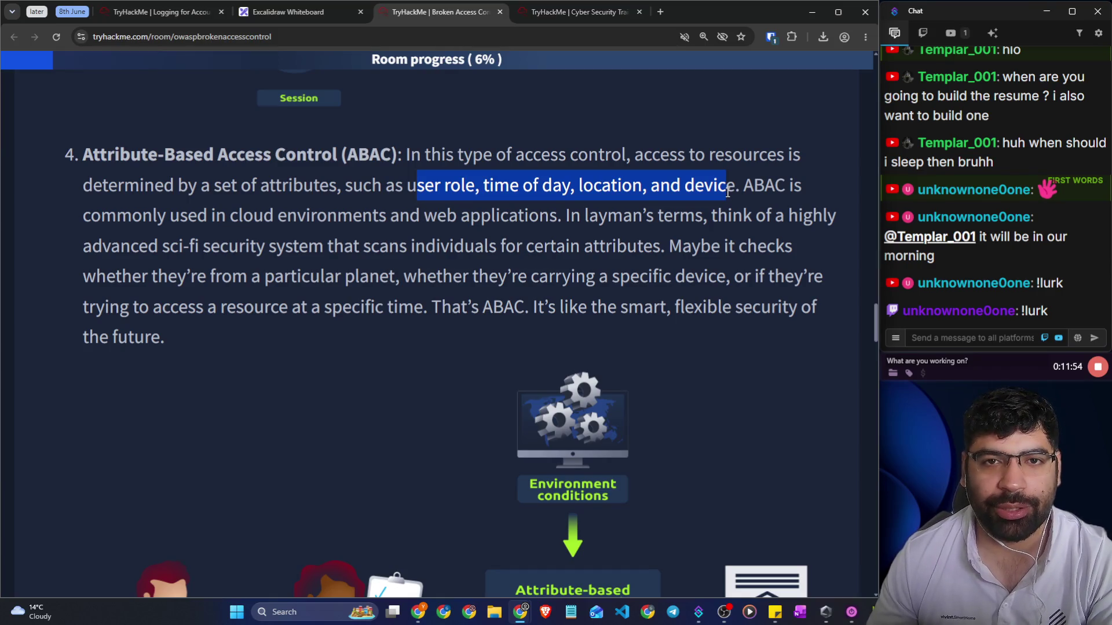
click(624, 193)
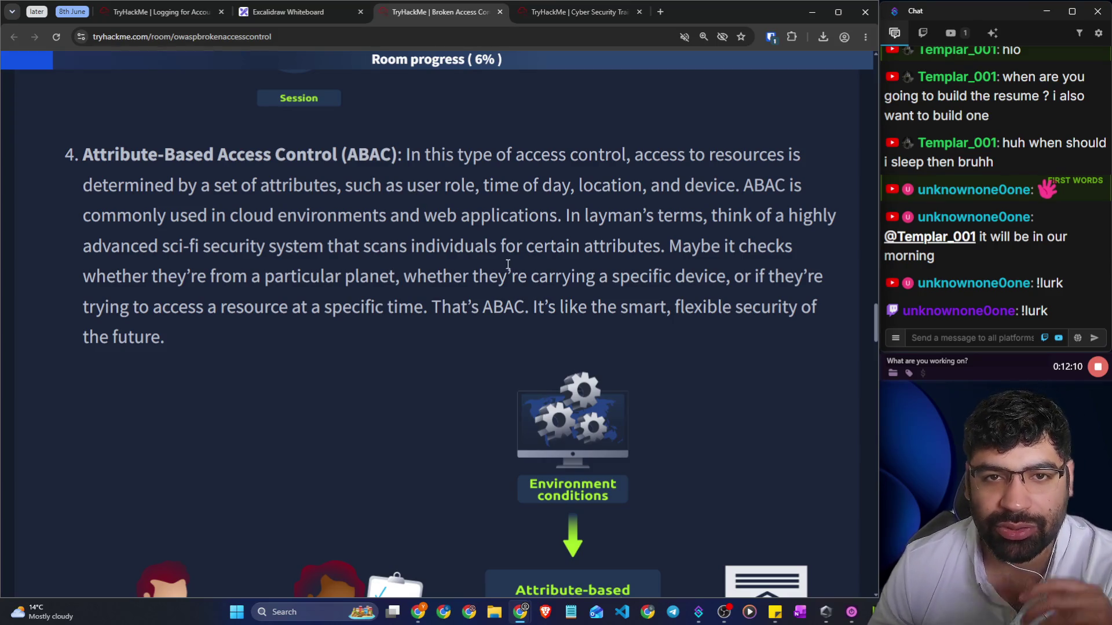
drag(453, 283, 815, 276)
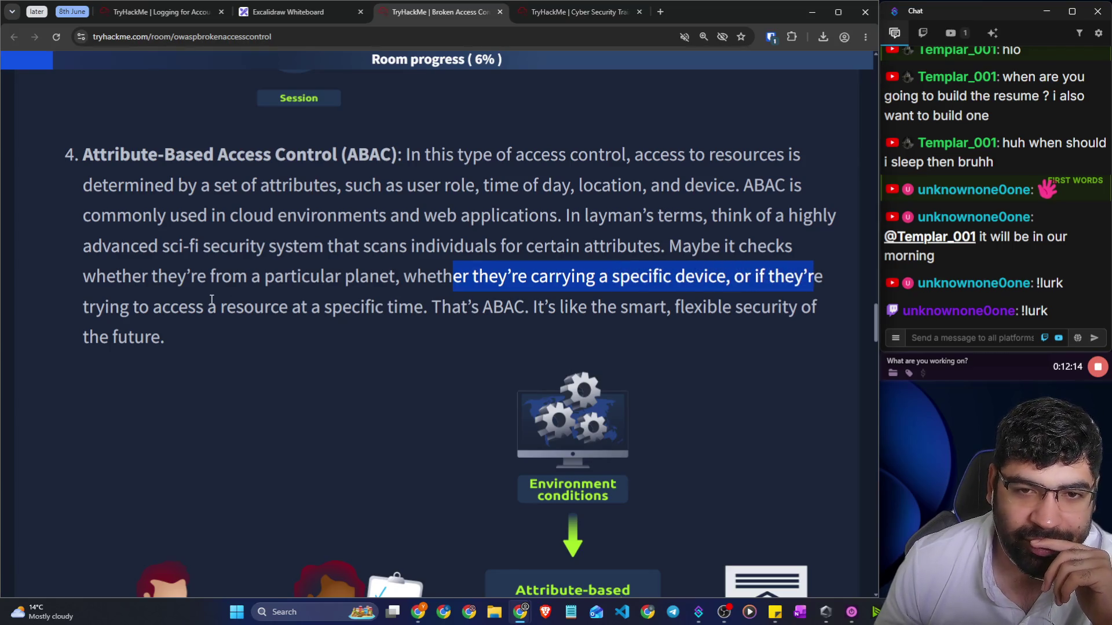
drag(279, 307, 432, 308)
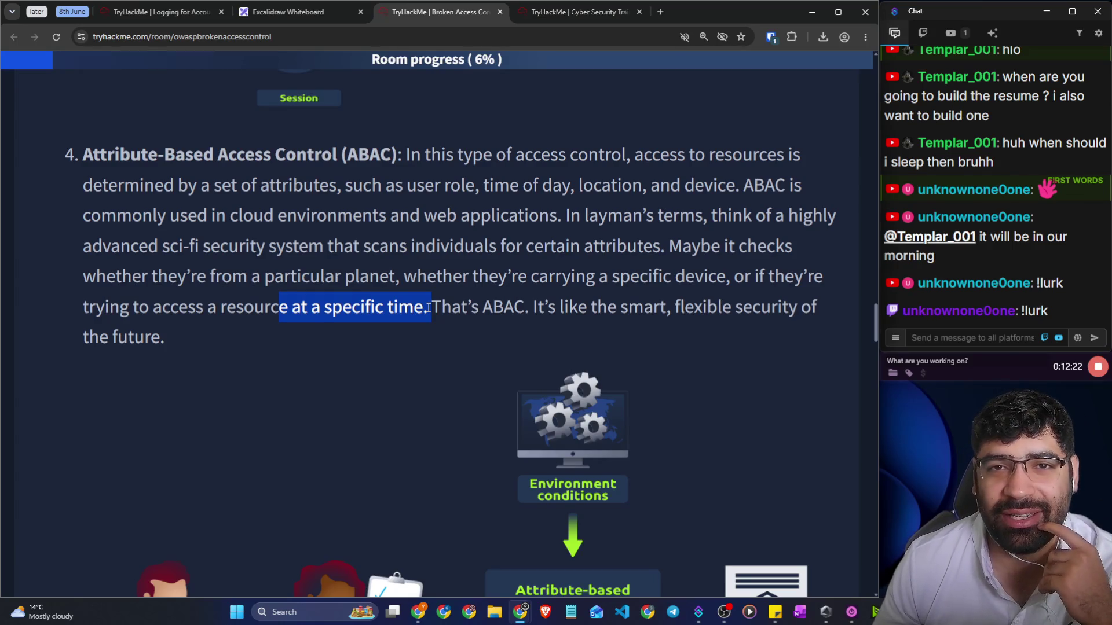
click(427, 313)
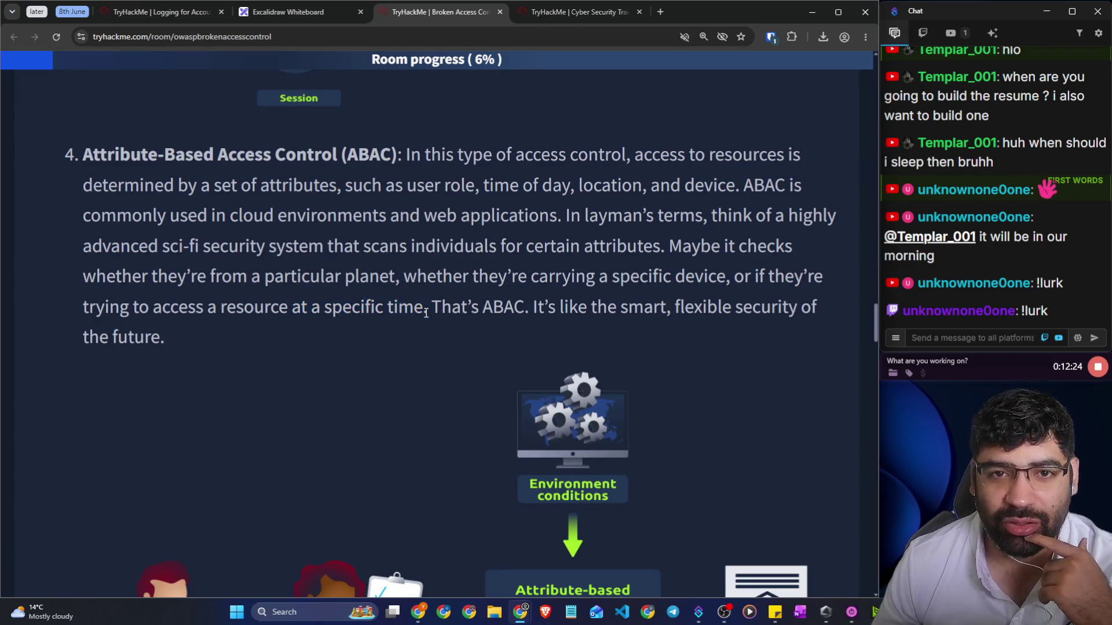
mouse_move(427, 313)
mouse_down()
mouse_move(520, 312)
mouse_move(561, 277)
mouse_move(573, 325)
mouse_move(797, 314)
mouse_up()
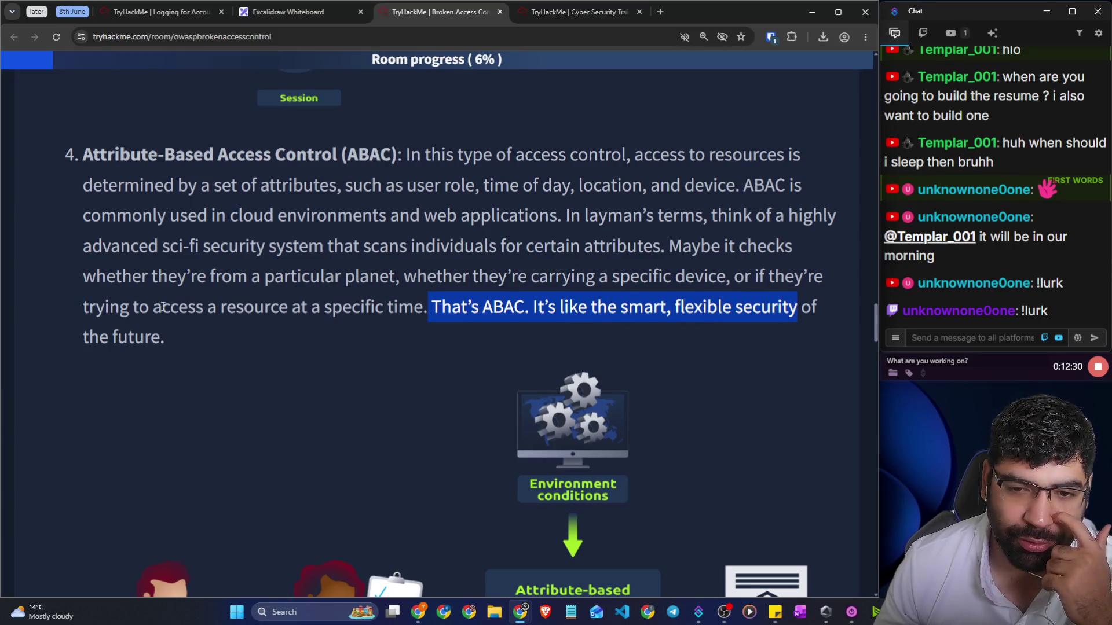
scroll(168, 307, down, 5)
scroll(181, 307, down, 7)
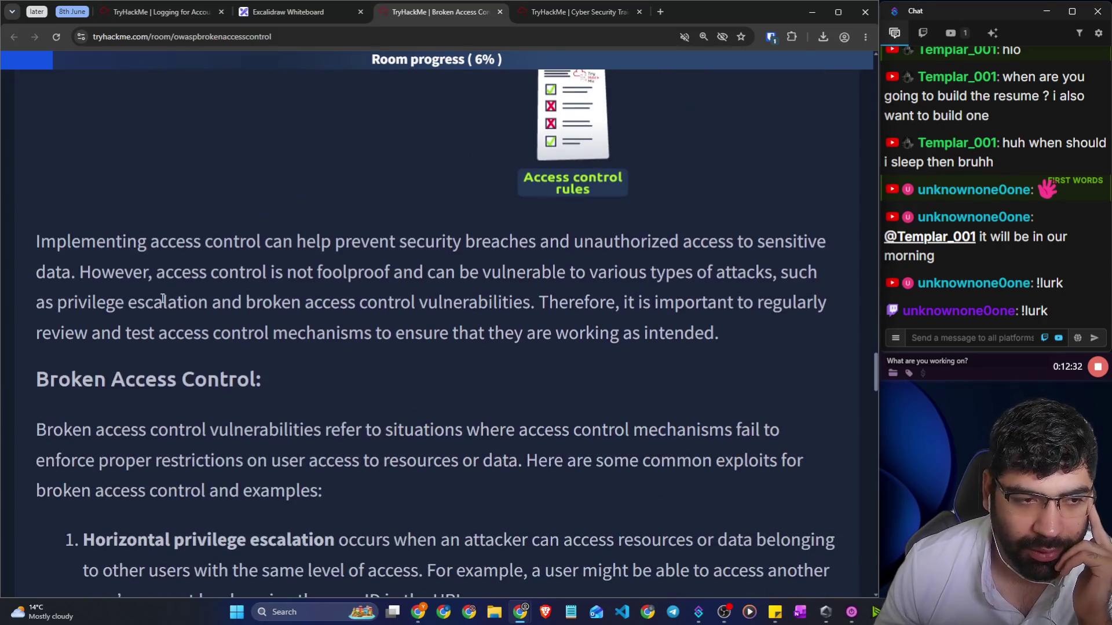
drag(99, 251, 827, 244)
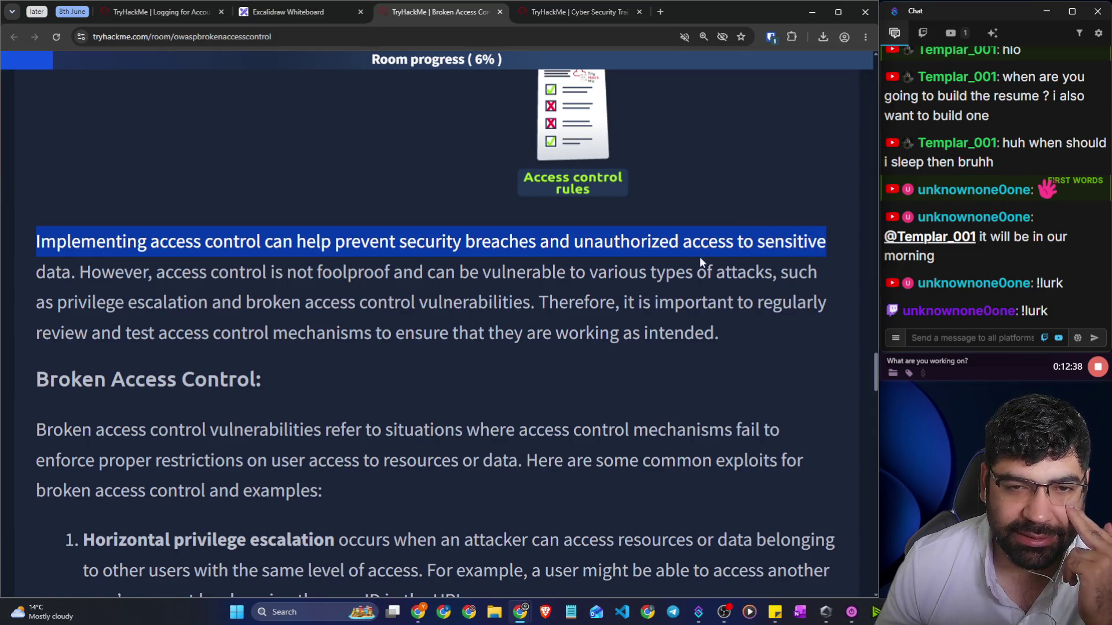
drag(149, 269, 764, 276)
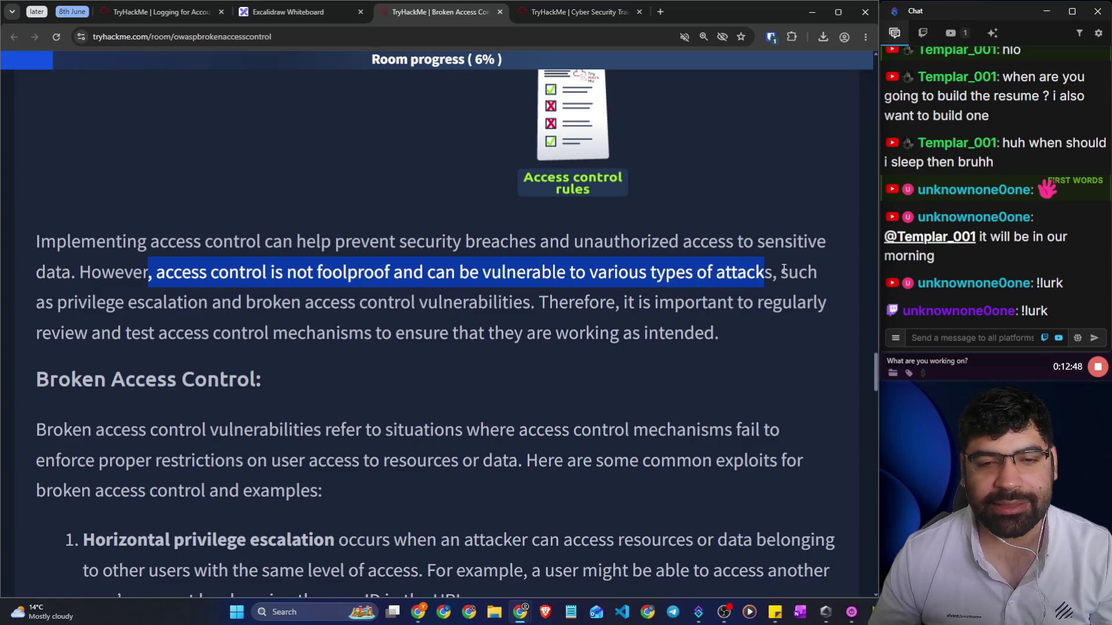
click(186, 258)
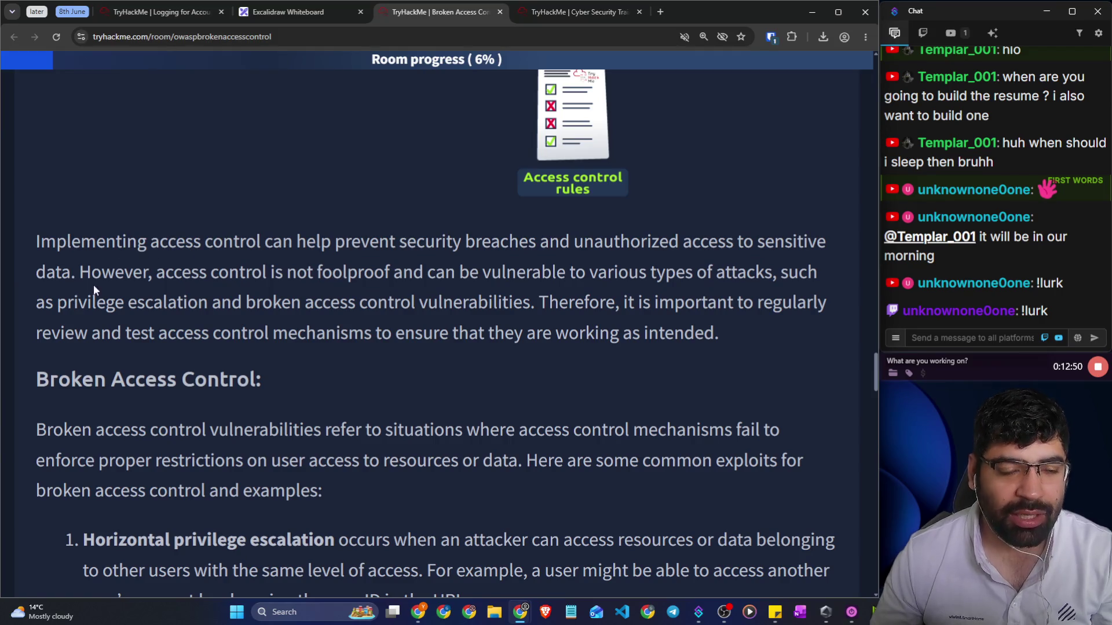
drag(55, 301, 819, 305)
drag(125, 337, 729, 334)
scroll(219, 310, down, 3)
drag(17, 207, 268, 206)
drag(37, 255, 778, 255)
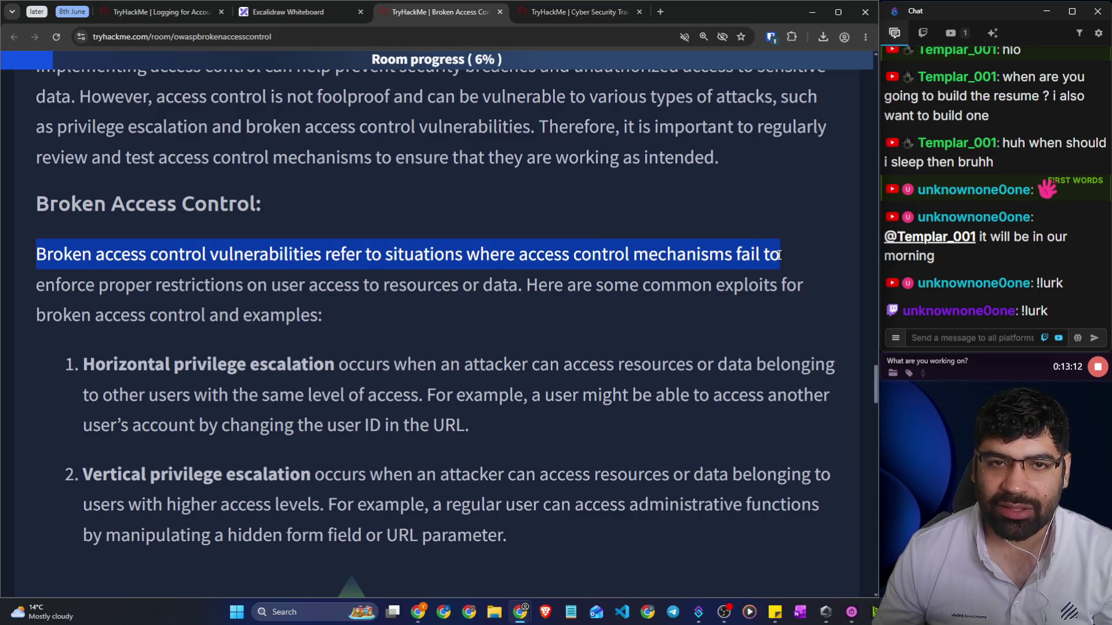
drag(225, 285, 519, 291)
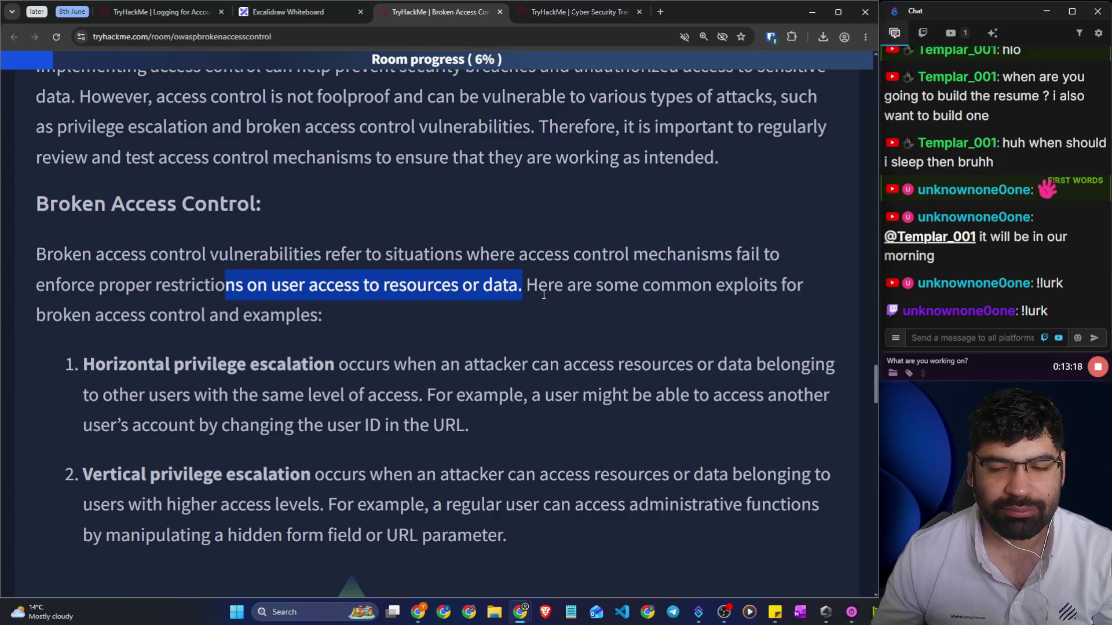
click(566, 296)
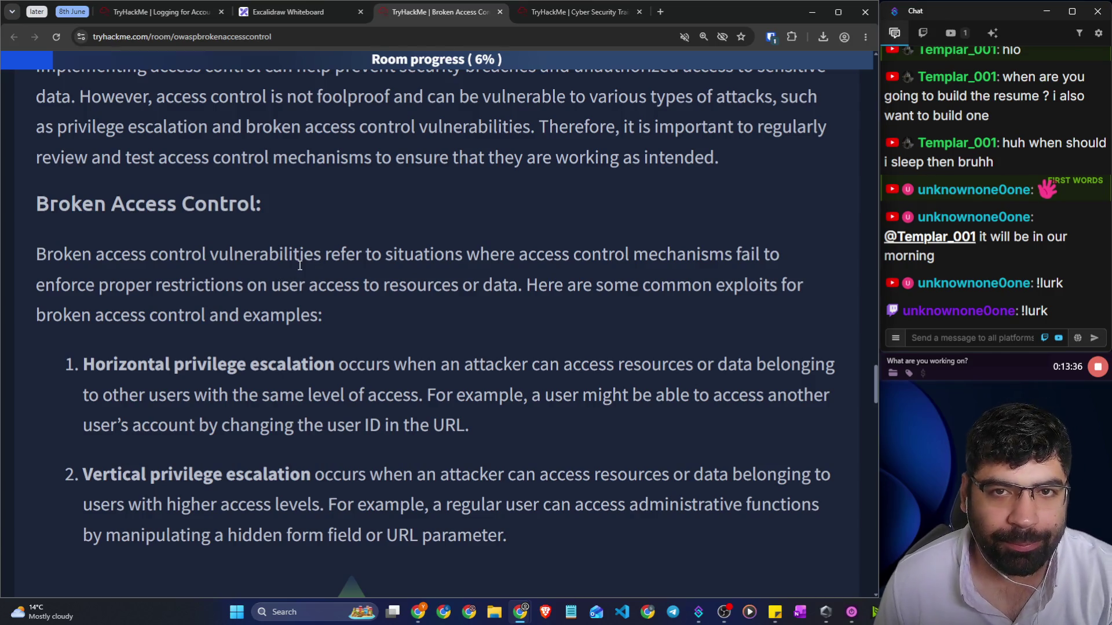
mouse_move(64, 253)
mouse_down()
mouse_move(324, 266)
mouse_move(727, 254)
mouse_up()
scroll(369, 201, up, 4)
scroll(356, 203, up, 3)
scroll(356, 204, down, 6)
click(741, 300)
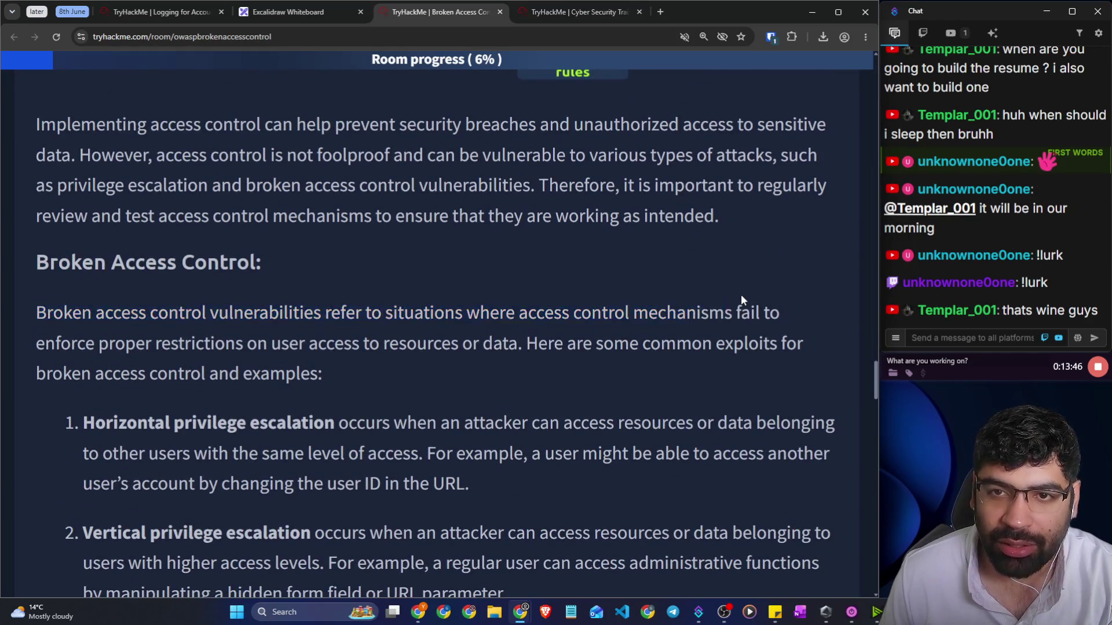
drag(108, 343, 218, 343)
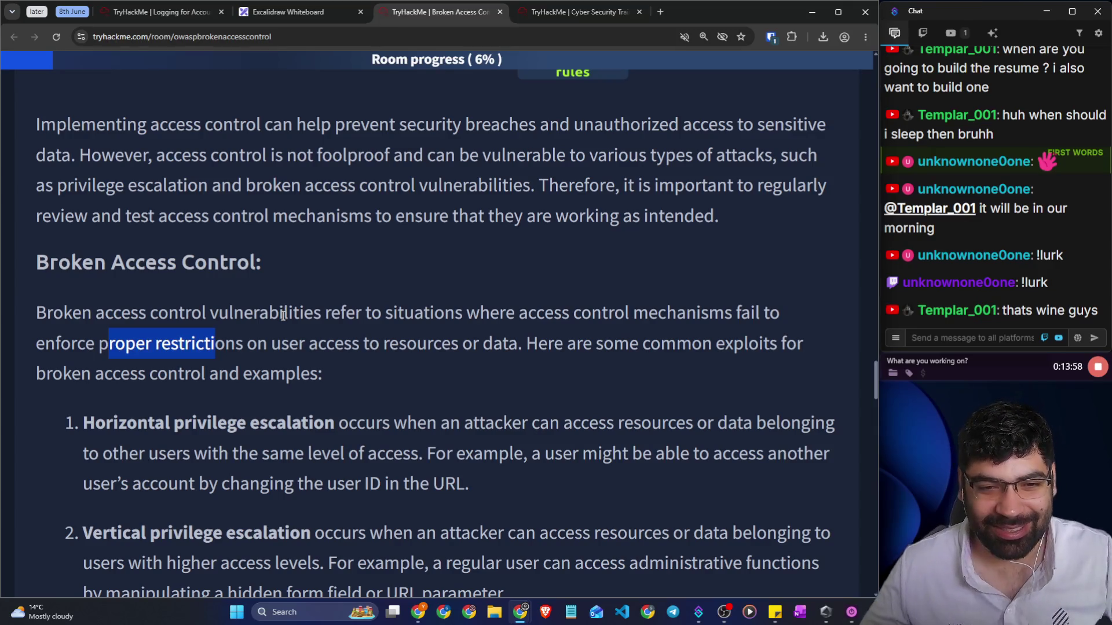
click(447, 274)
drag(530, 338, 774, 354)
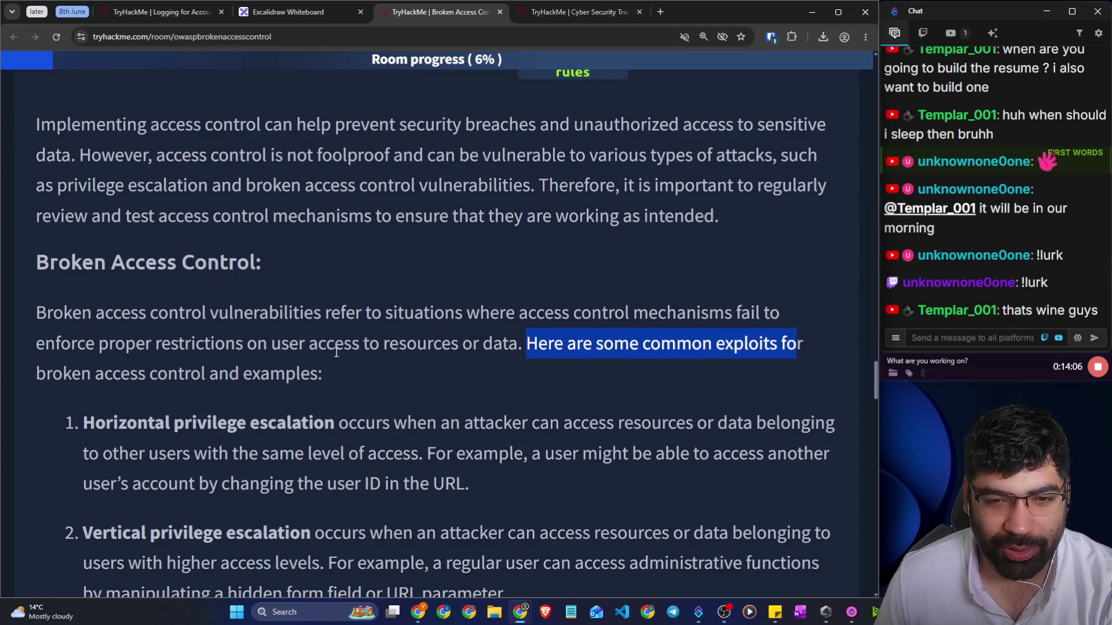
drag(241, 373, 312, 377)
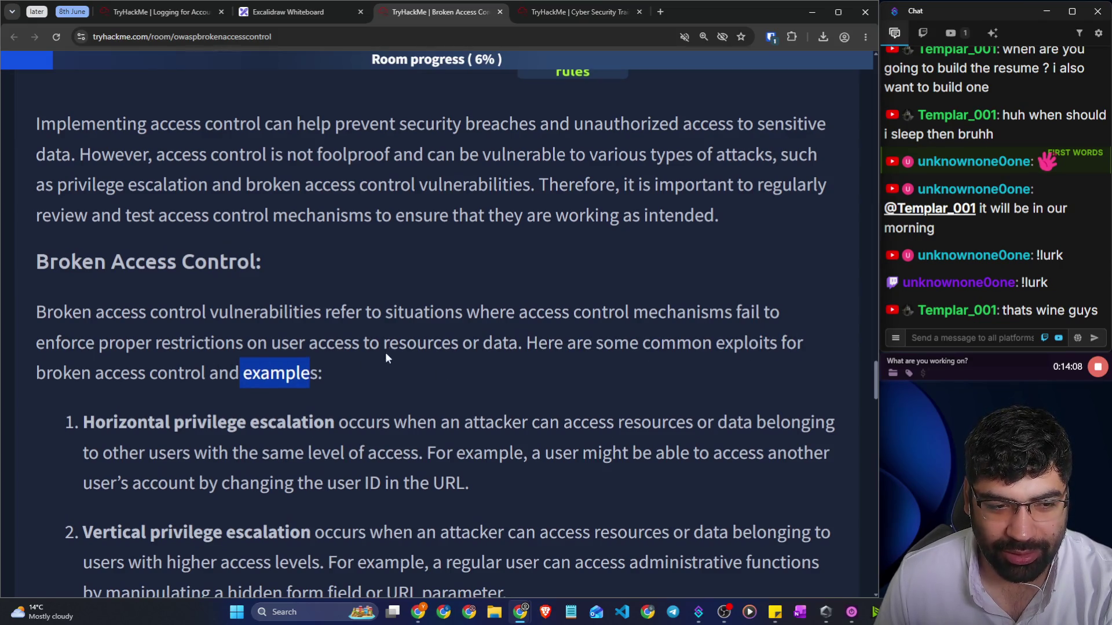
scroll(124, 330, down, 2)
drag(96, 306, 830, 308)
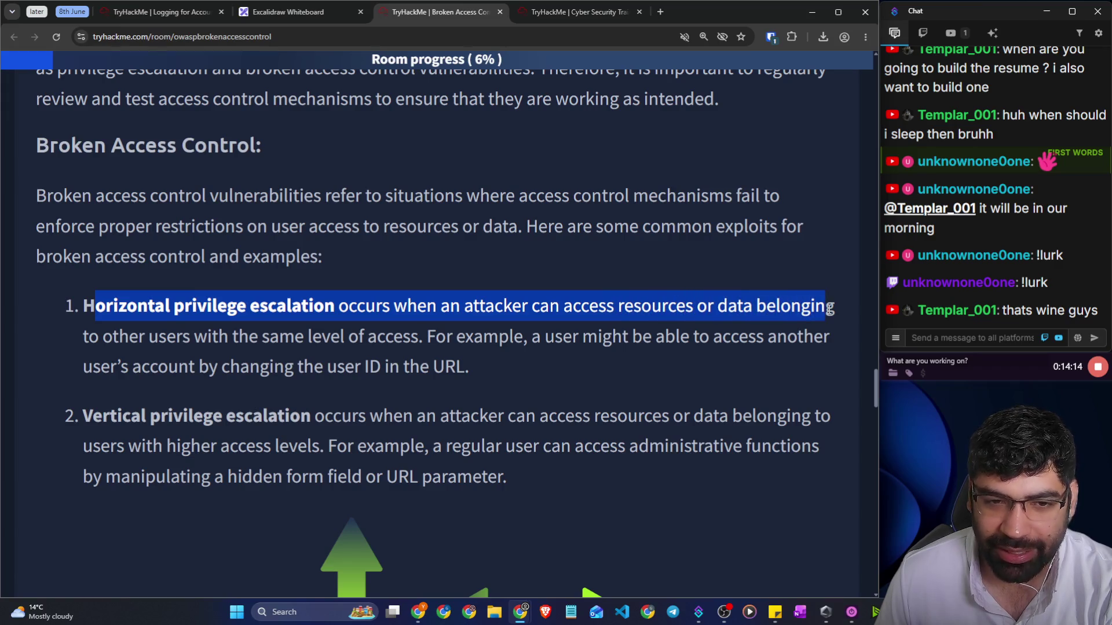
drag(207, 337, 828, 333)
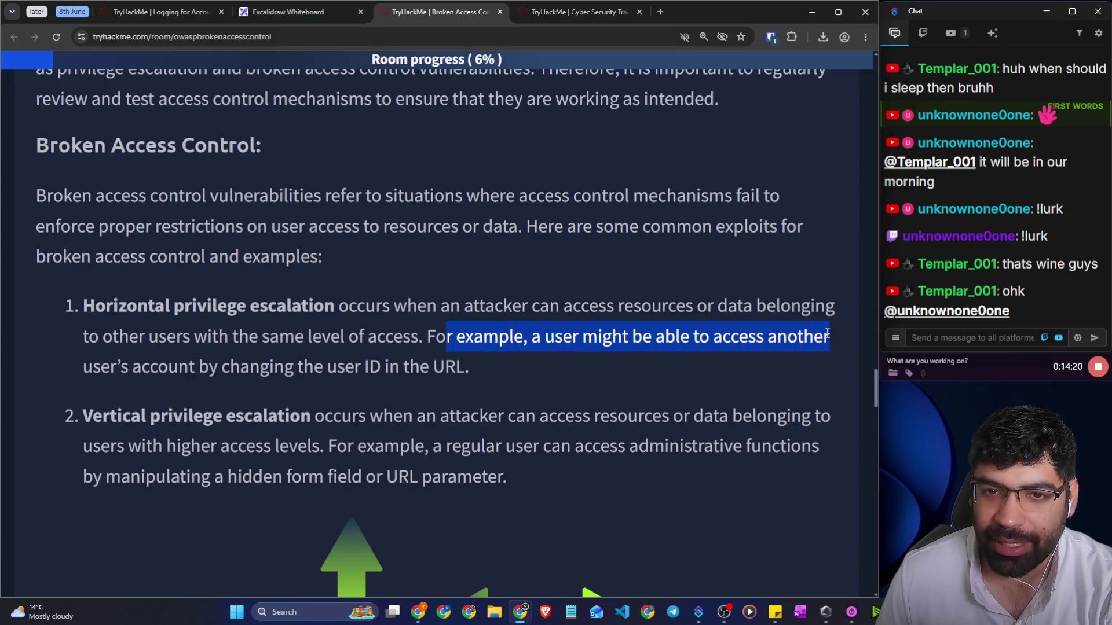
drag(150, 373, 484, 365)
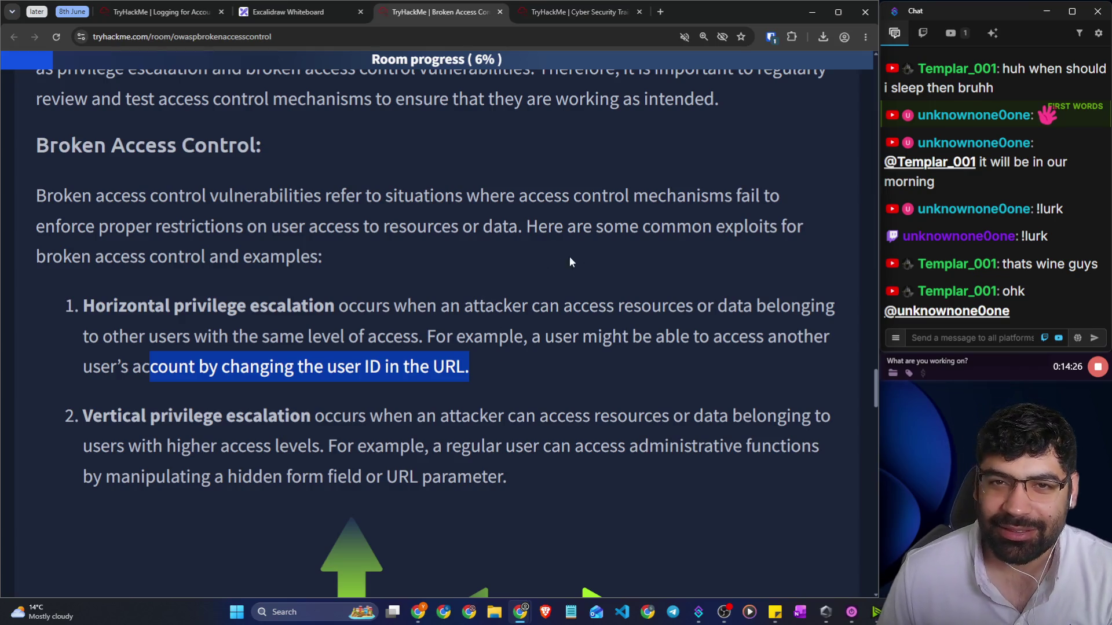
click(544, 22)
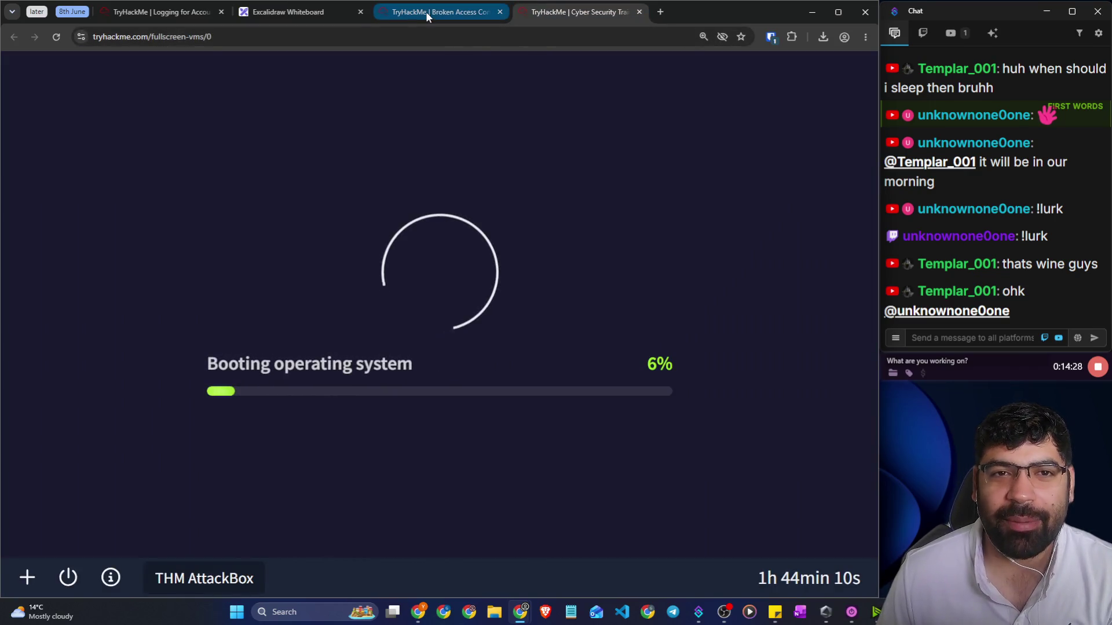
Reload the booting AttackBox page until it finishes at 100%, then go to the Excalidraw whiteboard.
click(418, 16)
click(542, 25)
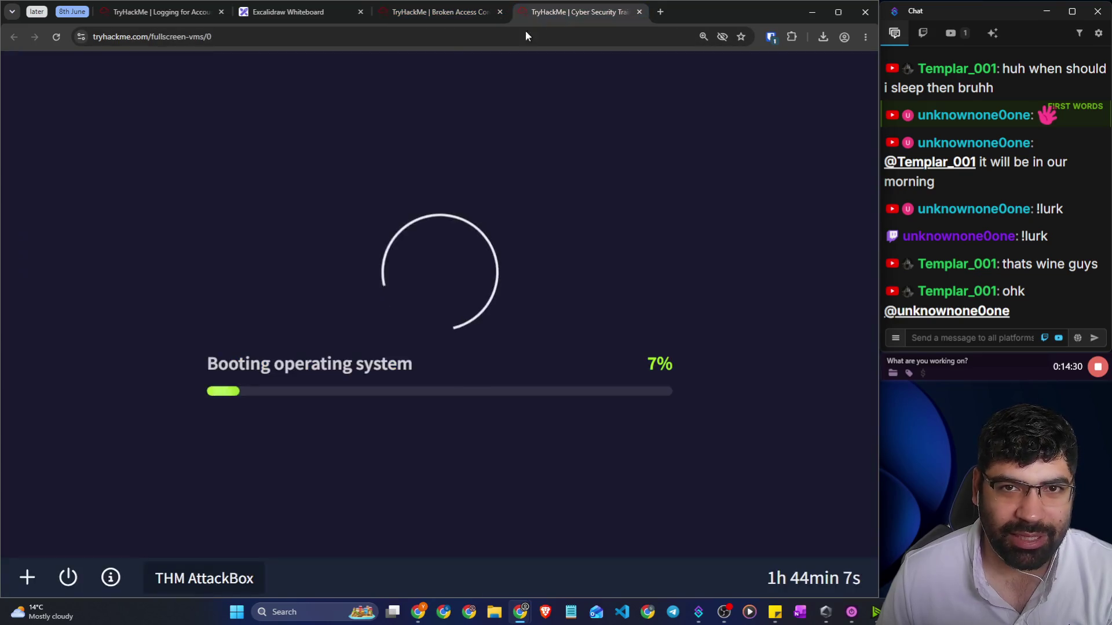
click(56, 37)
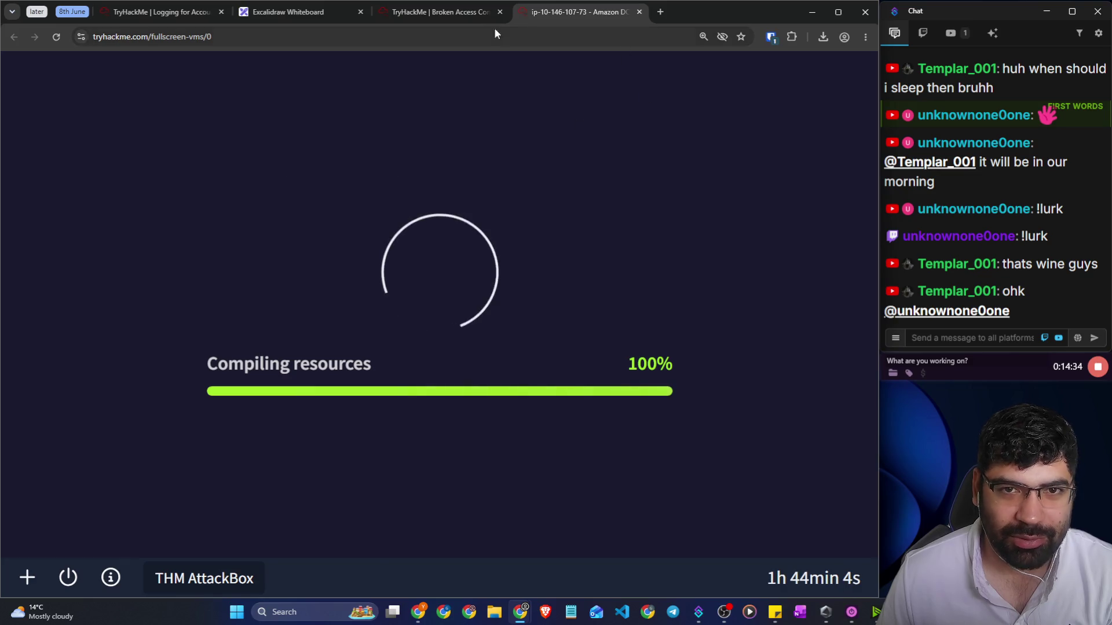
click(440, 12)
click(291, 20)
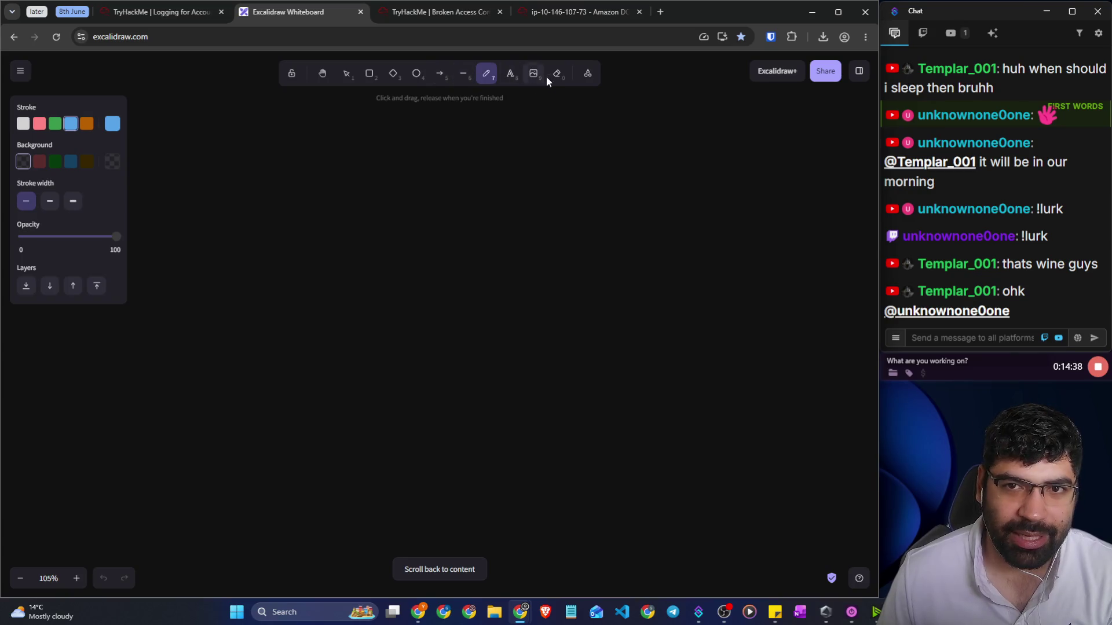
Add the text 'facebook.com/user=censoredHacker' to the whiteboard canvas.
key(t)
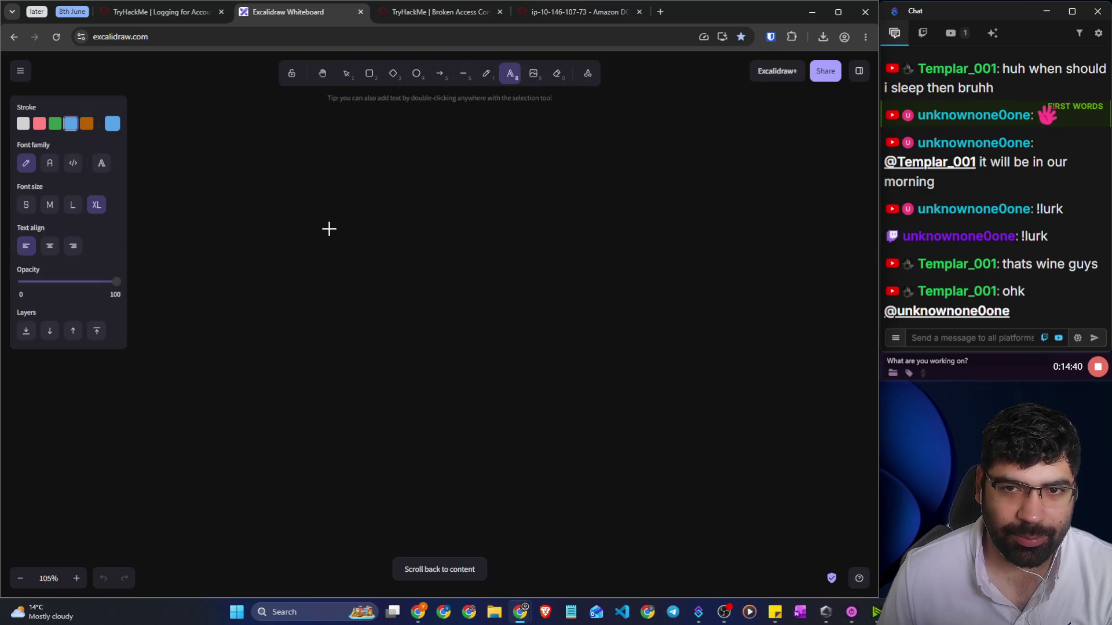
click(232, 174)
text(f)
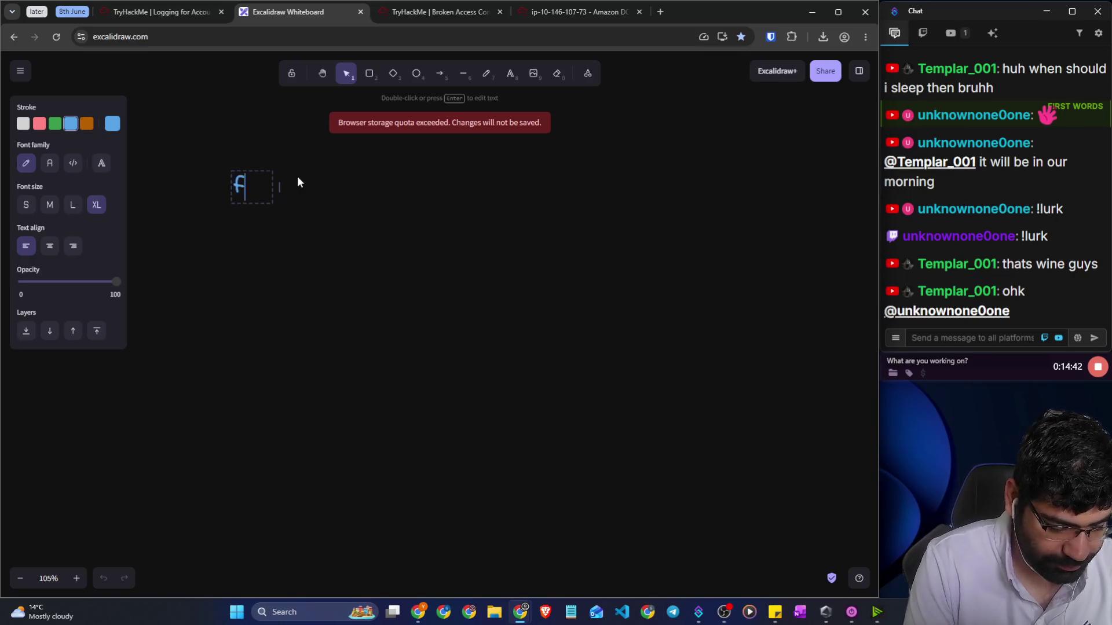
text(b)
key(BackSpace)
text(acebook.)
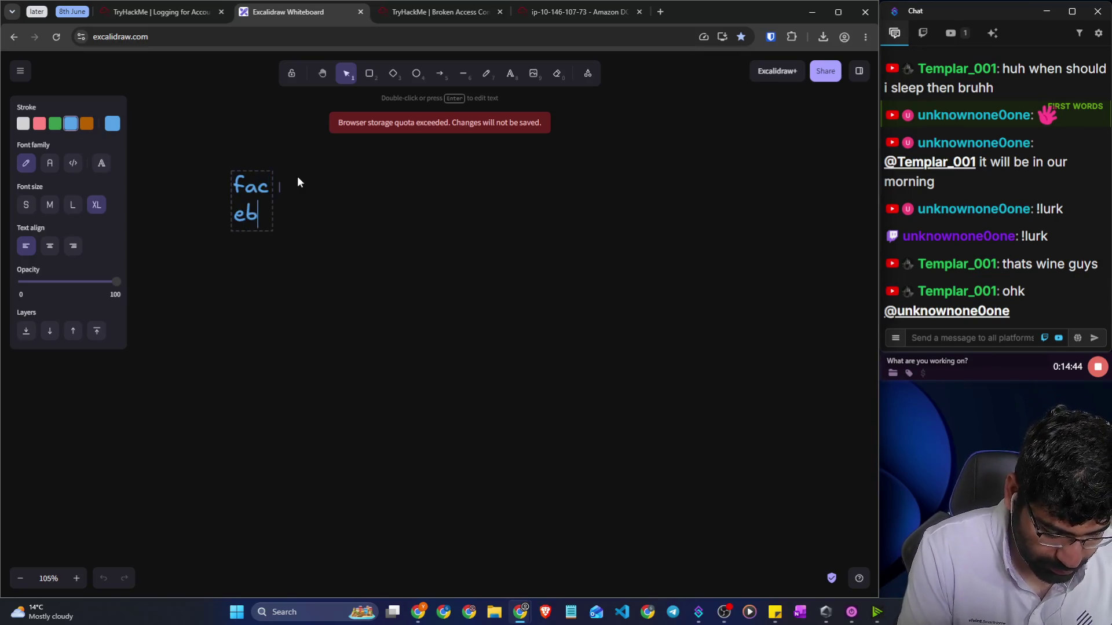
text(com/user)
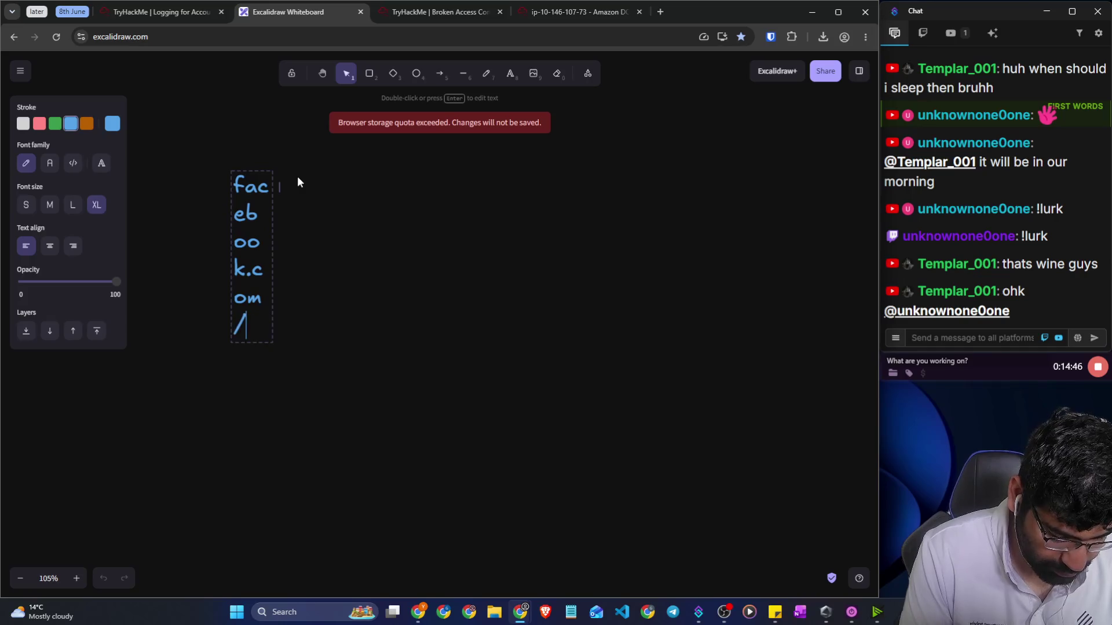
text(=censoredHacker)
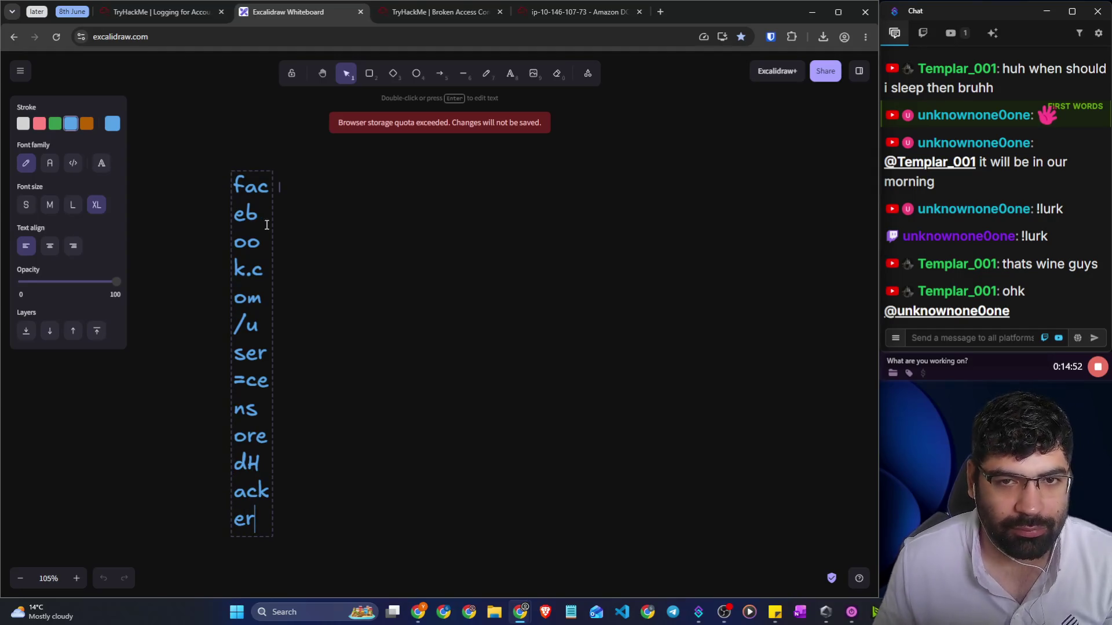
key(Escape)
Widen and rescale the URL text so it fits on one line.
drag(272, 228, 664, 247)
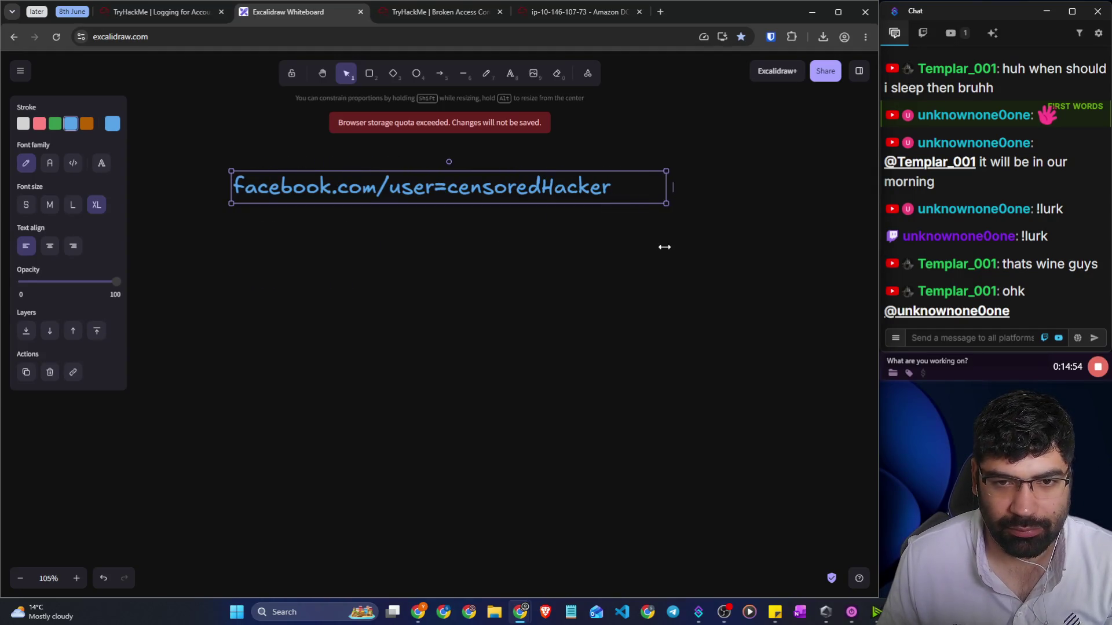
click(438, 242)
ctrl+scroll(369, 225, up, 2)
click(616, 188)
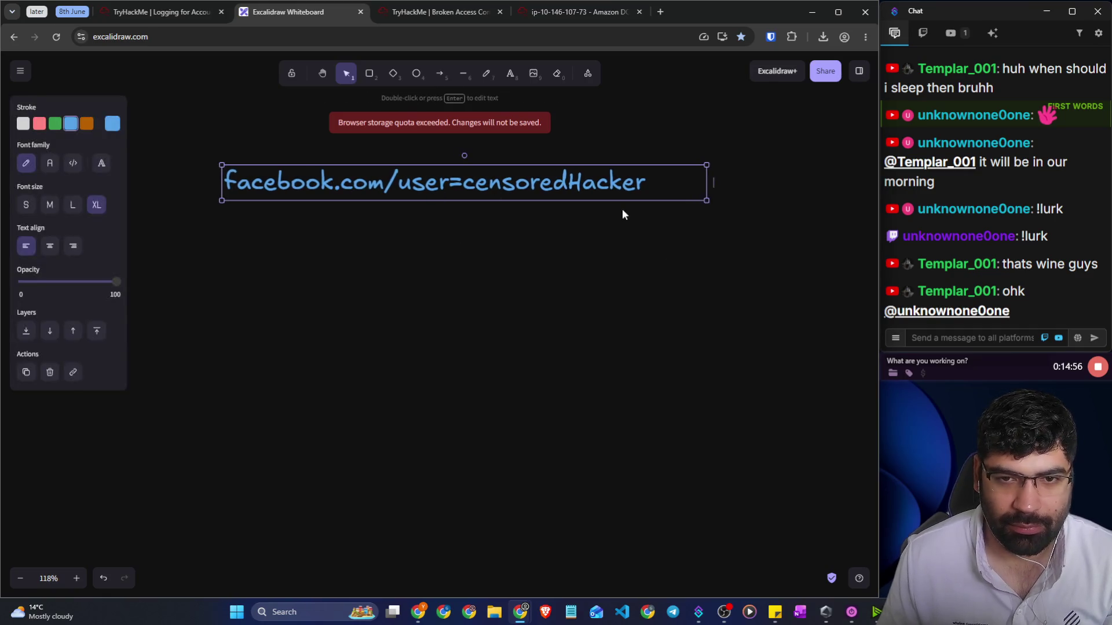
mouse_move(707, 201)
mouse_down()
mouse_move(780, 280)
mouse_move(522, 218)
mouse_up()
mouse_move(594, 184)
mouse_down()
mouse_move(564, 199)
mouse_move(527, 191)
mouse_up()
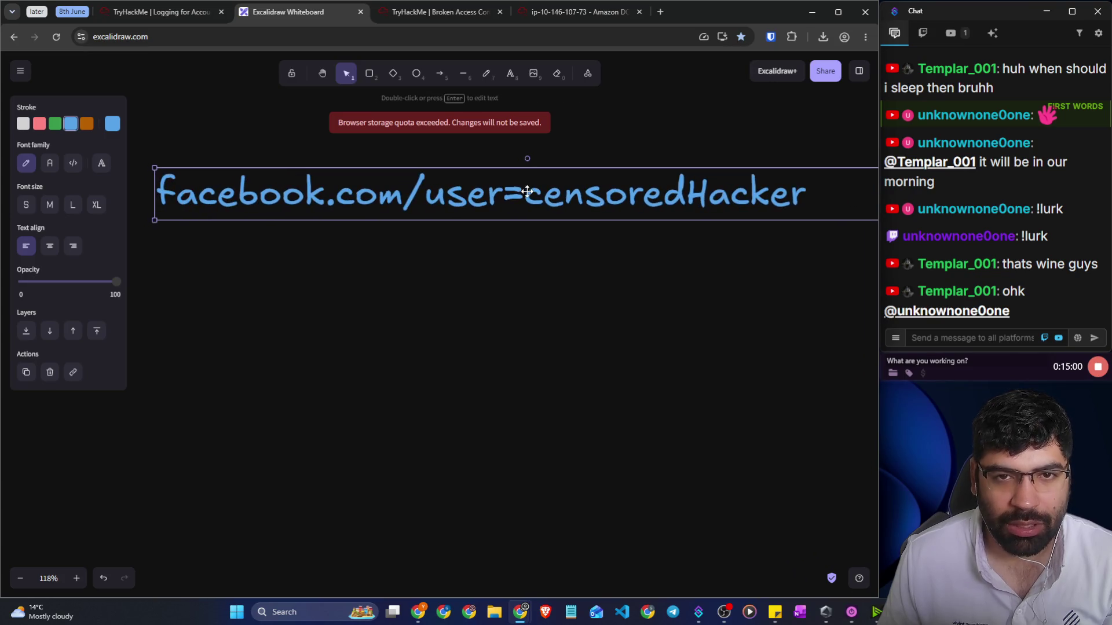
click(523, 296)
Underline facebook.com, brace the username part, and add a green replacement username label below.
click(487, 74)
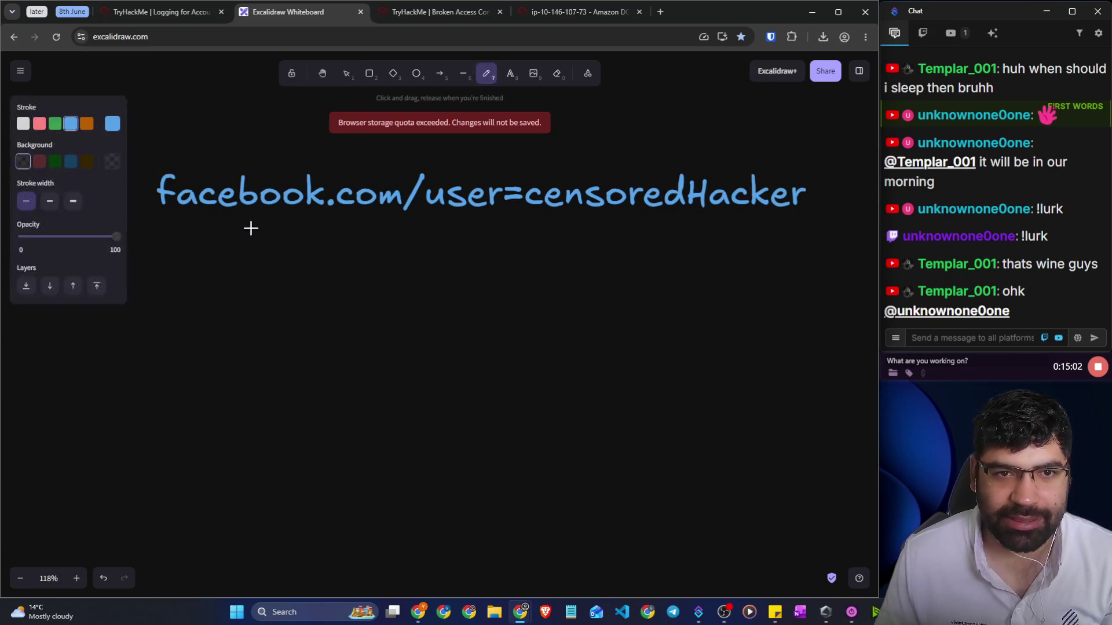
drag(169, 219, 375, 218)
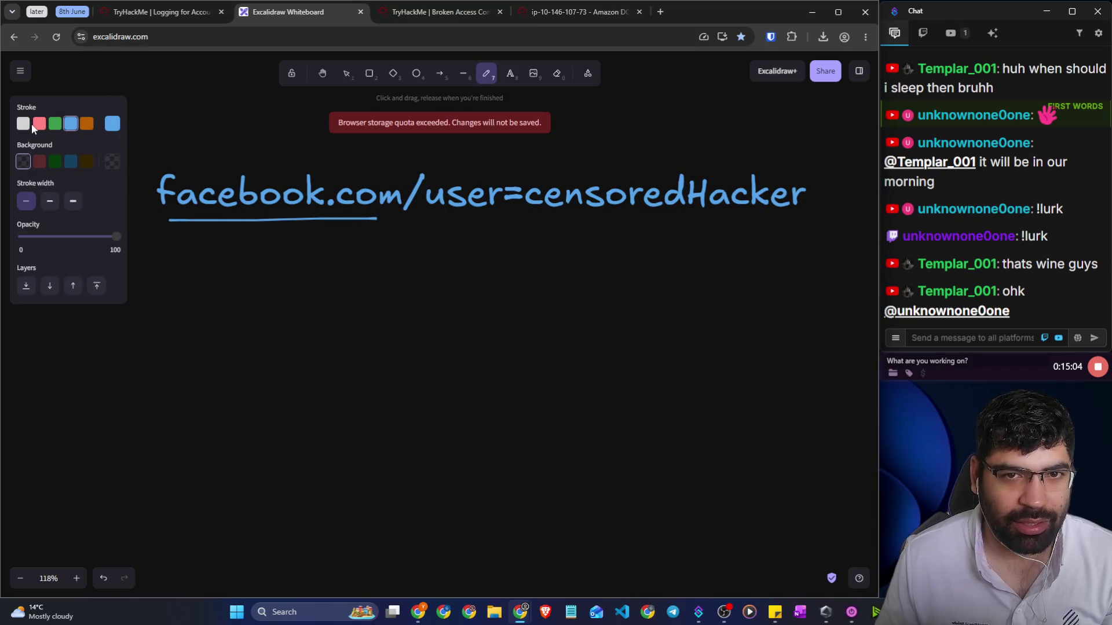
mouse_move(557, 244)
mouse_down()
mouse_move(671, 248)
mouse_move(802, 223)
mouse_up()
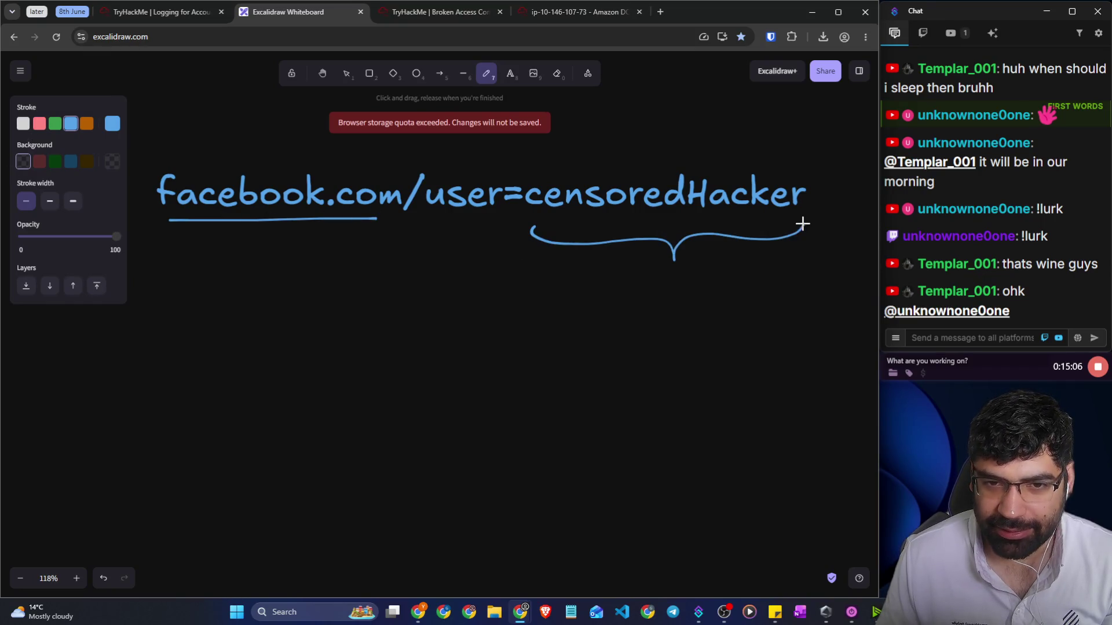
click(55, 124)
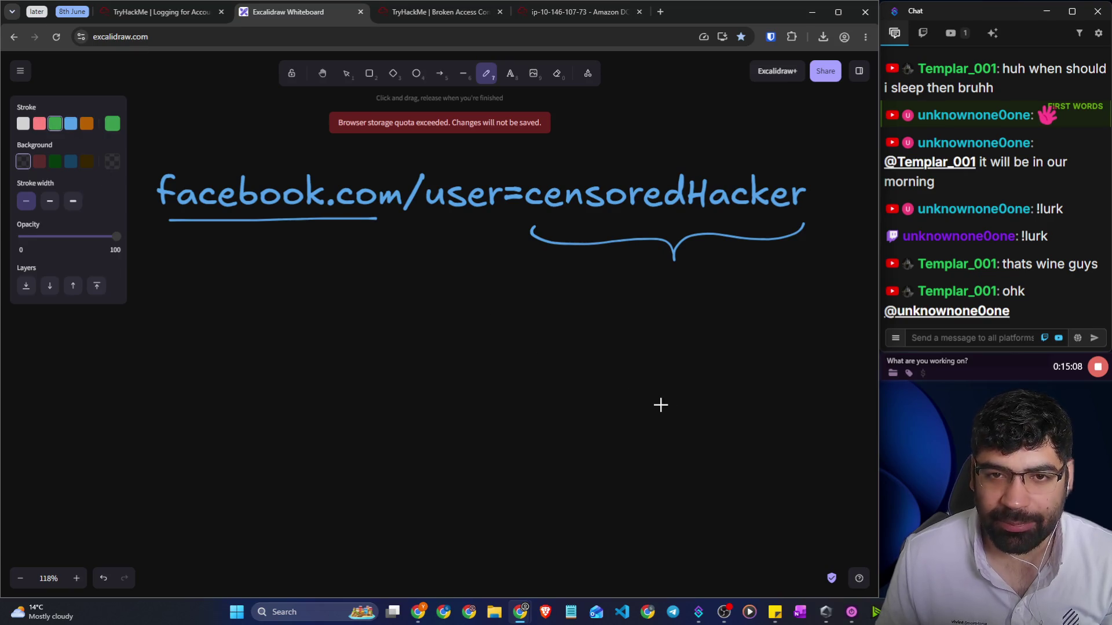
click(511, 75)
click(547, 288)
text(Templar)
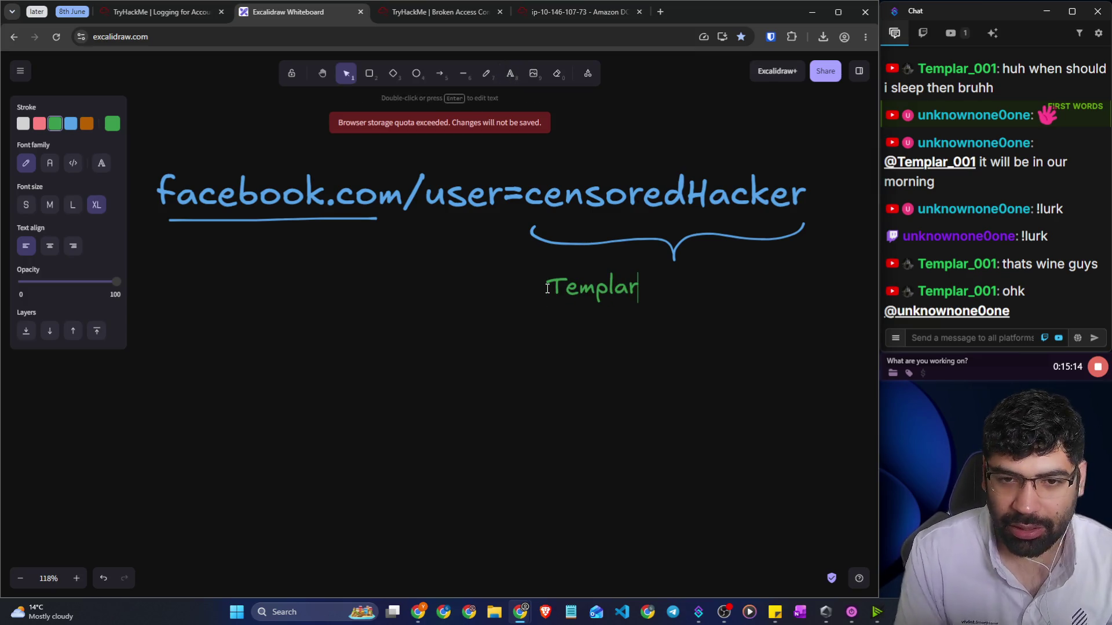
click(582, 315)
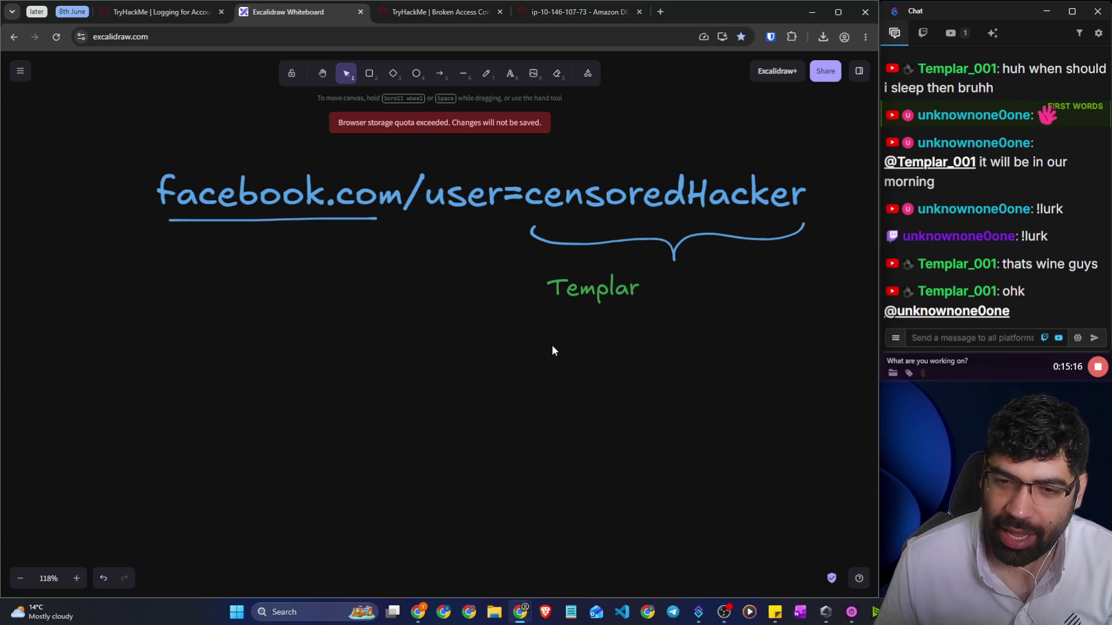
Enlarge the green username label and draw a green curved arrow and tick toward it.
click(487, 74)
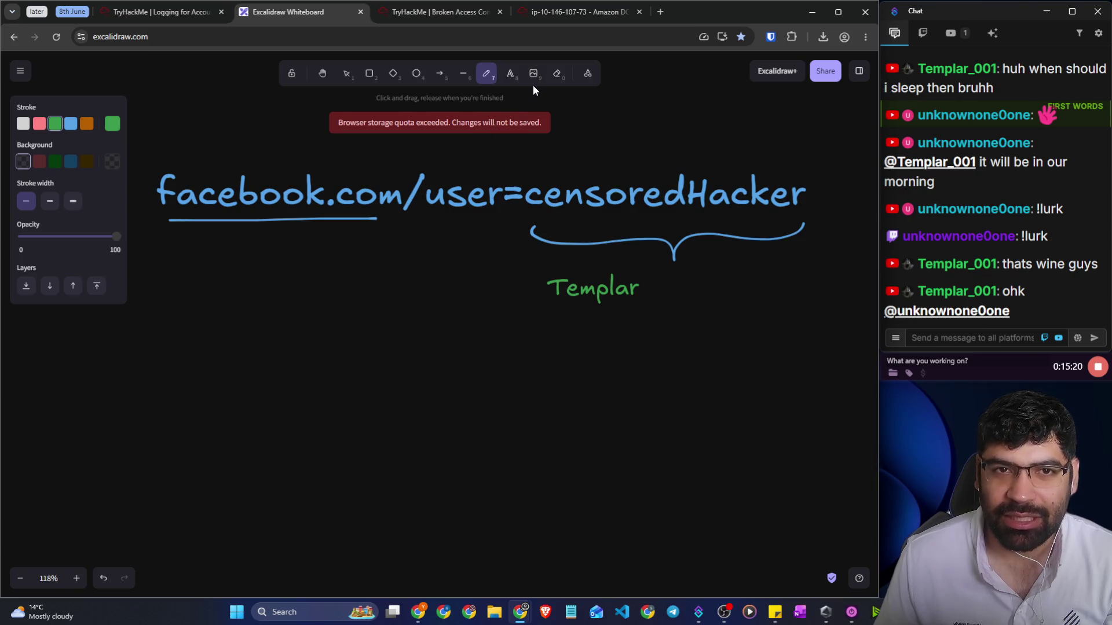
click(347, 75)
click(591, 290)
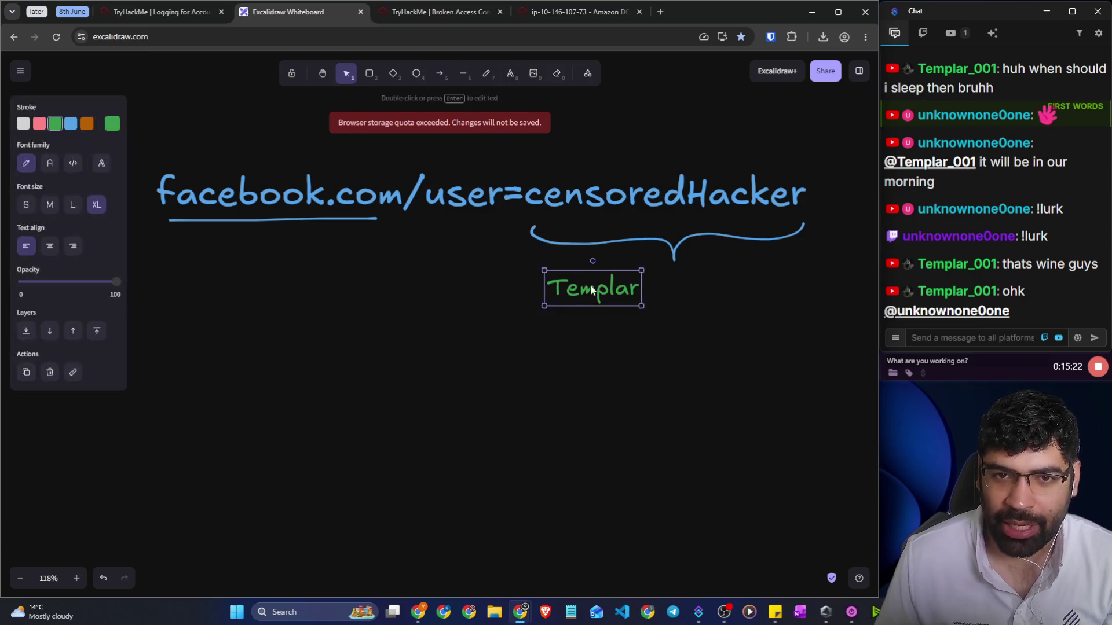
drag(641, 306, 795, 355)
click(657, 408)
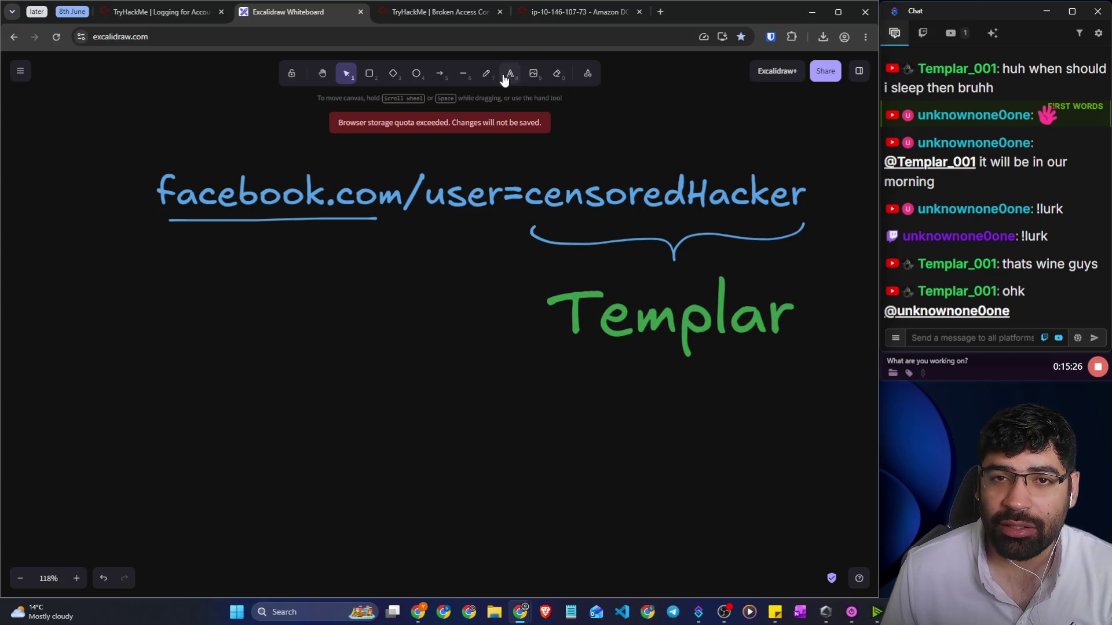
click(486, 74)
drag(539, 204, 493, 316)
drag(486, 384, 496, 433)
Highlight 'Horizontal privilege escalation' in the room, add a down arrow from brace to name.
click(412, 13)
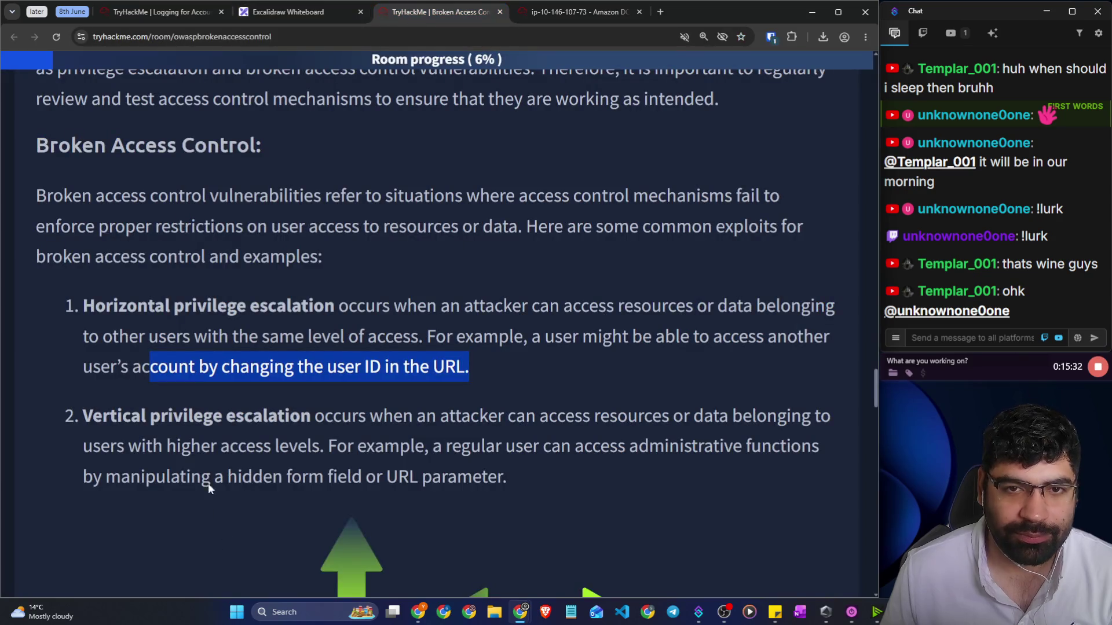
drag(81, 309, 418, 307)
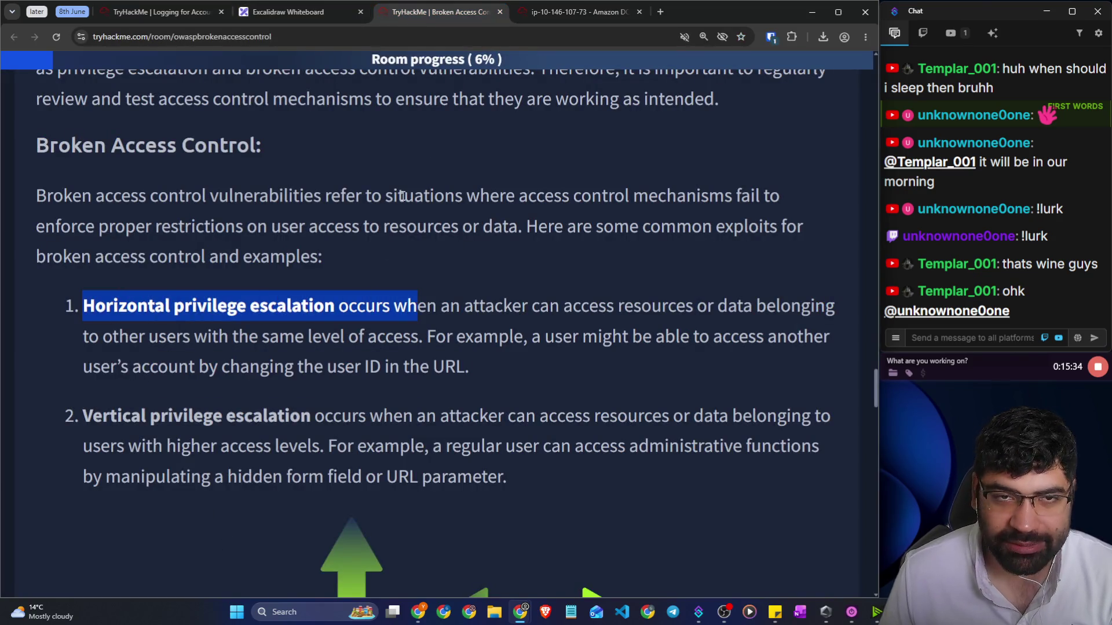
click(554, 13)
click(278, 12)
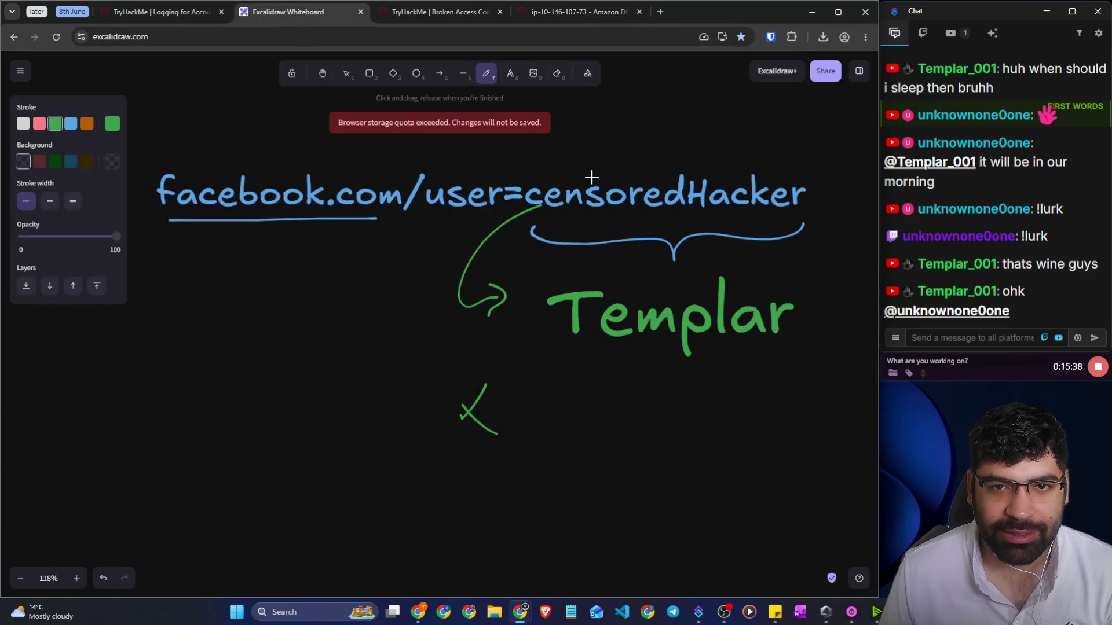
mouse_move(540, 236)
mouse_down()
mouse_move(538, 306)
mouse_move(559, 296)
mouse_up()
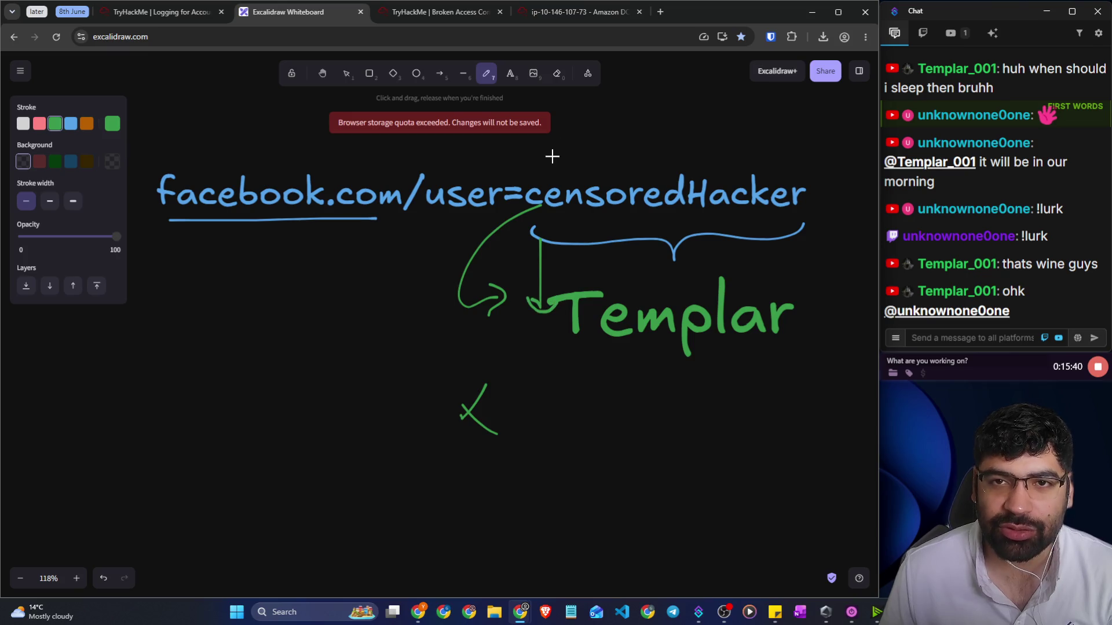
click(437, 13)
click(492, 335)
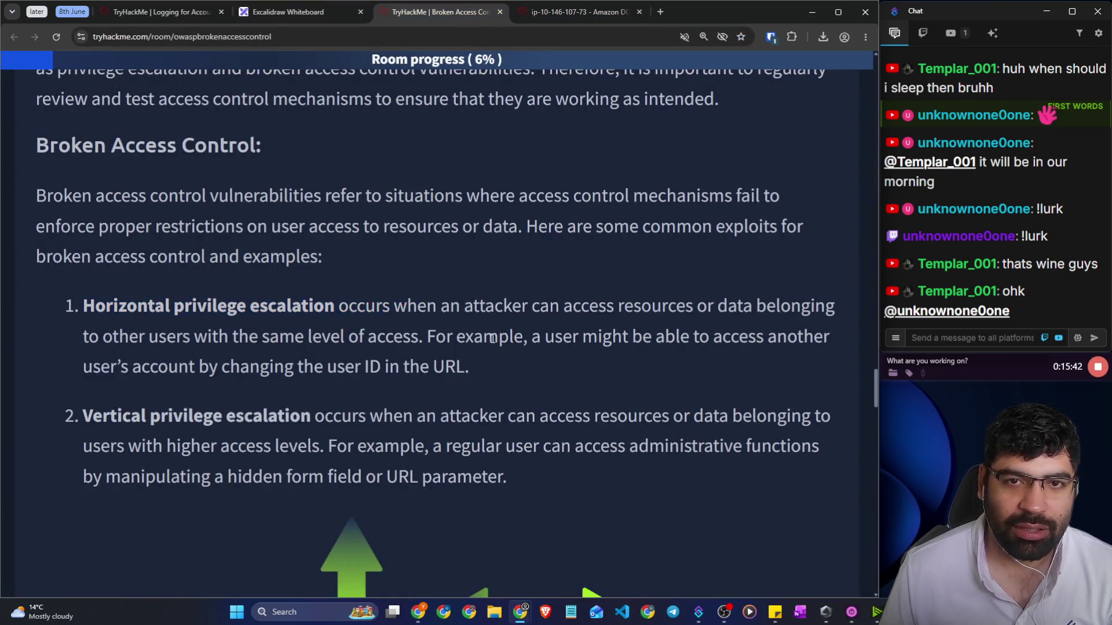
Highlight the horizontal escalation passage on accessing others' data and the user ID URL example.
drag(427, 298, 802, 299)
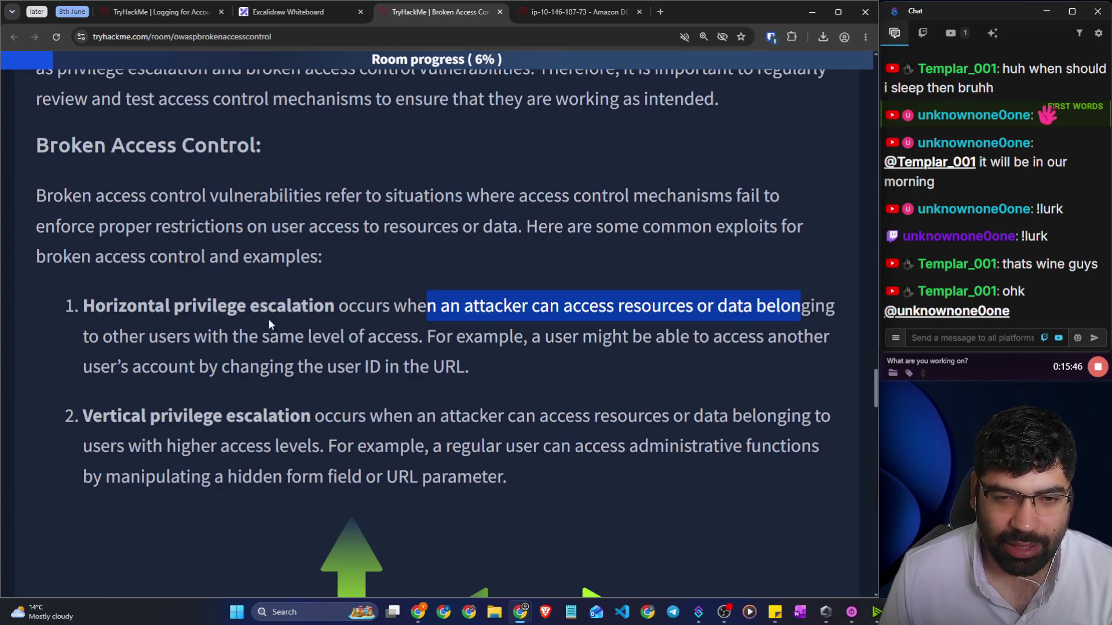
drag(149, 336, 555, 337)
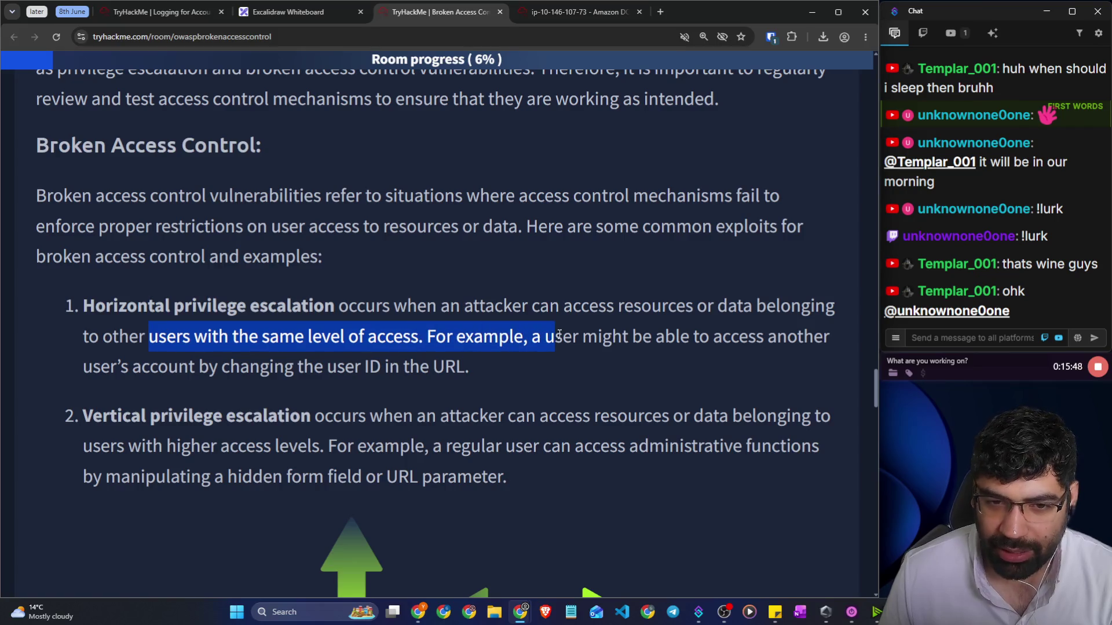
scroll(419, 334, down, 1)
drag(337, 309, 495, 314)
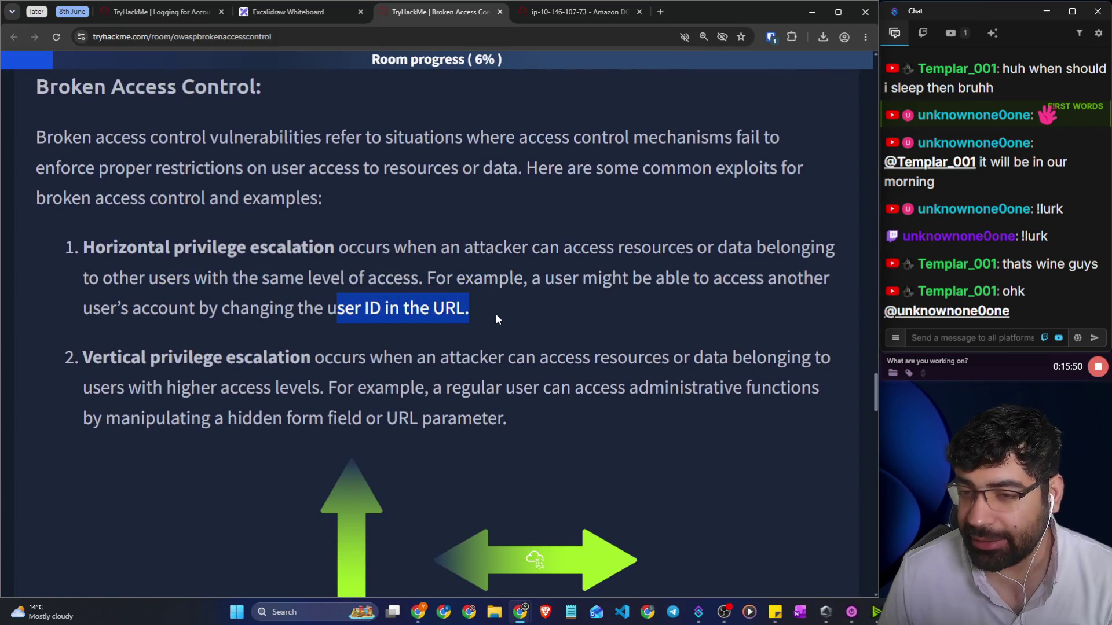
scroll(497, 318, down, 2)
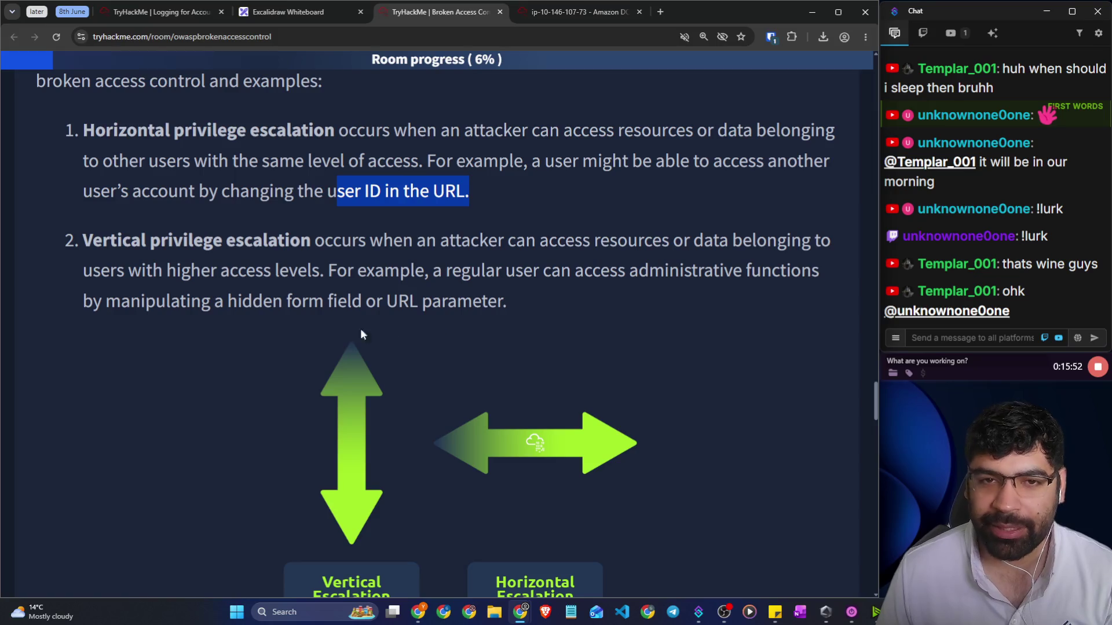
Highlight the Vertical privilege escalation term and its higher access levels phrase.
drag(82, 242, 834, 242)
click(841, 243)
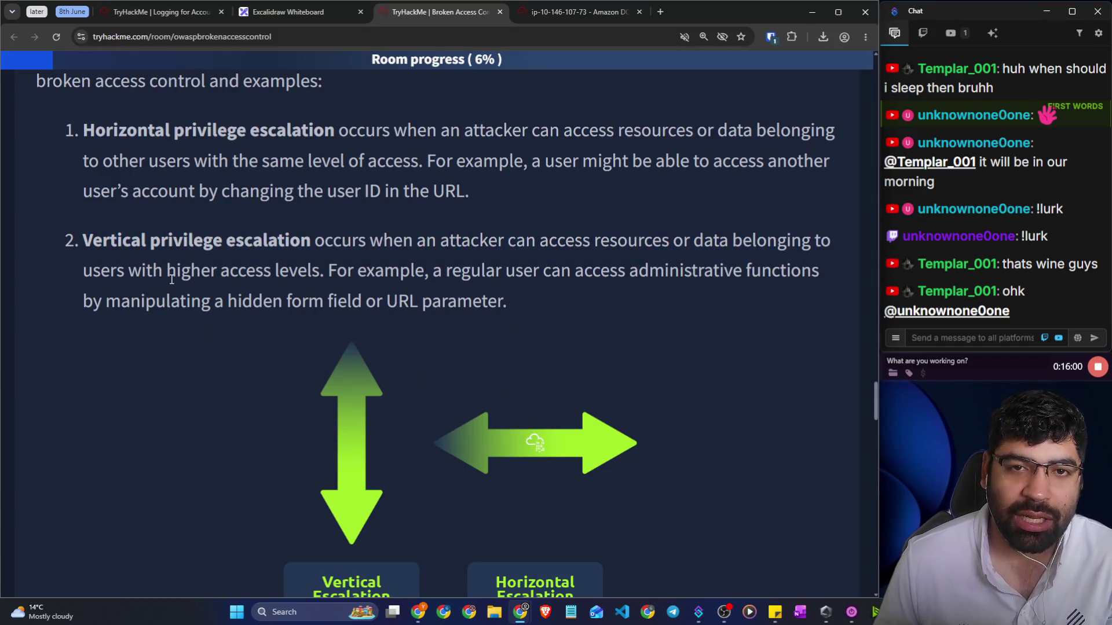
drag(168, 271, 307, 280)
click(330, 4)
scroll(330, 258, down, 6)
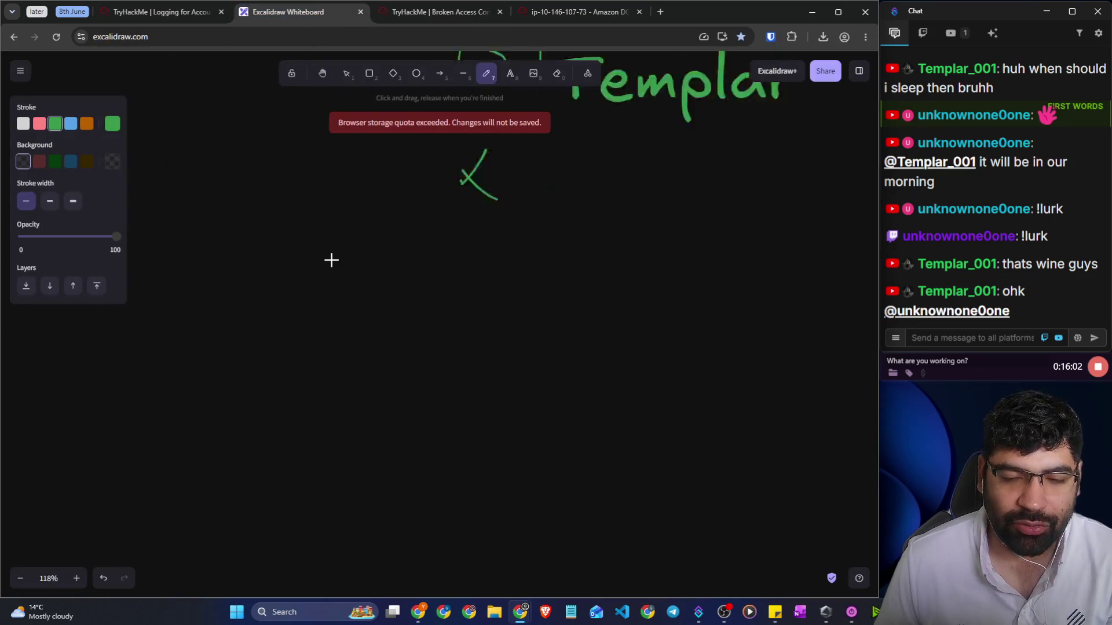
Add the green username 'Templar' on the left of the canvas.
click(509, 75)
click(194, 387)
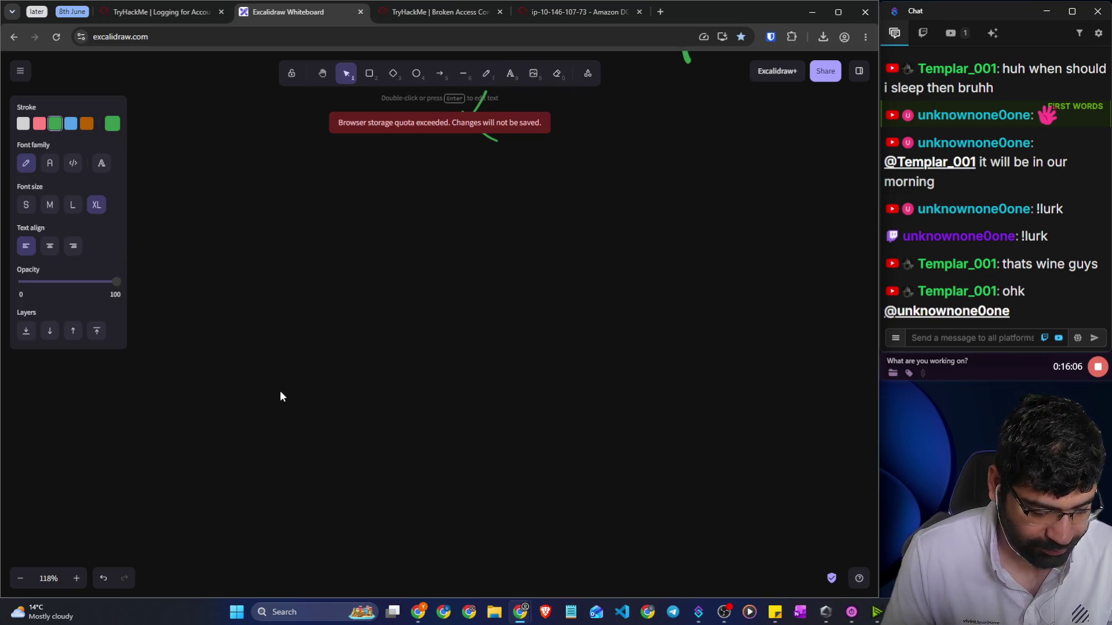
text(Templar)
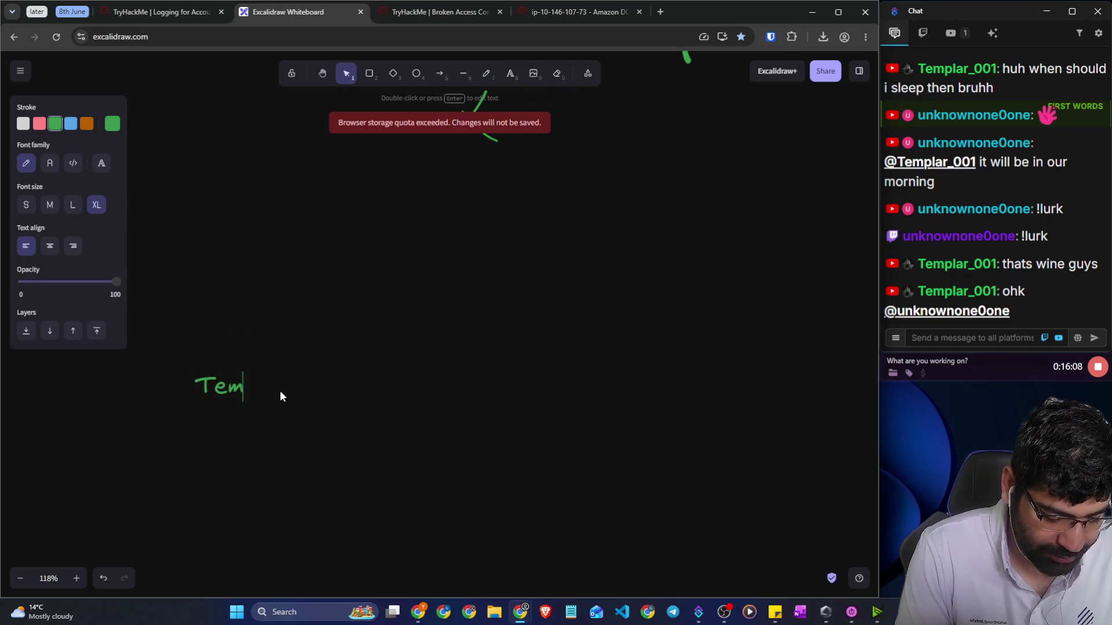
click(365, 380)
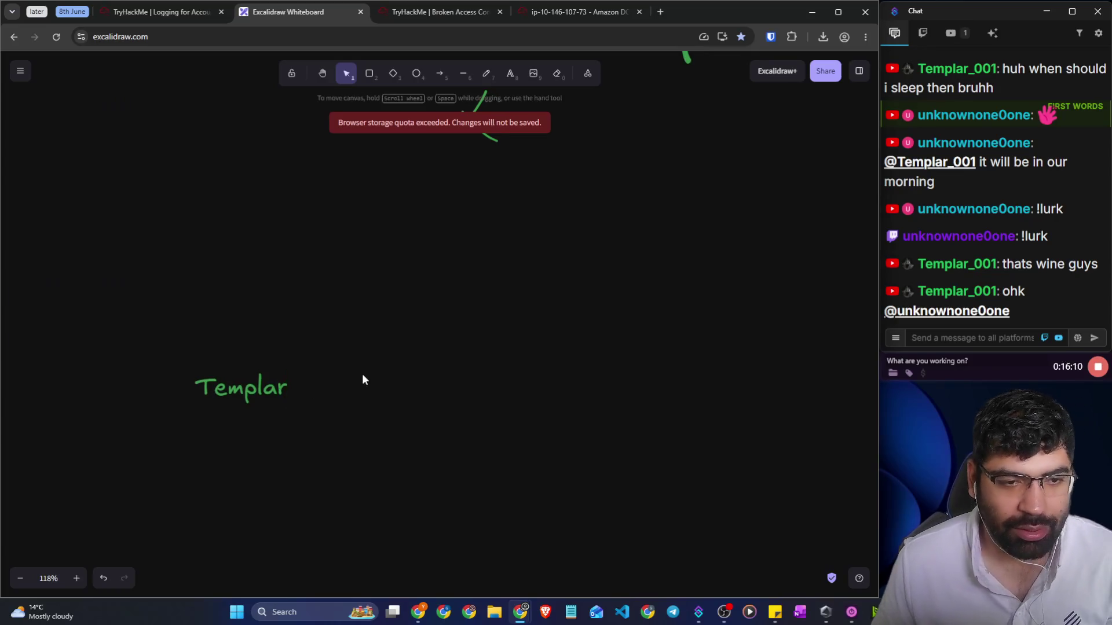
Draw a long straight white line above 'Templar'.
click(487, 74)
drag(203, 351, 641, 370)
key(ctrl+z)
click(463, 74)
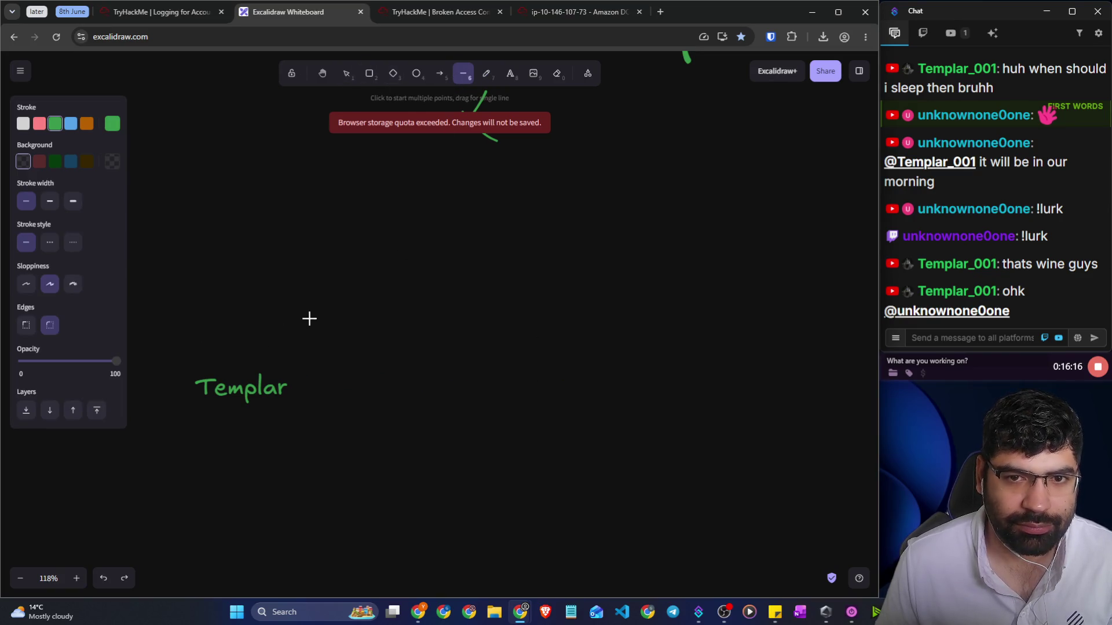
drag(178, 346, 703, 346)
click(27, 127)
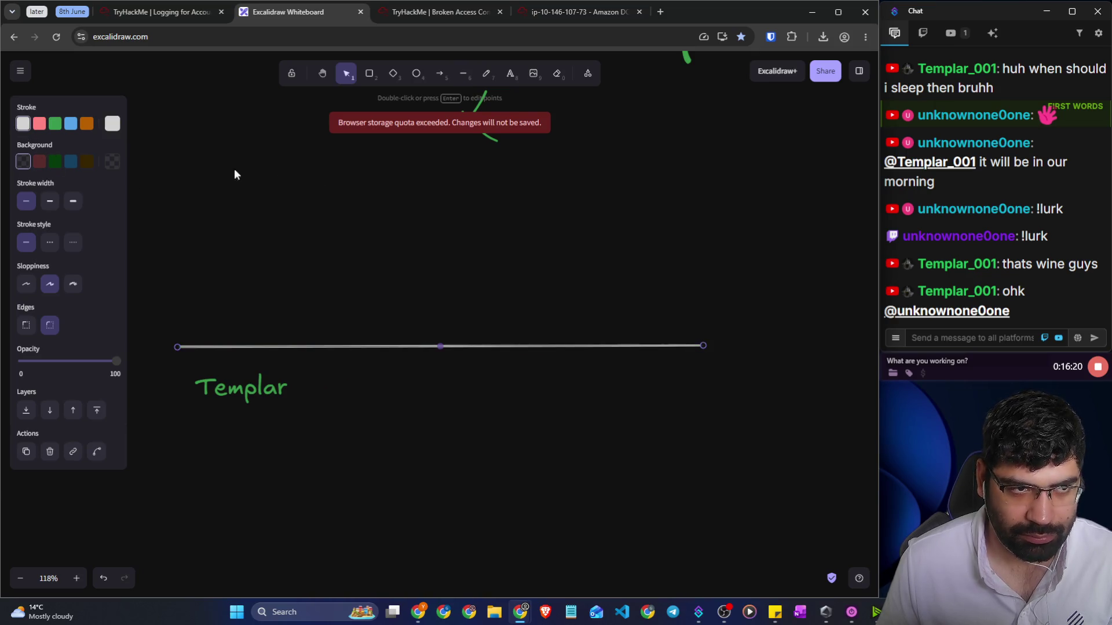
Add the username 'censoredhacker' right of 'Templar', nudged slightly left.
click(487, 74)
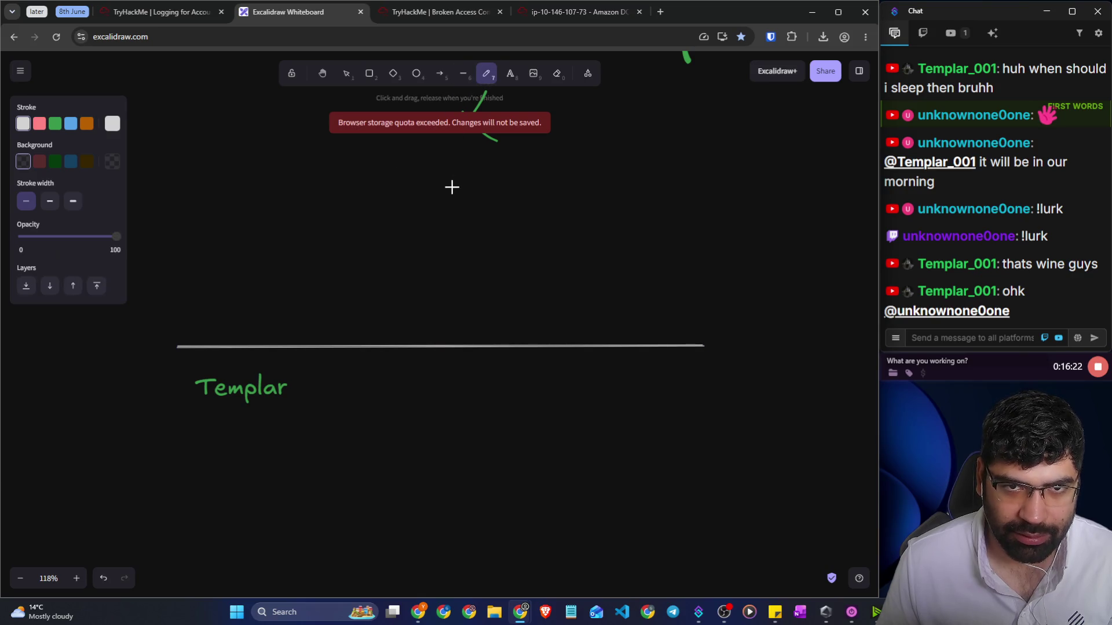
click(510, 73)
click(399, 386)
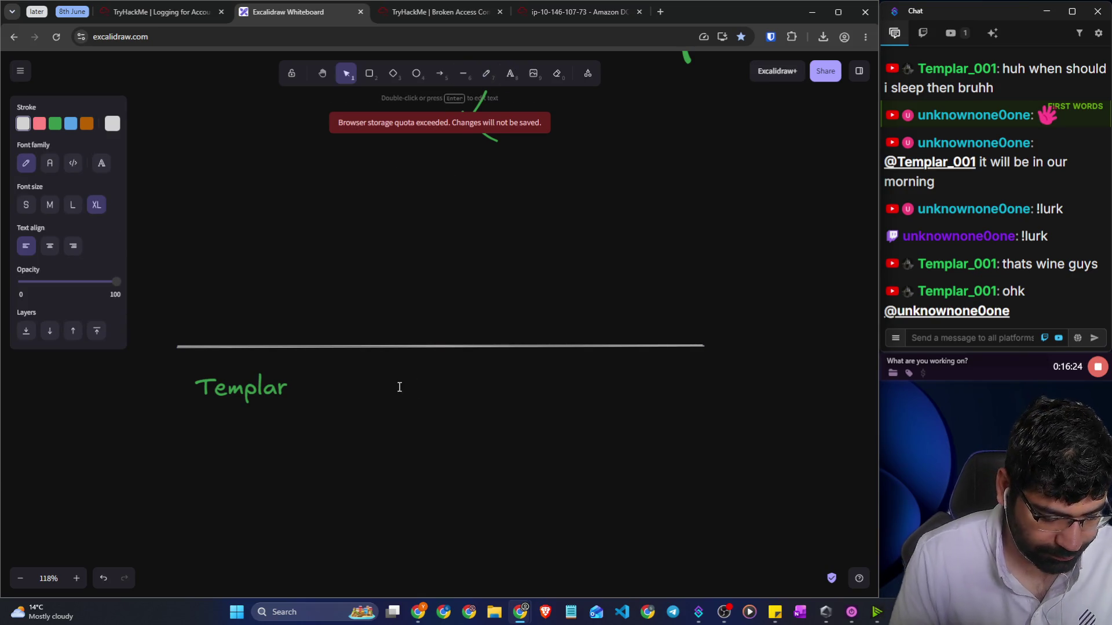
text(censoredhacker)
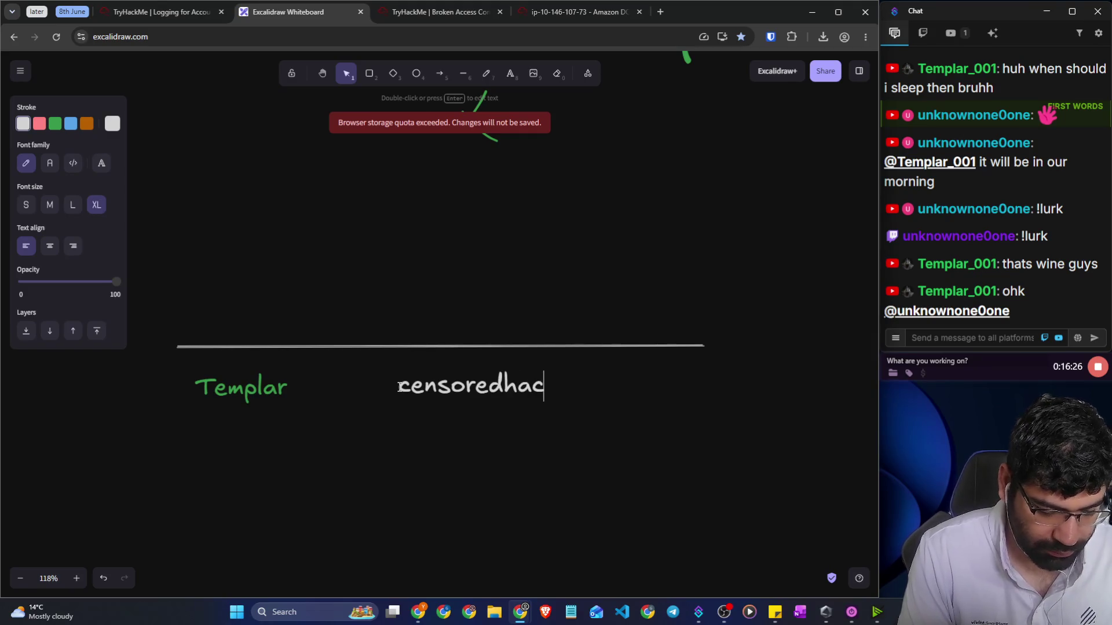
click(491, 426)
drag(484, 397, 463, 398)
key(Escape)
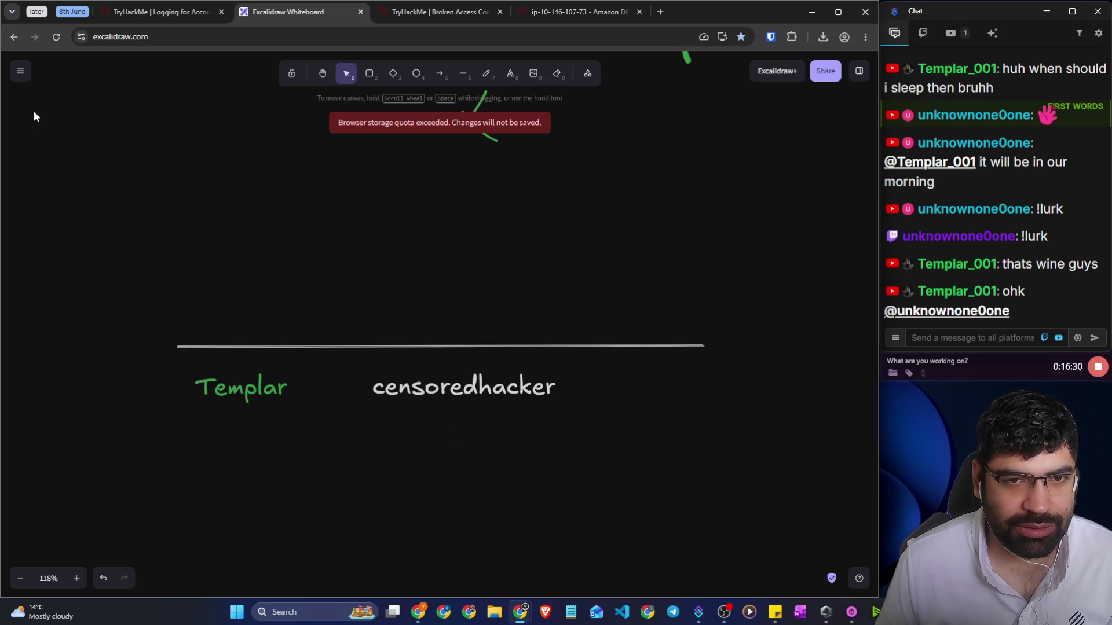
Add the third username 'hunterSpolit' at the right under the line.
click(509, 74)
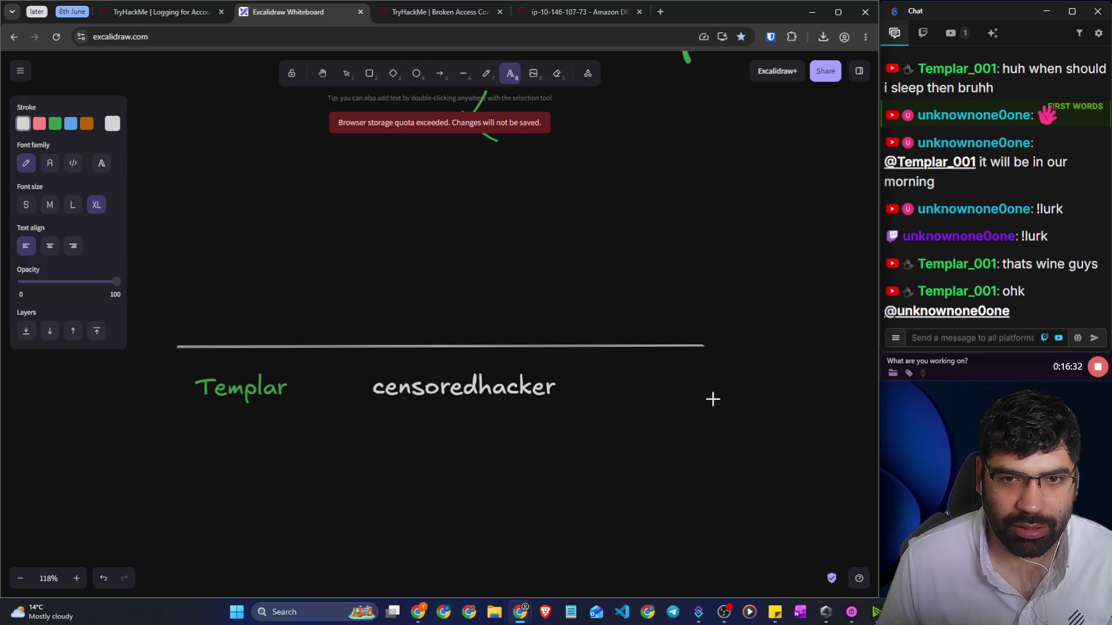
click(633, 386)
text(hubnt)
key(BackSpace)
key(BackSpace)
key(BackSpace)
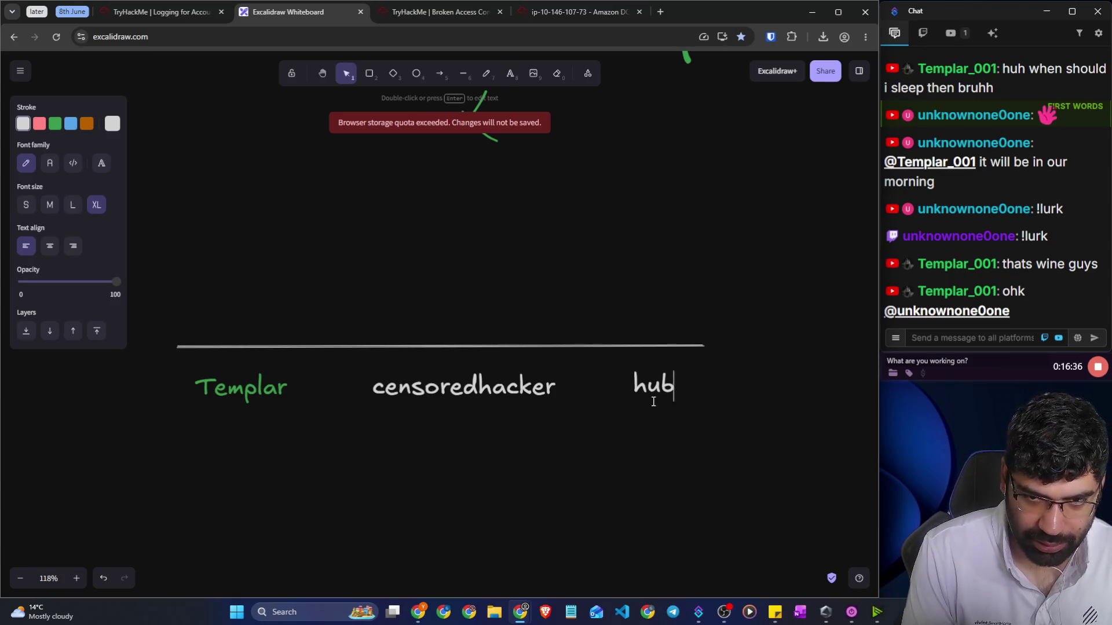
text(nterSpo)
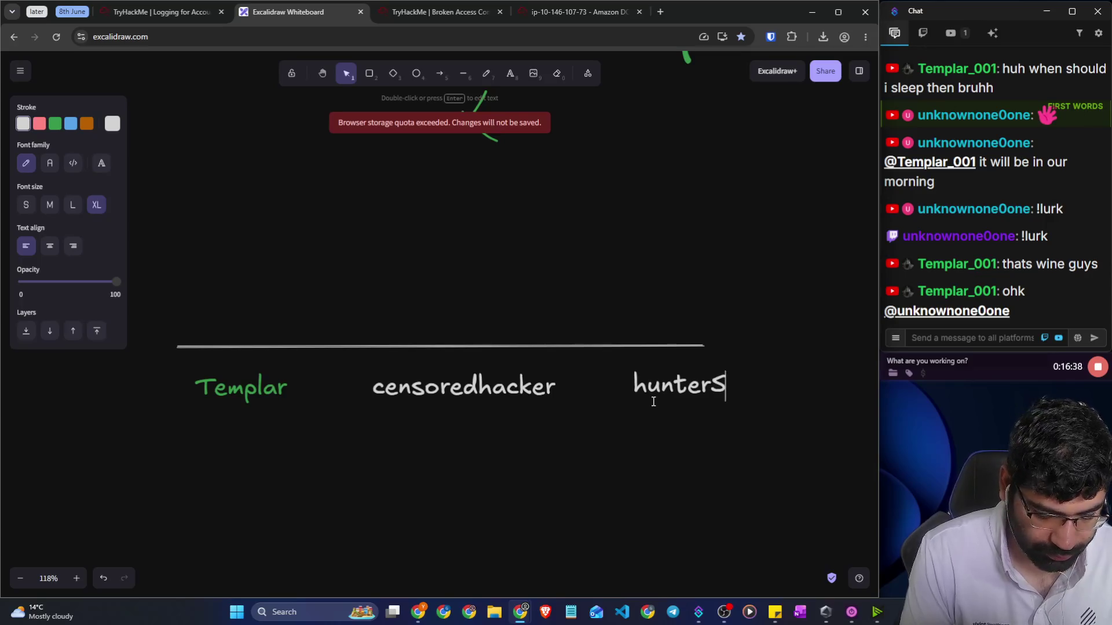
text(lit)
key(Escape)
drag(672, 387, 640, 385)
click(628, 436)
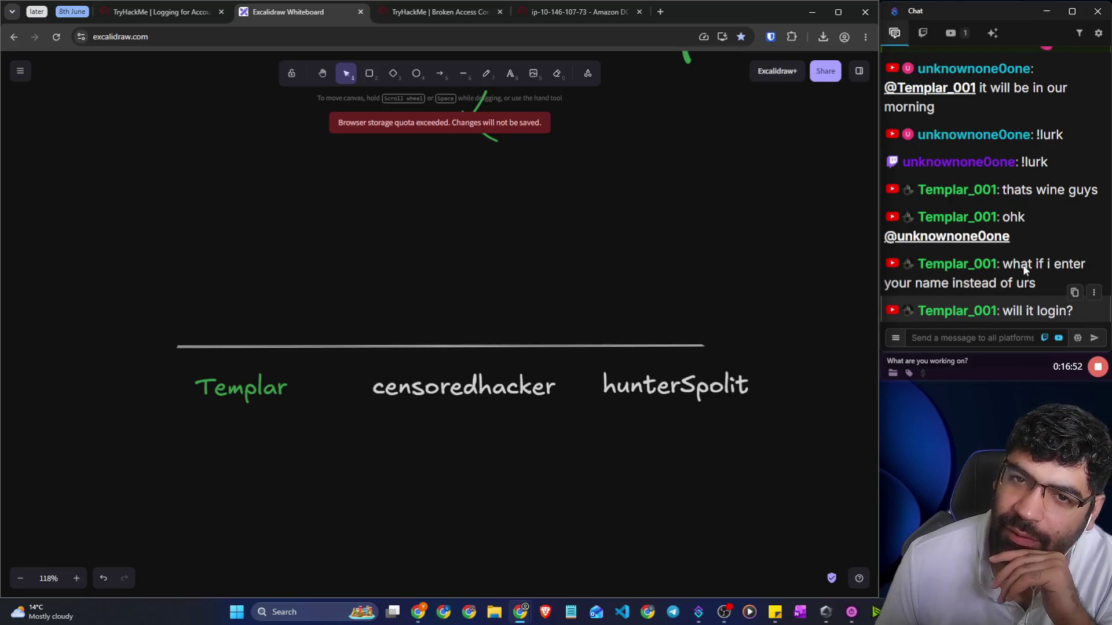
Highlight part of a viewer's chat question, then return to the whiteboard.
drag(950, 284, 1066, 280)
click(640, 466)
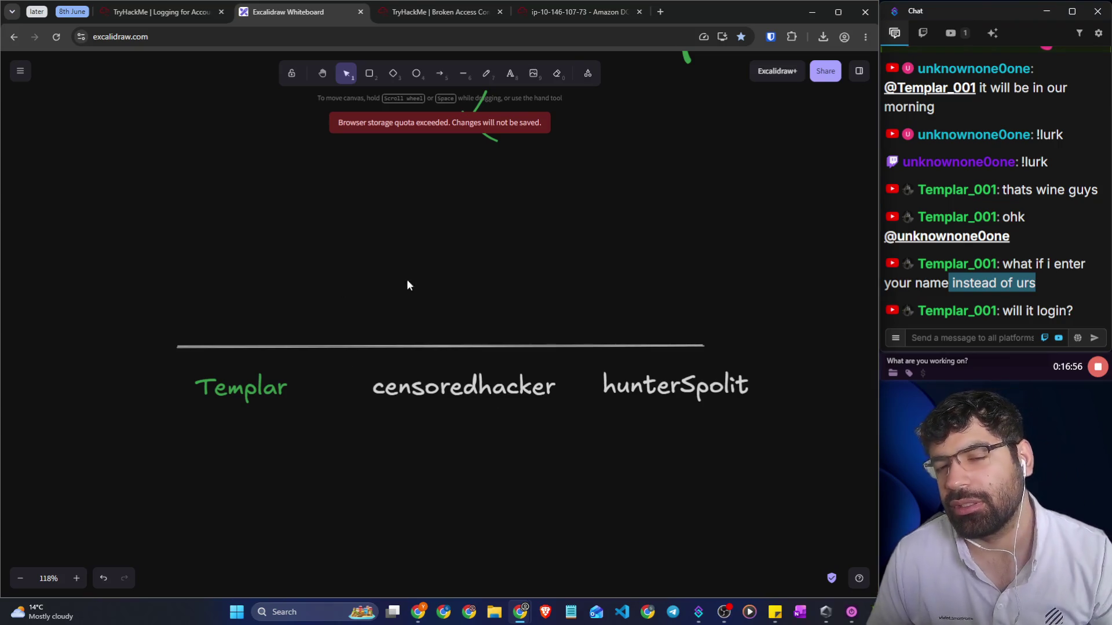
click(487, 76)
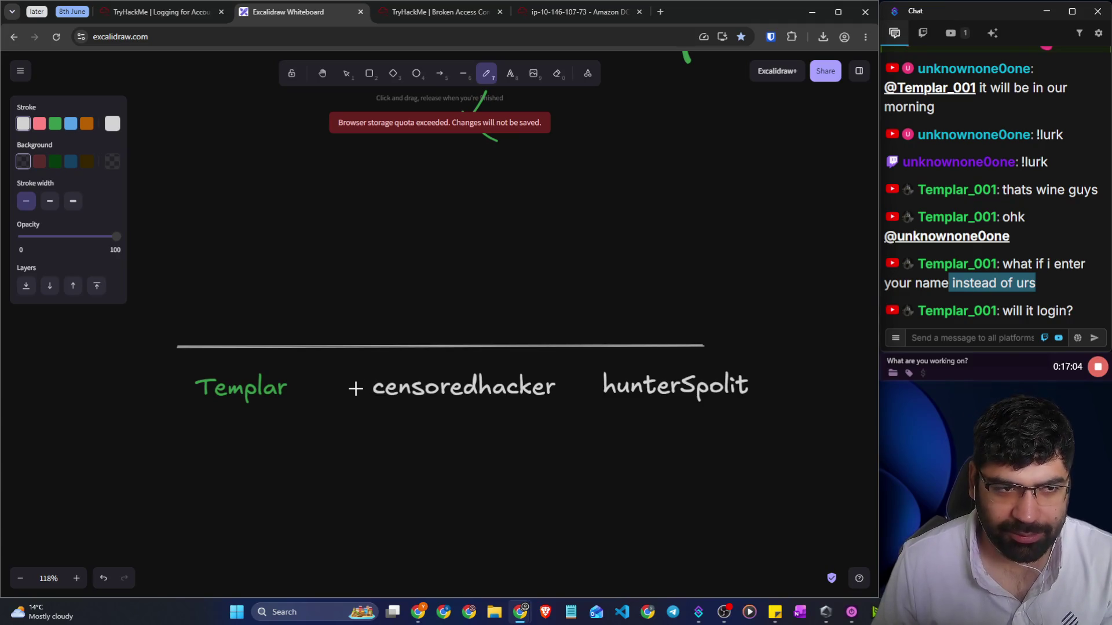
click(439, 74)
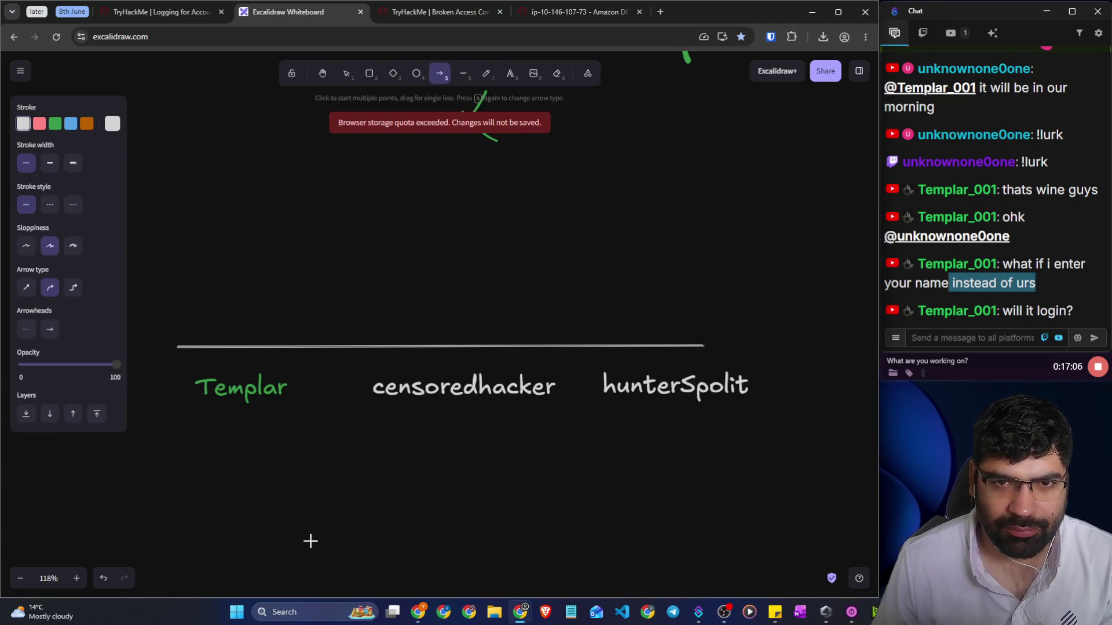
Draw arrows from 'censoredhacker' left to 'Templar' and right to 'hunterSpolit'.
drag(362, 394, 297, 389)
drag(368, 389, 368, 389)
click(353, 443)
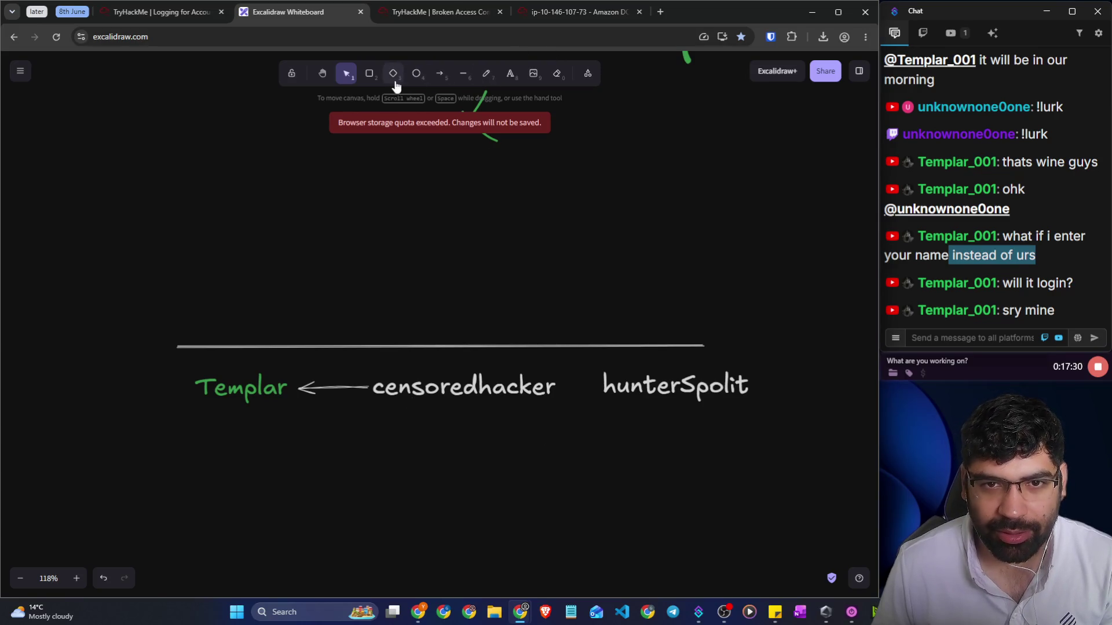
click(438, 75)
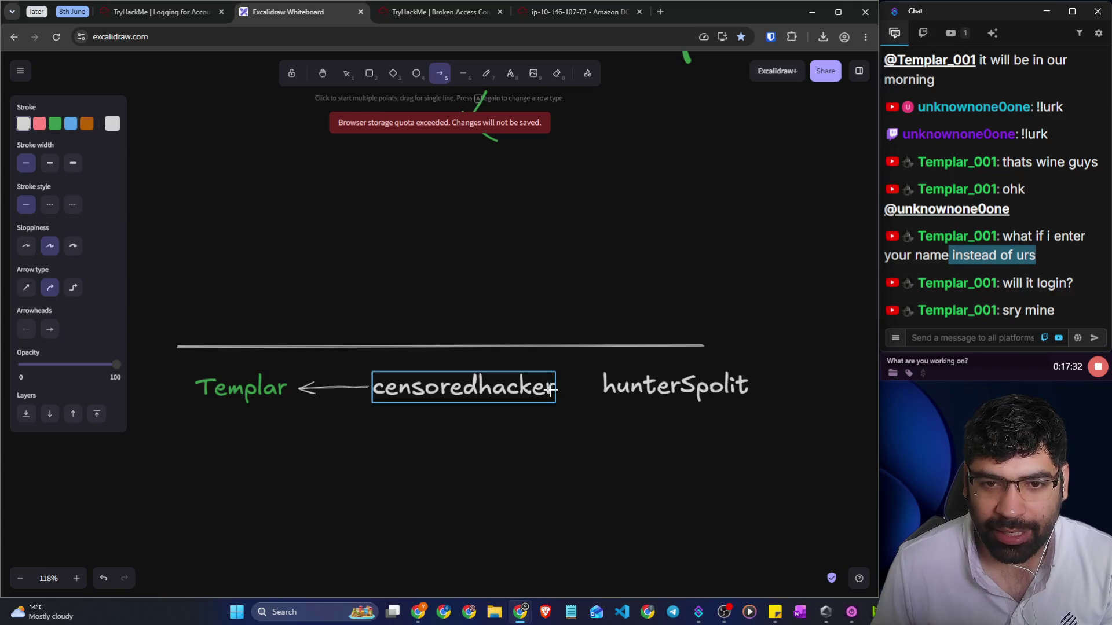
drag(559, 385, 602, 386)
click(618, 421)
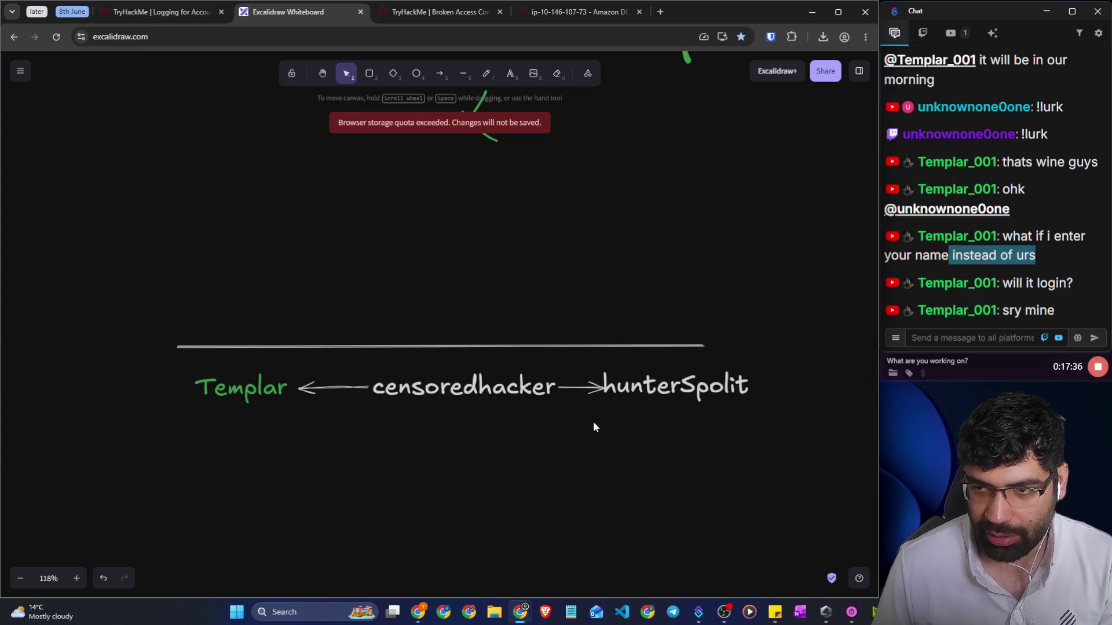
click(493, 77)
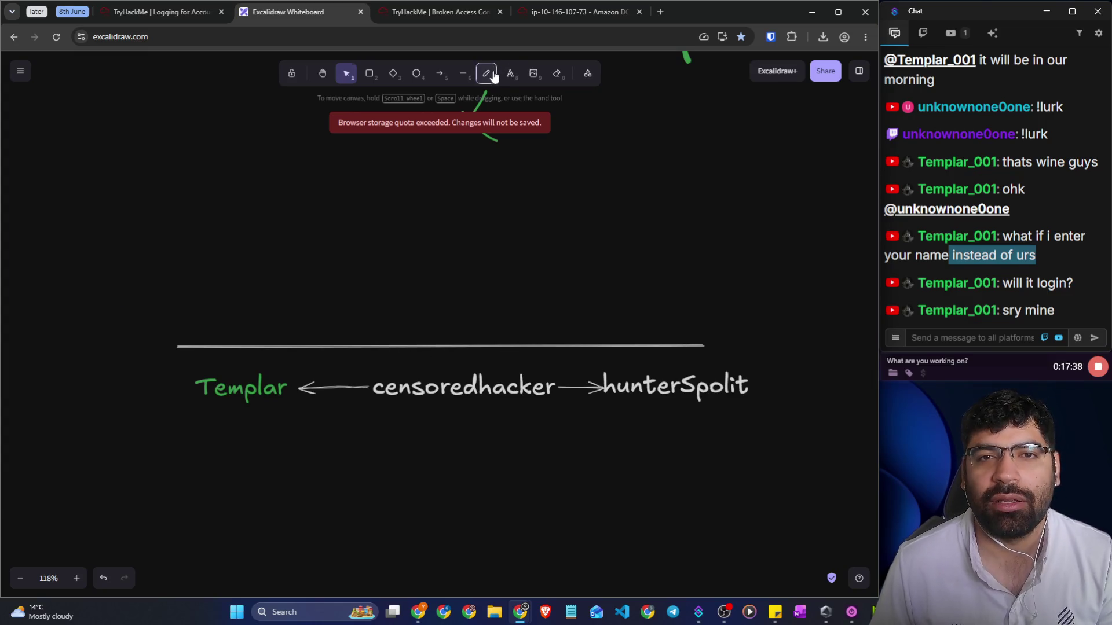
Handwrite 'Horizontal' beside the lower line.
drag(28, 341, 32, 390)
mouse_move(36, 369)
mouse_down()
mouse_move(48, 351)
mouse_move(51, 390)
mouse_move(65, 366)
mouse_move(96, 359)
mouse_move(110, 387)
mouse_move(153, 317)
mouse_move(155, 341)
mouse_move(195, 334)
mouse_up()
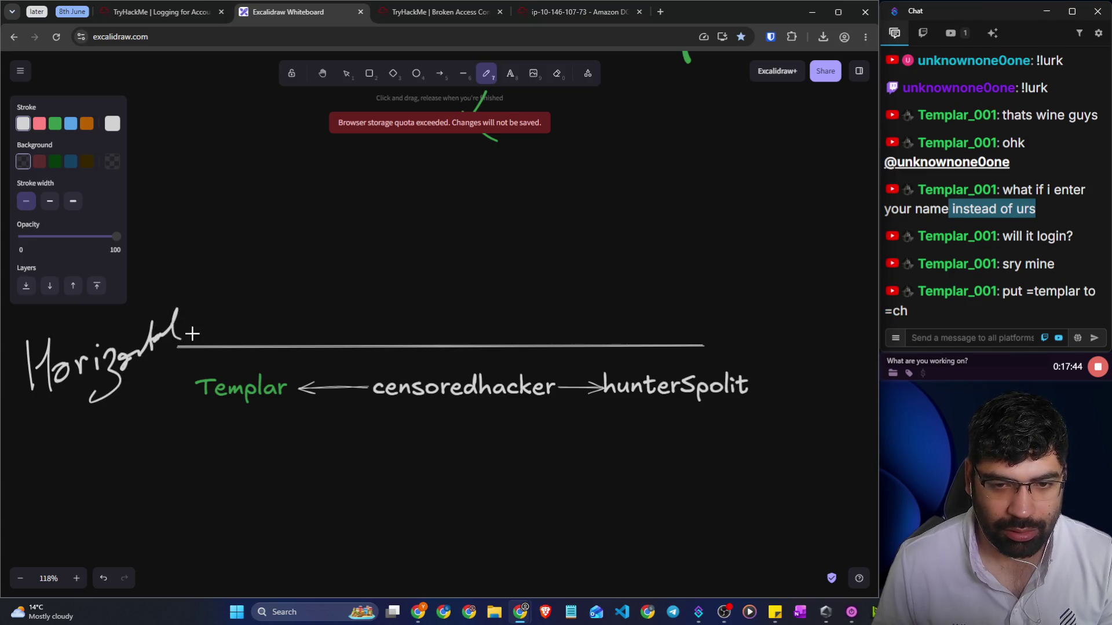
drag(84, 398, 162, 342)
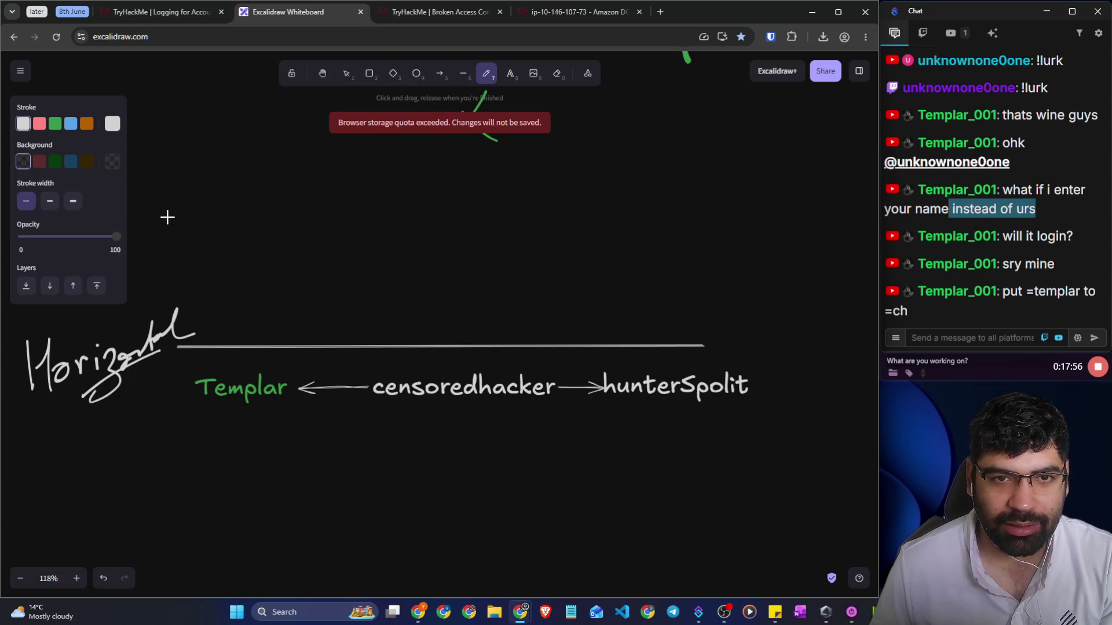
Draw a straight upper line above the names and label it 'vertical'.
drag(180, 203, 526, 188)
key(ctrl+z)
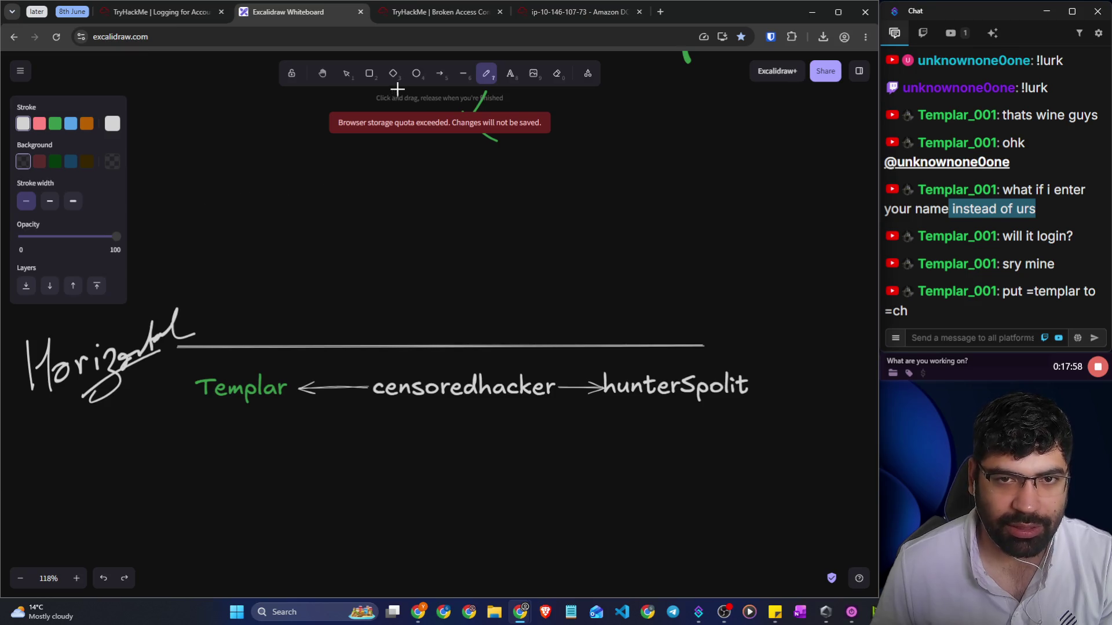
click(464, 73)
mouse_move(172, 202)
mouse_down()
mouse_move(556, 191)
mouse_move(737, 196)
mouse_move(742, 207)
mouse_move(702, 204)
mouse_up()
key(p)
mouse_move(705, 164)
mouse_down()
mouse_move(711, 184)
mouse_move(732, 168)
mouse_move(779, 176)
mouse_move(789, 159)
mouse_move(841, 172)
mouse_up()
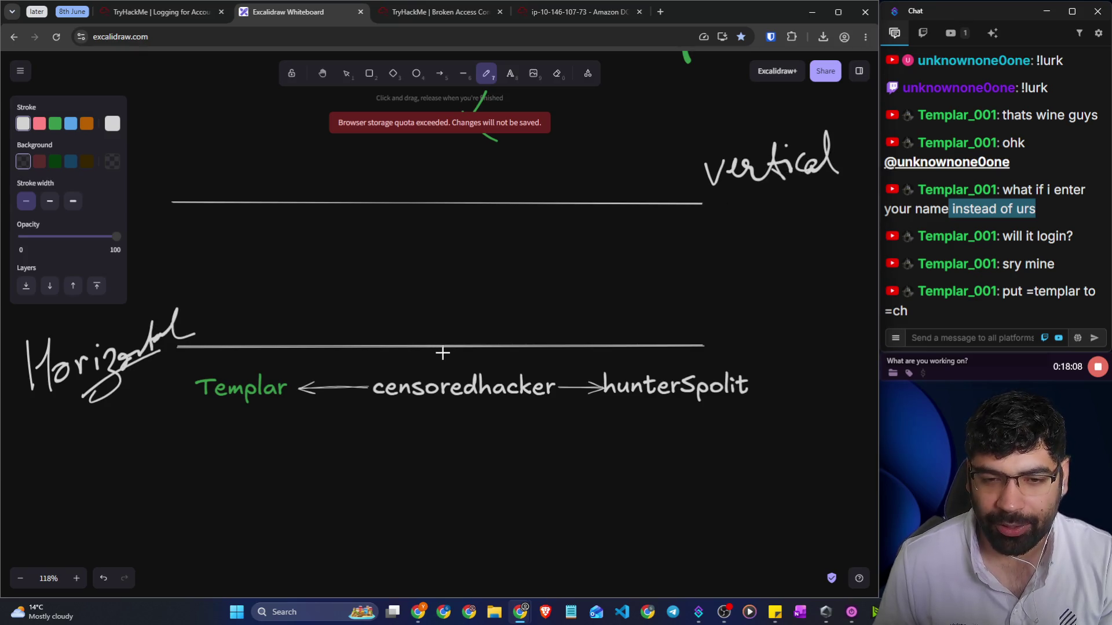
Add an upward arrow, tick each of the three names, and write 'zuck' and 'admin' above.
drag(445, 357, 441, 292)
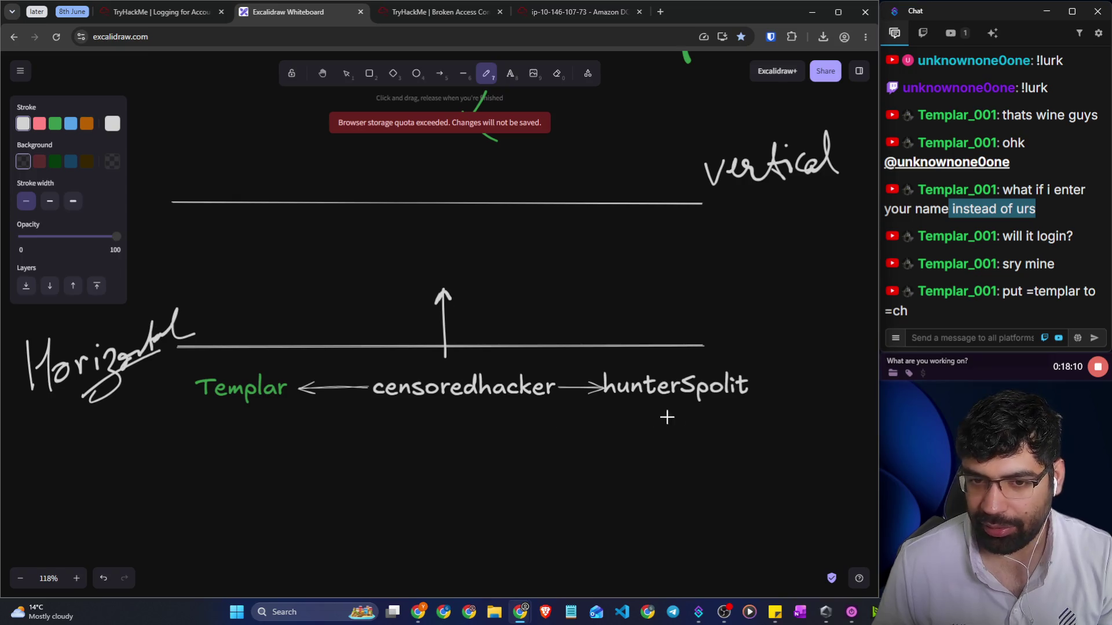
mouse_move(246, 363)
mouse_down()
mouse_move(257, 370)
mouse_move(294, 346)
mouse_up()
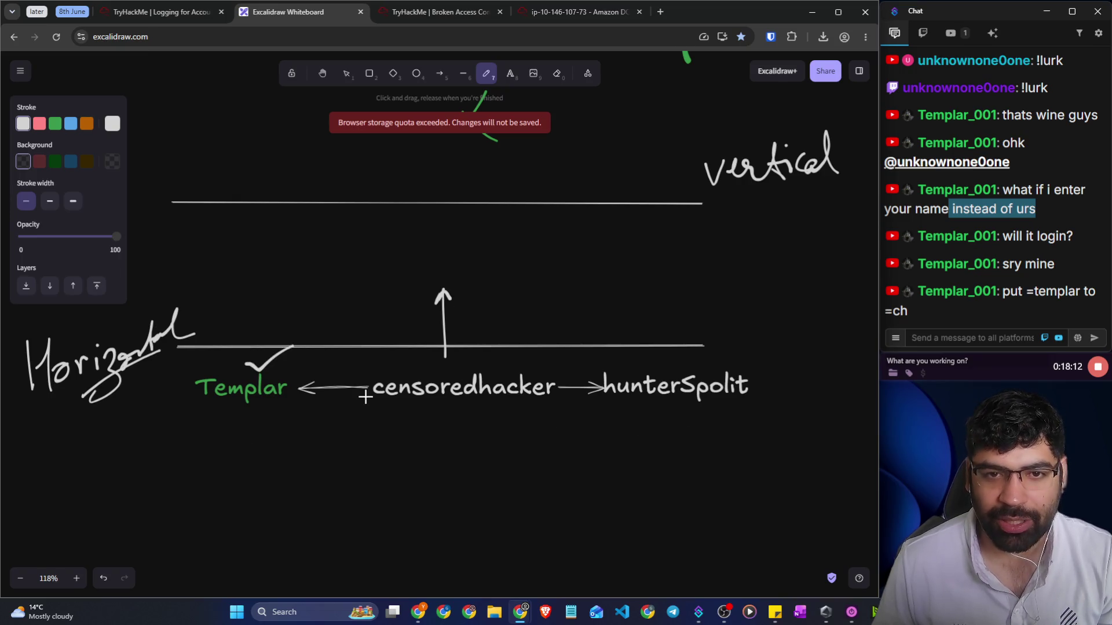
drag(457, 373, 485, 352)
drag(608, 368, 668, 343)
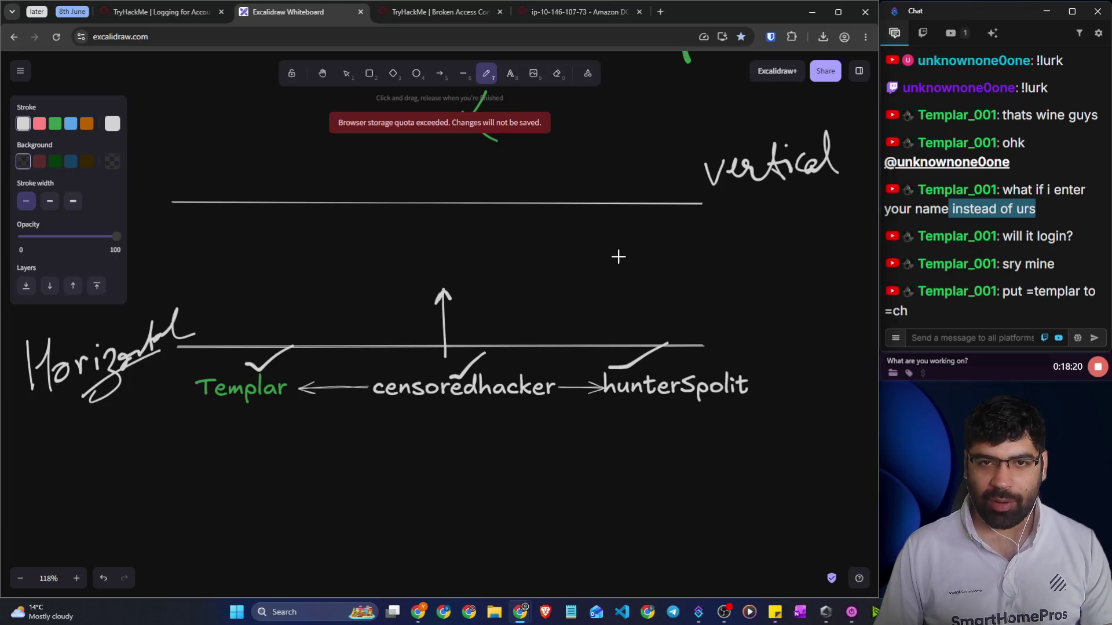
drag(637, 219, 709, 238)
mouse_move(414, 230)
mouse_down()
mouse_move(418, 246)
mouse_move(431, 215)
mouse_move(433, 248)
mouse_move(454, 228)
mouse_move(483, 225)
mouse_move(545, 247)
mouse_up()
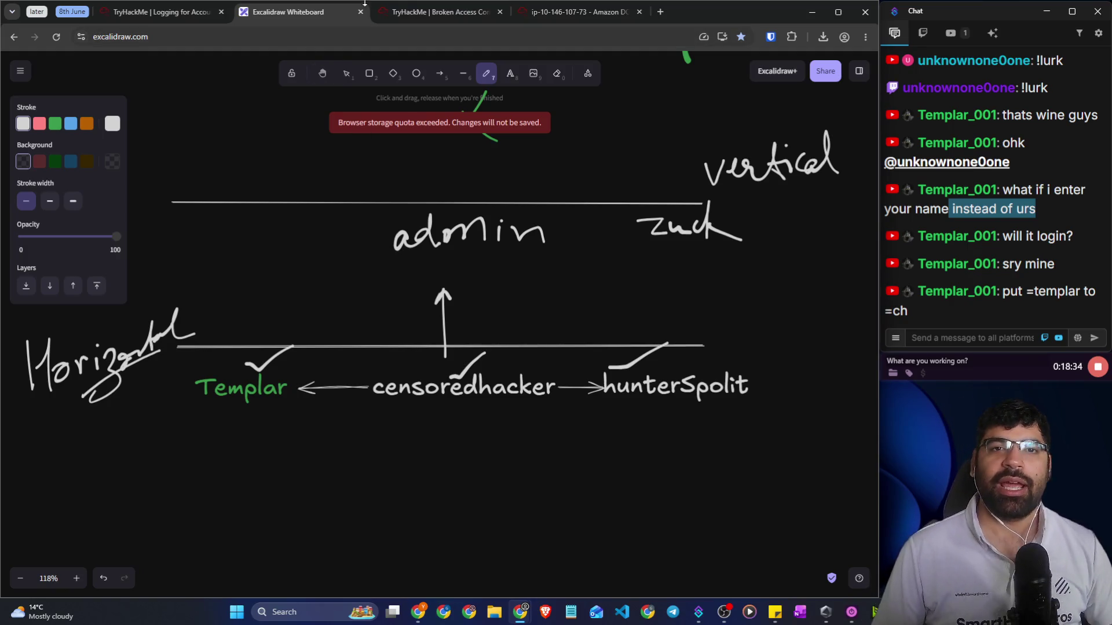
click(423, 10)
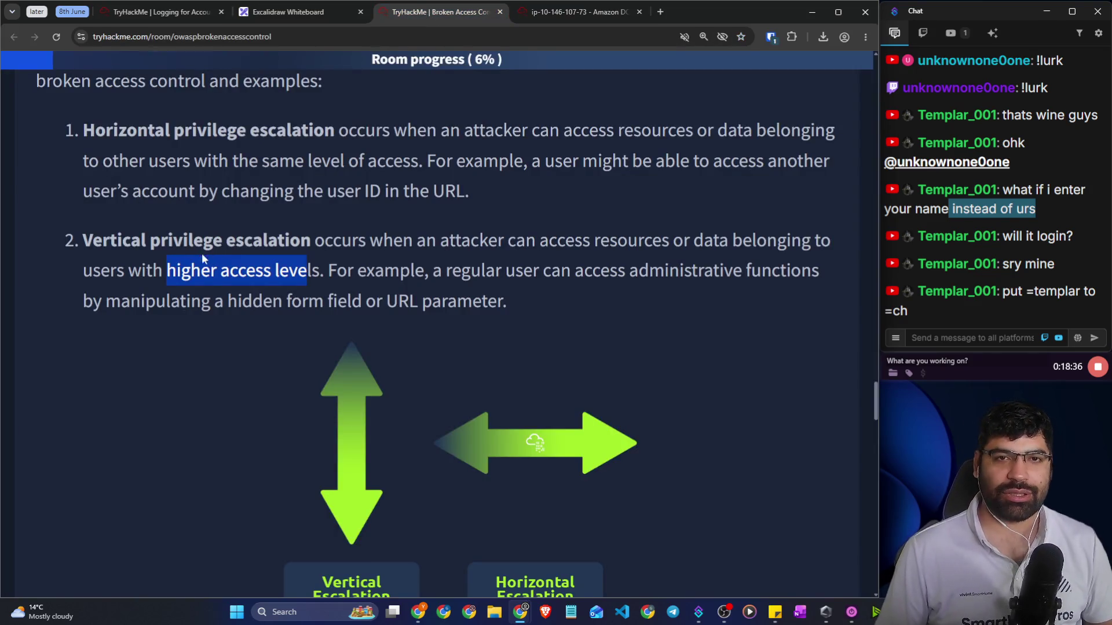
Highlight the vertical privilege escalation passage, including the hidden form field or URL parameter example.
drag(81, 242, 830, 245)
drag(192, 272, 309, 271)
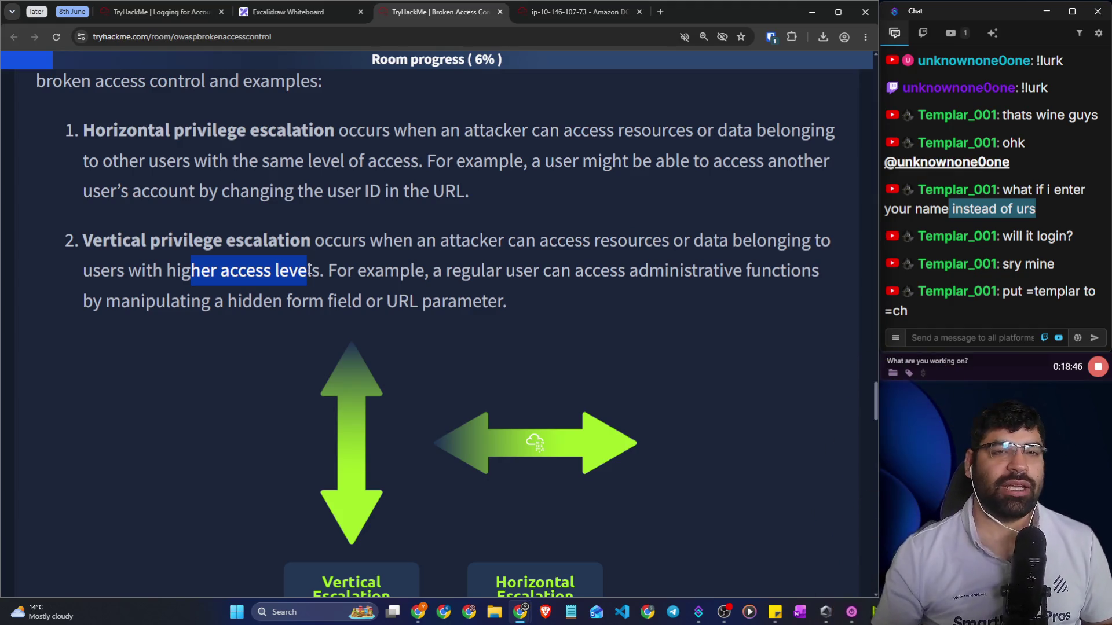
drag(425, 270, 814, 261)
drag(110, 303, 508, 304)
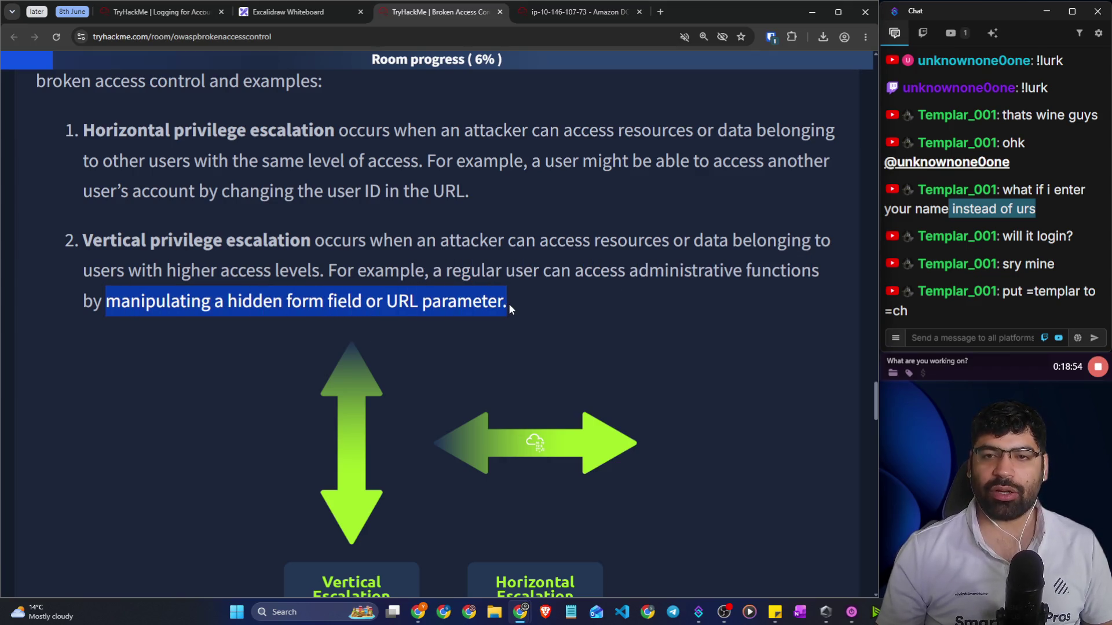
scroll(416, 314, down, 4)
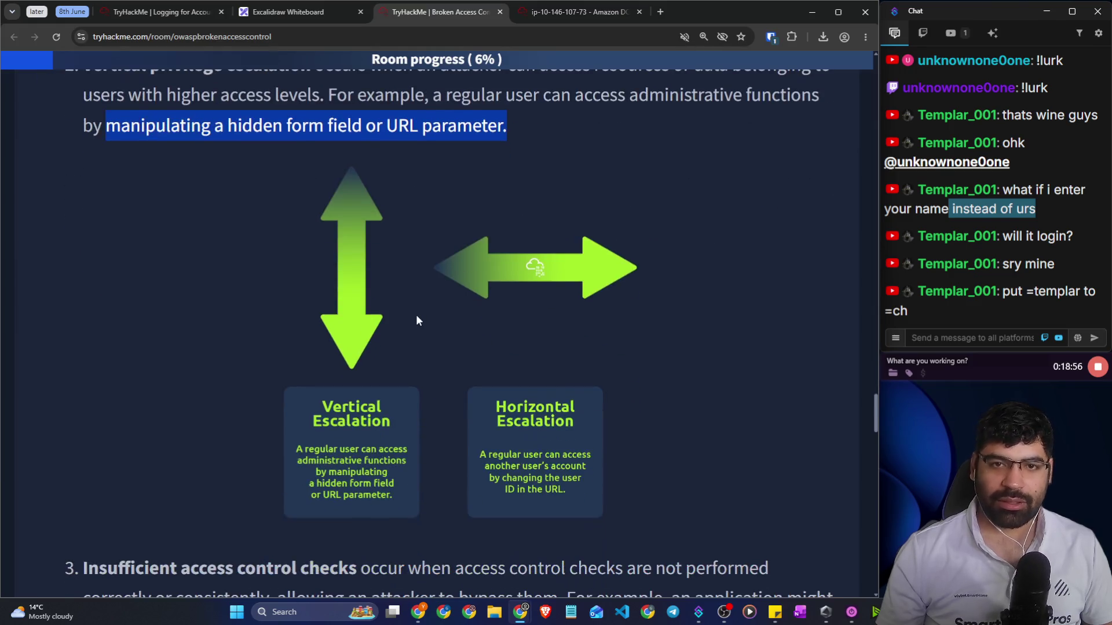
scroll(407, 318, down, 3)
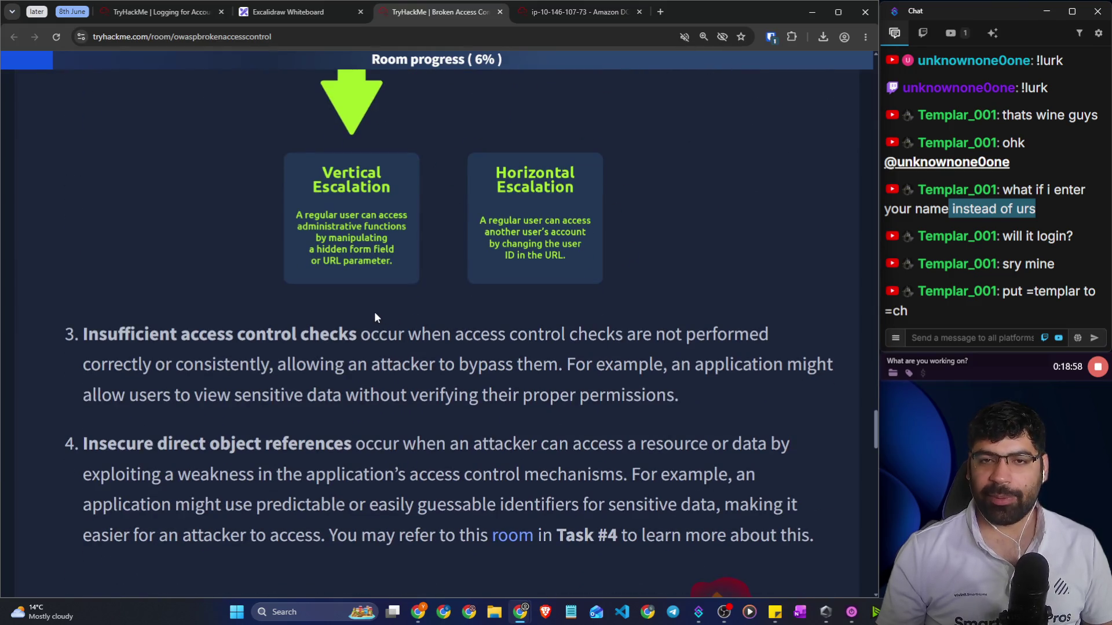
scroll(216, 311, down, 2)
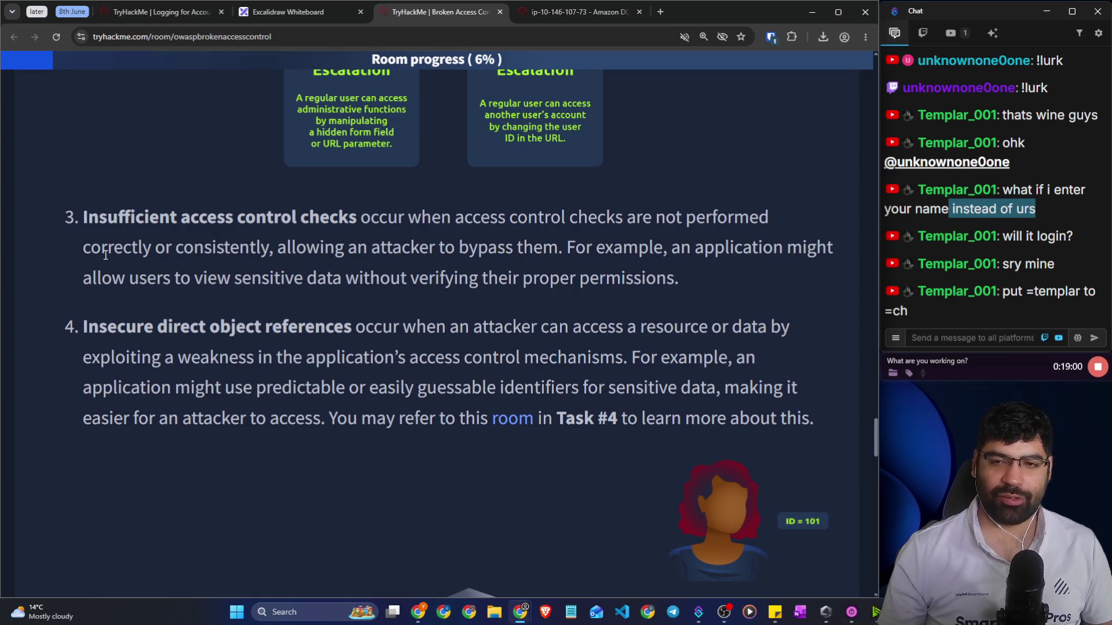
Highlight the insufficient access control checks and IDOR items, then sketch a web-page box.
drag(82, 219, 717, 218)
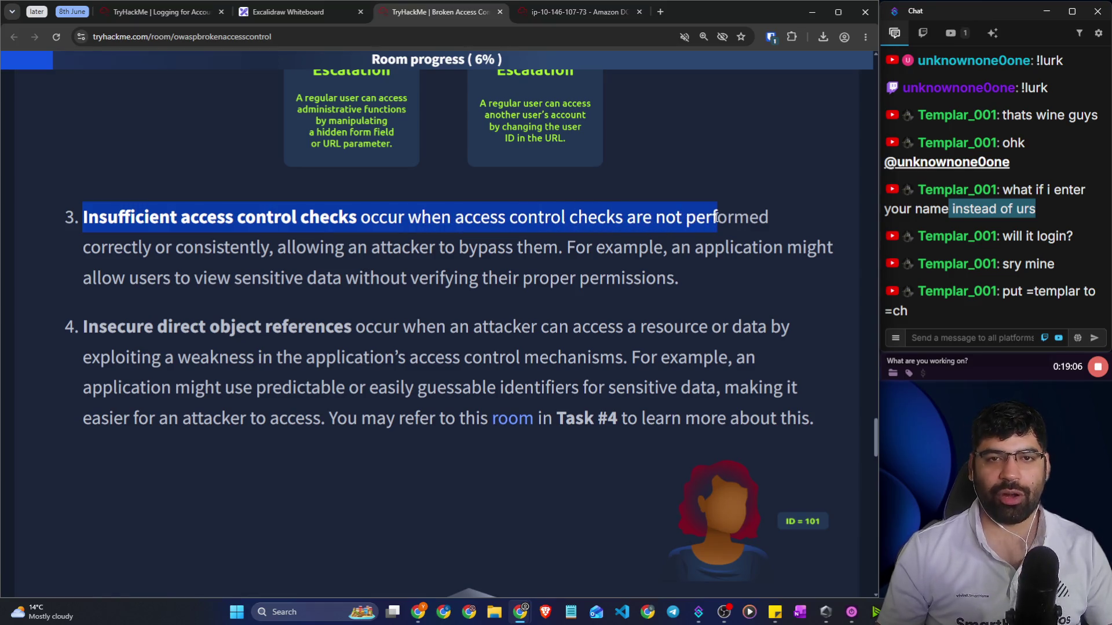
click(746, 206)
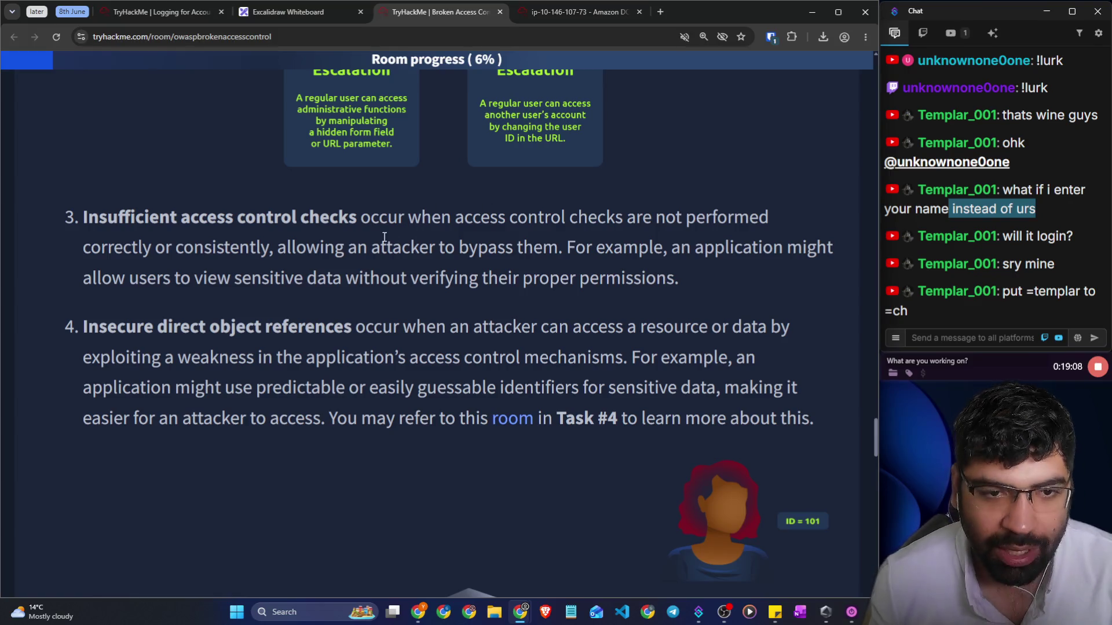
mouse_move(371, 246)
mouse_down()
mouse_move(533, 247)
mouse_move(608, 219)
mouse_move(733, 245)
mouse_move(832, 248)
mouse_up()
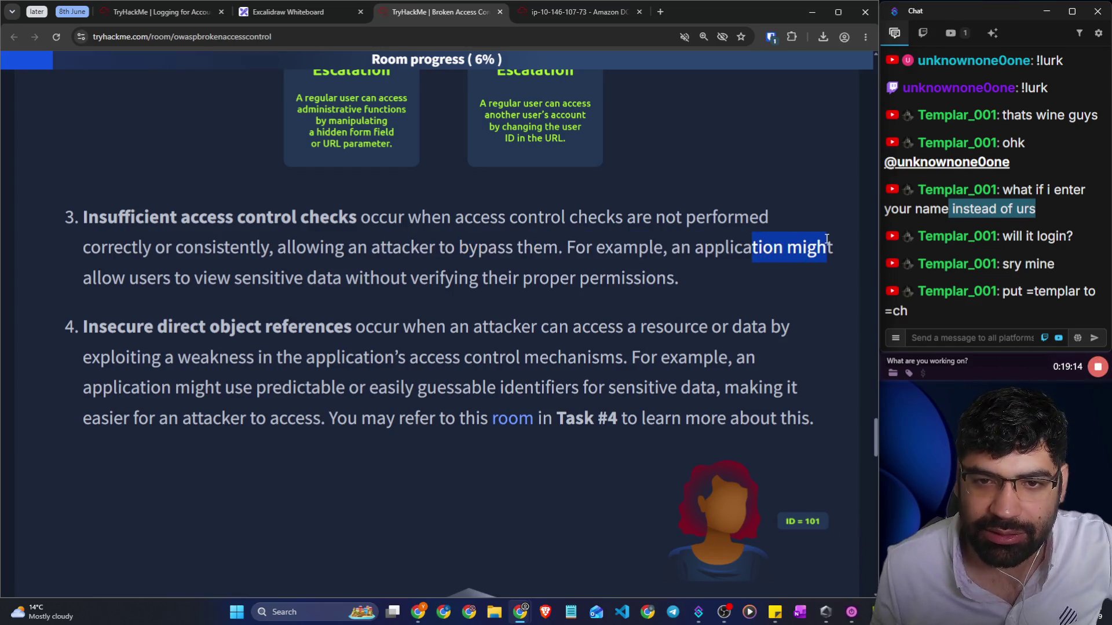
drag(146, 279, 661, 278)
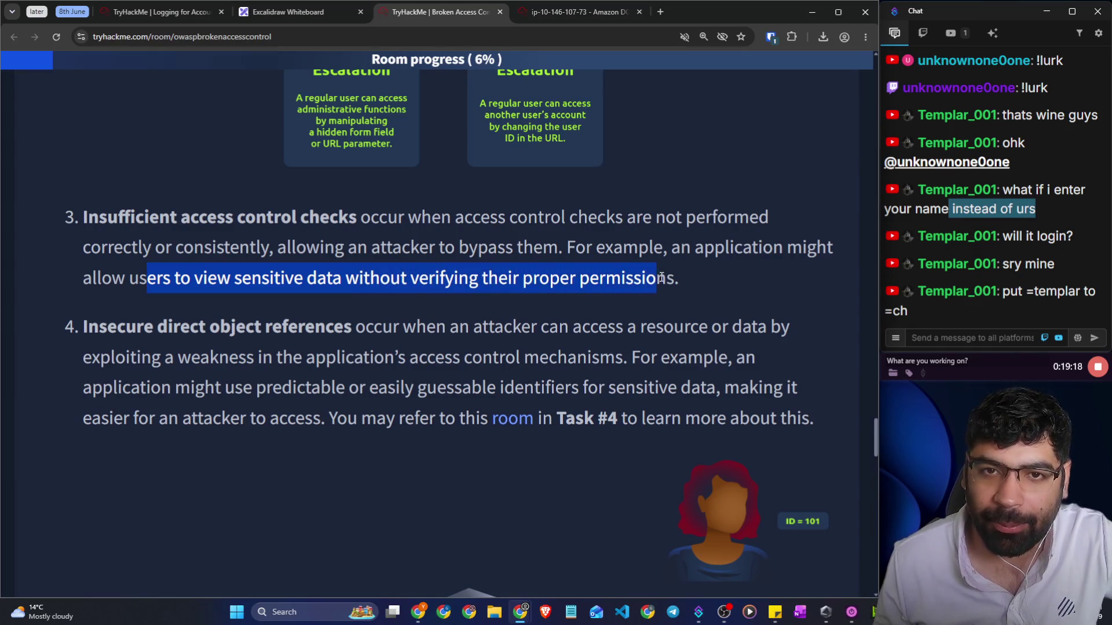
drag(352, 328, 163, 330)
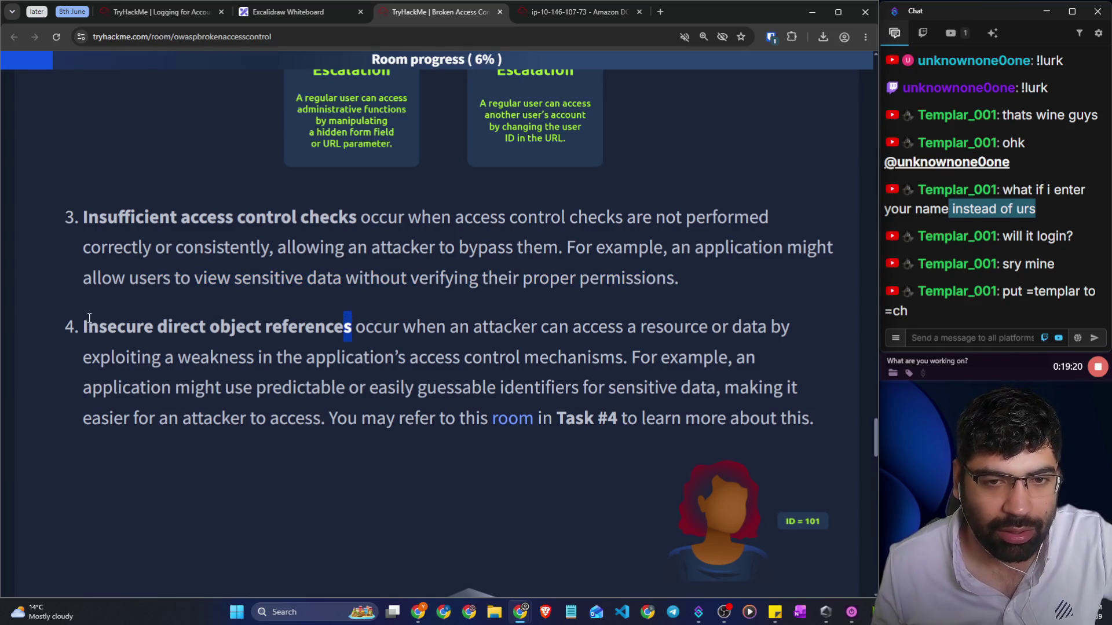
drag(79, 330, 283, 328)
click(197, 234)
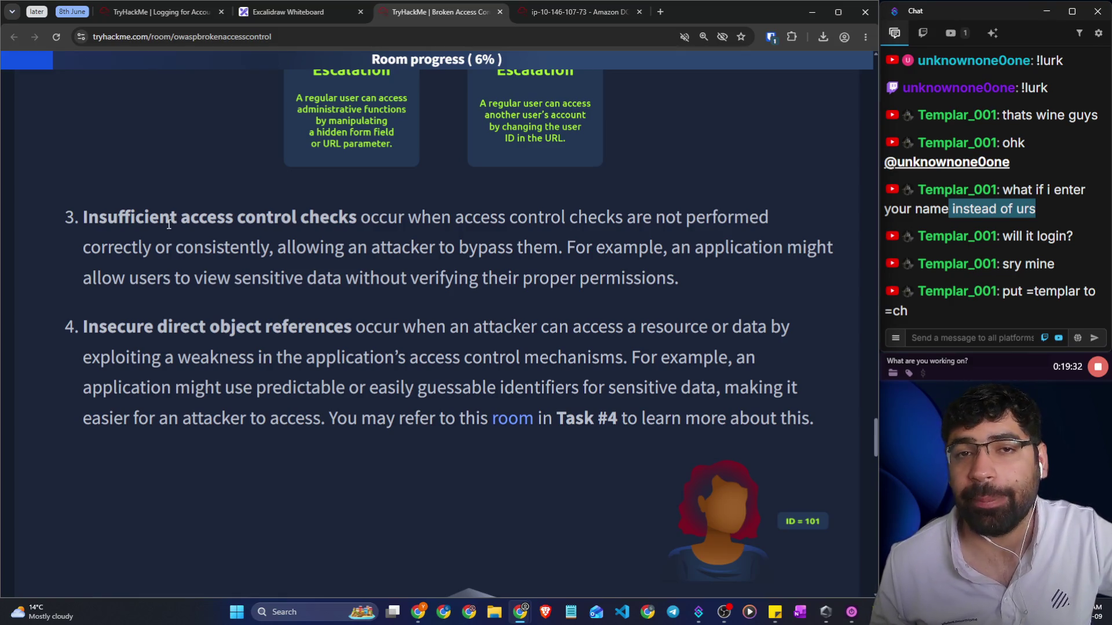
key(ctrl+shift+Tab)
mouse_move(295, 179)
mouse_down()
mouse_move(531, 171)
mouse_move(524, 389)
mouse_move(277, 390)
mouse_up()
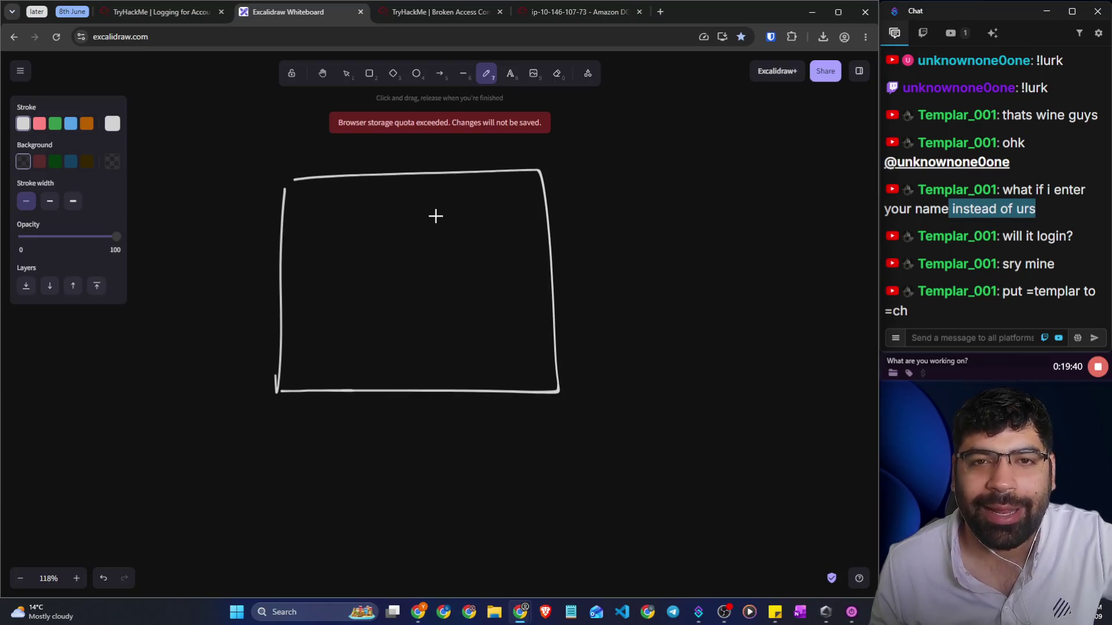
Sketch an Admin Page panel in the page's top-right corner with an arrow to it.
mouse_move(455, 173)
mouse_down()
mouse_move(452, 209)
mouse_move(460, 171)
mouse_move(531, 173)
mouse_move(540, 201)
mouse_move(454, 198)
mouse_move(509, 183)
mouse_move(525, 191)
mouse_move(514, 224)
mouse_up()
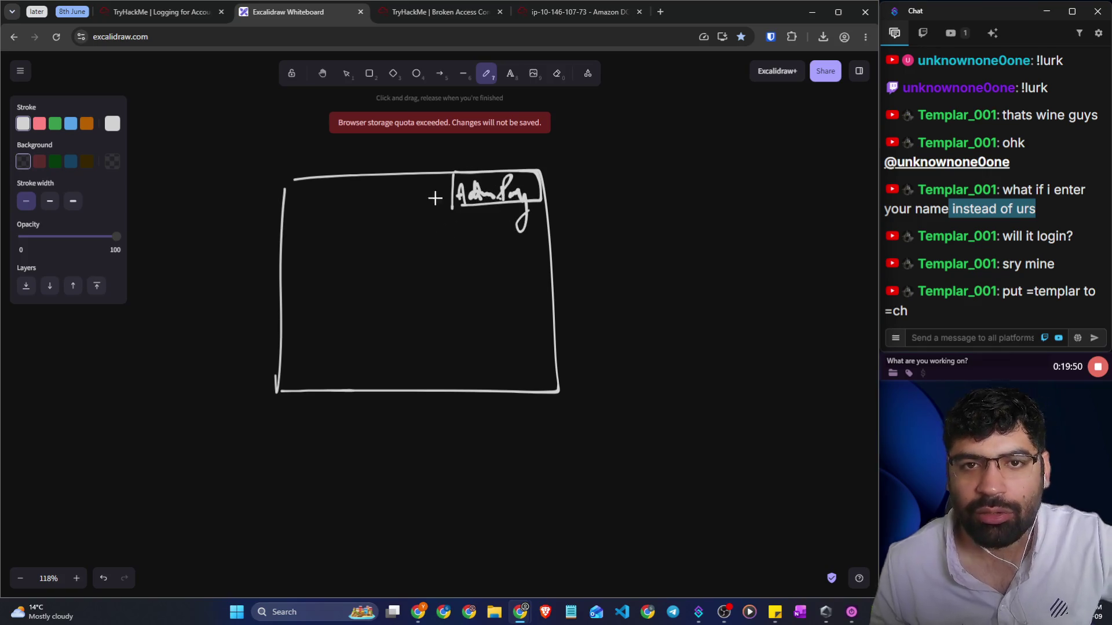
mouse_move(450, 134)
mouse_down()
mouse_move(476, 164)
mouse_move(419, 163)
mouse_move(426, 154)
mouse_move(447, 169)
mouse_move(470, 152)
mouse_move(521, 155)
mouse_up()
scroll(463, 165, up, 1)
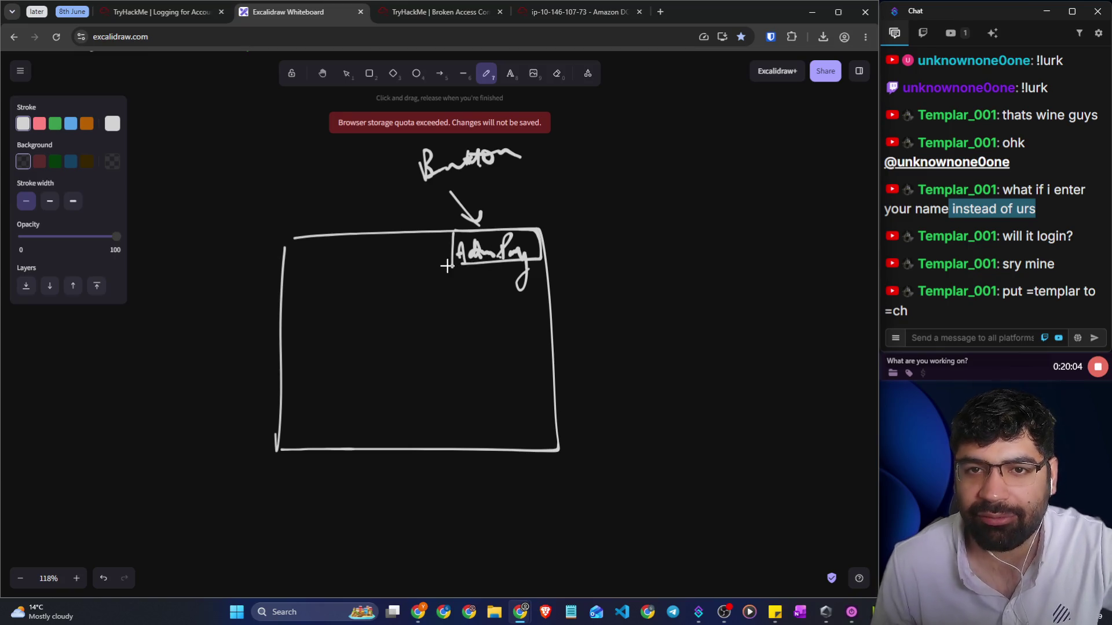
Draw a second box labelled '/Admin' to the right, linked from the page by arrows.
drag(542, 235, 641, 234)
mouse_move(628, 228)
mouse_down()
mouse_move(641, 234)
mouse_move(624, 244)
mouse_up()
mouse_move(681, 225)
mouse_down()
mouse_move(690, 365)
mouse_move(831, 224)
mouse_move(669, 348)
mouse_up()
mouse_move(720, 201)
mouse_down()
mouse_move(720, 191)
mouse_move(746, 198)
mouse_move(750, 176)
mouse_move(822, 171)
mouse_up()
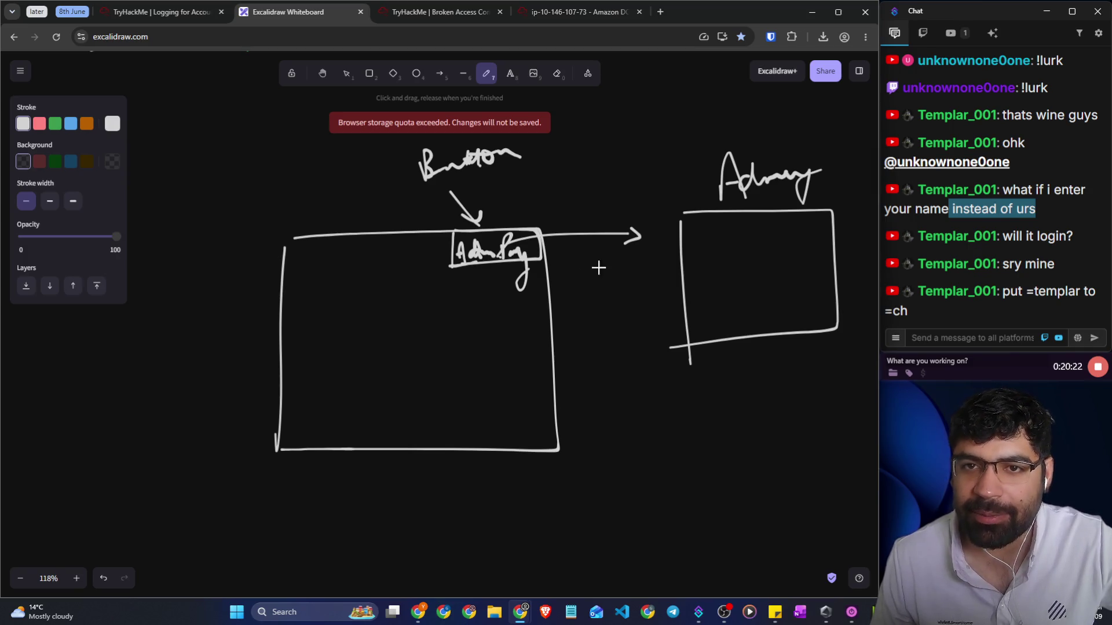
drag(711, 134, 677, 206)
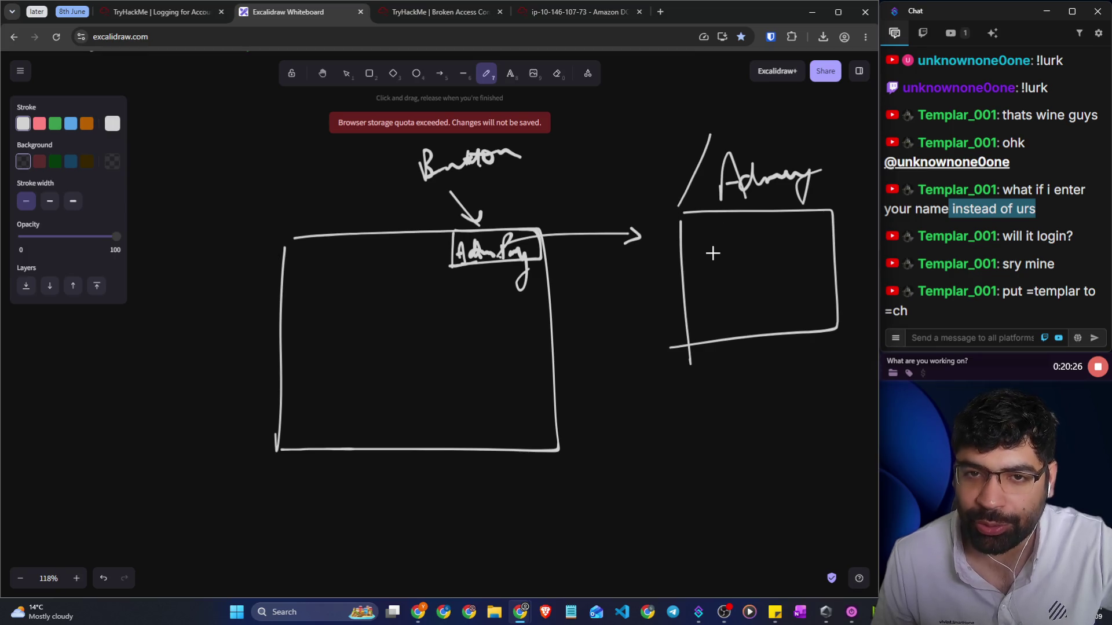
drag(533, 372, 689, 325)
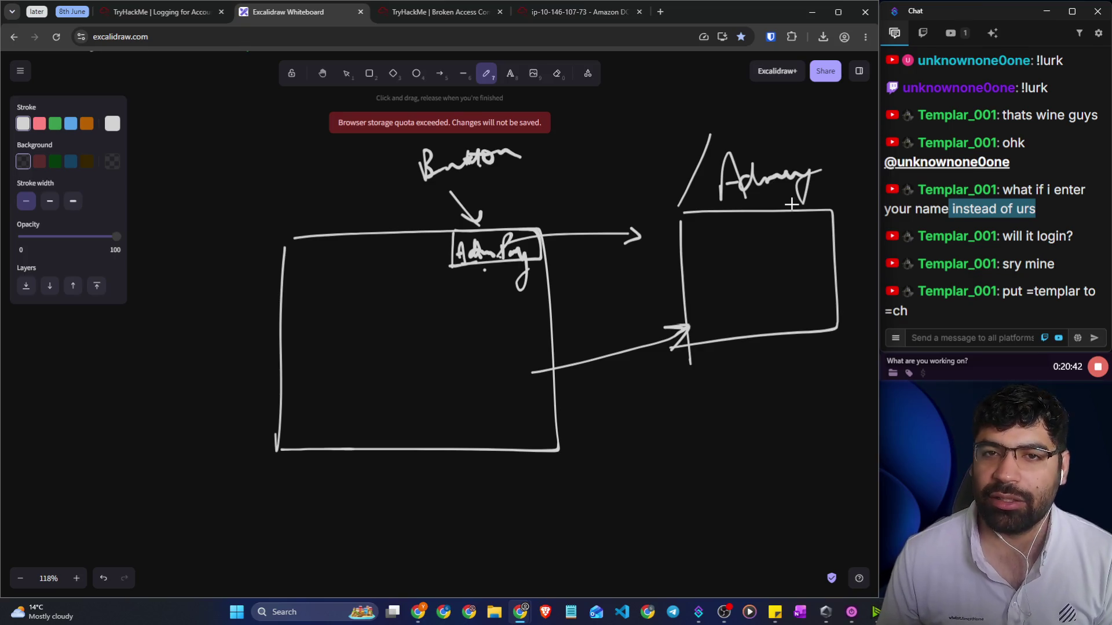
Add arrows at the Admin label and button, circle the button green, and sketch a pink panel.
mouse_move(770, 109)
mouse_down()
mouse_move(748, 122)
mouse_move(783, 140)
mouse_move(786, 125)
mouse_up()
mouse_move(555, 180)
mouse_down()
mouse_move(531, 214)
mouse_move(548, 212)
mouse_up()
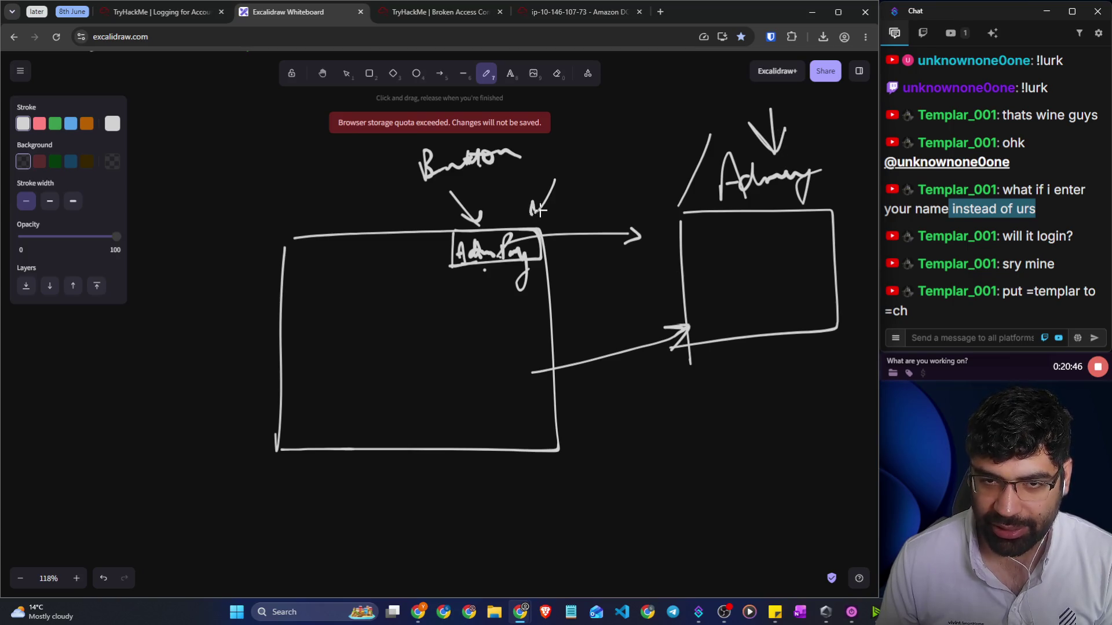
click(55, 124)
mouse_move(421, 265)
mouse_down()
mouse_move(551, 218)
mouse_move(443, 249)
mouse_up()
click(39, 124)
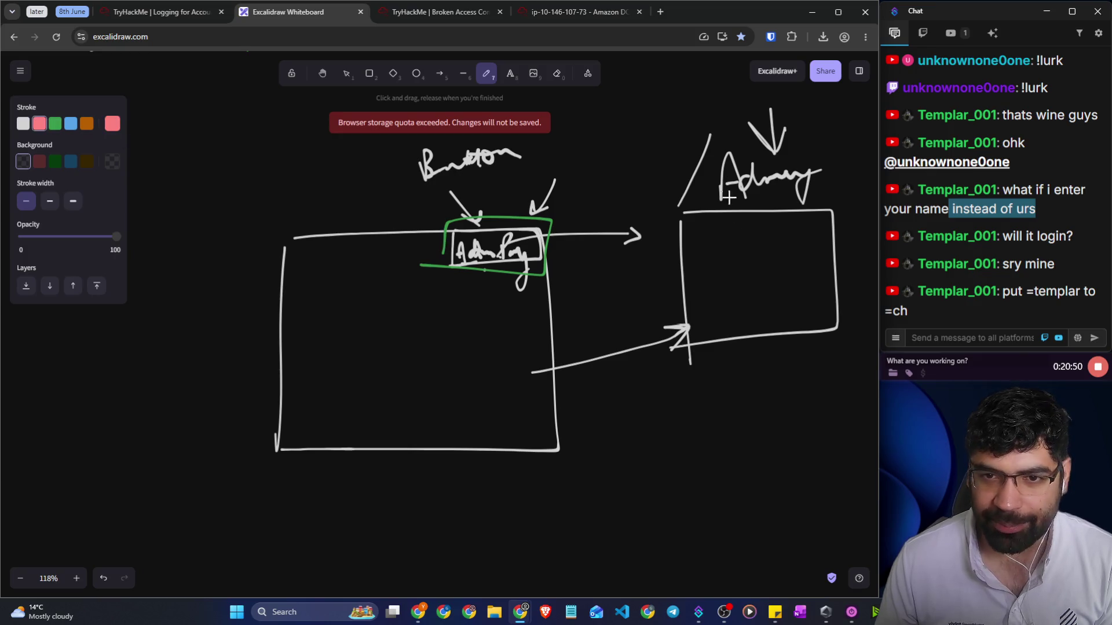
mouse_move(748, 220)
mouse_down()
mouse_move(717, 265)
mouse_move(791, 220)
mouse_move(718, 219)
mouse_up()
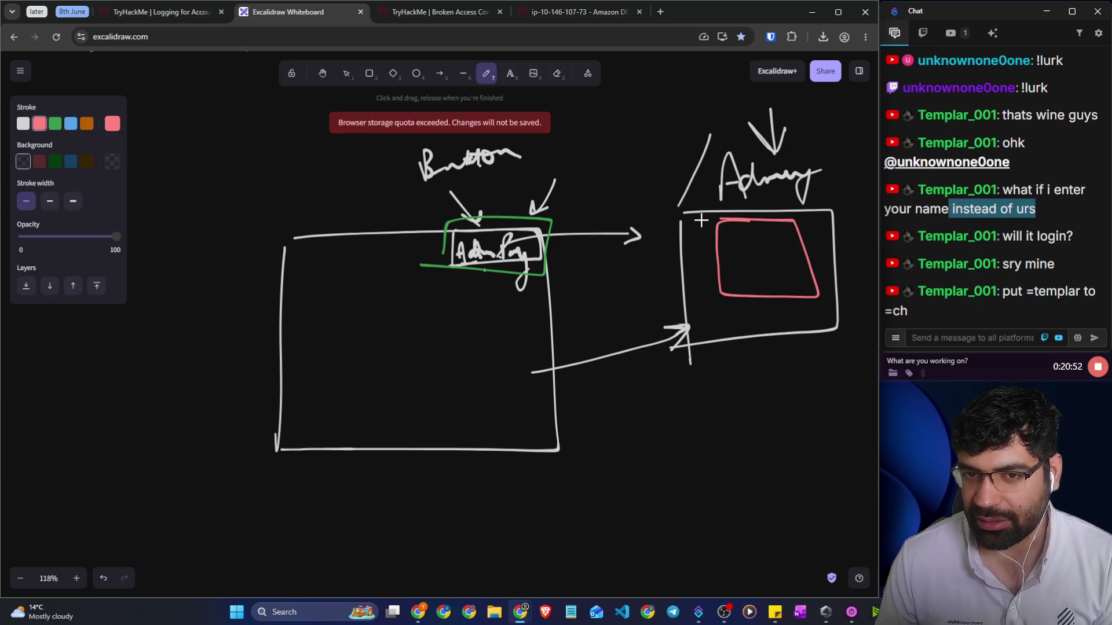
Highlight the access control checks item text, including the word 'consistently'.
click(159, 13)
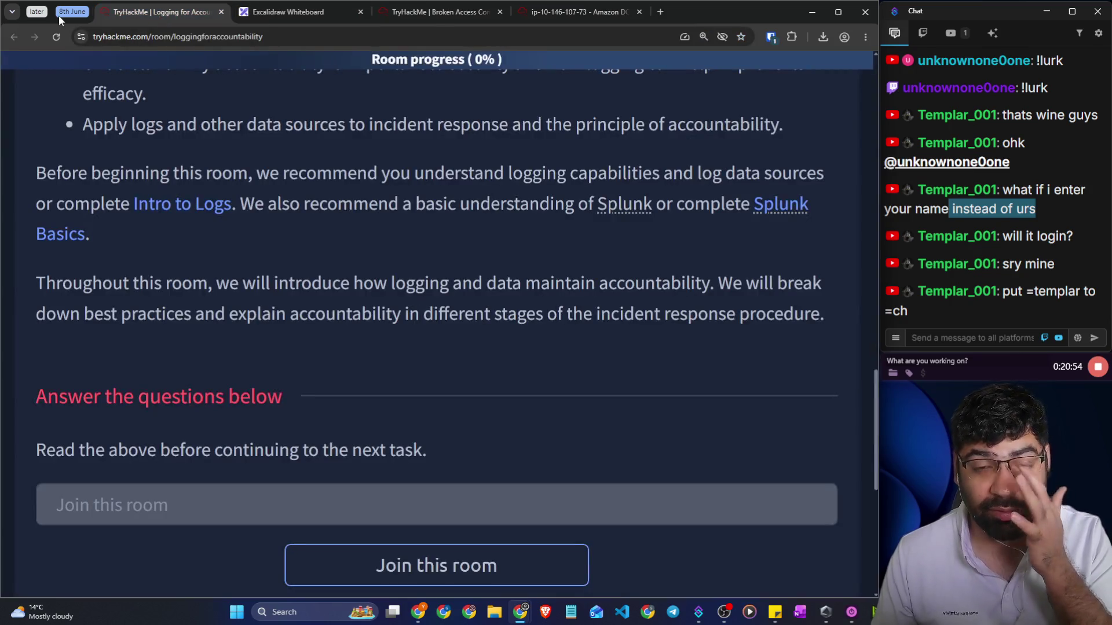
scroll(288, 140, up, 2)
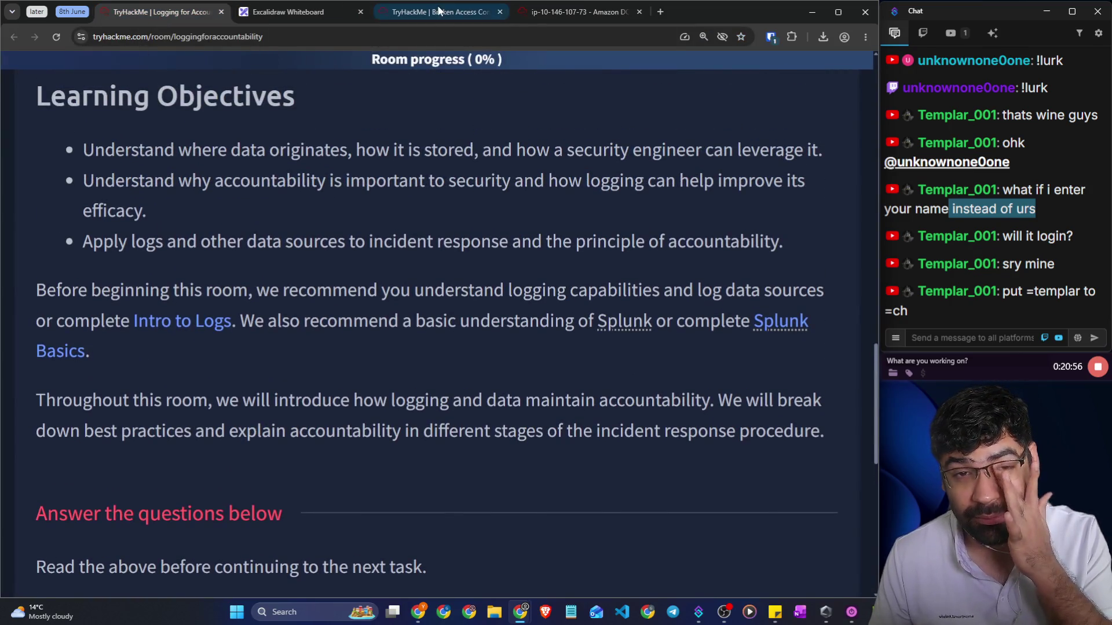
click(442, 17)
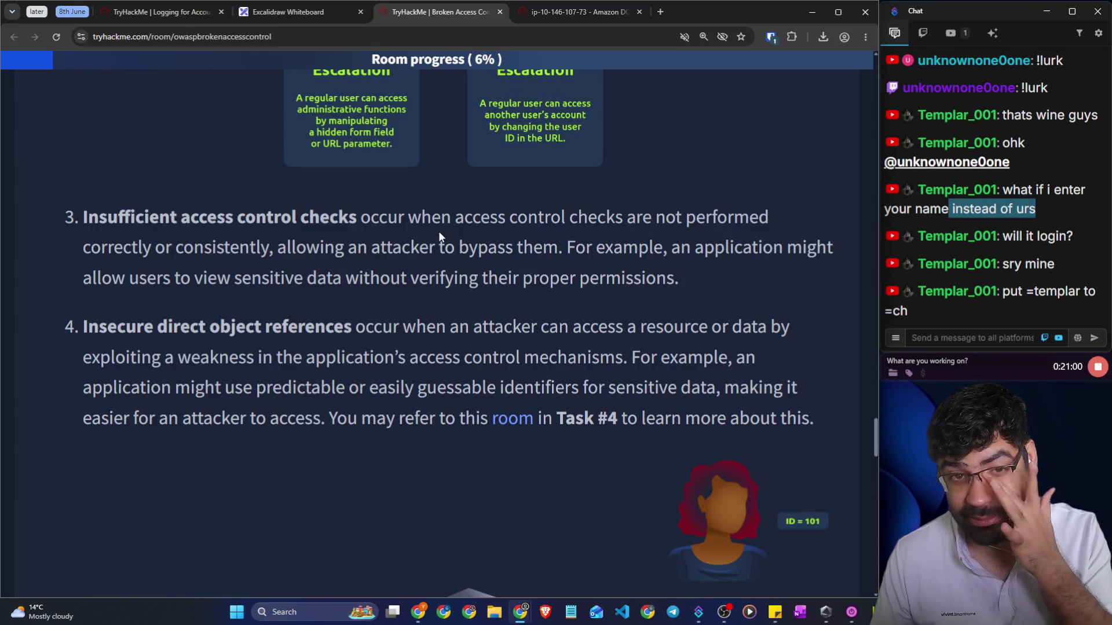
drag(360, 220, 748, 223)
drag(171, 247, 269, 248)
Draw a red arrow at the Admin Page button and a red X over the pink panel.
click(574, 13)
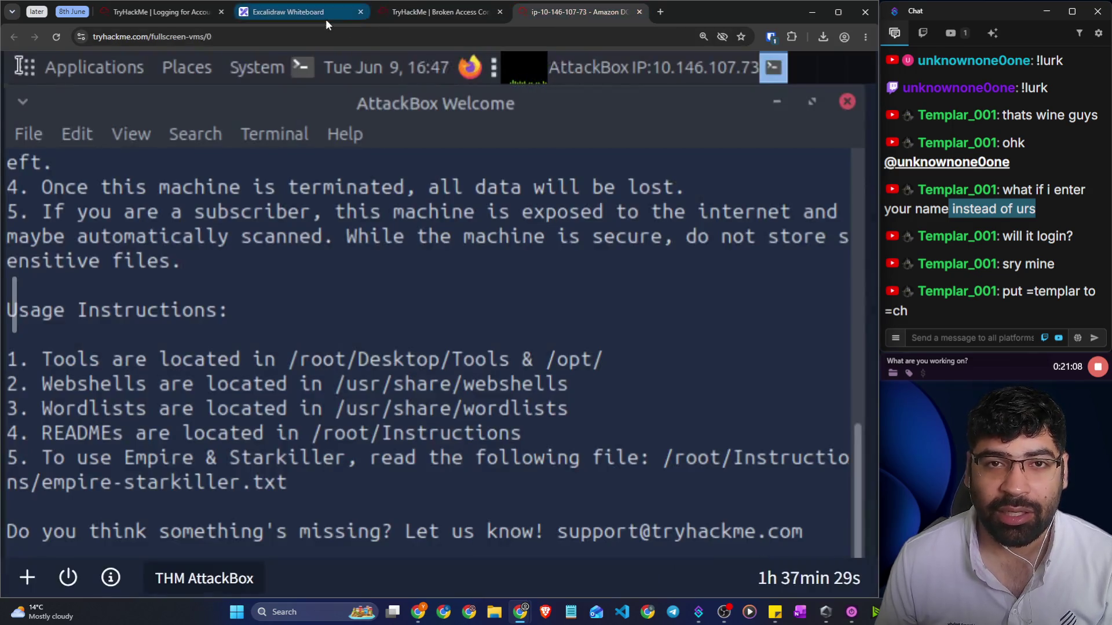
click(326, 15)
mouse_move(528, 170)
mouse_down()
mouse_move(527, 207)
mouse_move(539, 194)
mouse_up()
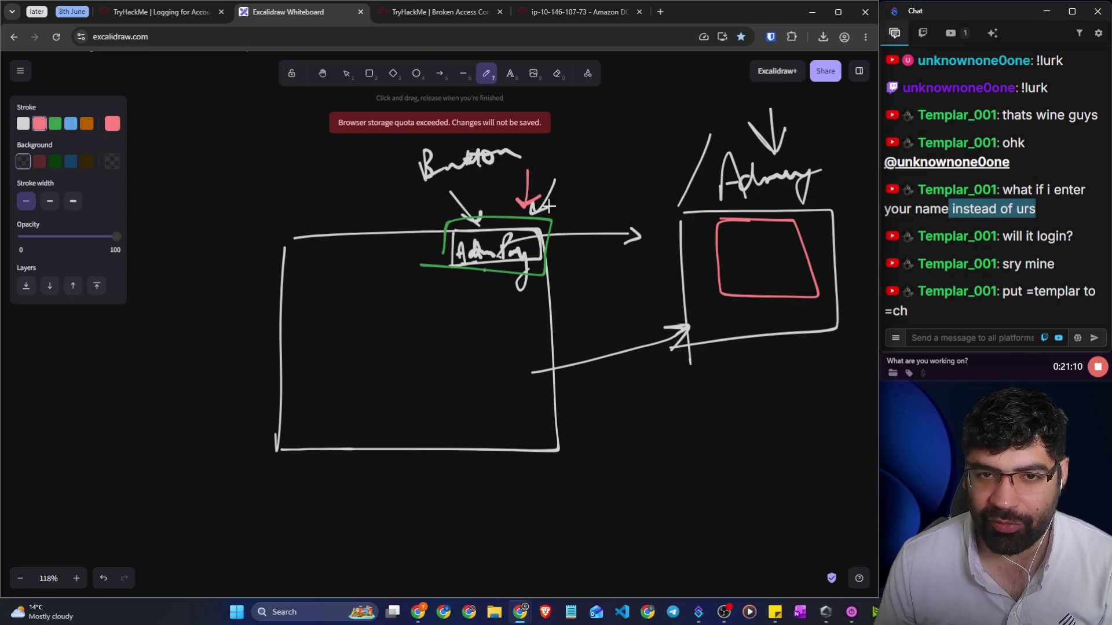
drag(753, 233, 735, 250)
drag(736, 236, 752, 249)
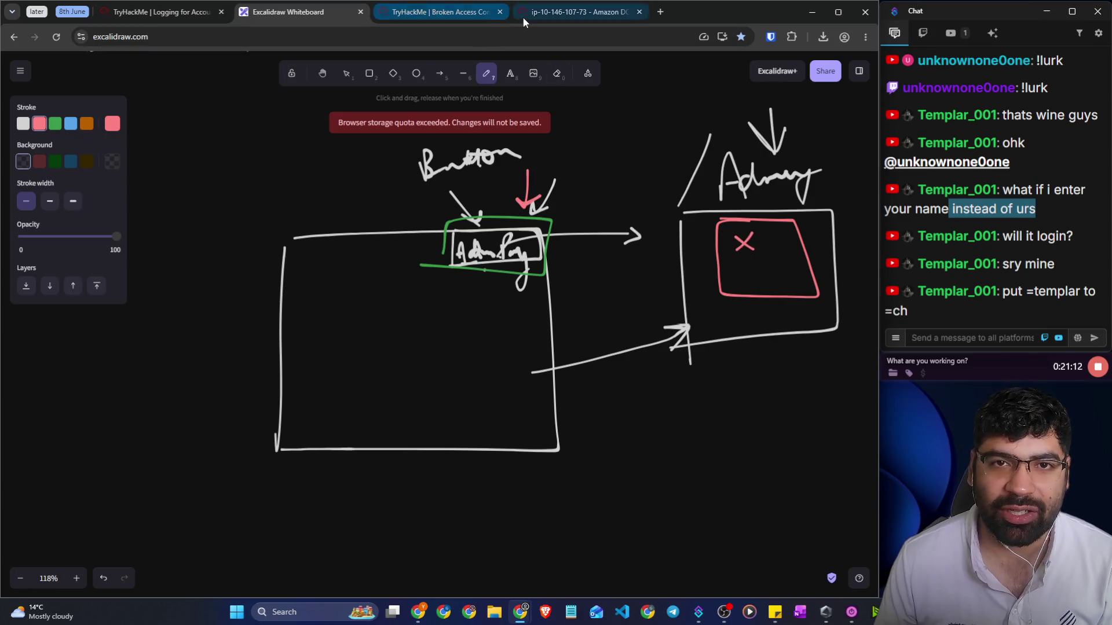
click(467, 19)
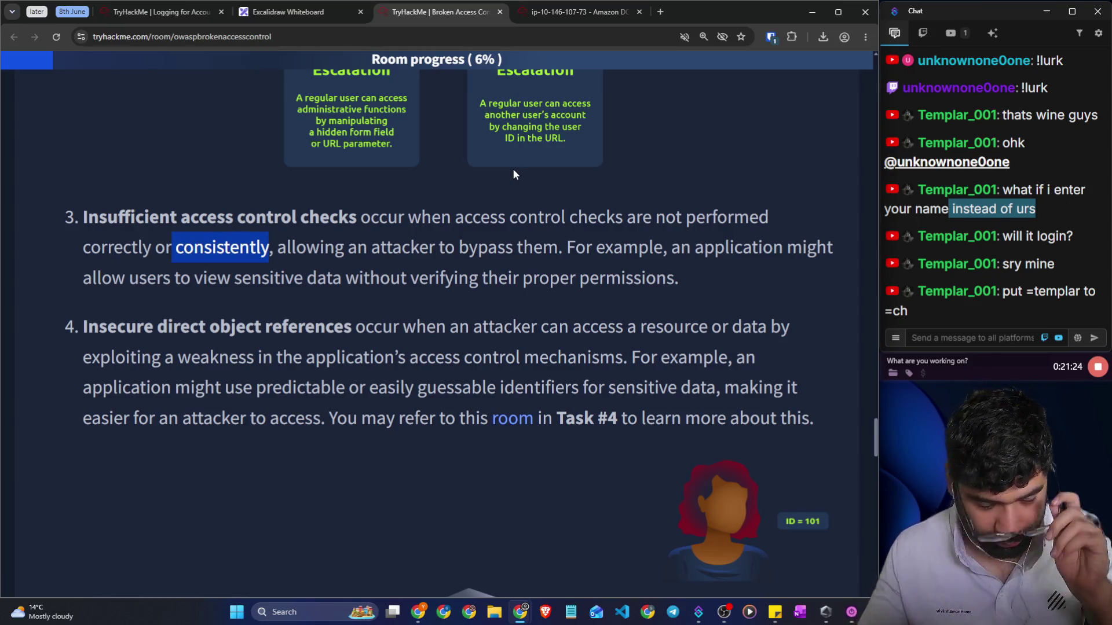
Highlight the 'Insecure direct object references' heading, then scroll the whiteboard back up.
drag(107, 327, 334, 327)
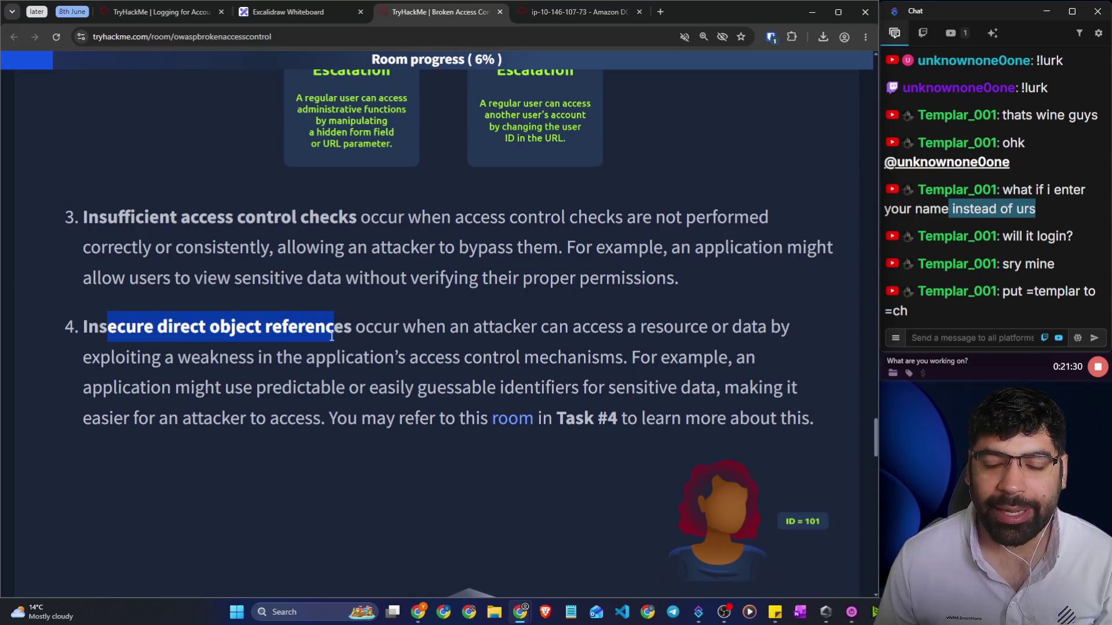
drag(355, 327, 77, 318)
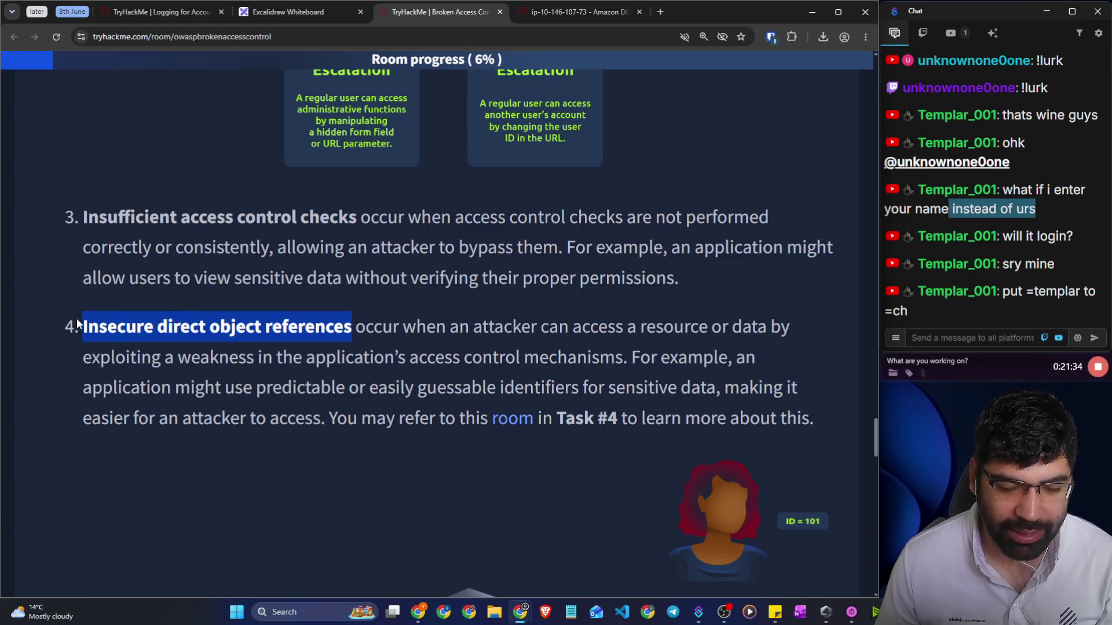
click(359, 342)
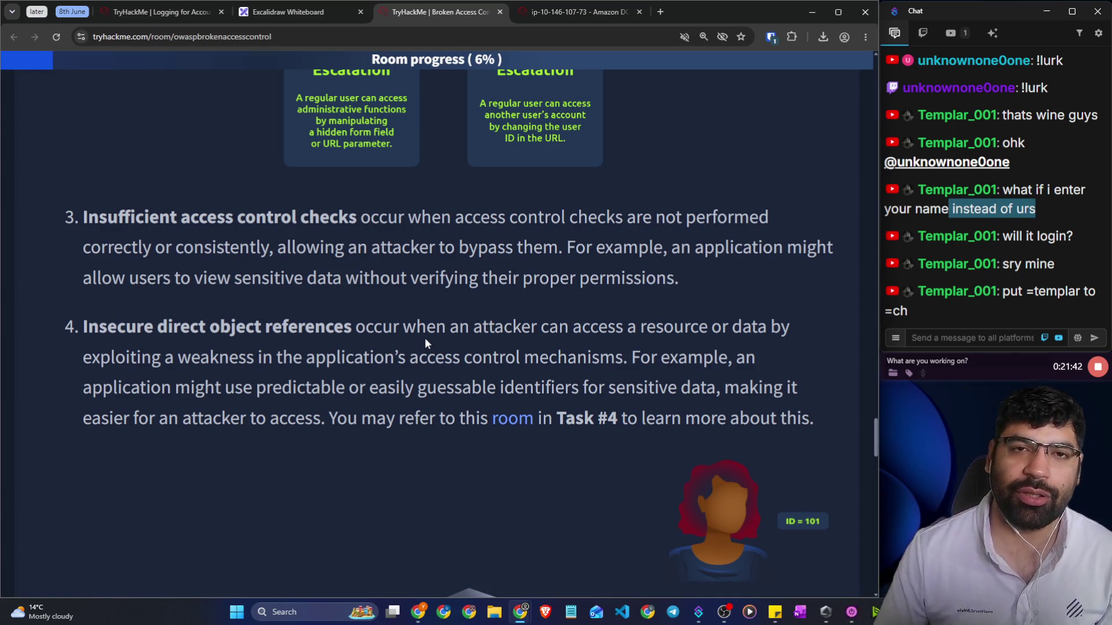
click(172, 12)
scroll(273, 223, up, 1)
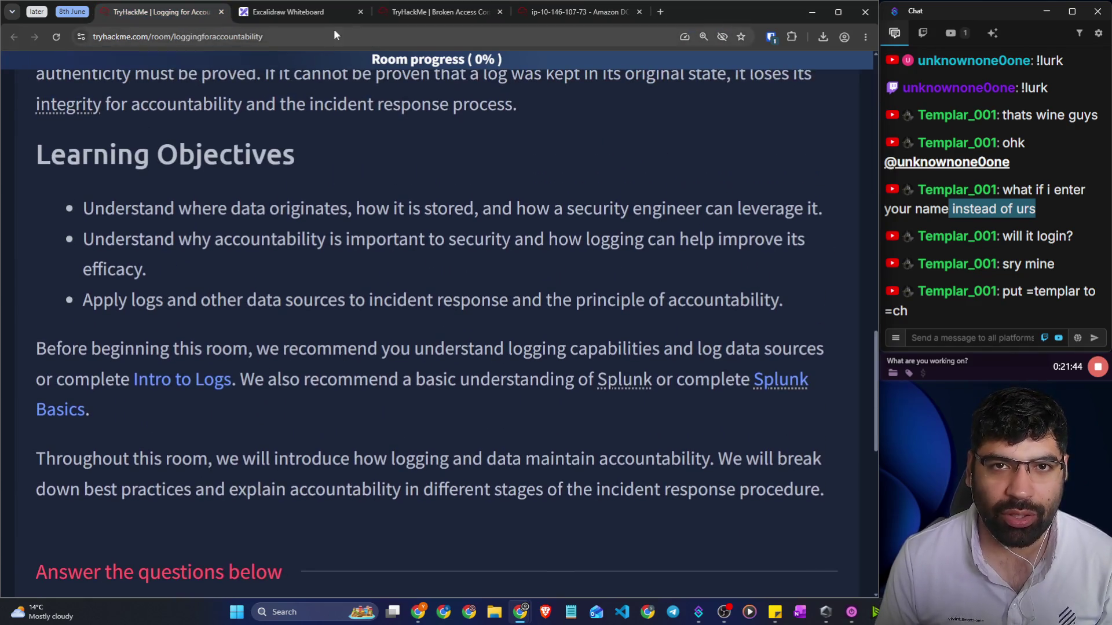
click(317, 18)
scroll(405, 212, up, 7)
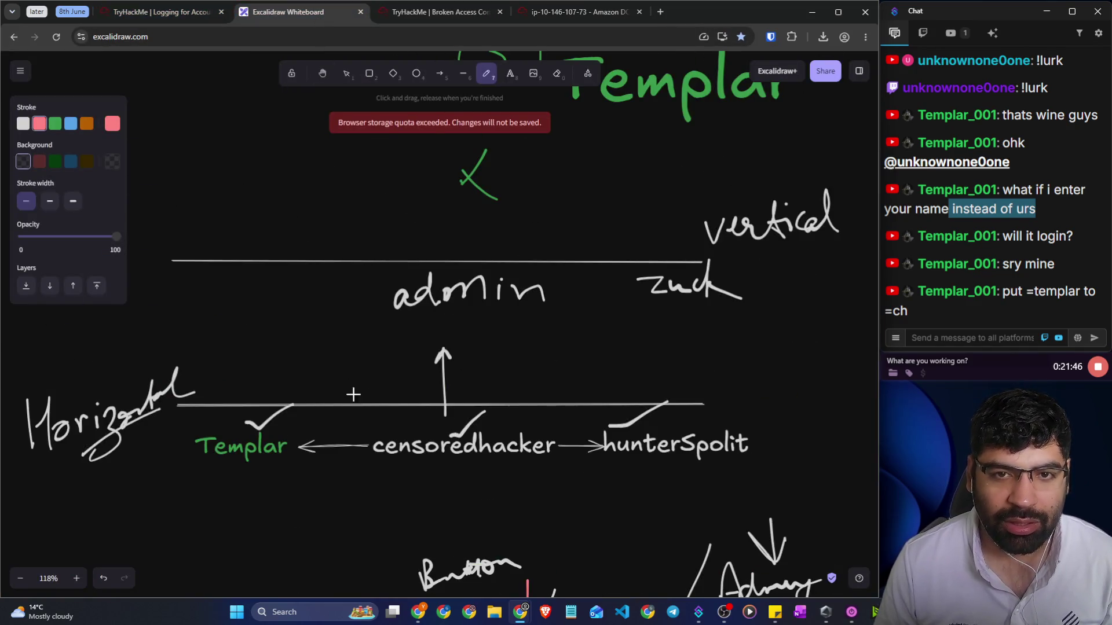
Highlight the IDOR definition and guessable identifiers example, then scroll the whiteboard down to empty canvas.
scroll(408, 392, down, 2)
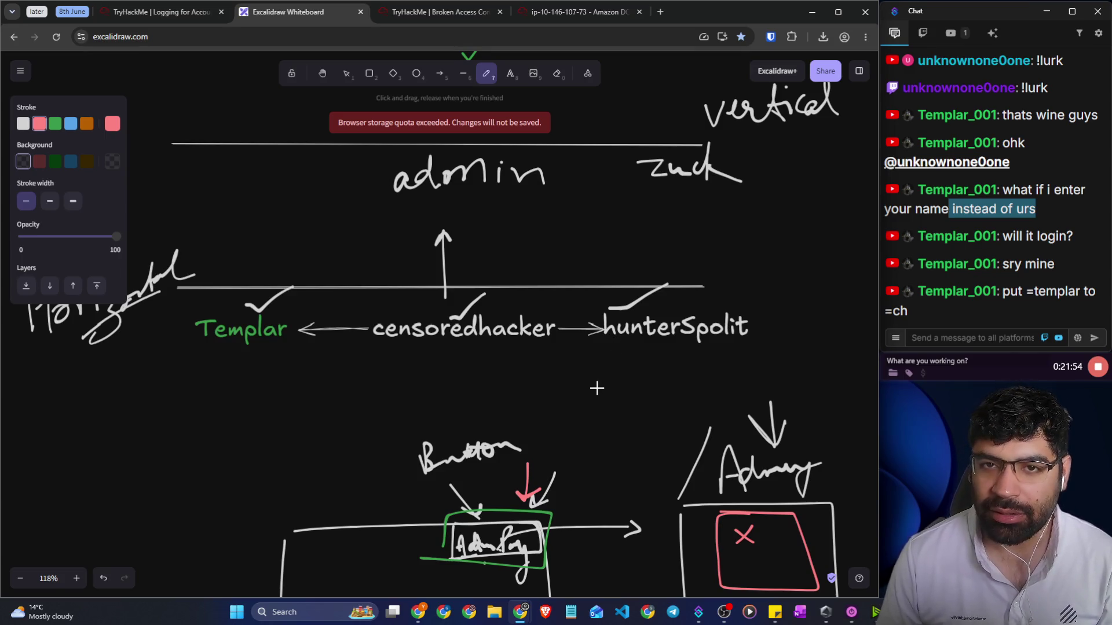
click(452, 15)
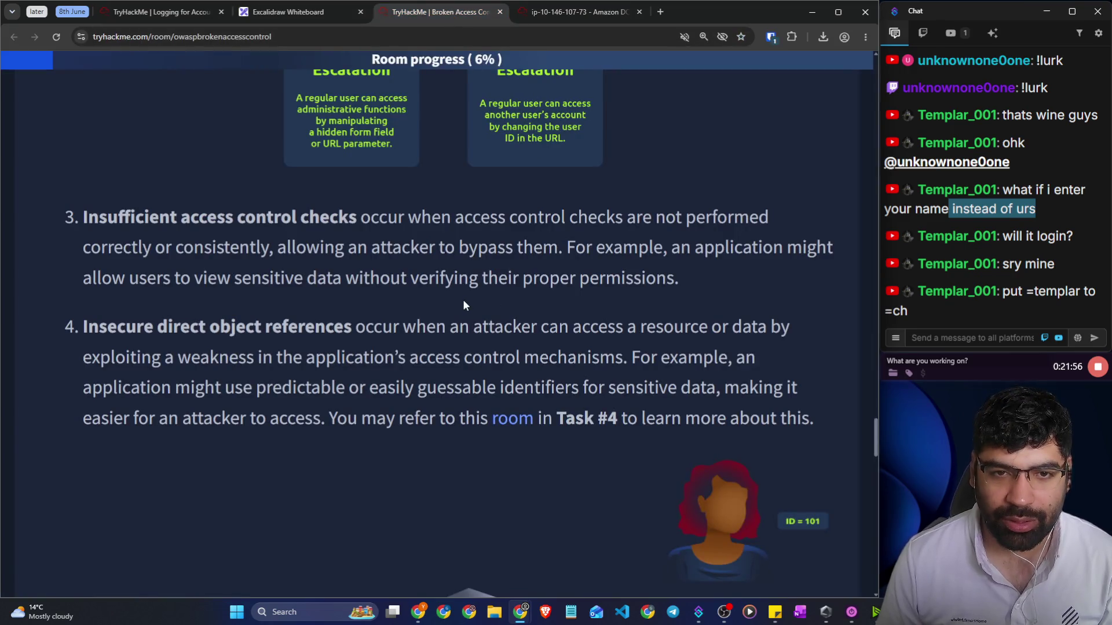
drag(415, 328, 794, 333)
drag(177, 358, 762, 362)
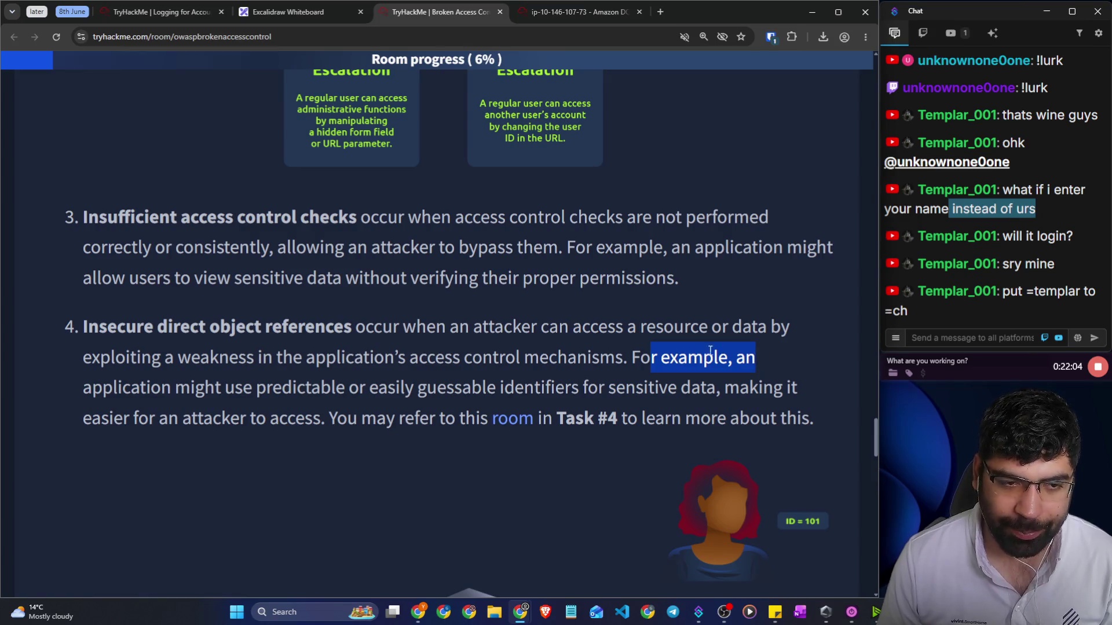
drag(173, 387, 702, 389)
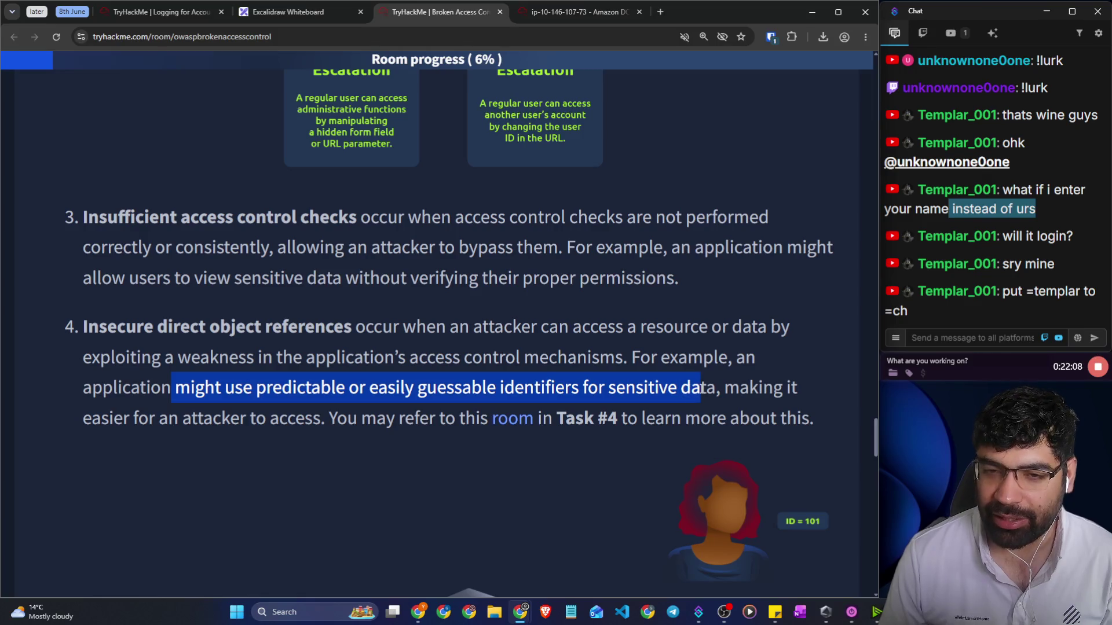
click(275, 19)
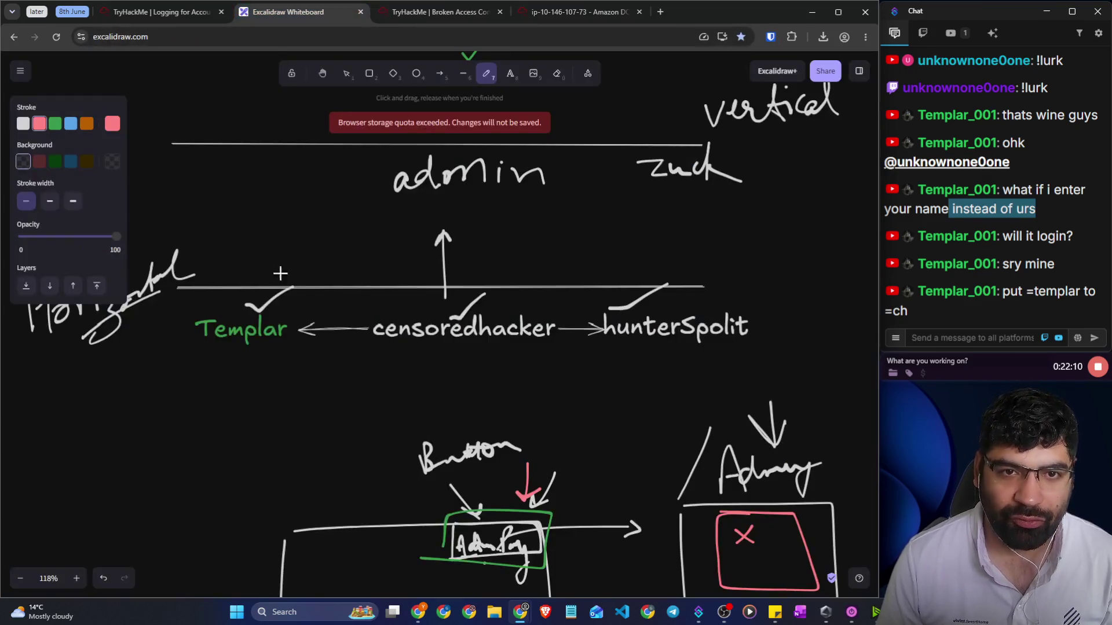
scroll(359, 426, down, 10)
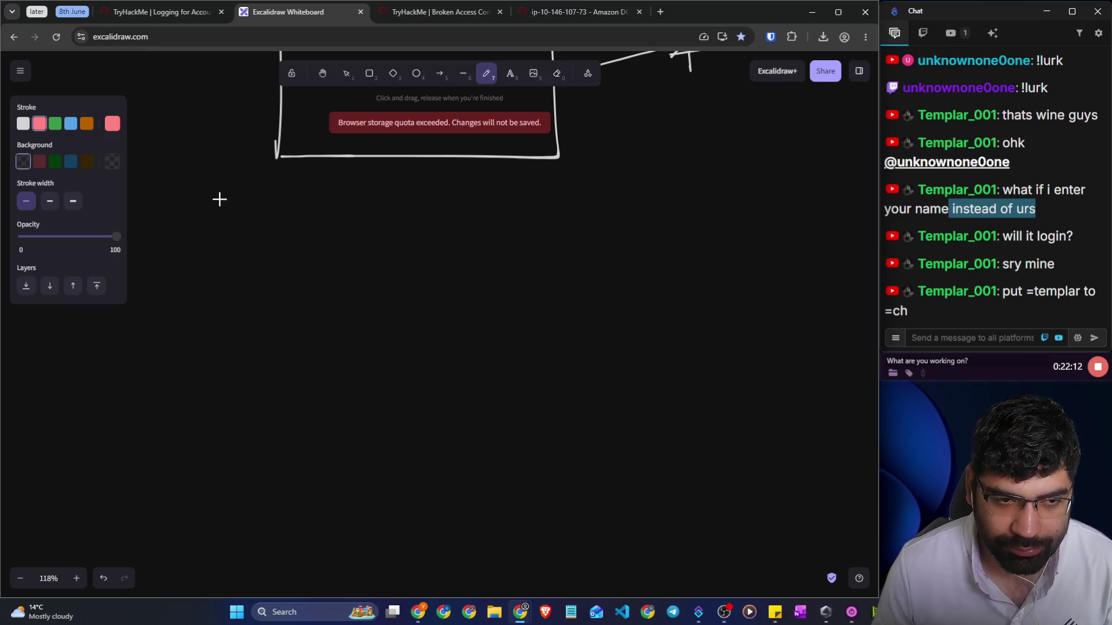
Write 'Passport' and '/PP=P12345' in red, with the guessed ID 'P12346' boxed below.
mouse_move(279, 210)
mouse_down()
mouse_move(255, 248)
mouse_move(330, 241)
mouse_move(362, 219)
mouse_move(370, 231)
mouse_up()
mouse_move(384, 194)
mouse_down()
mouse_move(387, 212)
mouse_move(407, 217)
mouse_move(423, 197)
mouse_up()
mouse_move(276, 270)
mouse_down()
mouse_move(399, 254)
mouse_move(428, 329)
mouse_up()
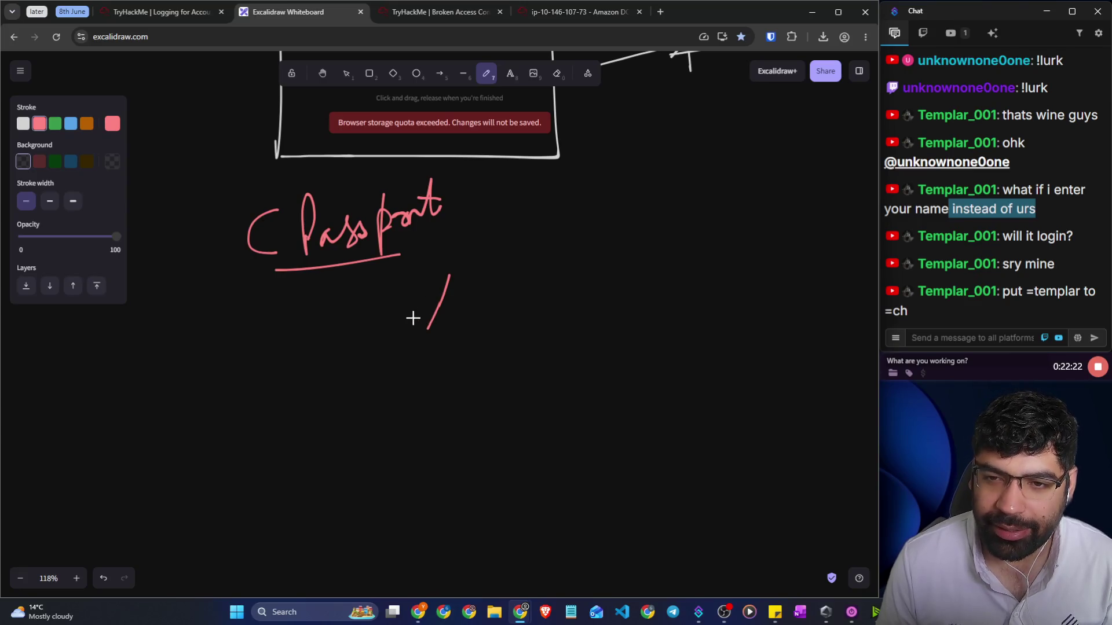
mouse_move(468, 281)
mouse_down()
mouse_move(466, 327)
mouse_move(485, 294)
mouse_move(528, 304)
mouse_move(599, 278)
mouse_move(606, 289)
mouse_move(664, 282)
mouse_up()
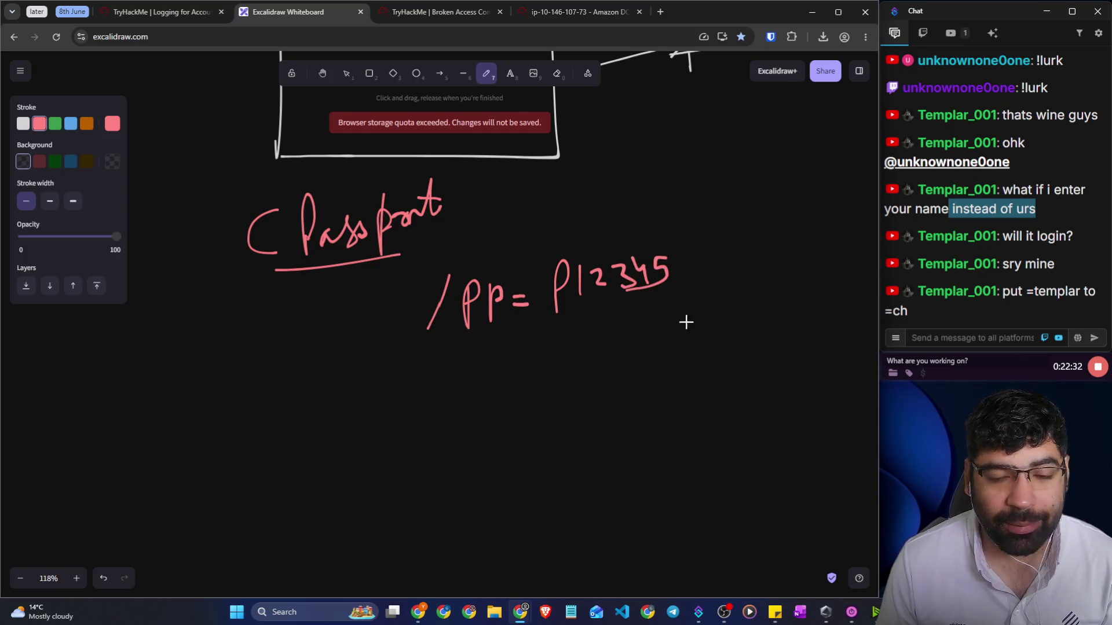
mouse_move(565, 319)
mouse_down()
mouse_move(566, 348)
mouse_move(589, 356)
mouse_move(639, 339)
mouse_move(632, 357)
mouse_up()
mouse_move(653, 319)
mouse_down()
mouse_move(679, 354)
mouse_move(694, 346)
mouse_up()
mouse_move(541, 381)
mouse_down()
mouse_move(610, 377)
mouse_move(715, 300)
mouse_move(544, 367)
mouse_up()
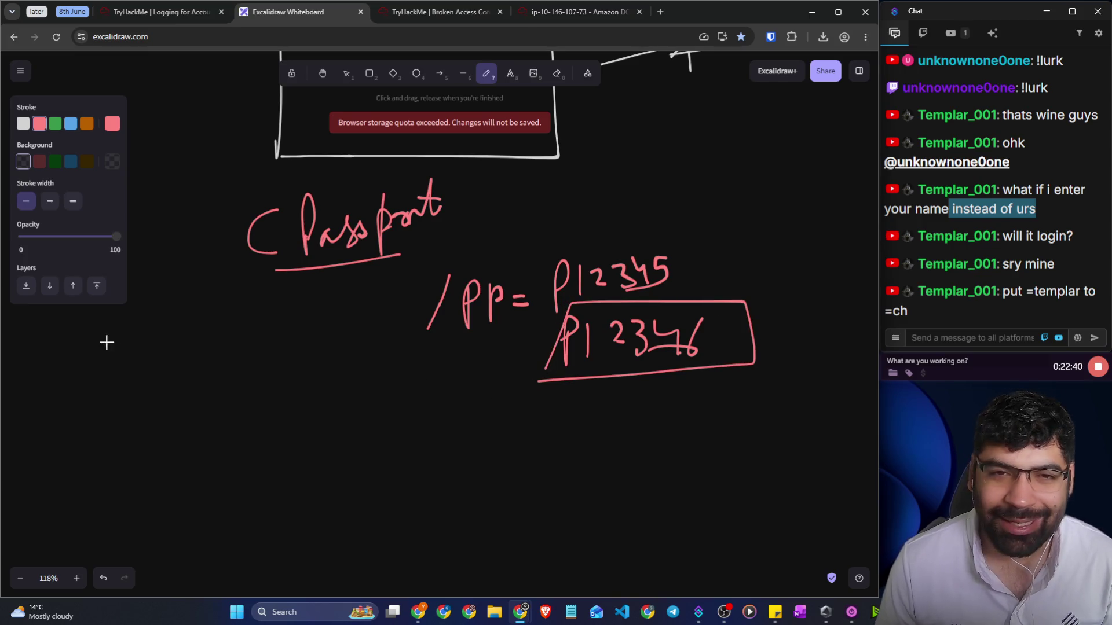
Write an underlined 'UUID' in green beneath the Passport example.
click(55, 123)
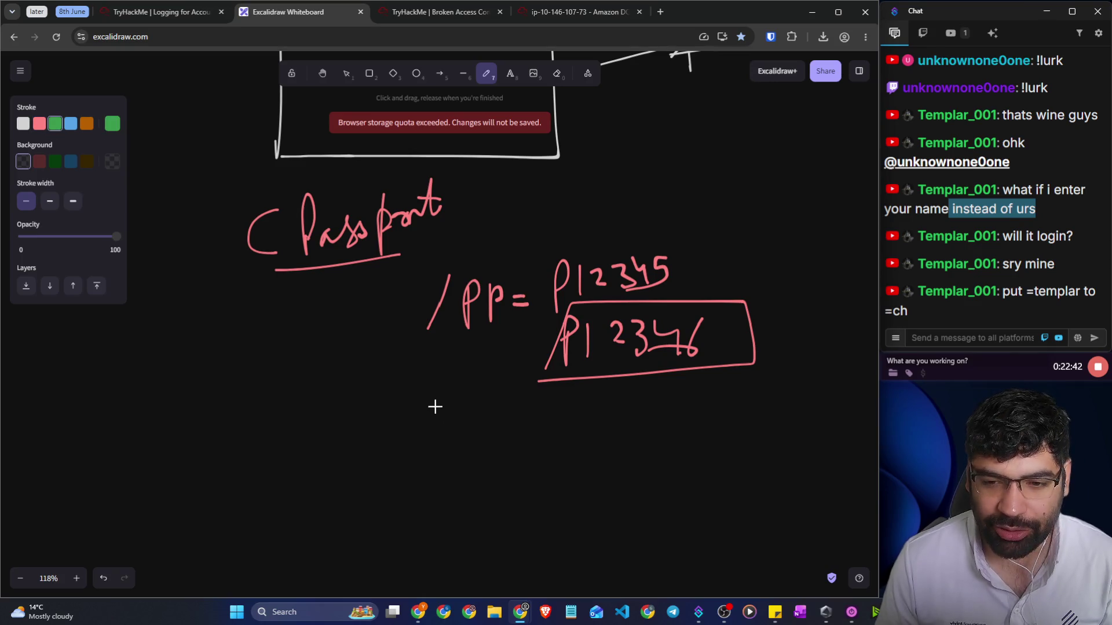
drag(404, 436, 441, 415)
mouse_move(445, 409)
mouse_down()
mouse_move(461, 432)
mouse_move(470, 417)
mouse_move(534, 417)
mouse_move(553, 438)
mouse_move(568, 405)
mouse_move(563, 439)
mouse_up()
mouse_move(389, 470)
mouse_down()
mouse_move(586, 465)
mouse_move(602, 390)
mouse_move(397, 392)
mouse_move(359, 422)
mouse_move(363, 471)
mouse_move(410, 471)
mouse_up()
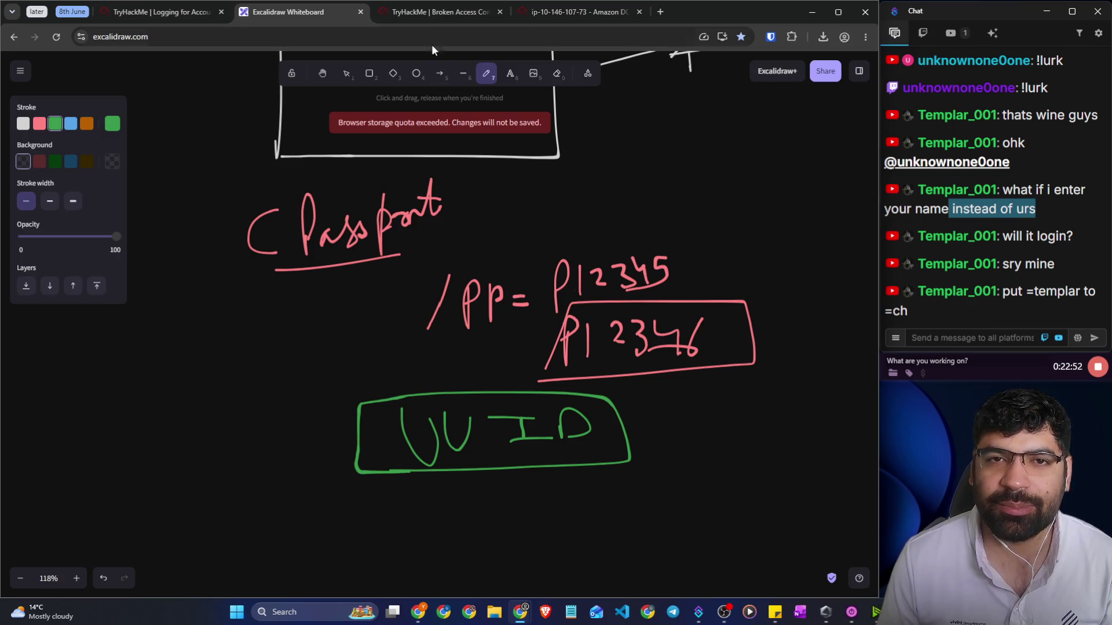
Highlight text in the room's IDOR example paragraph.
click(415, 12)
click(560, 360)
drag(705, 387, 764, 387)
drag(287, 418, 299, 411)
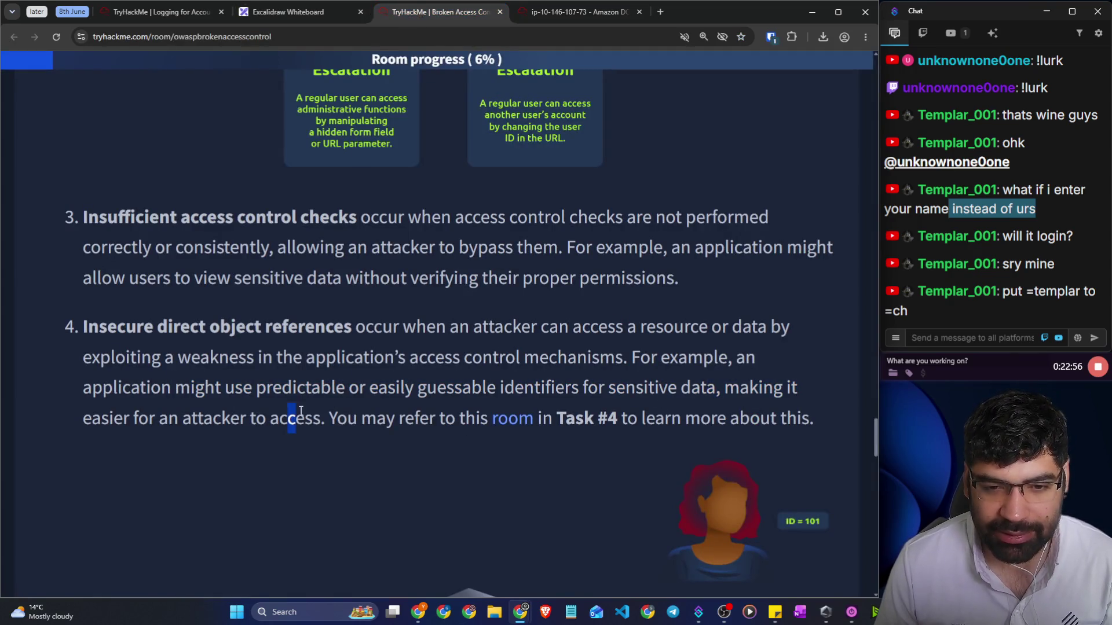
Highlight the guessable identifiers sentence and open the linked room in a new tab.
drag(404, 387, 586, 390)
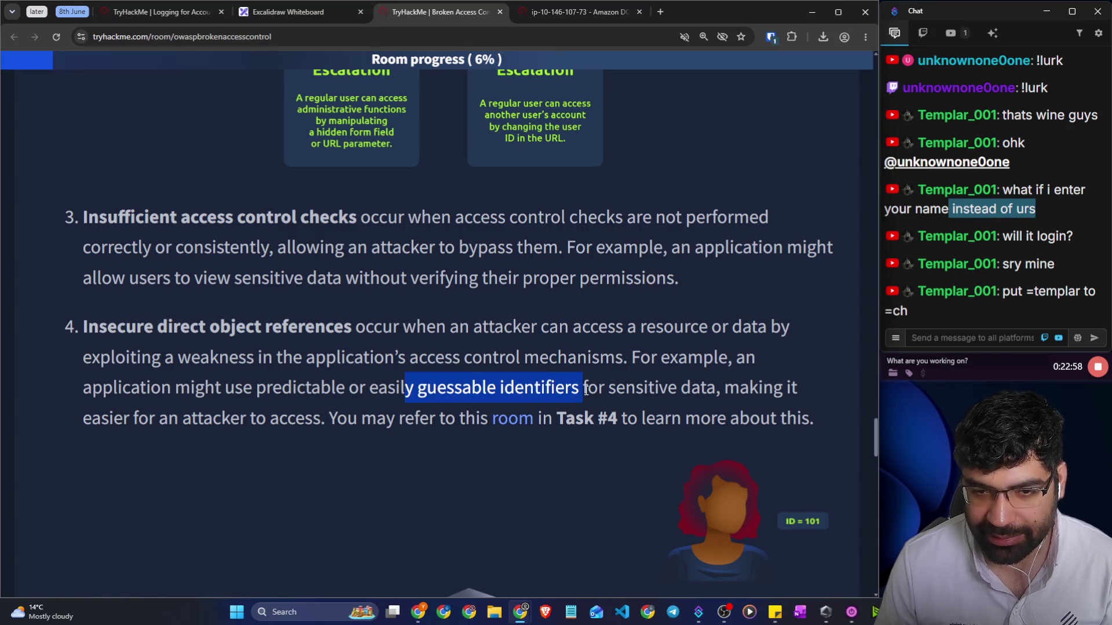
drag(358, 419, 489, 418)
right_click(513, 429)
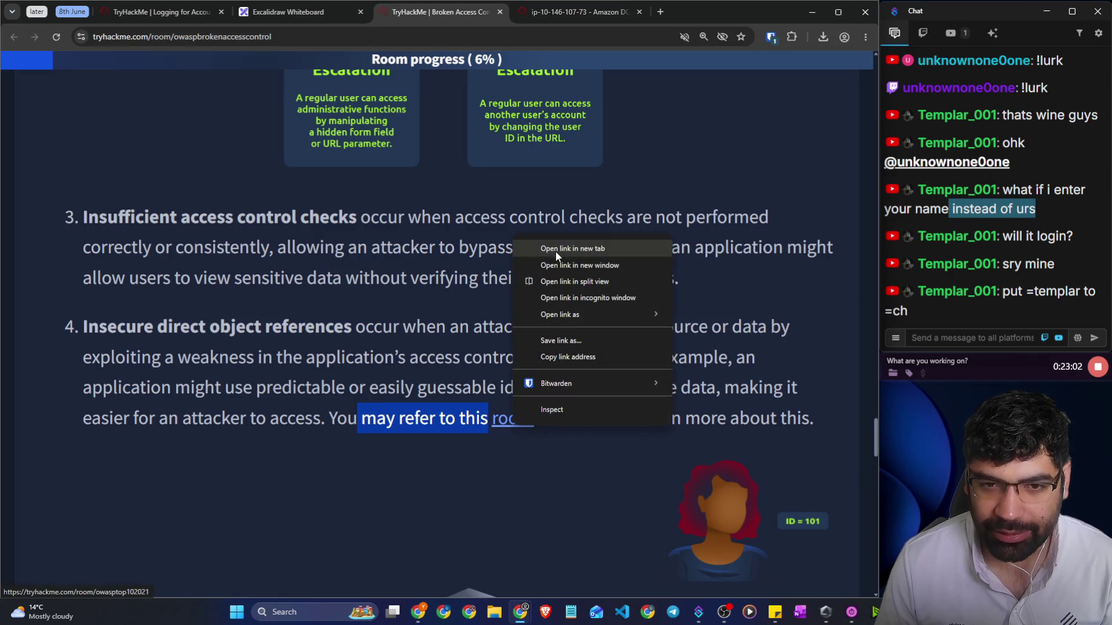
click(555, 318)
drag(608, 419, 815, 418)
scroll(590, 415, down, 4)
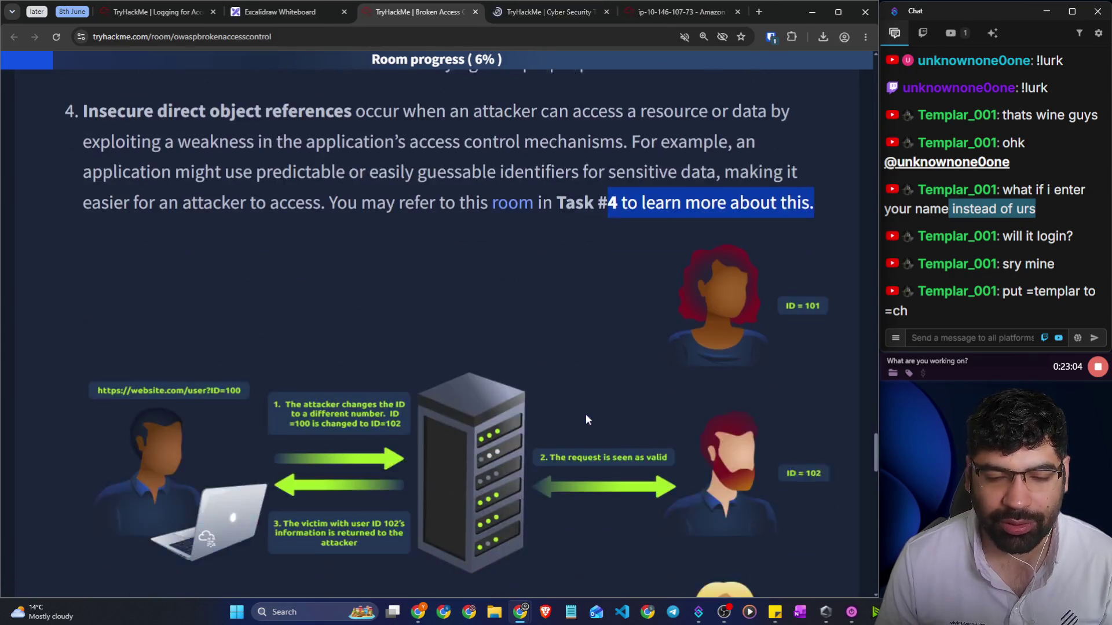
Close the Hacktivities search tab and scroll past the exploit-prevention sentence to the questions.
click(523, 18)
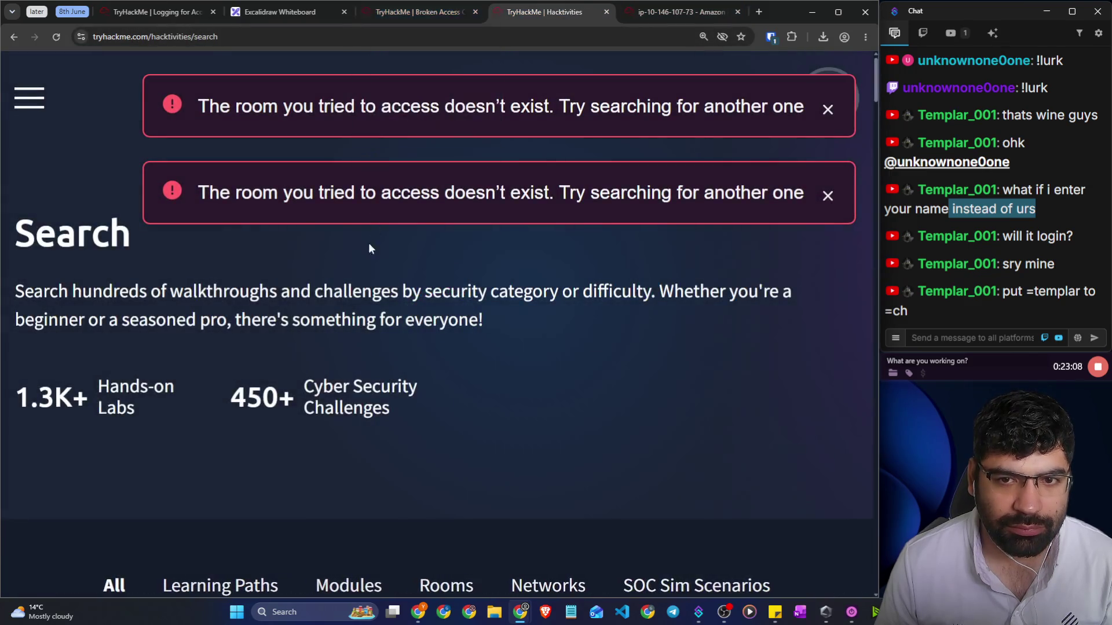
scroll(368, 239, down, 5)
click(607, 11)
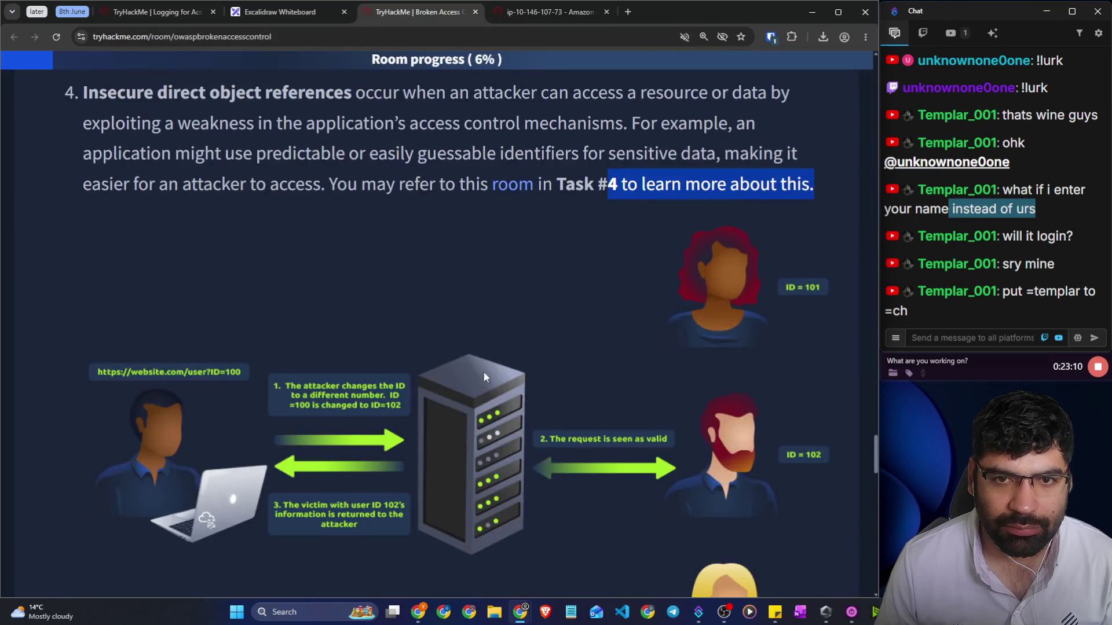
scroll(485, 364, down, 2)
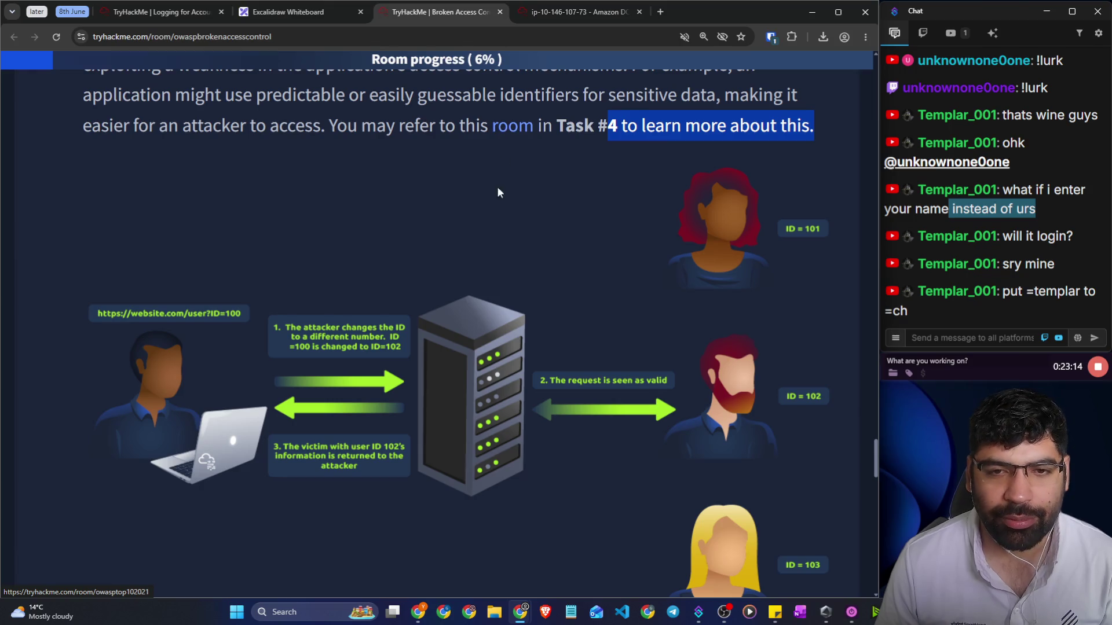
scroll(488, 238, down, 8)
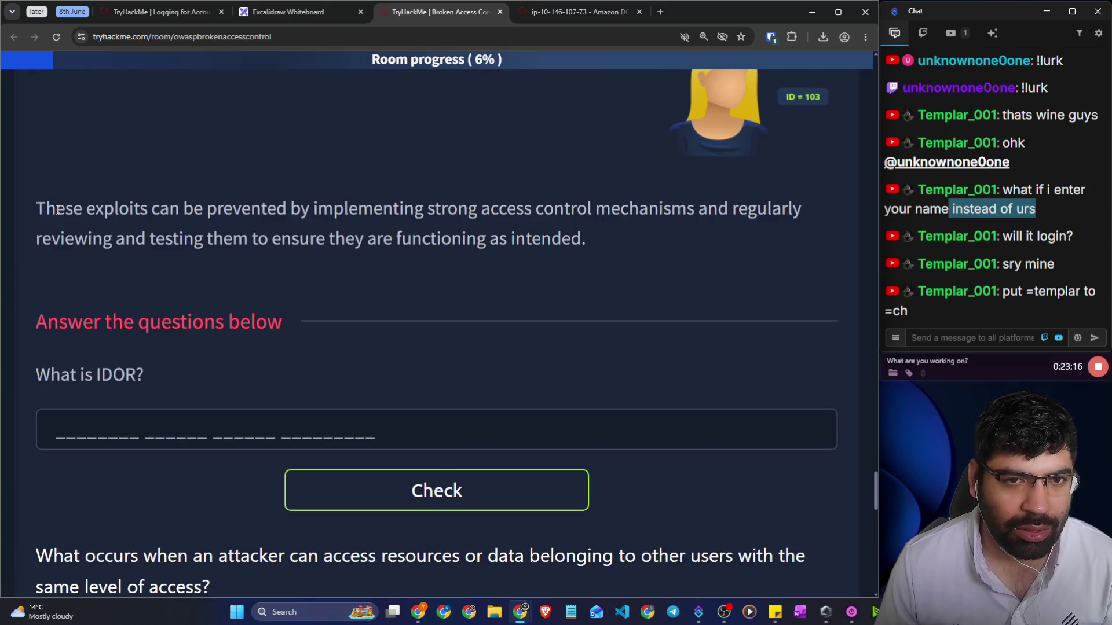
mouse_move(34, 207)
mouse_down()
mouse_move(500, 197)
mouse_move(781, 210)
mouse_up()
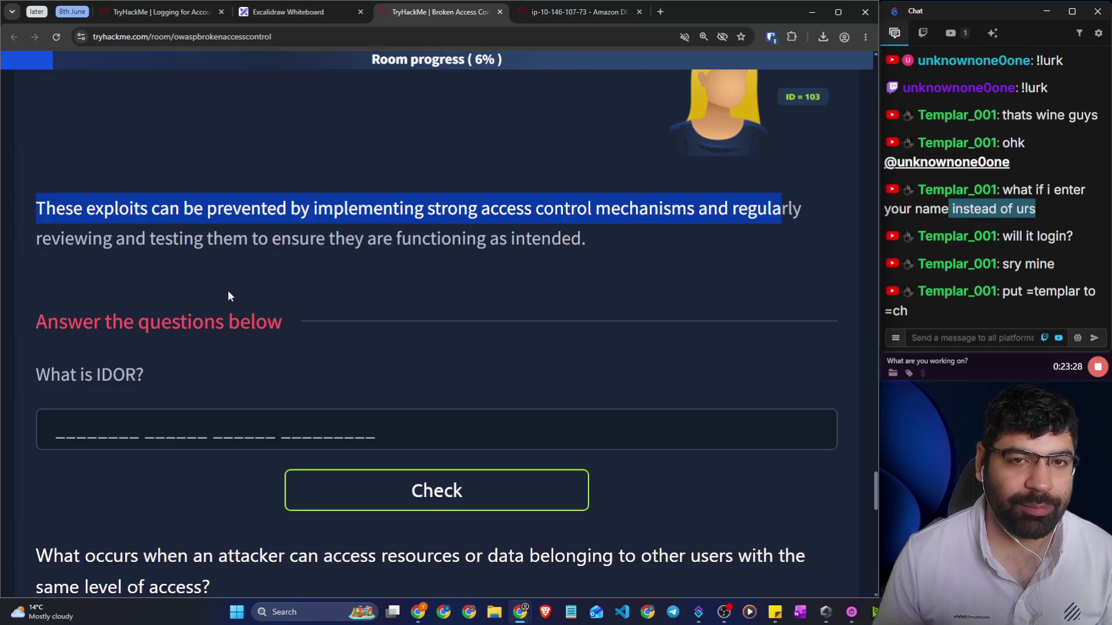
scroll(228, 293, down, 2)
Answer 'What is IDOR?' with 'insecure direct object reference', then move to the same-level access question.
click(191, 311)
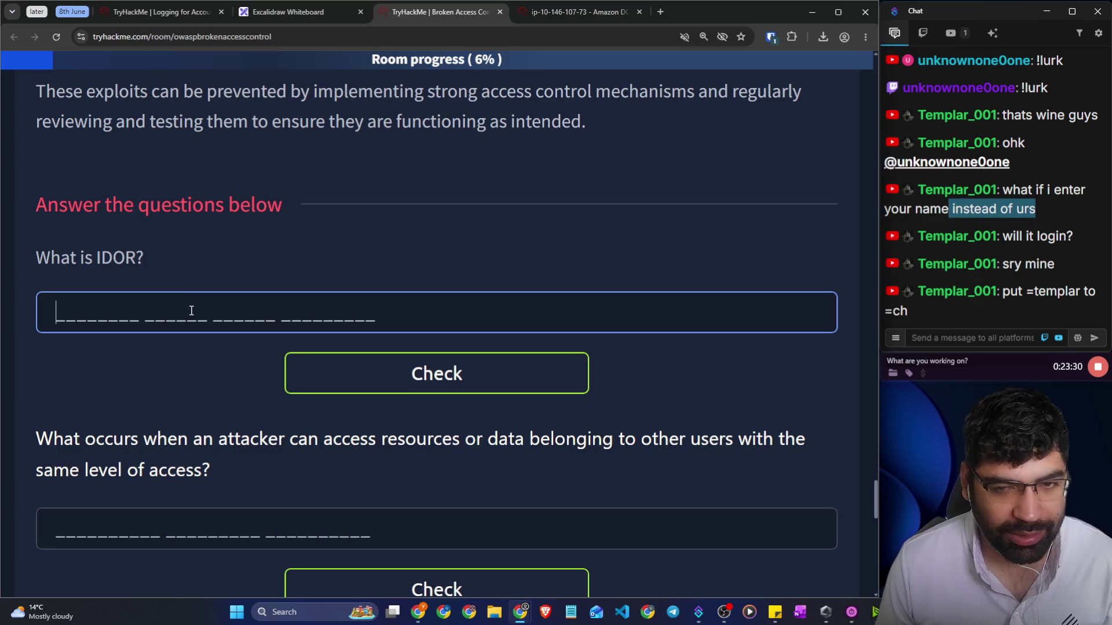
text(insa)
text(c)
key(BackSpace)
text(ec)
key(BackSpace)
key(BackSpace)
key(BackSpace)
text(ecu)
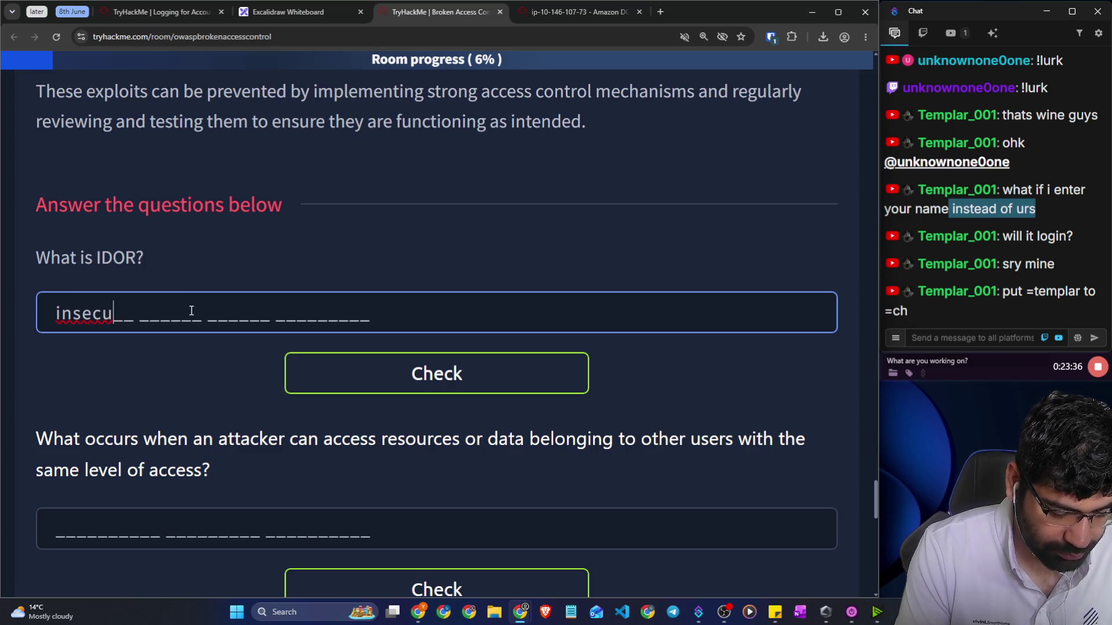
text(re directobject rreferenc)
key(Return)
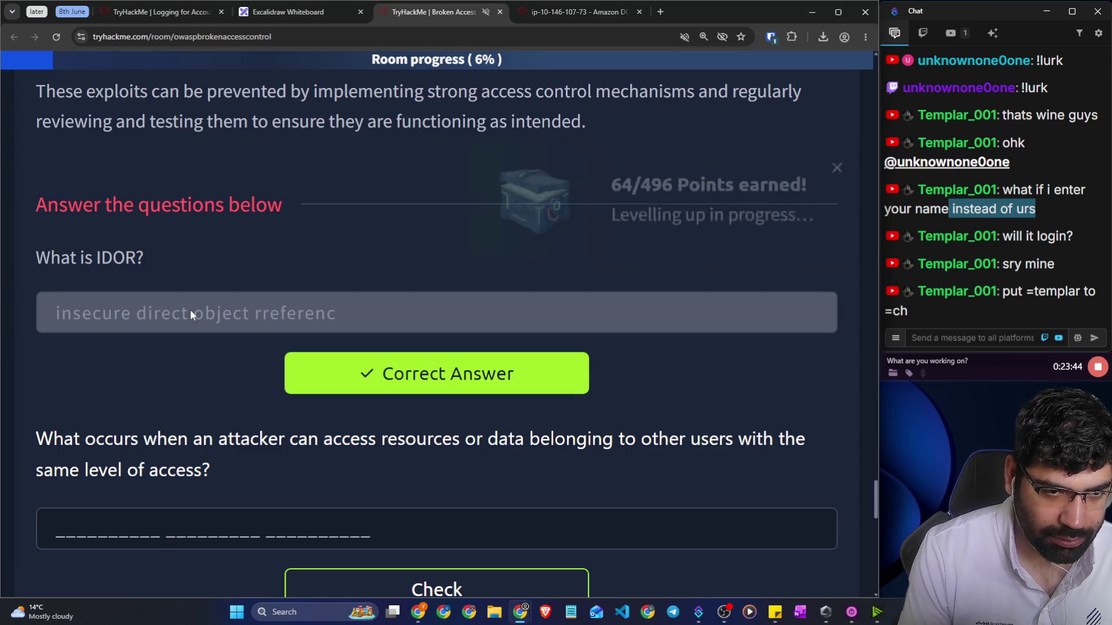
scroll(203, 313, down, 3)
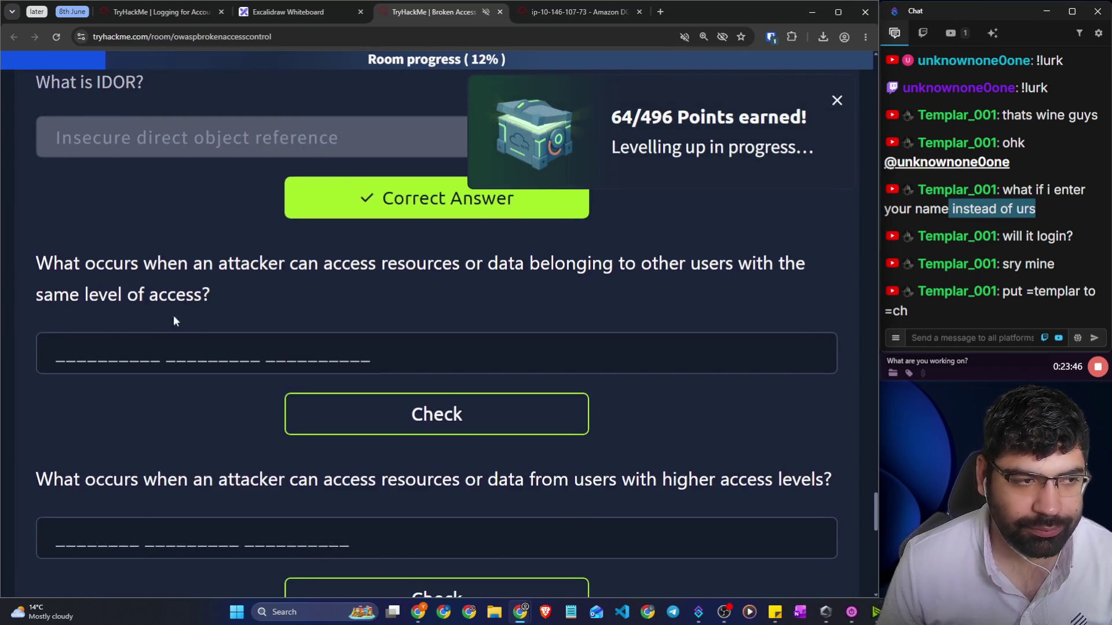
drag(38, 264, 806, 271)
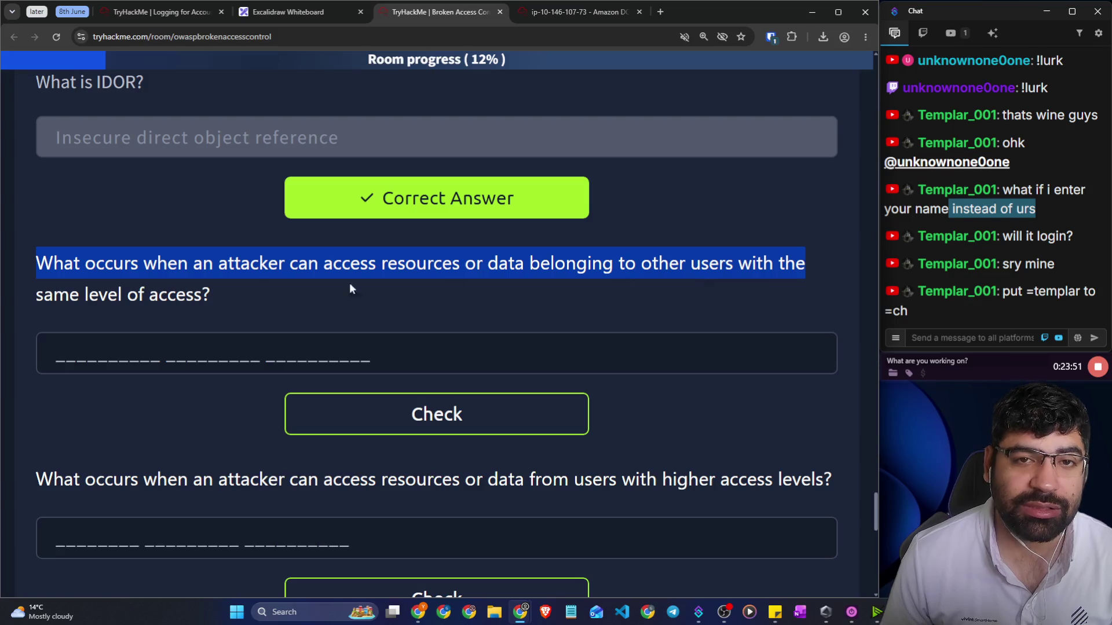
Answer the same-level access question with 'horizontal privilege escalation', fixing the misspelling.
click(53, 346)
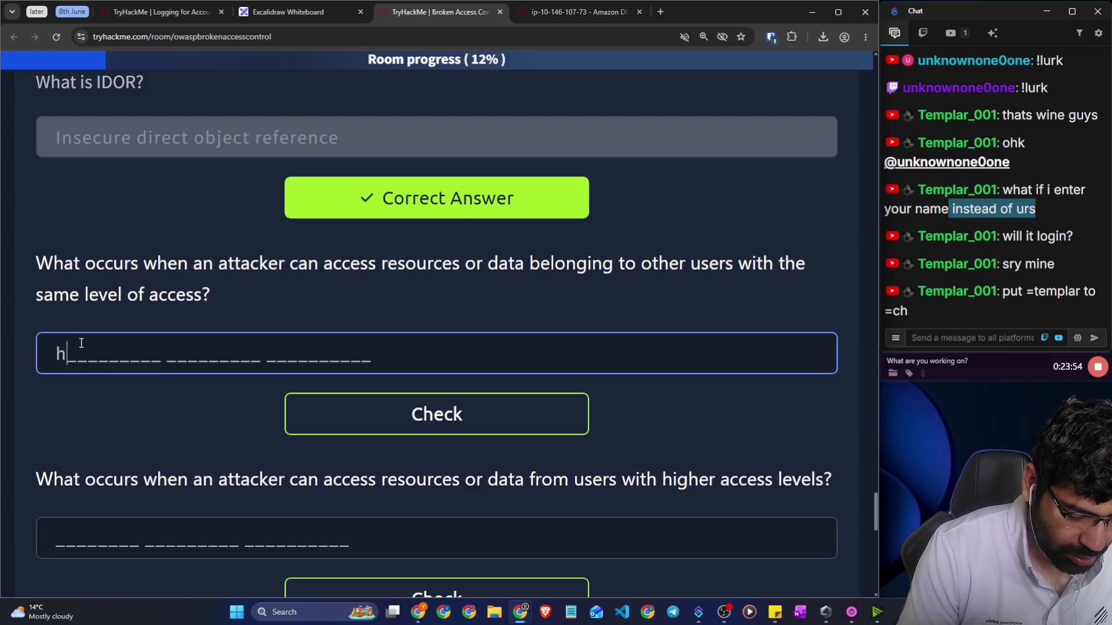
text(orizontal p)
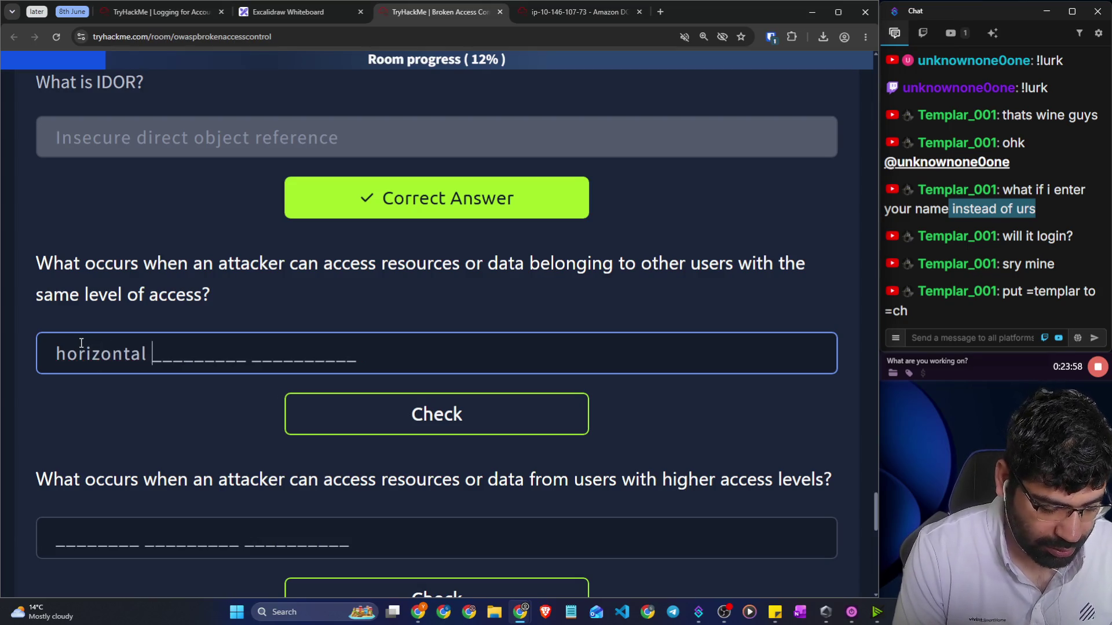
text(riveldge esc)
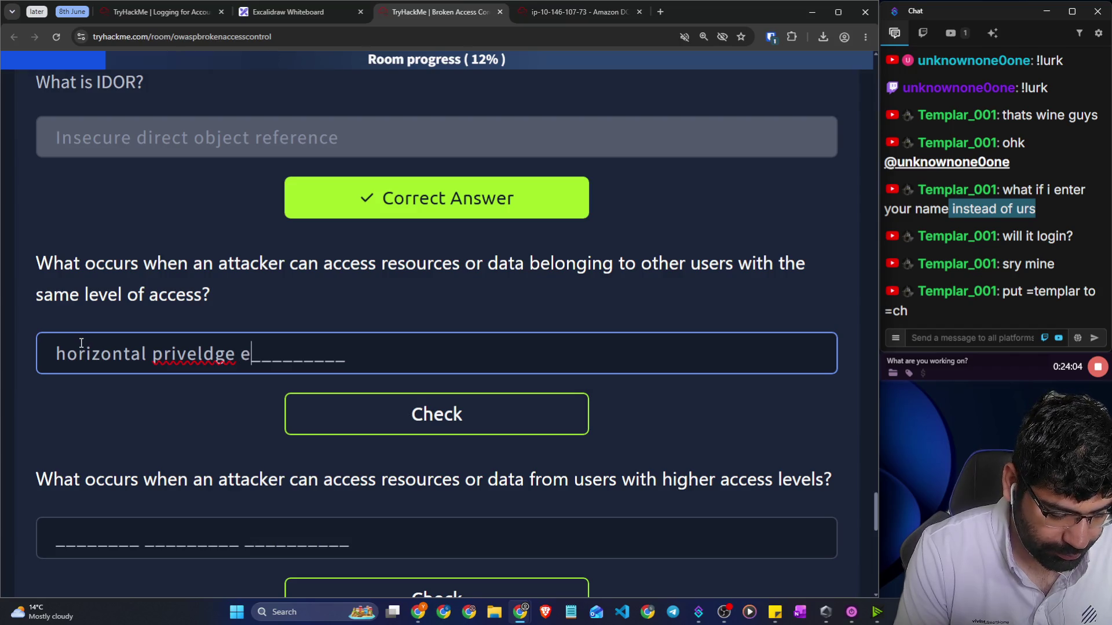
text(alation)
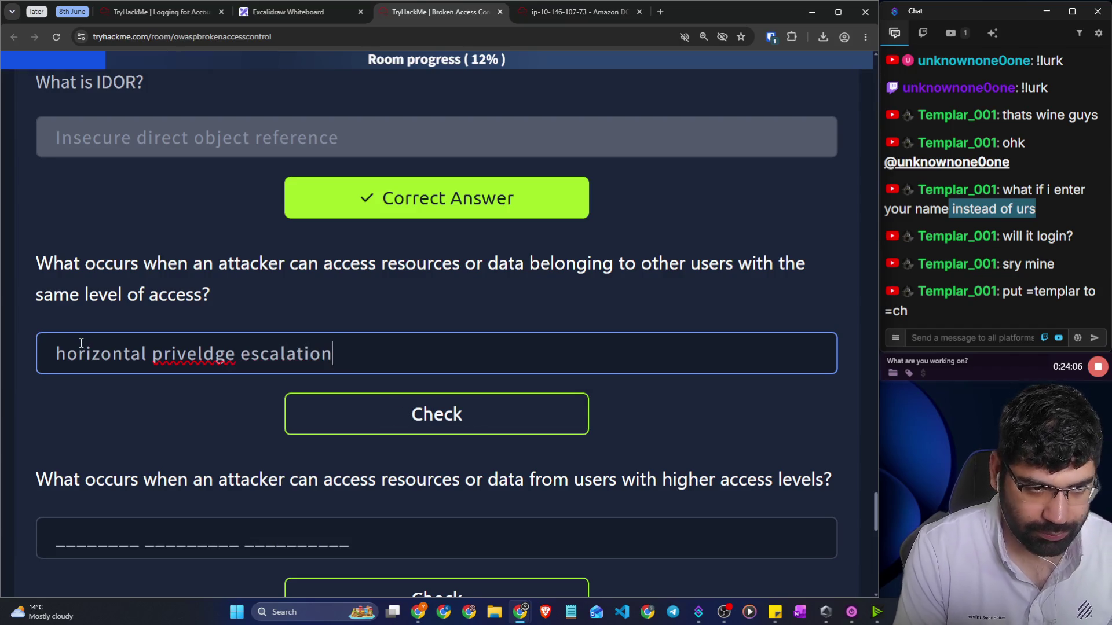
key(Return)
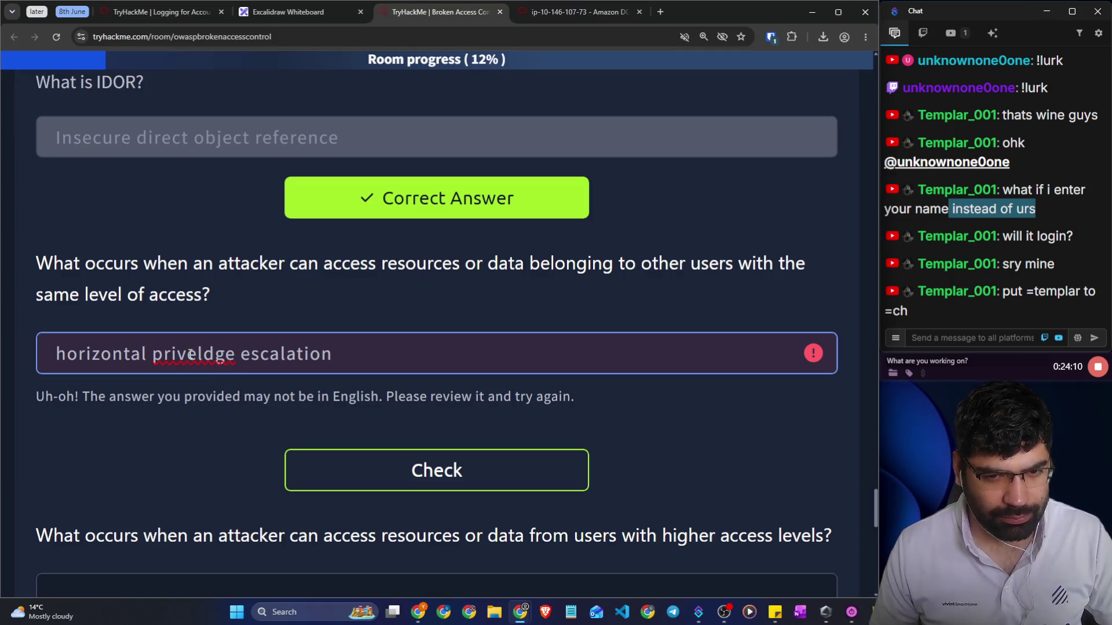
click(189, 354)
key(Delete)
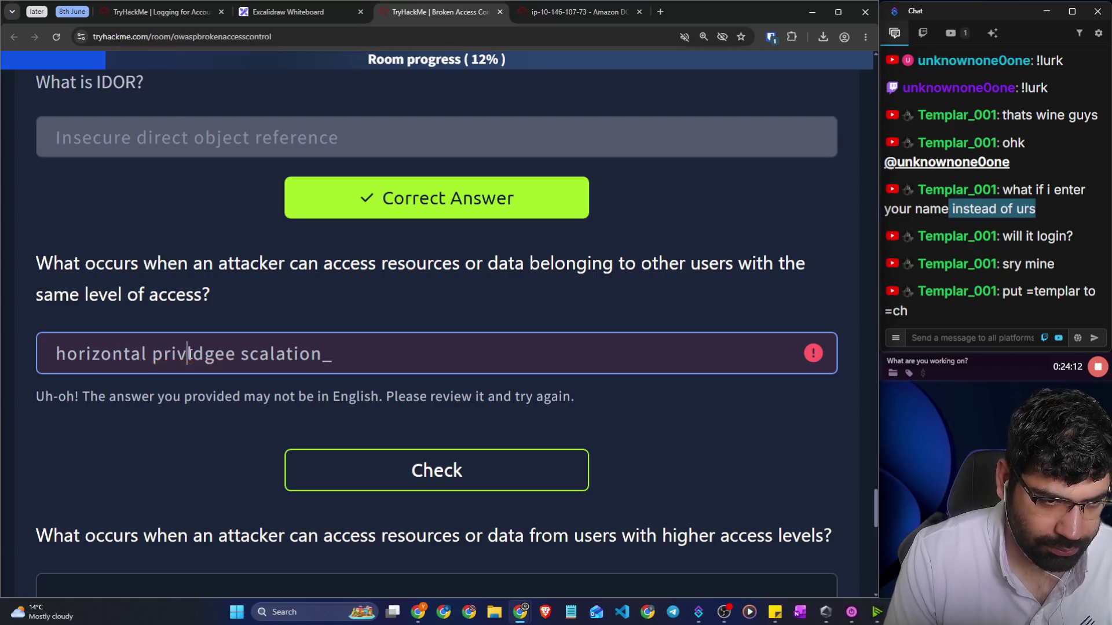
text(e)
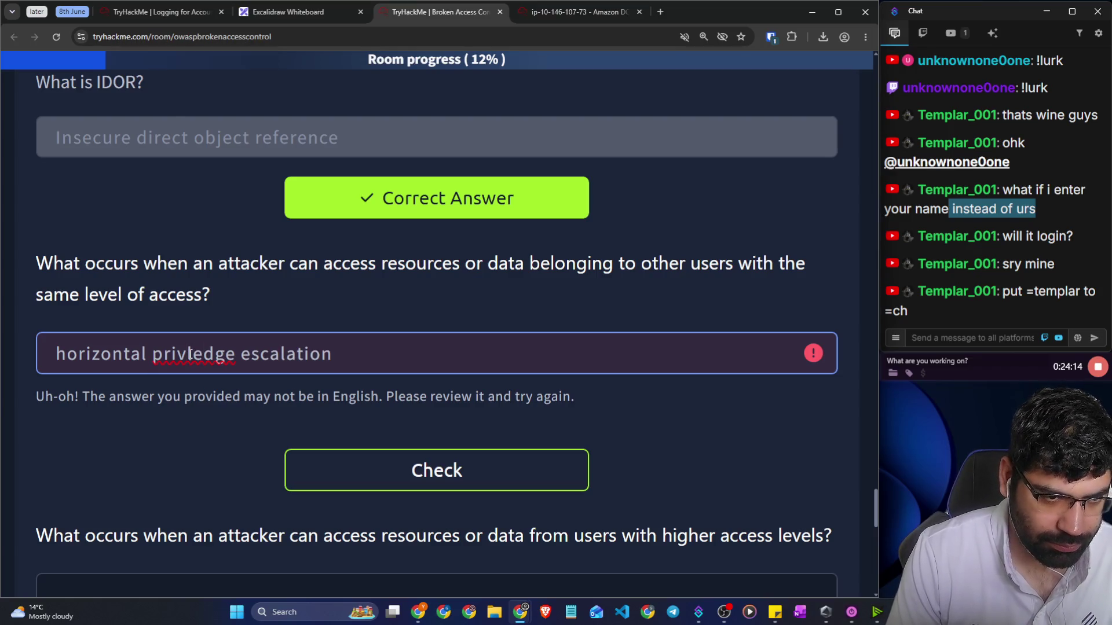
key(Return)
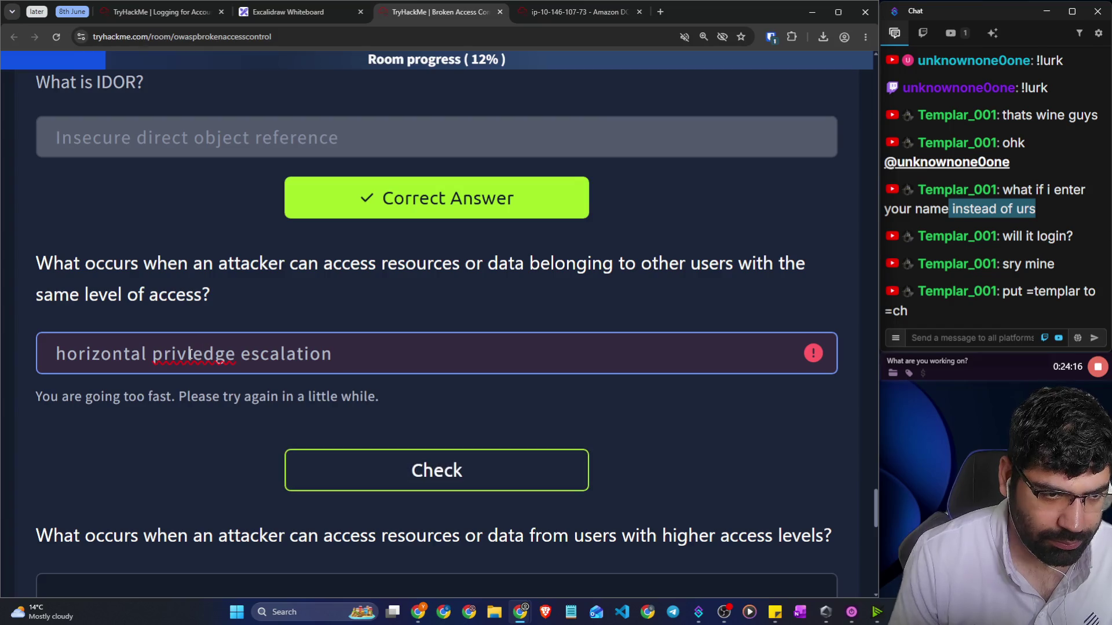
right_click(188, 353)
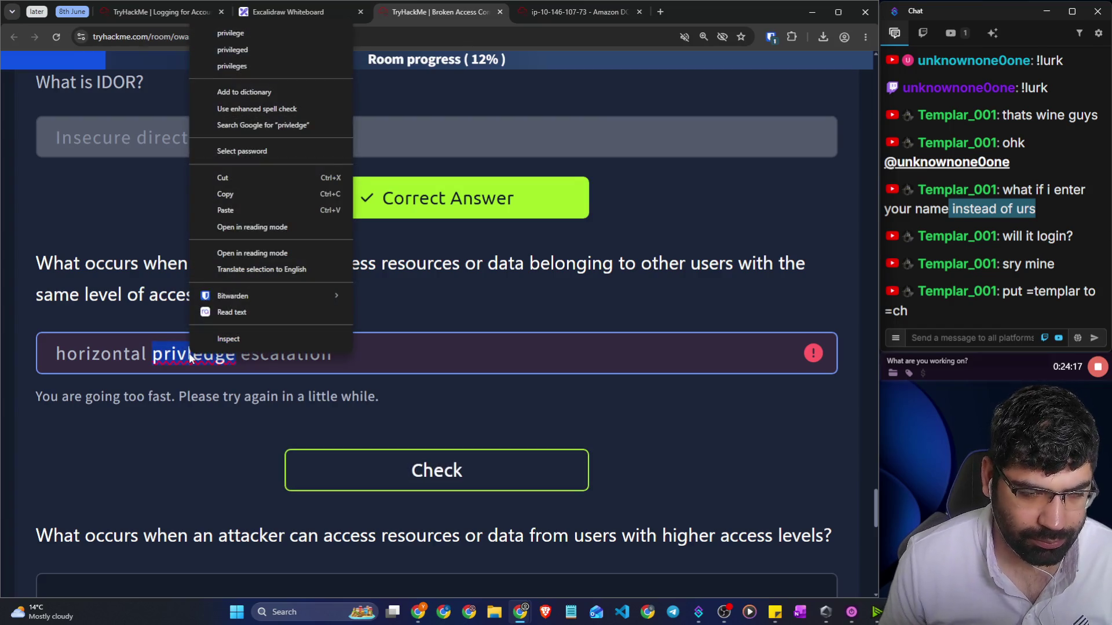
click(237, 33)
click(415, 469)
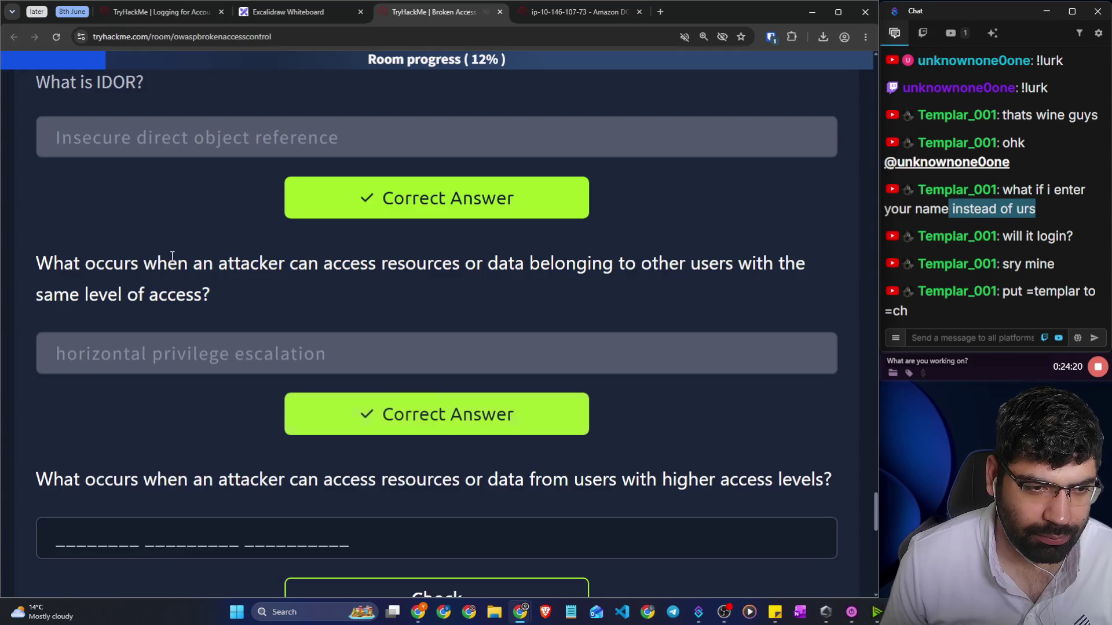
Answer the higher-access-levels question with 'Vertical privilege escalation'.
scroll(116, 347, down, 4)
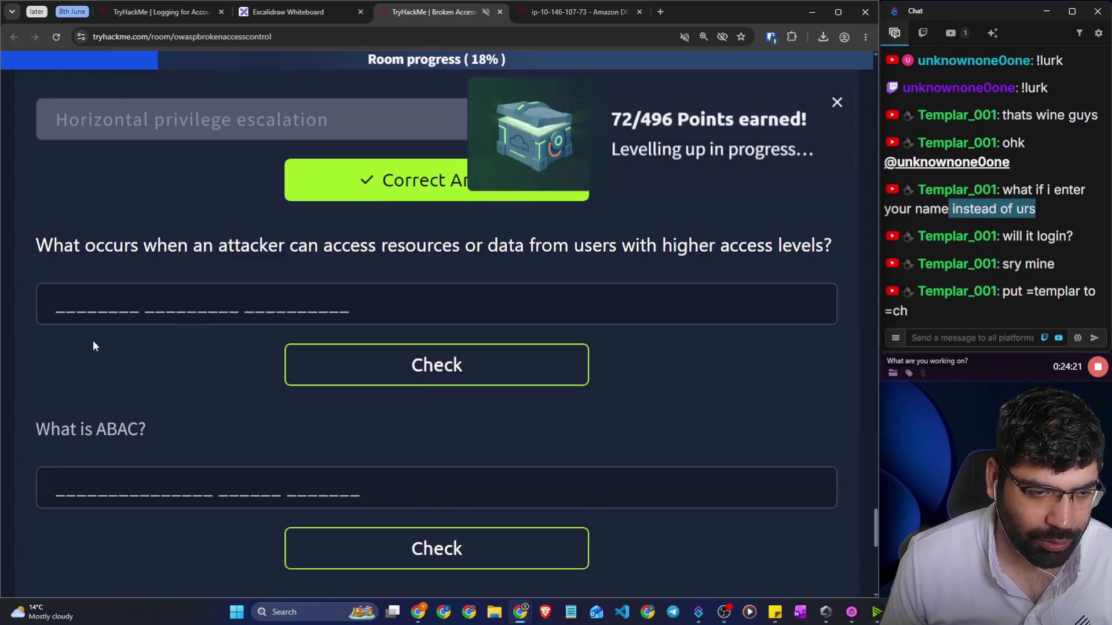
click(66, 304)
text(Vertical priviledg e)
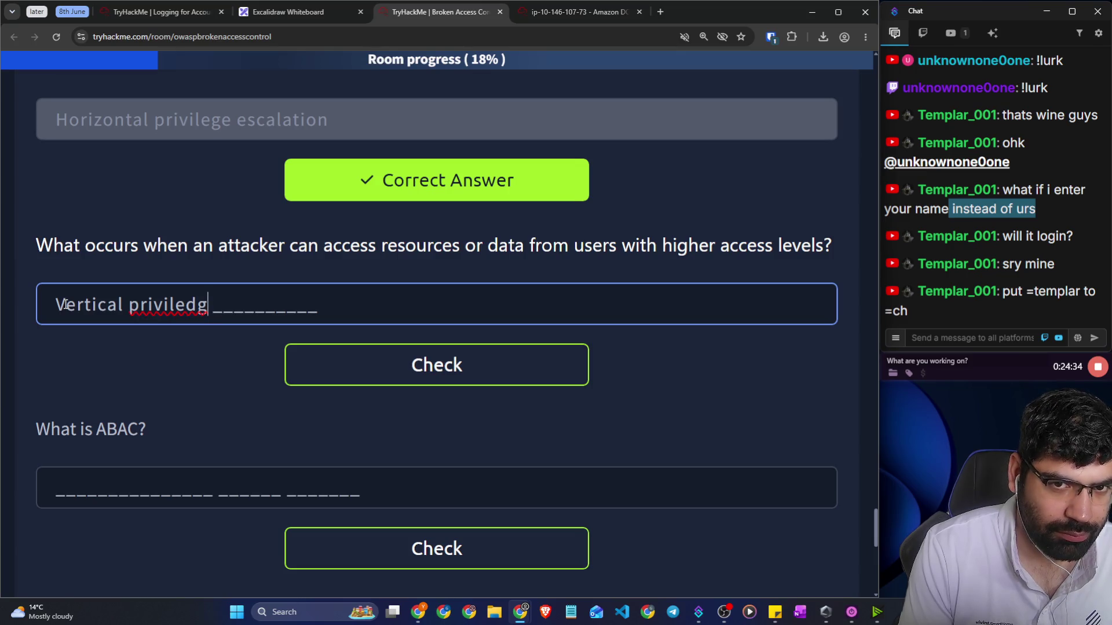
key(BackSpace)
key(BackSpace)
text(ge escalation)
key(Return)
Answer 'What is ABAC?' with 'attribute based access control'.
click(75, 262)
text(ttribute)
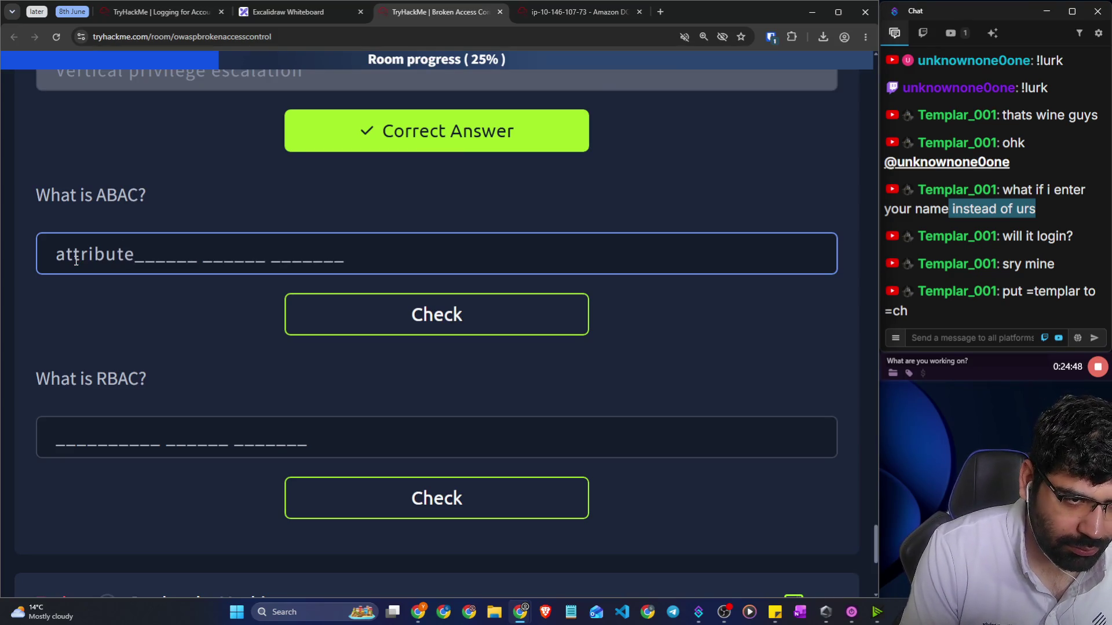
text(based)
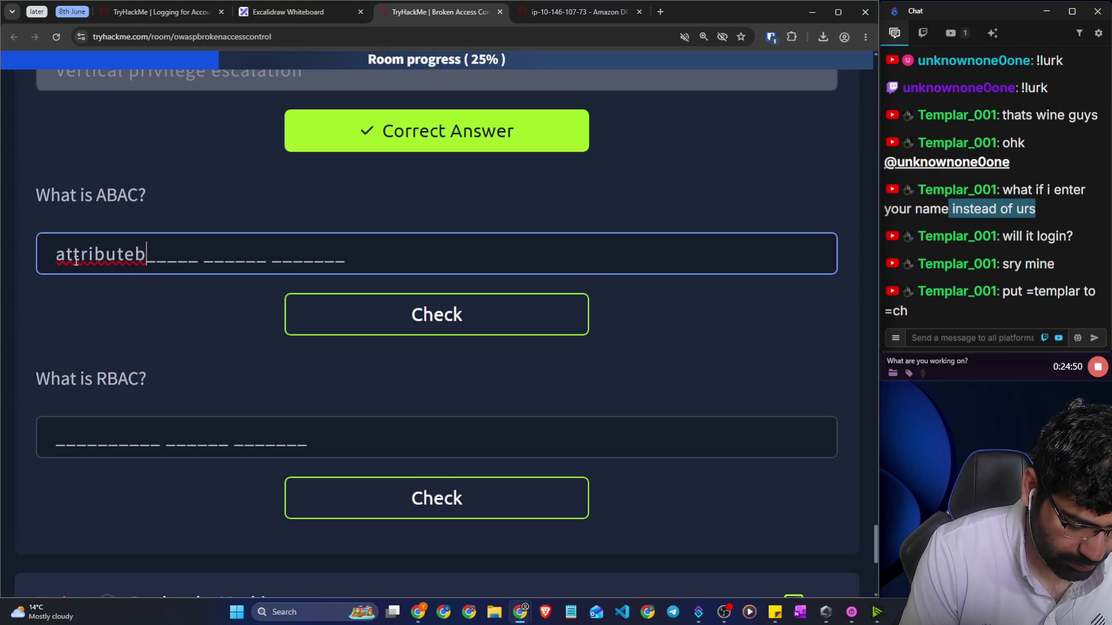
key(BackSpace)
key(BackSpace)
key(BackSpace)
key(BackSpace)
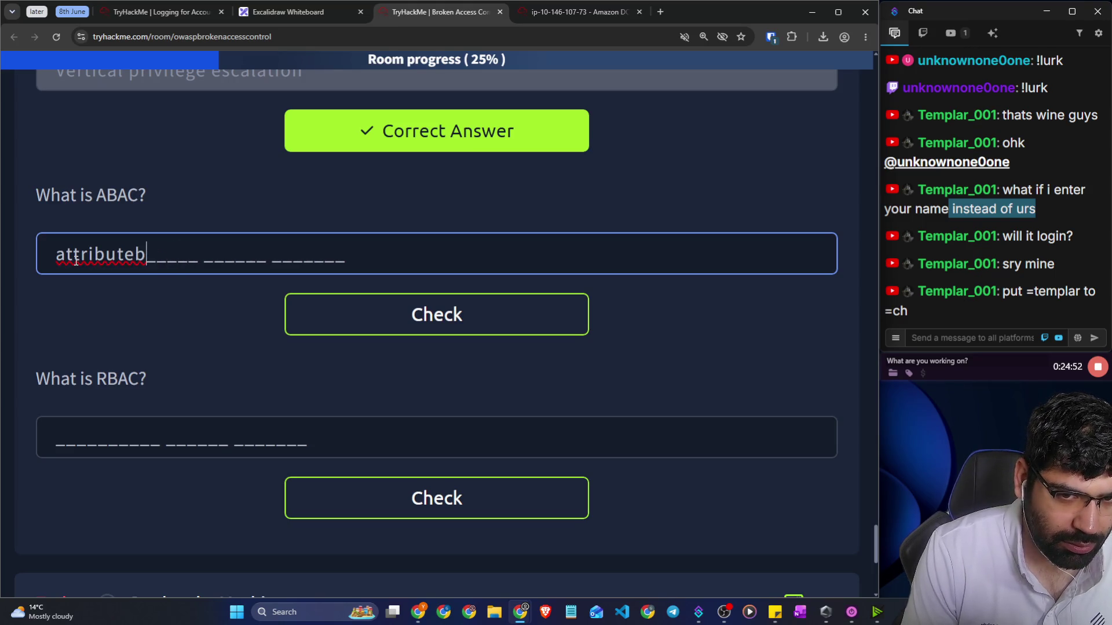
text(based access control)
key(Return)
Answer 'What is RBAC?' with 'role-based access control'.
scroll(140, 250, down, 1)
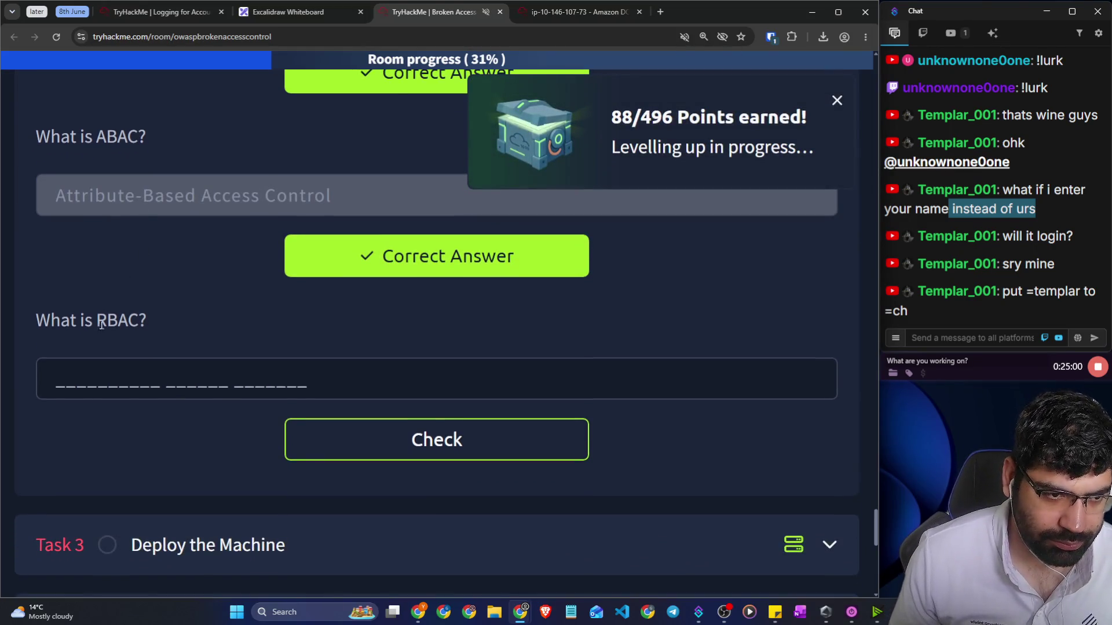
click(75, 377)
text(role-based)
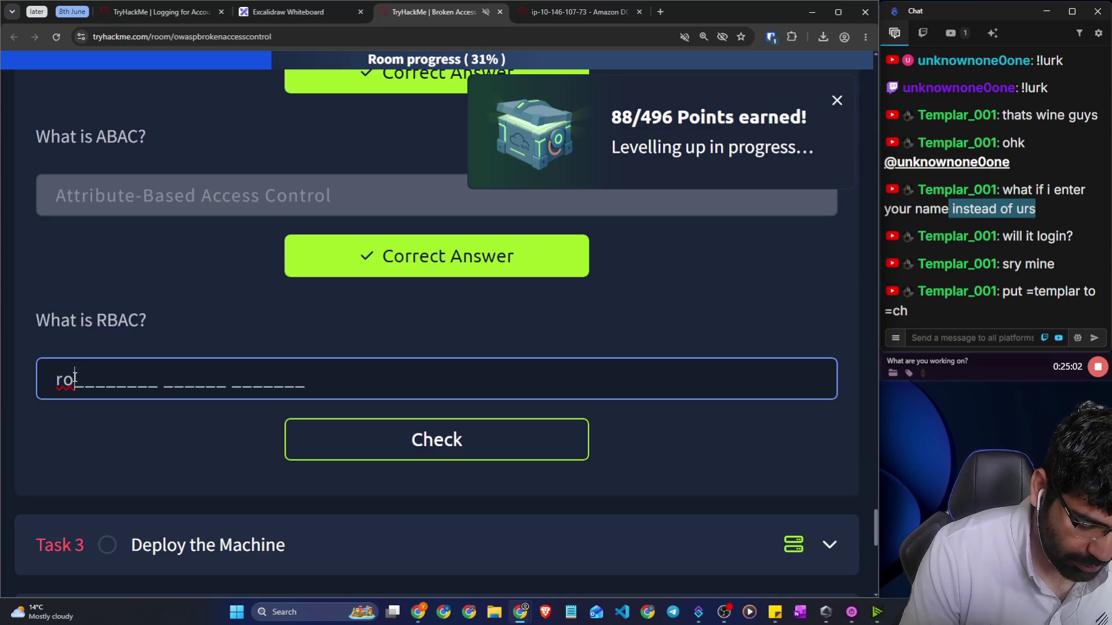
text( access )
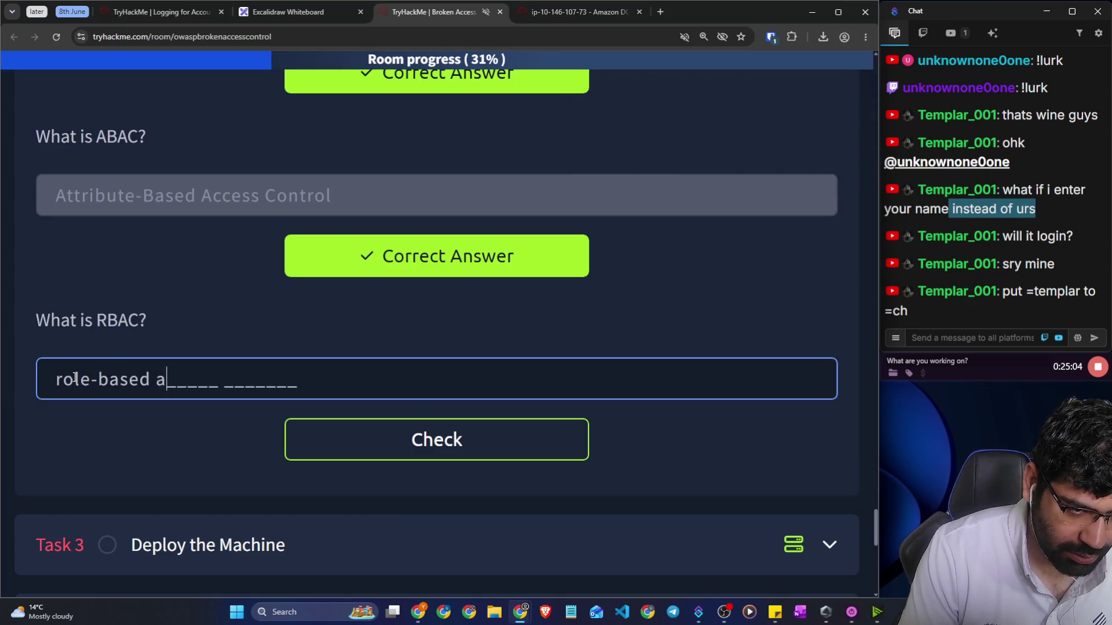
text(control)
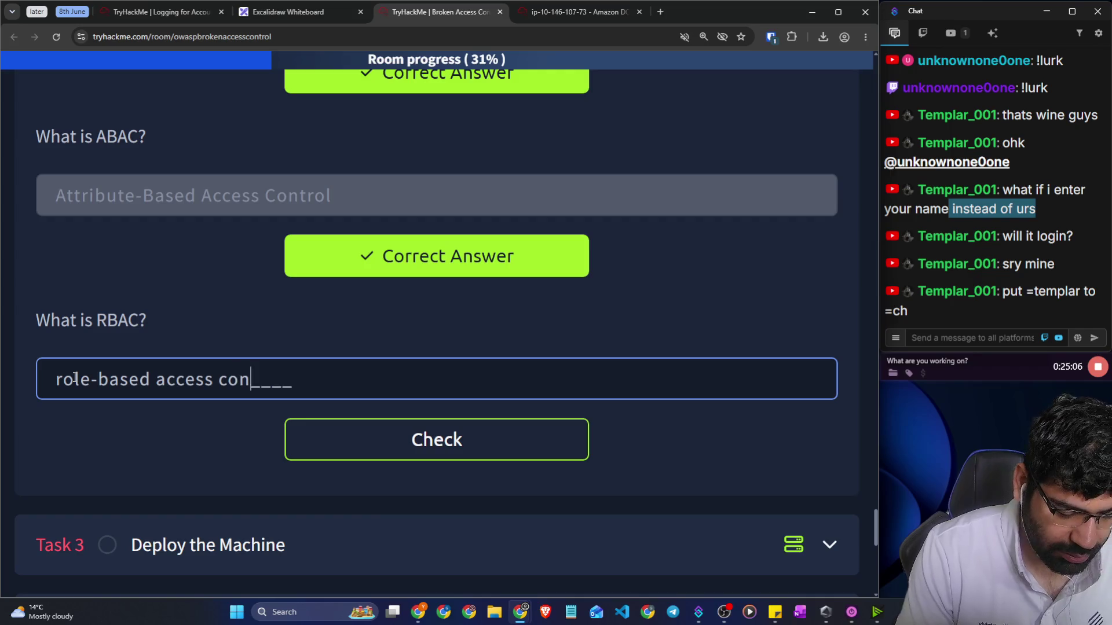
key(Return)
scroll(87, 373, down, 3)
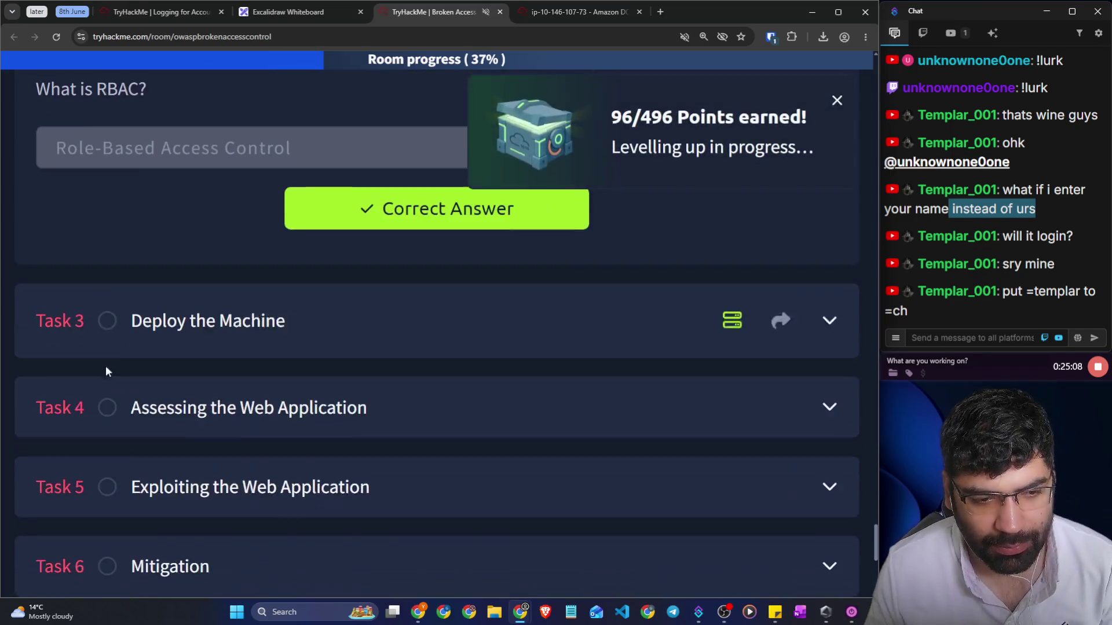
click(286, 330)
Start the room's lab machine and dismiss the large-screen recommendation notice.
click(716, 262)
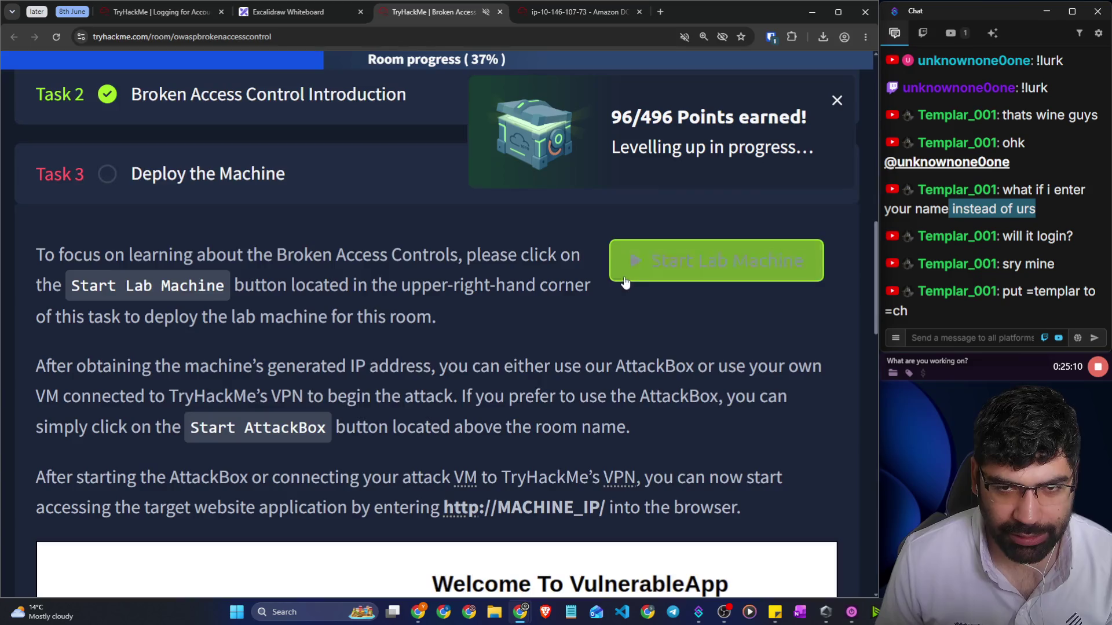
click(493, 431)
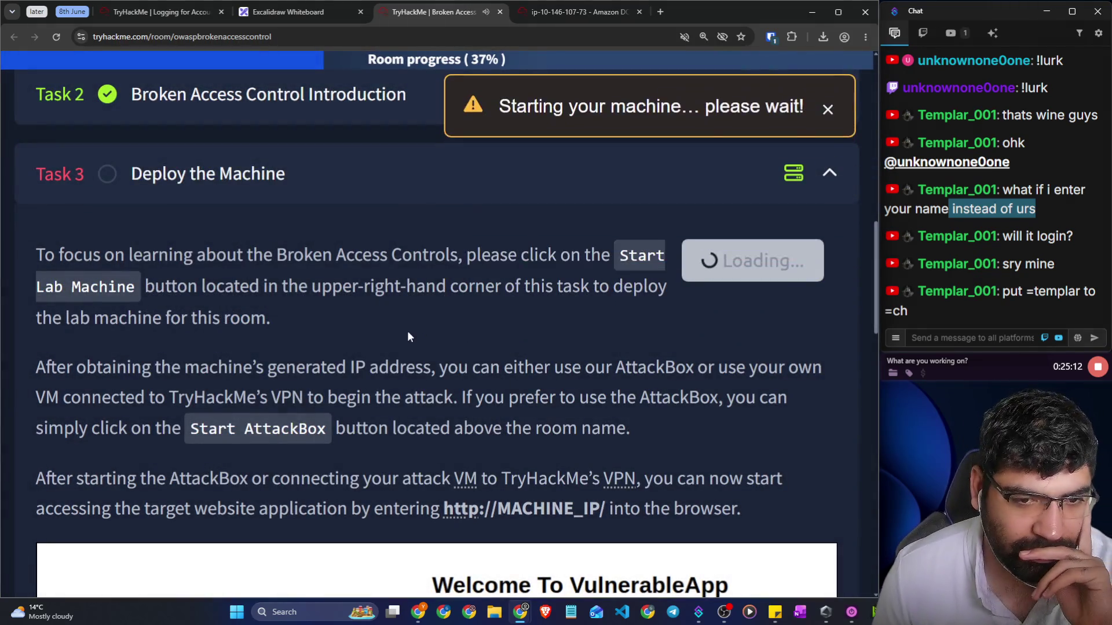
click(306, 603)
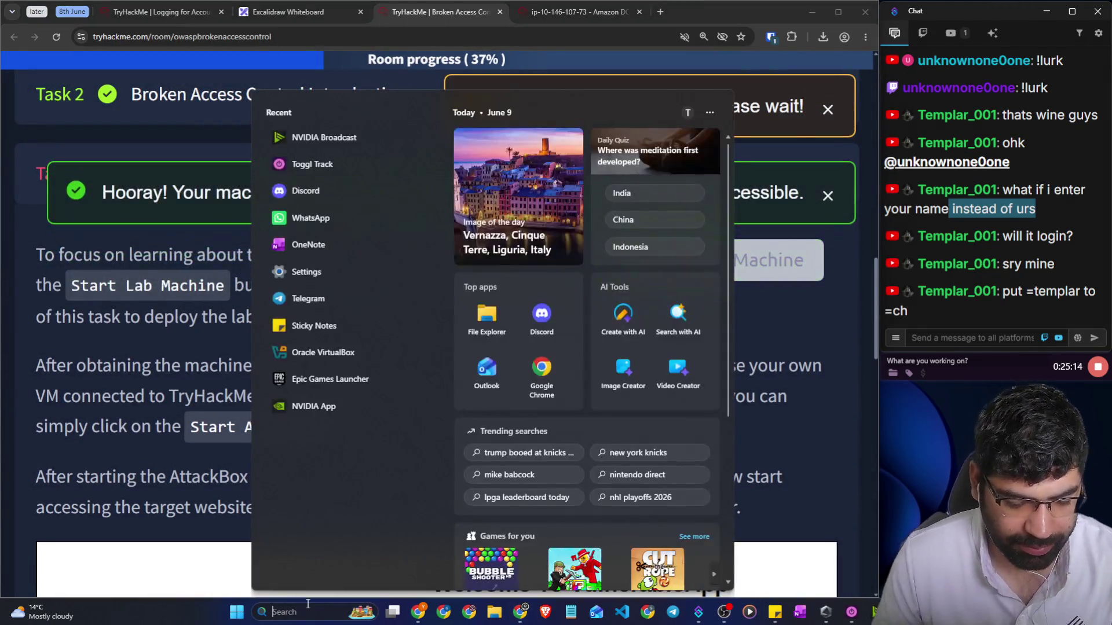
click(165, 474)
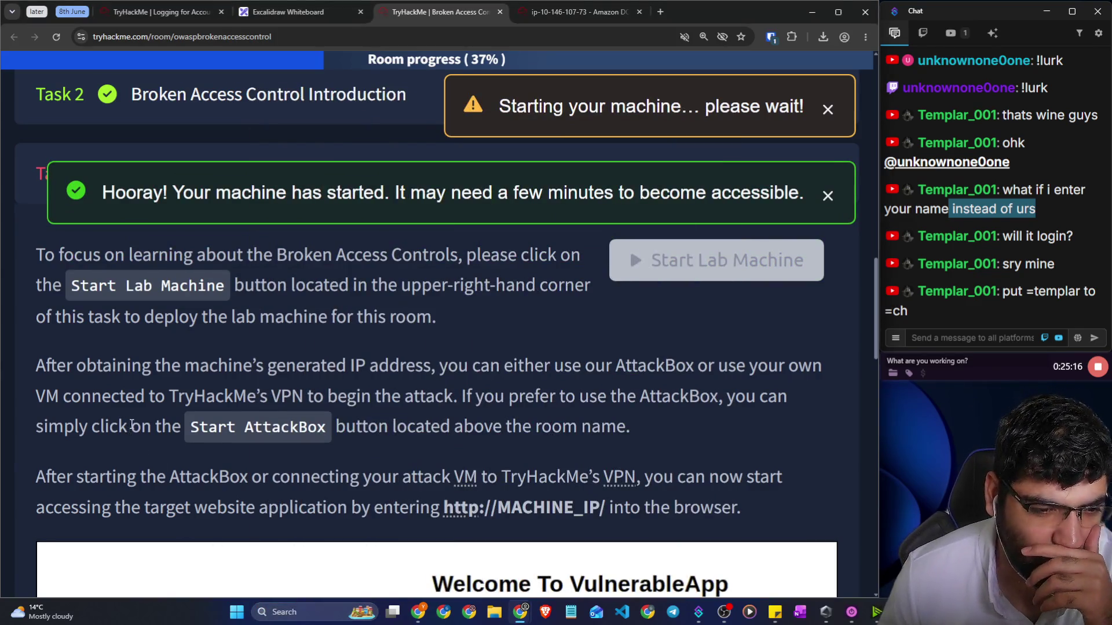
scroll(132, 425, down, 15)
scroll(228, 455, up, 8)
scroll(230, 456, up, 10)
scroll(259, 455, down, 5)
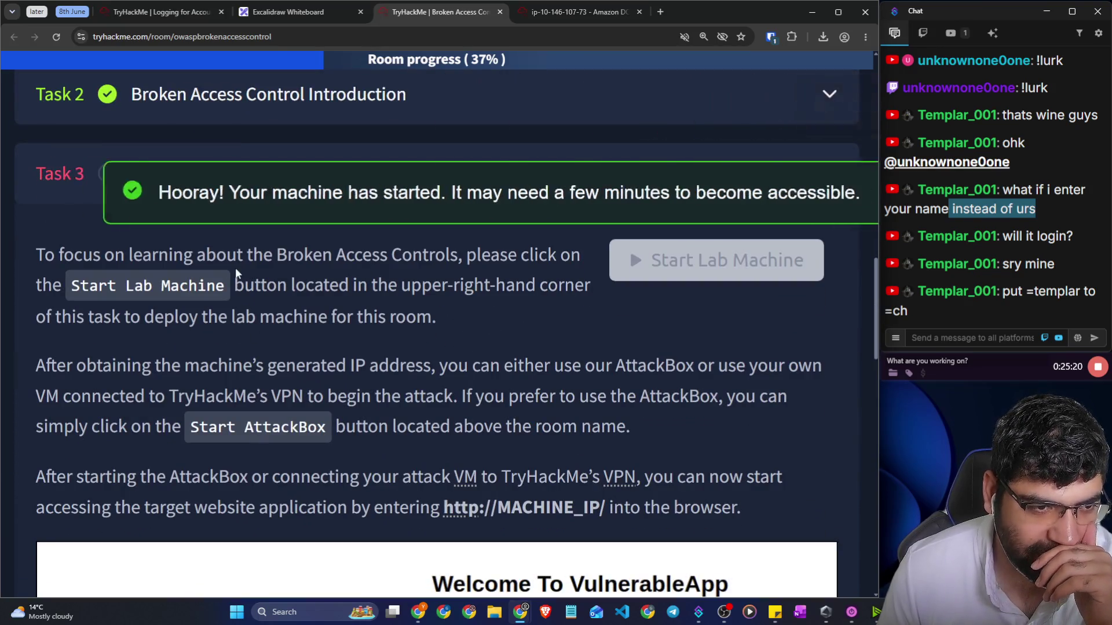
scroll(236, 268, up, 2)
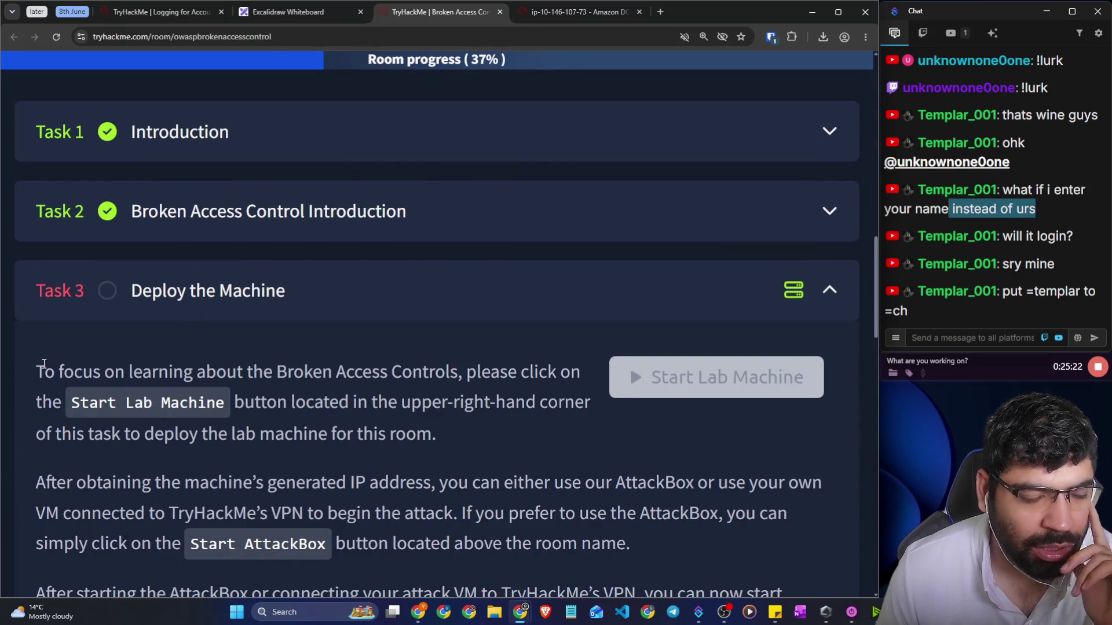
Read the Task 3 deployment notes and confirm the 'I have deployed the machine' question.
drag(44, 364, 572, 377)
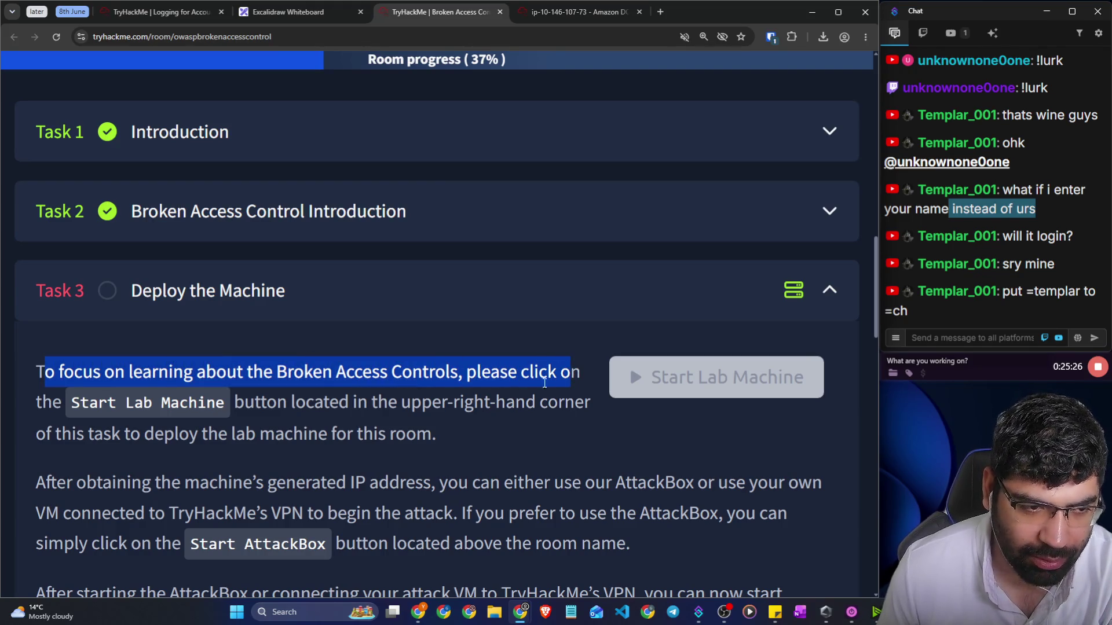
scroll(320, 405, down, 2)
scroll(429, 377, down, 2)
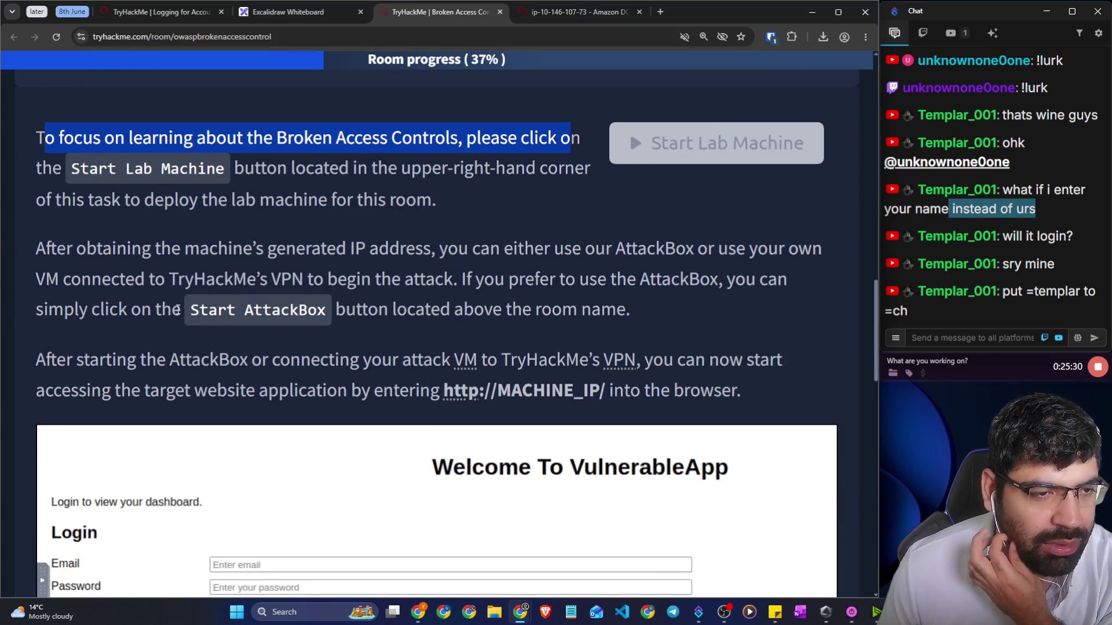
drag(56, 258, 820, 254)
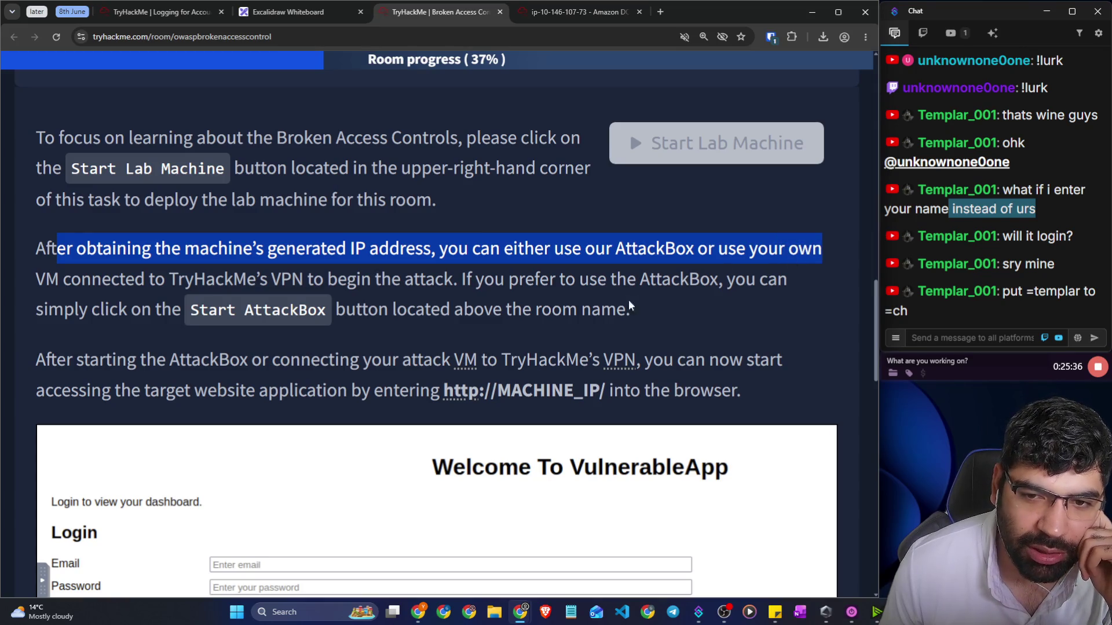
drag(166, 281, 788, 285)
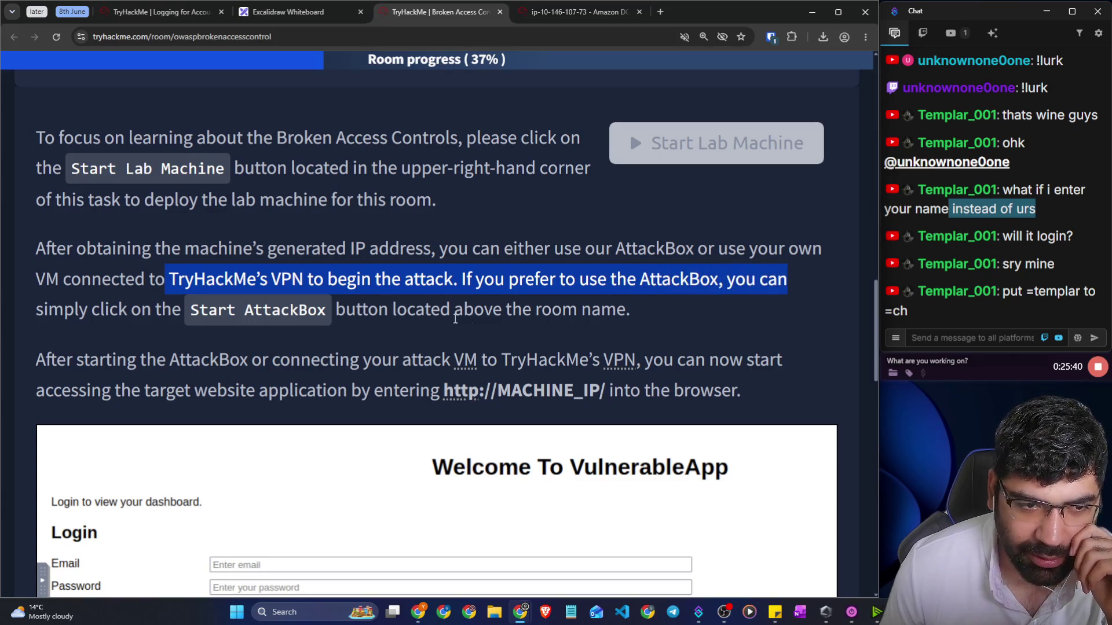
scroll(152, 315, down, 2)
drag(45, 246, 675, 258)
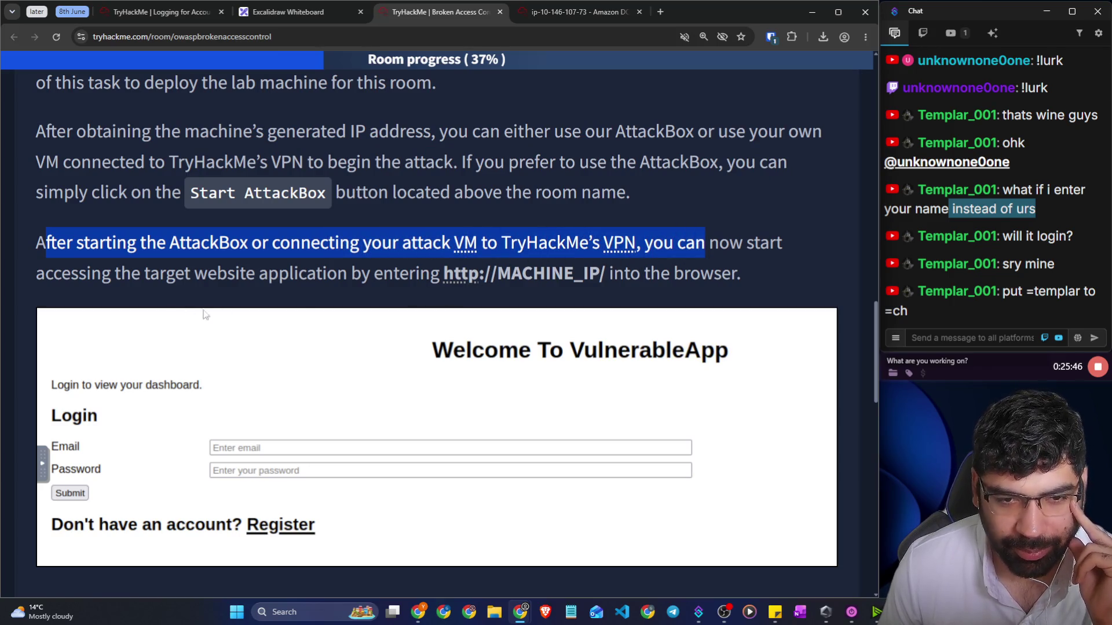
scroll(225, 314, down, 6)
drag(77, 263, 529, 268)
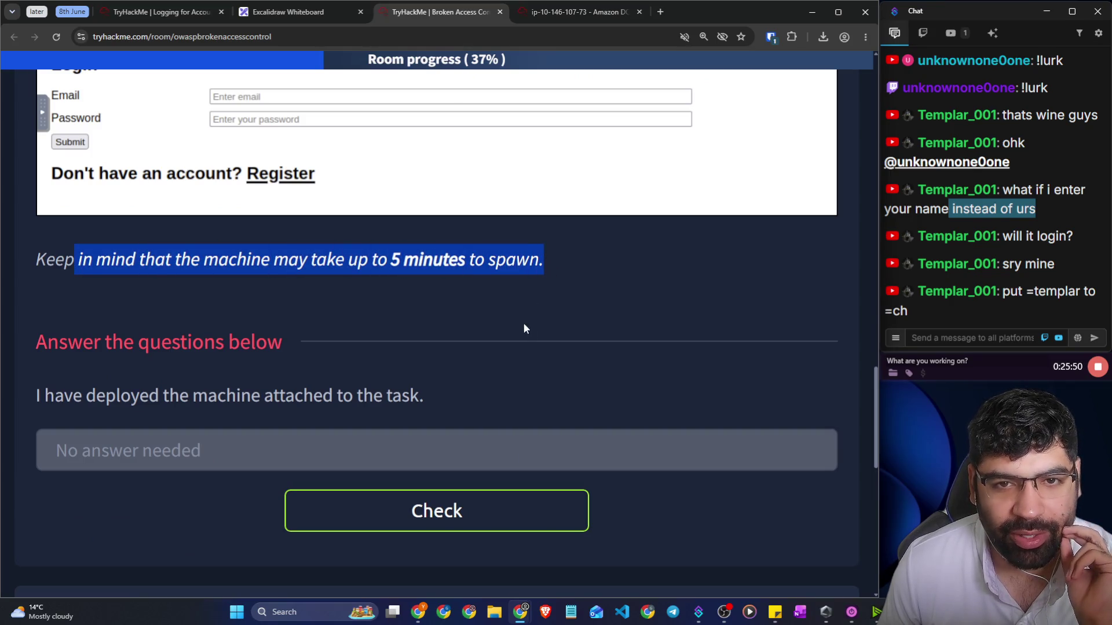
click(405, 509)
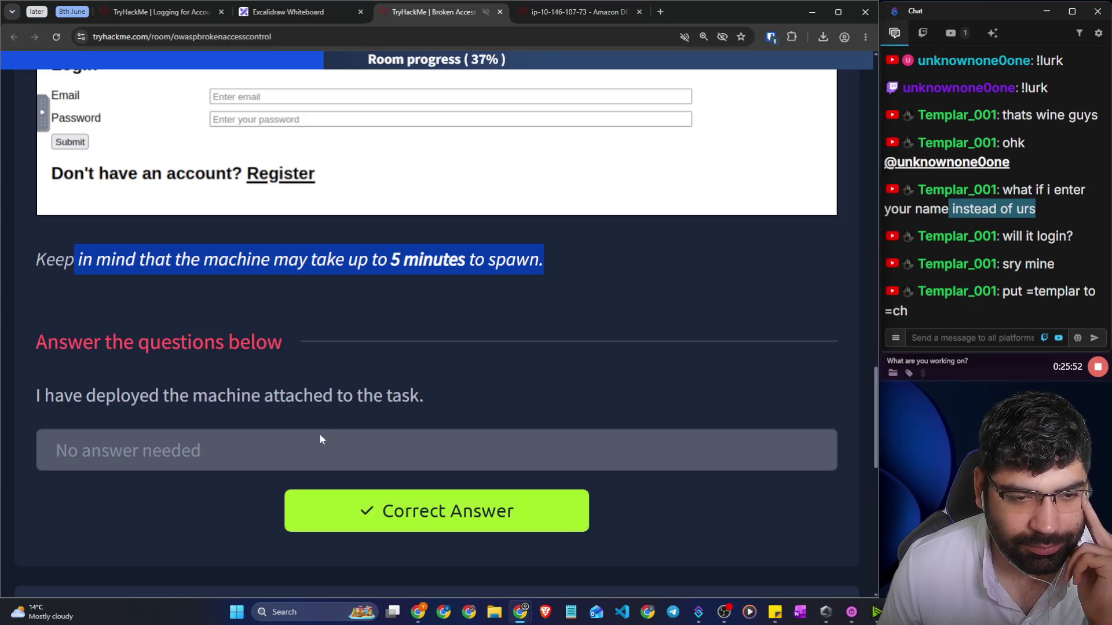
Expand Task 4, Assessing the Web Application, and take over the AttackBox session.
scroll(312, 406, up, 5)
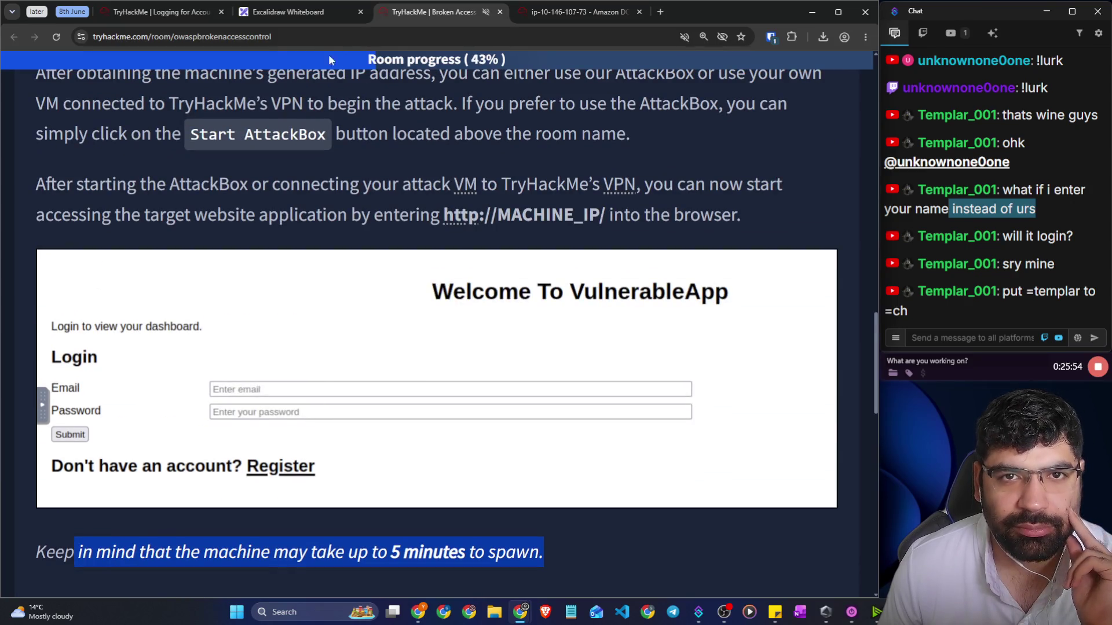
scroll(384, 157, up, 13)
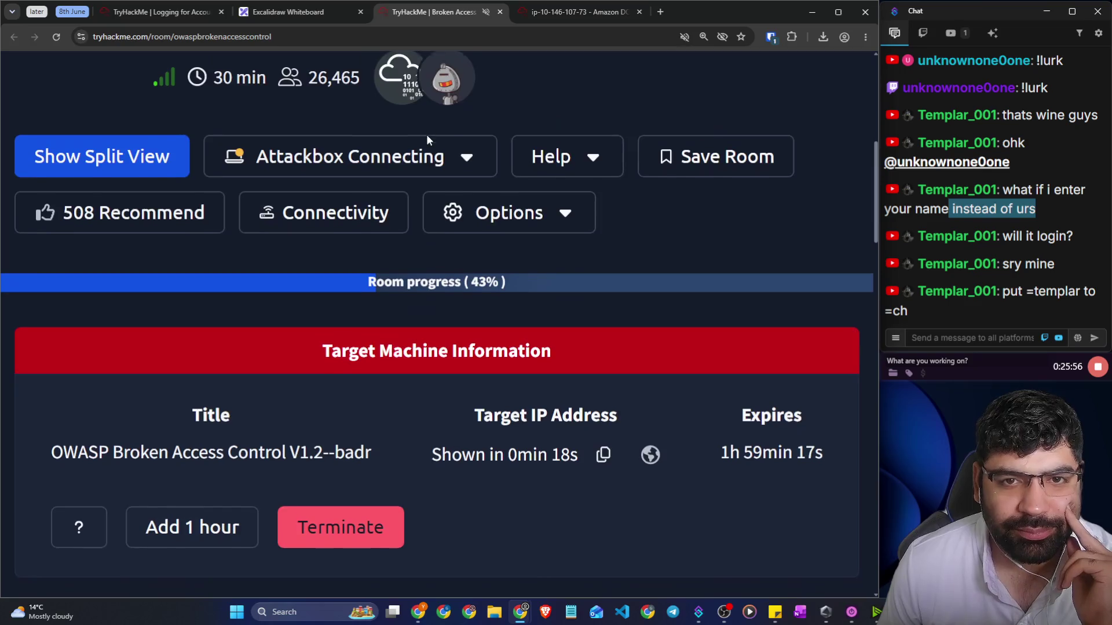
scroll(550, 270, down, 20)
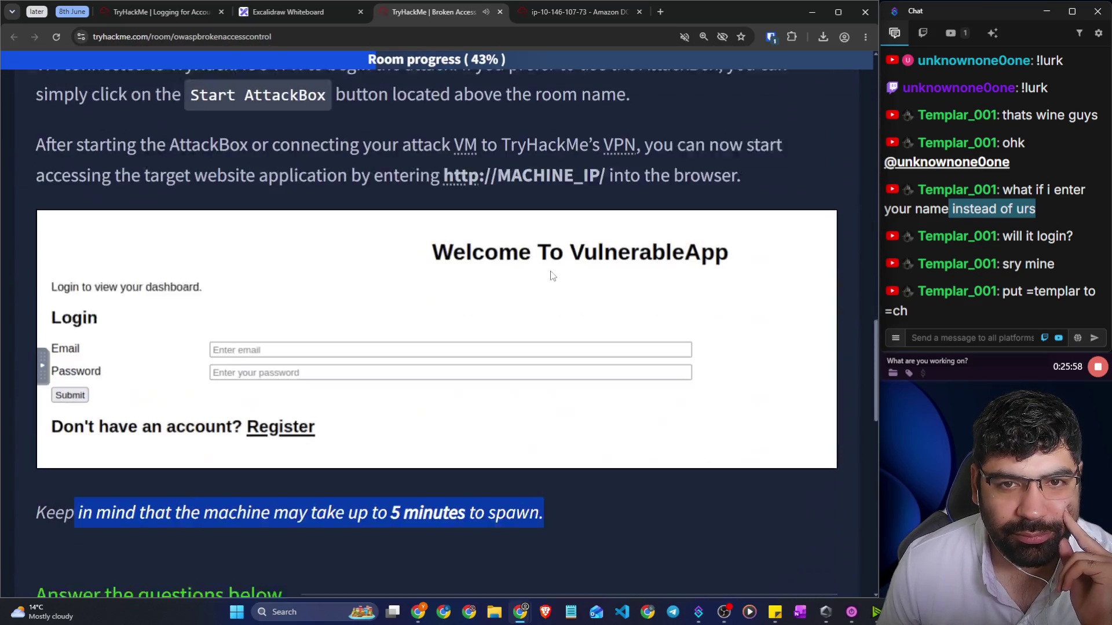
scroll(435, 280, down, 3)
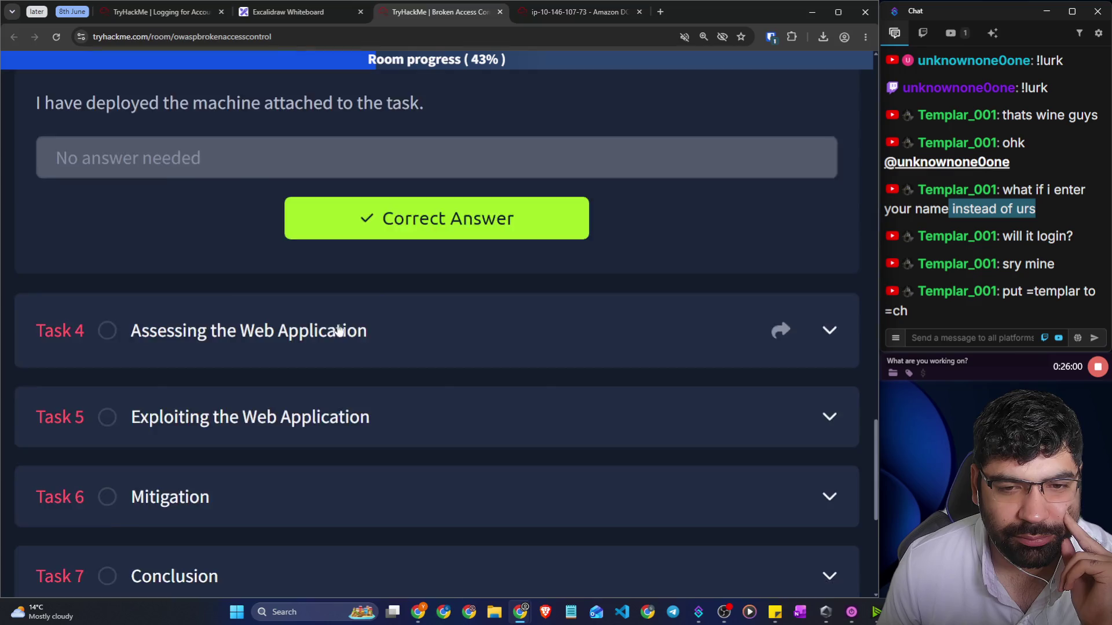
click(335, 330)
scroll(323, 301, up, 7)
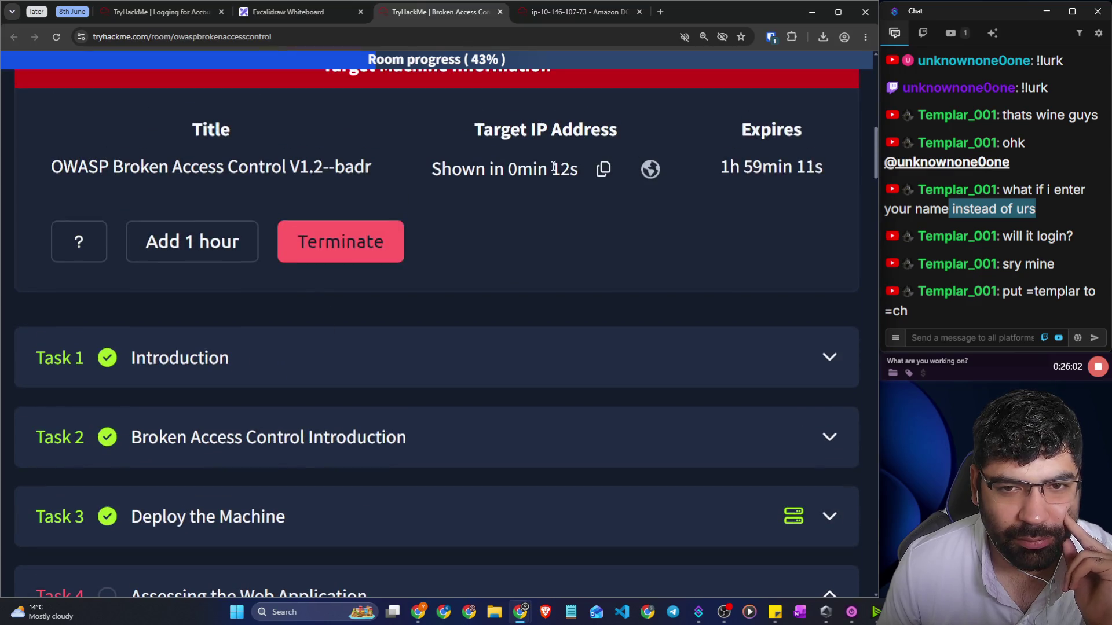
click(544, 14)
click(422, 369)
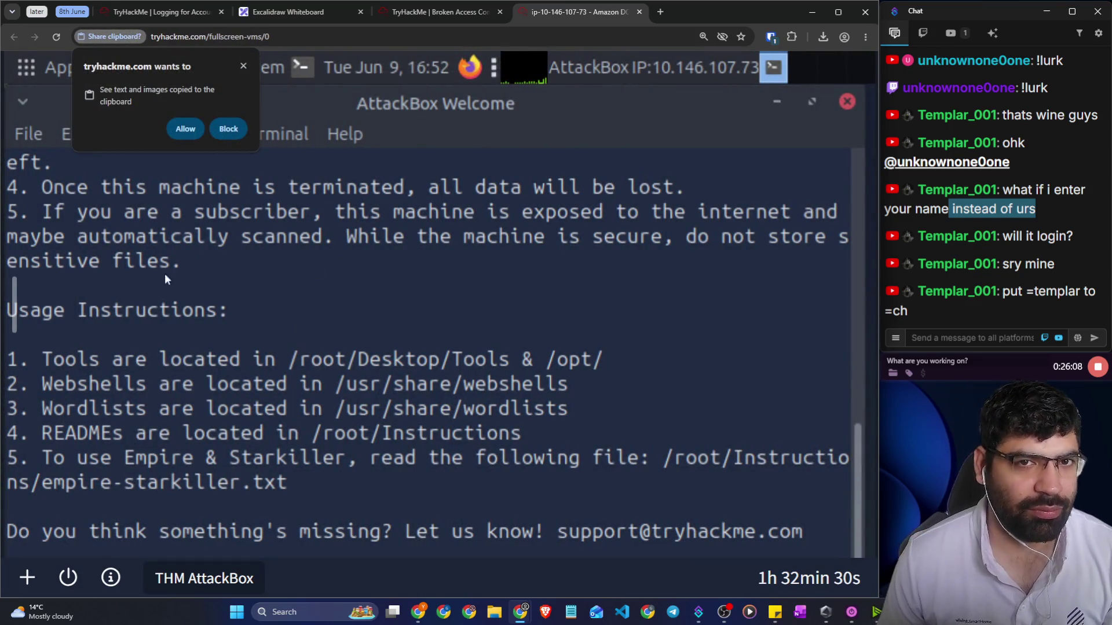
Dismiss the clipboard prompt, minimize the welcome terminal and launch Firefox on the AttackBox.
click(186, 129)
click(776, 101)
click(470, 72)
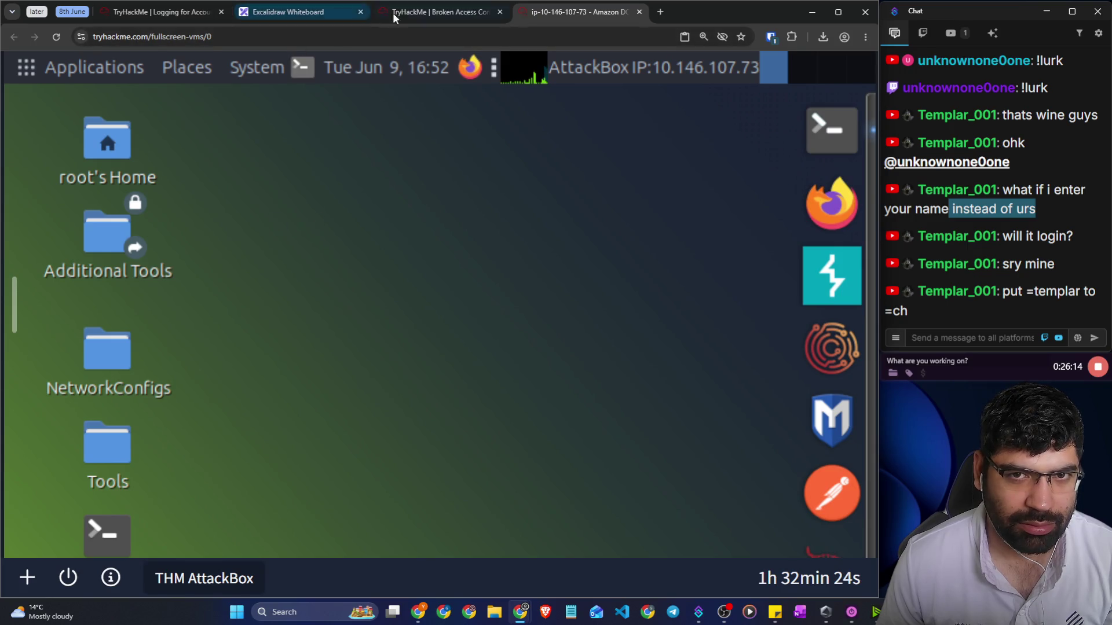
click(440, 12)
key(ctrl+minus)
click(544, 14)
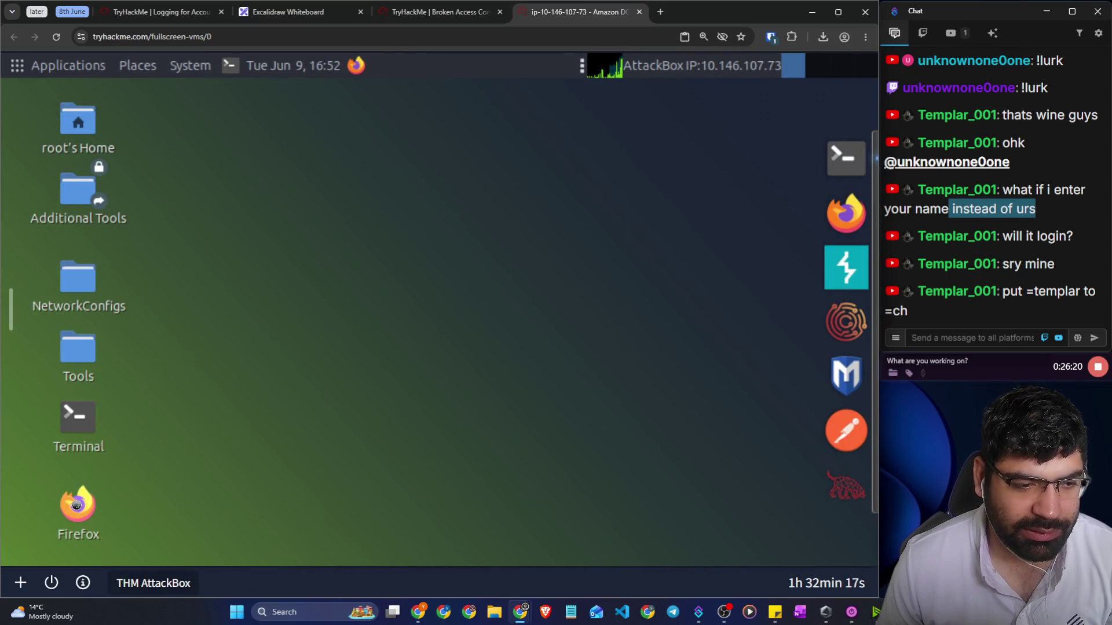
double_click(78, 504)
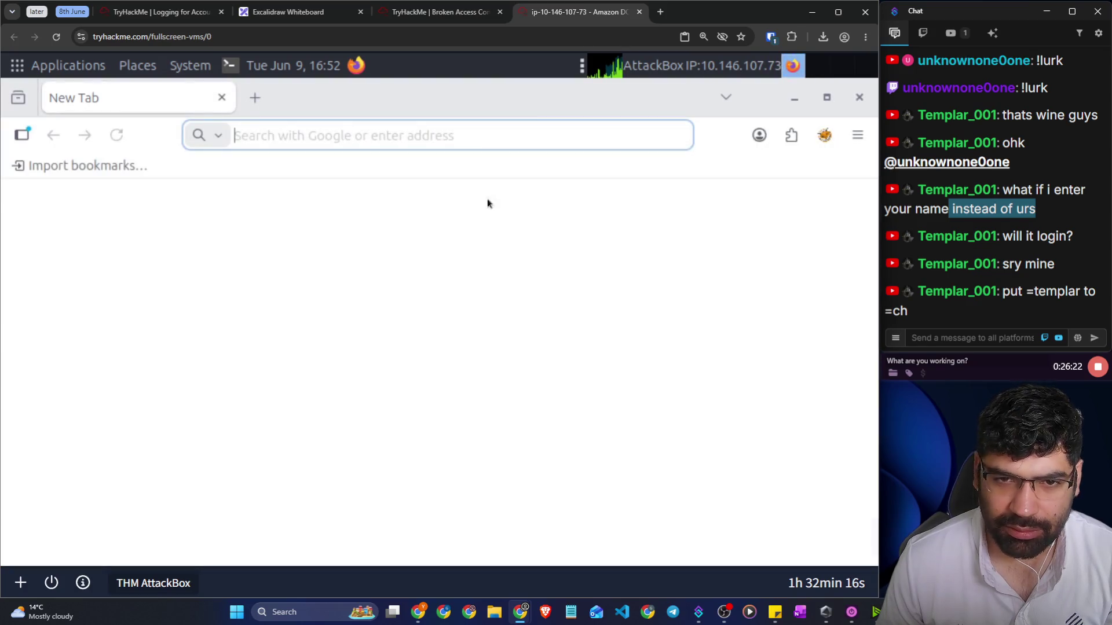
Copy the target IP 10.146.174.182 from the room and load it in Firefox.
click(455, 17)
scroll(337, 111, up, 3)
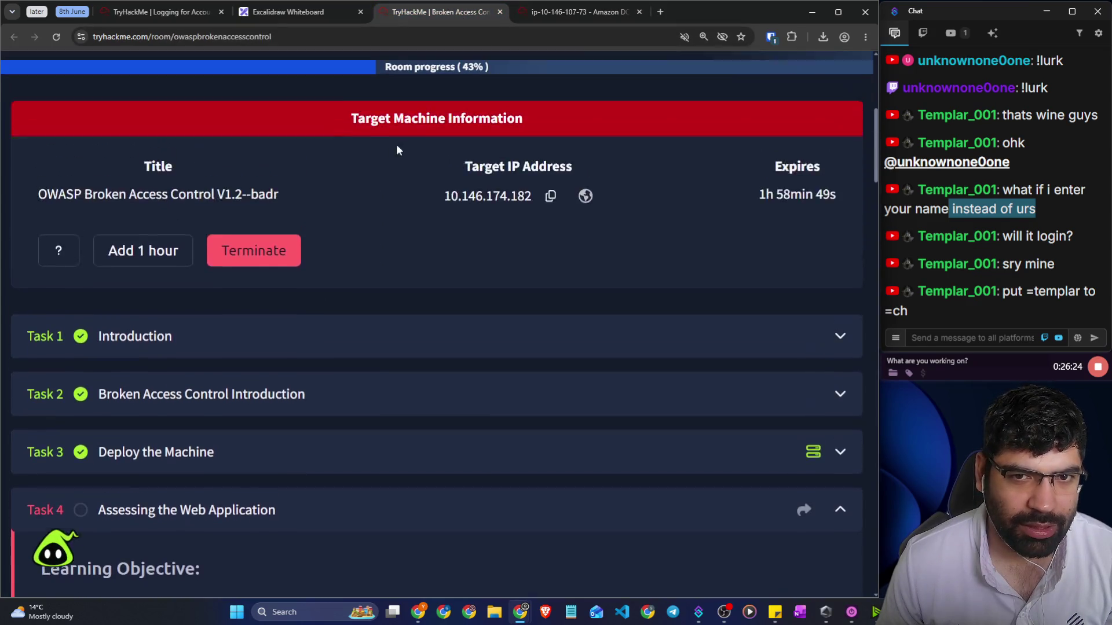
click(551, 201)
scroll(357, 228, down, 4)
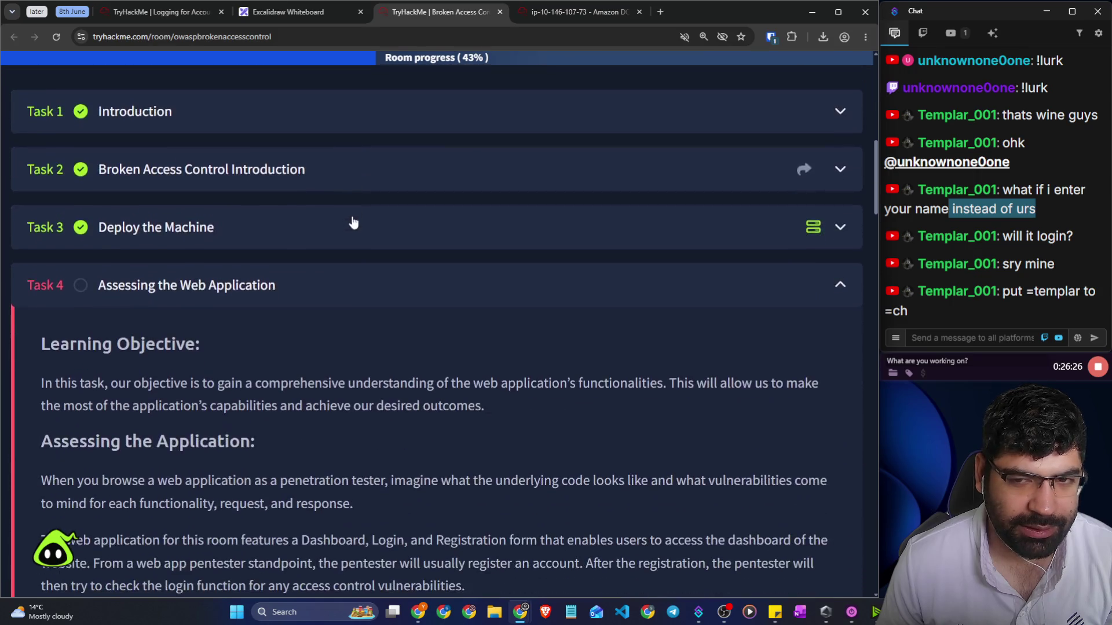
click(555, 14)
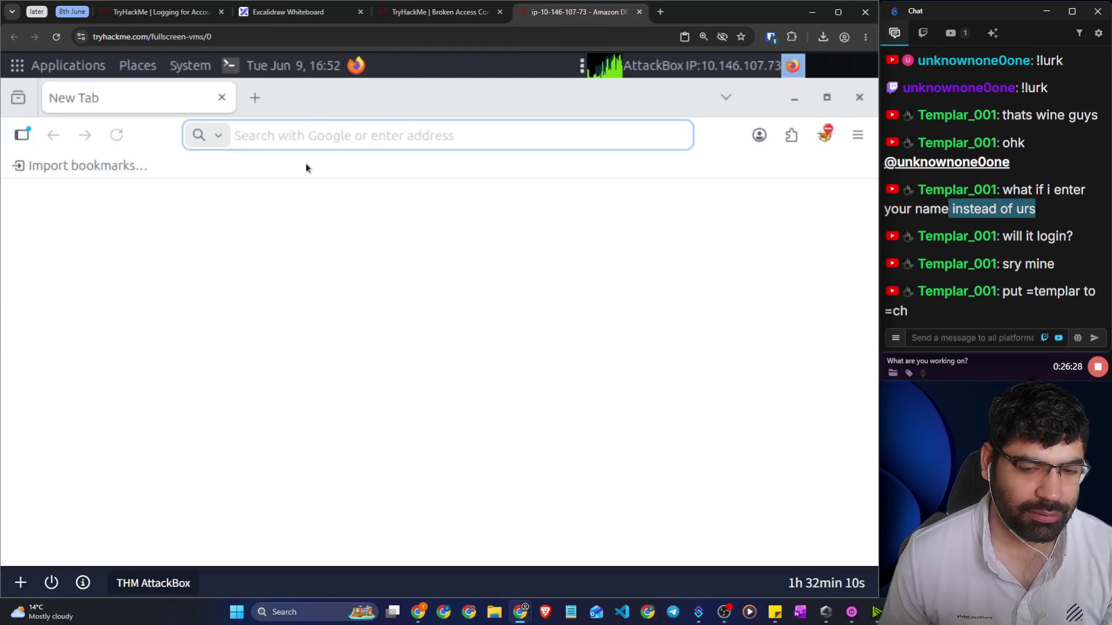
key(ctrl+v)
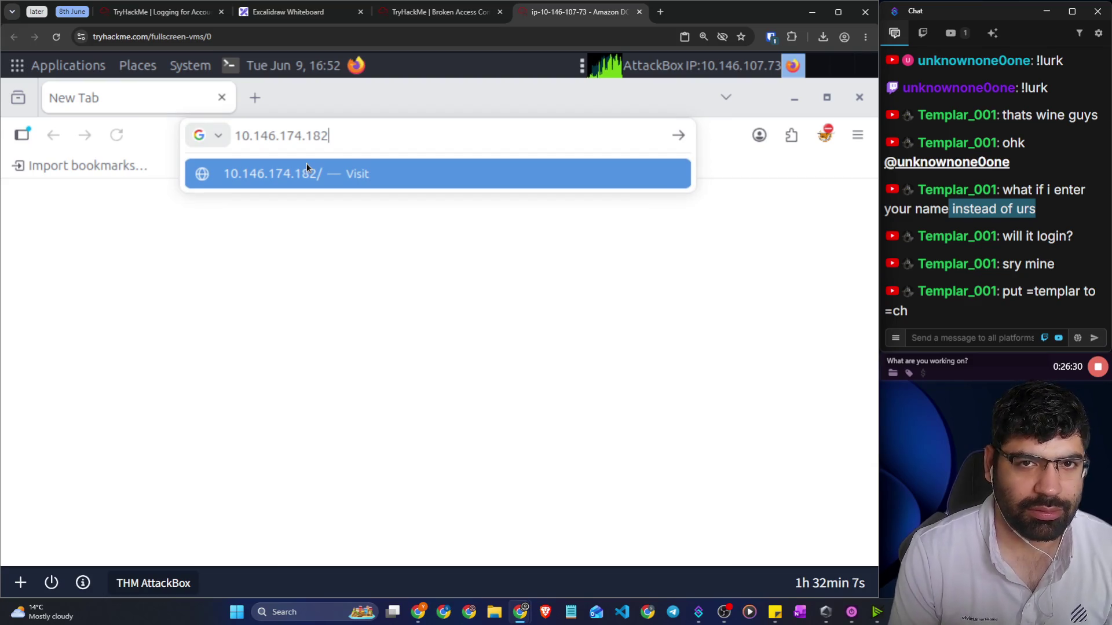
key(Return)
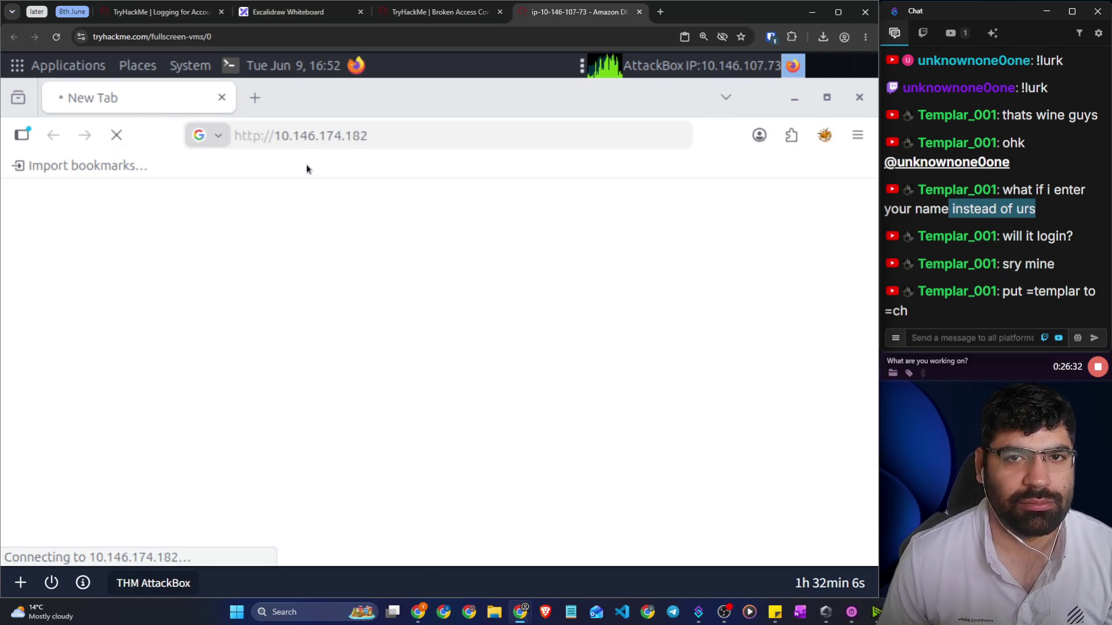
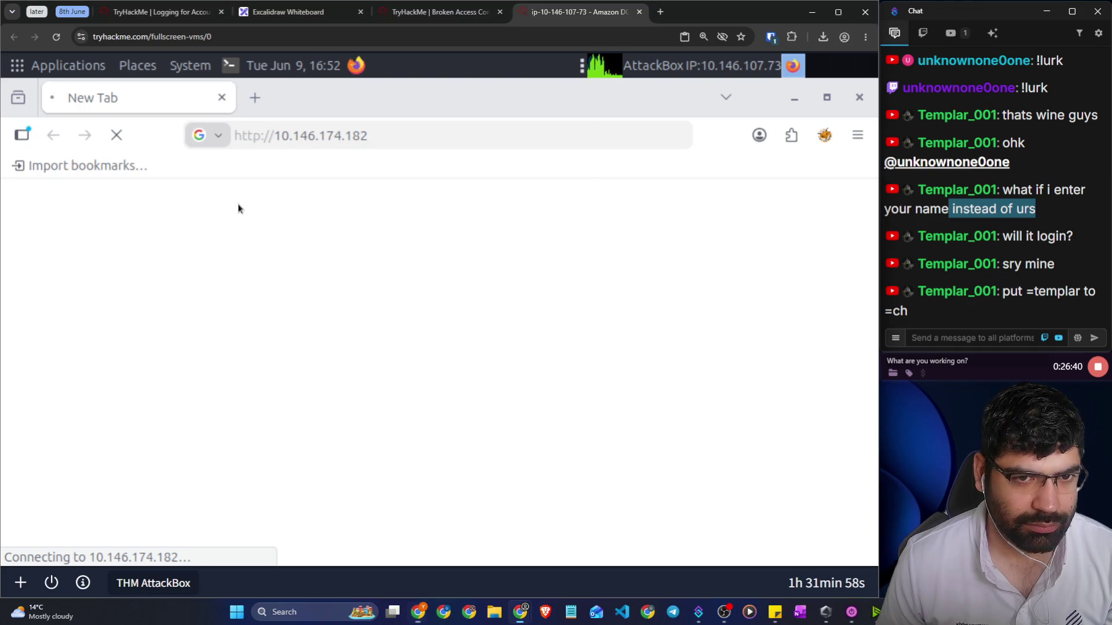
Show the Broken Access Control room page zoomed in and read Task 4's learning objective.
click(447, 9)
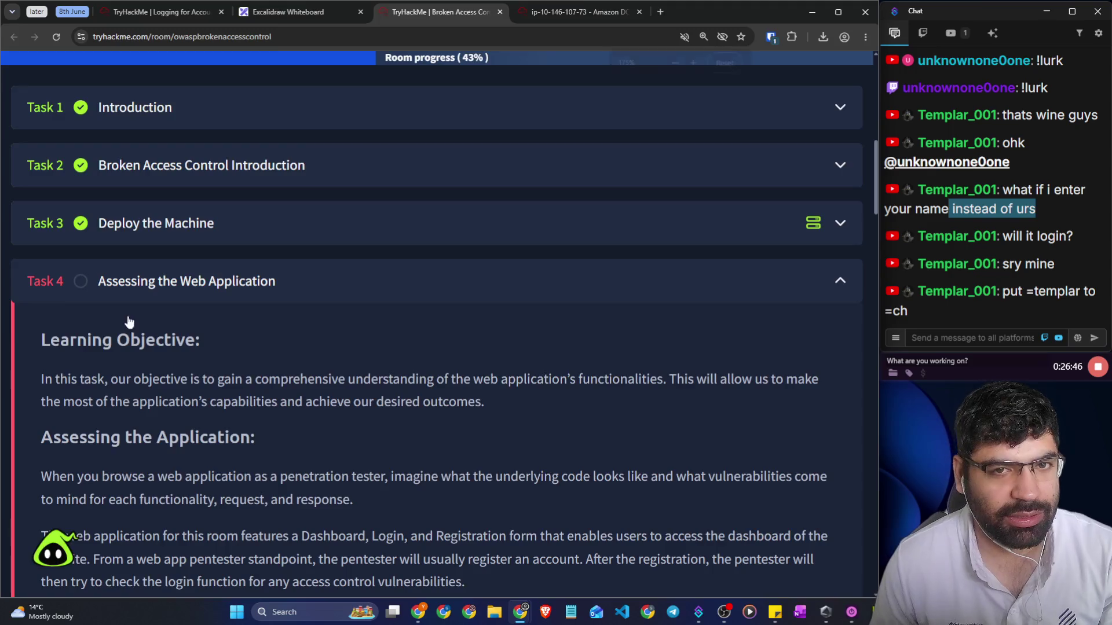
key(ctrl+plus)
scroll(129, 322, down, 2)
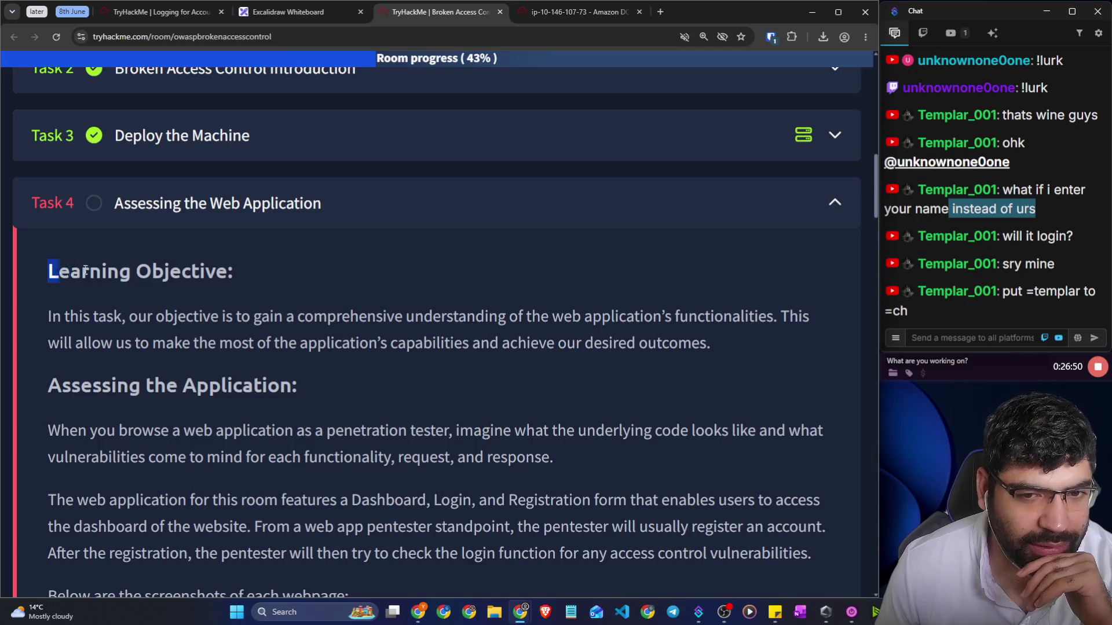
drag(70, 270, 214, 282)
drag(104, 316, 814, 324)
drag(188, 347, 740, 351)
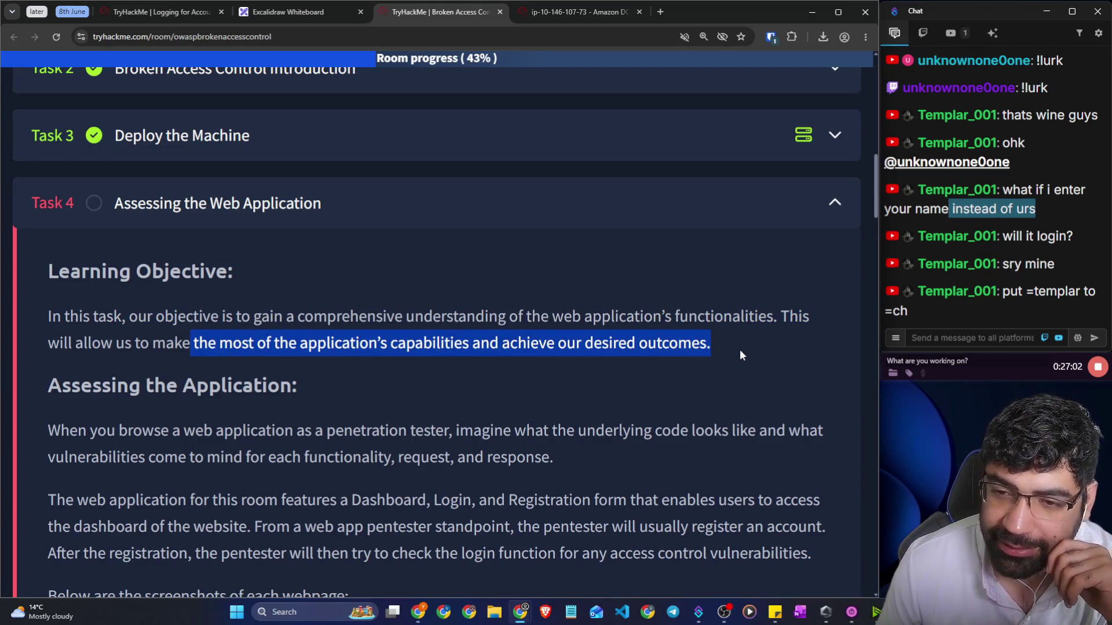
Read the penetration tester advice about imagining the underlying code and its responses.
scroll(168, 334, down, 2)
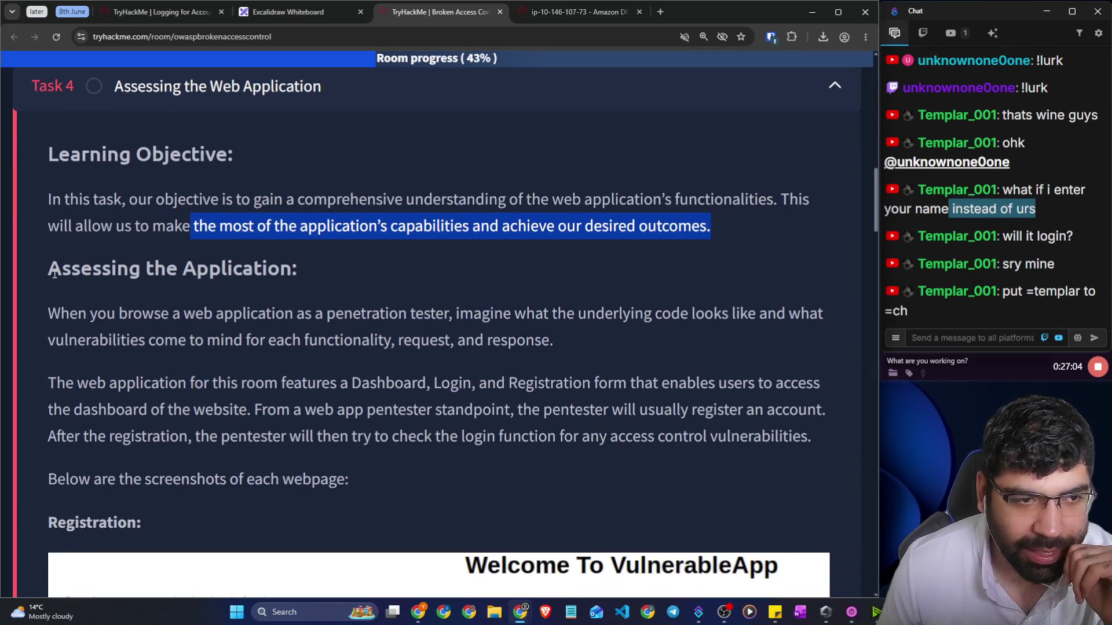
drag(56, 276, 343, 263)
drag(15, 328, 236, 323)
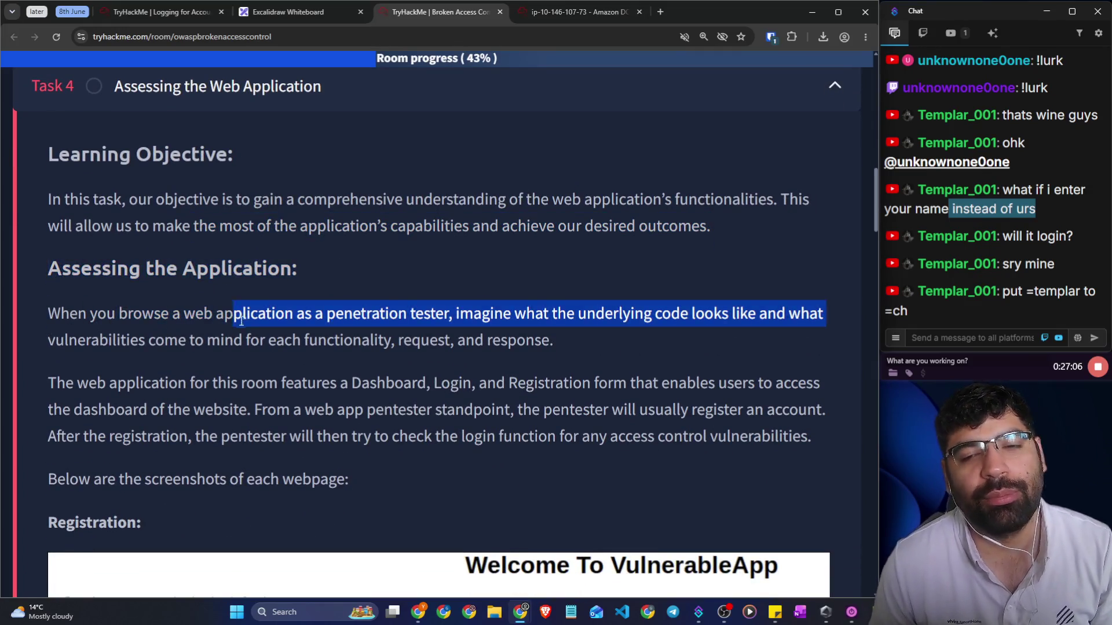
click(277, 324)
drag(320, 318, 802, 317)
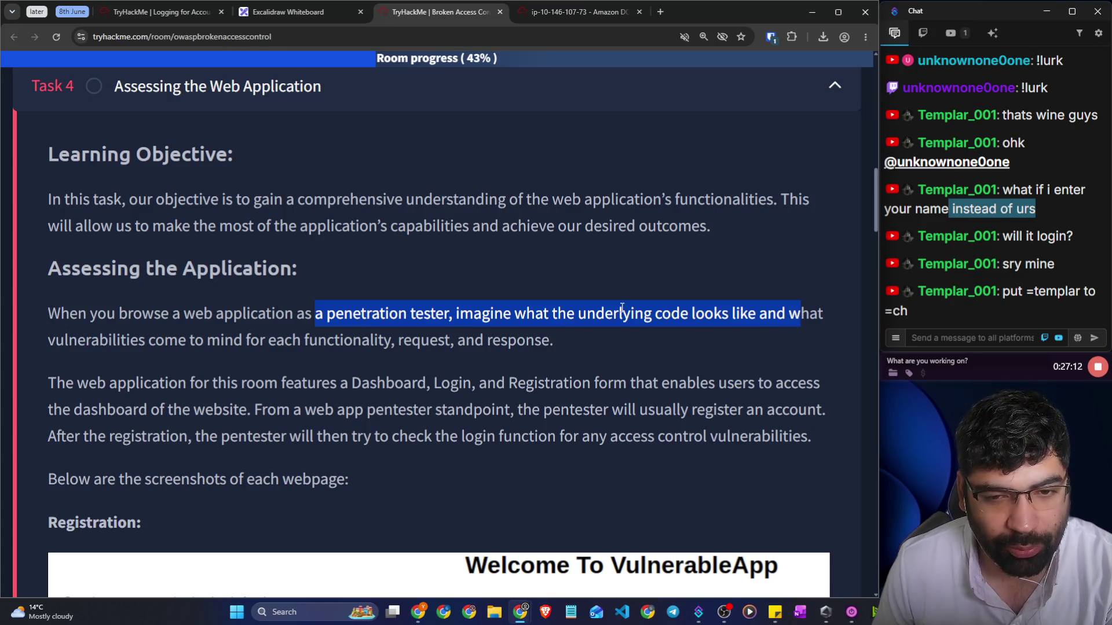
drag(235, 340, 583, 343)
Read the overview of VulnerableApp's pages, account registration and the login function check.
scroll(584, 342, down, 3)
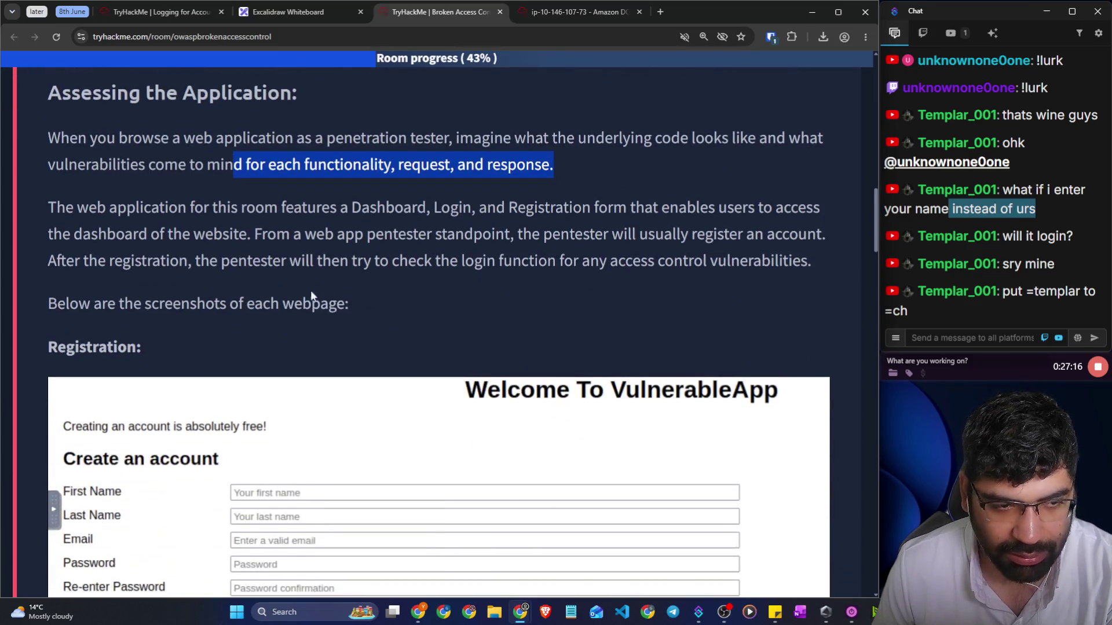
drag(56, 207, 819, 210)
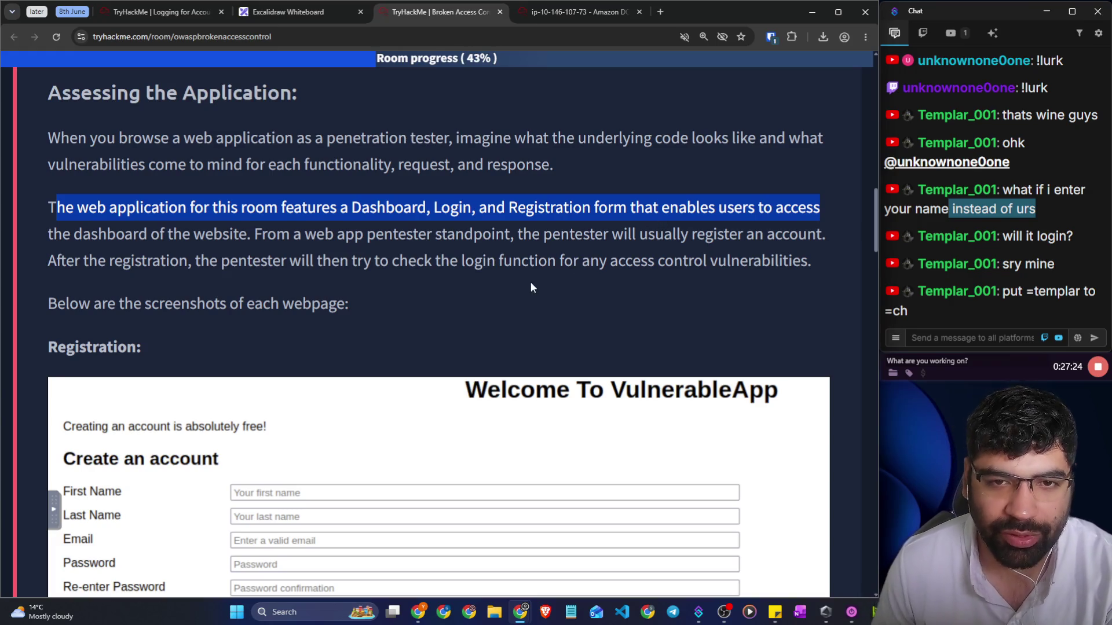
mouse_move(276, 235)
mouse_down()
mouse_move(579, 224)
mouse_move(737, 238)
mouse_move(725, 256)
mouse_up()
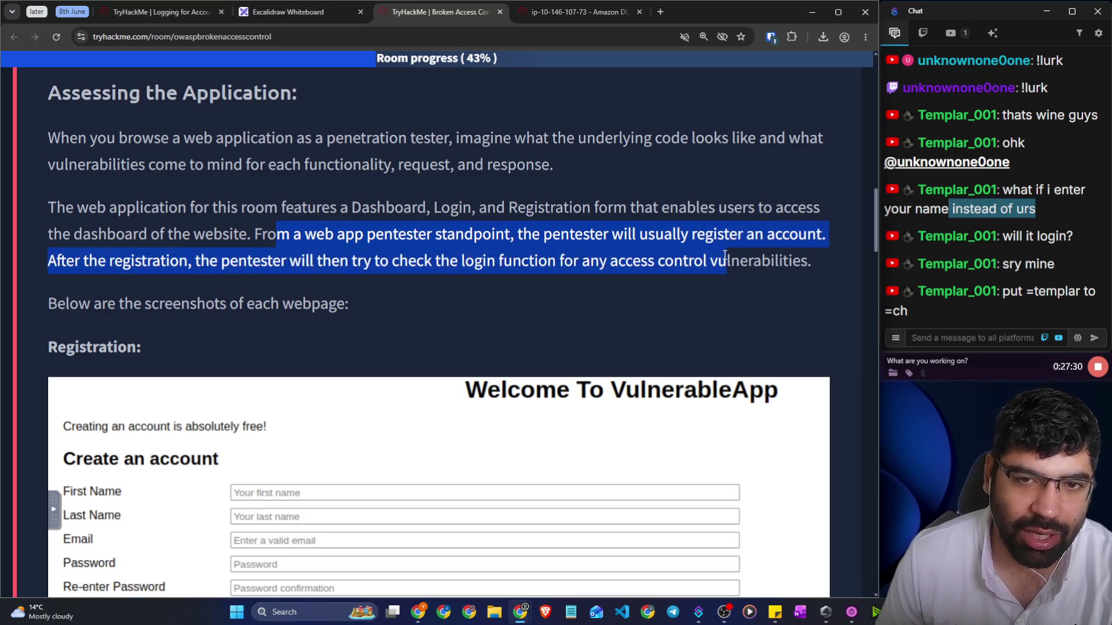
click(403, 265)
drag(403, 265, 809, 265)
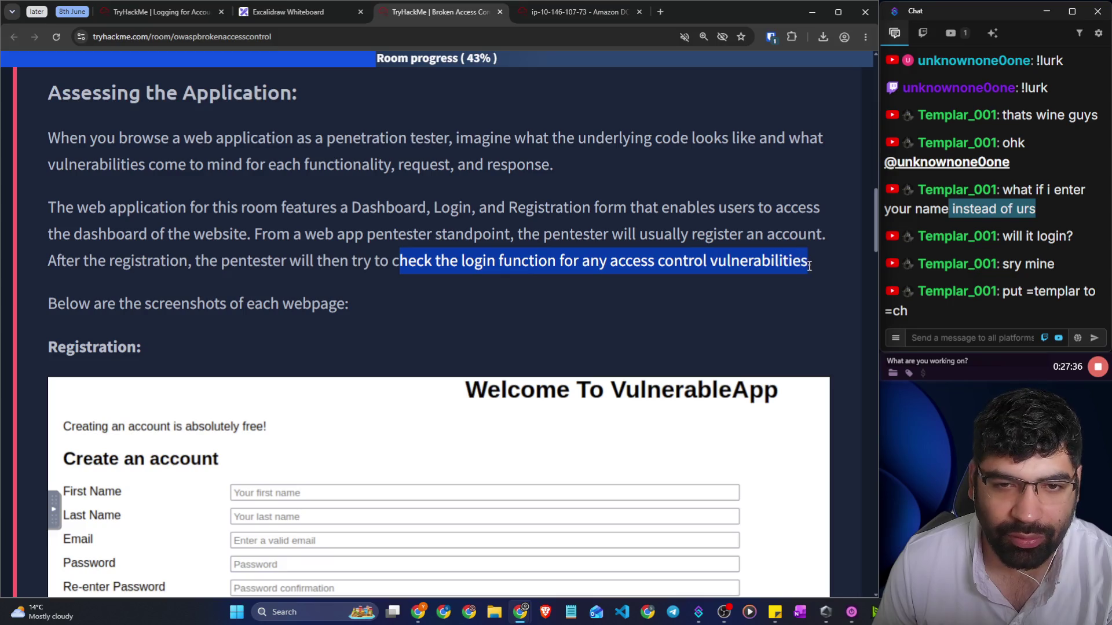
Scroll through the rest of Task 4, then go back to the AttackBox view.
scroll(228, 273, down, 2)
scroll(214, 279, down, 2)
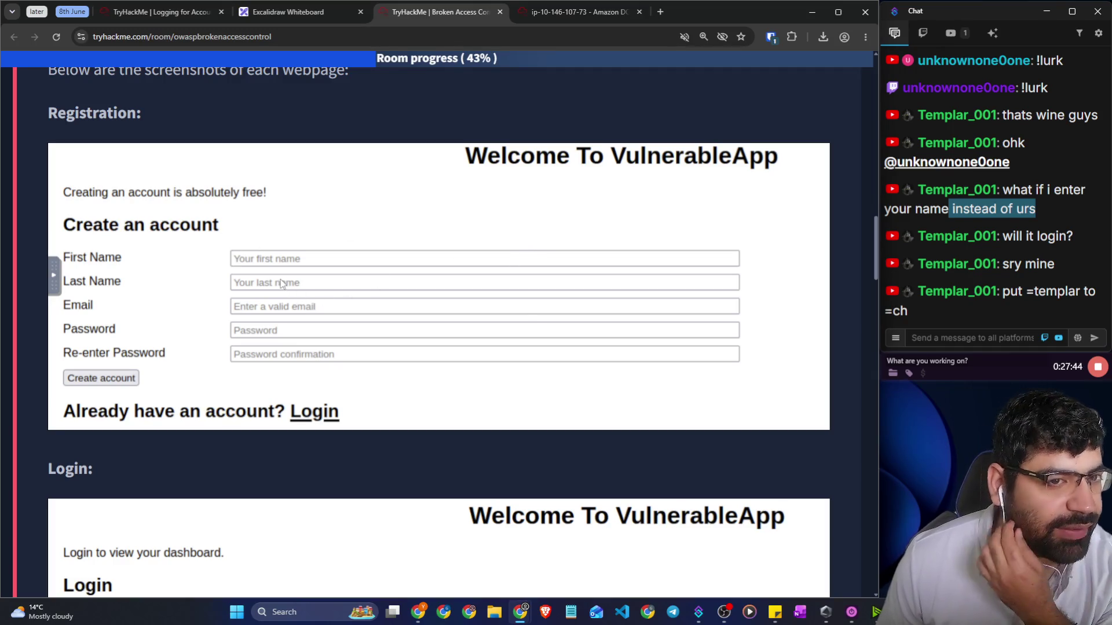
scroll(261, 283, down, 3)
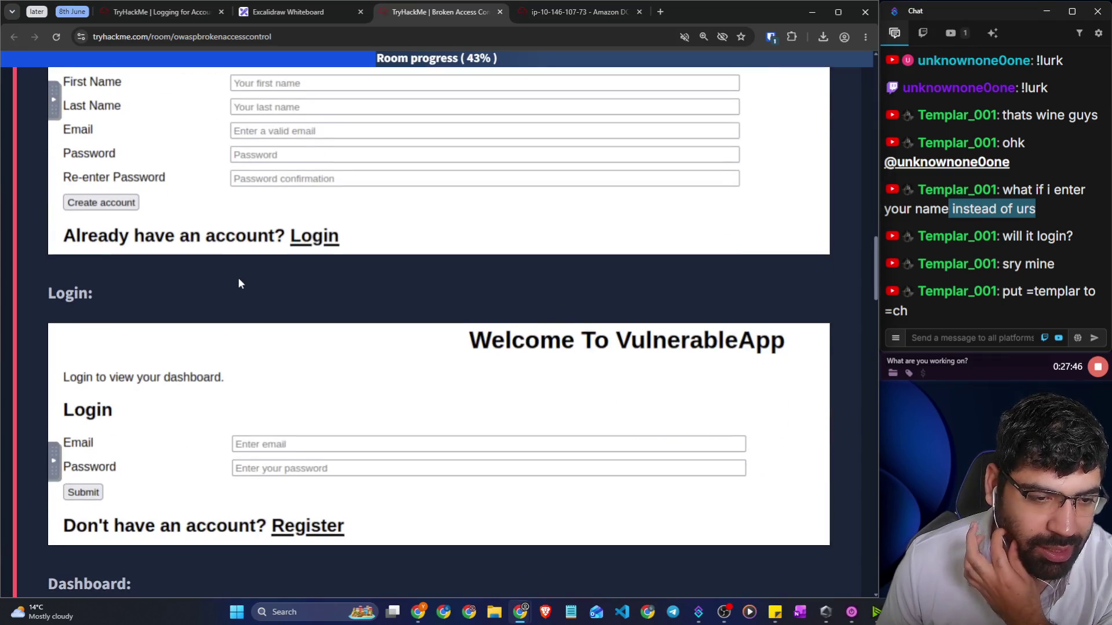
scroll(238, 283, down, 6)
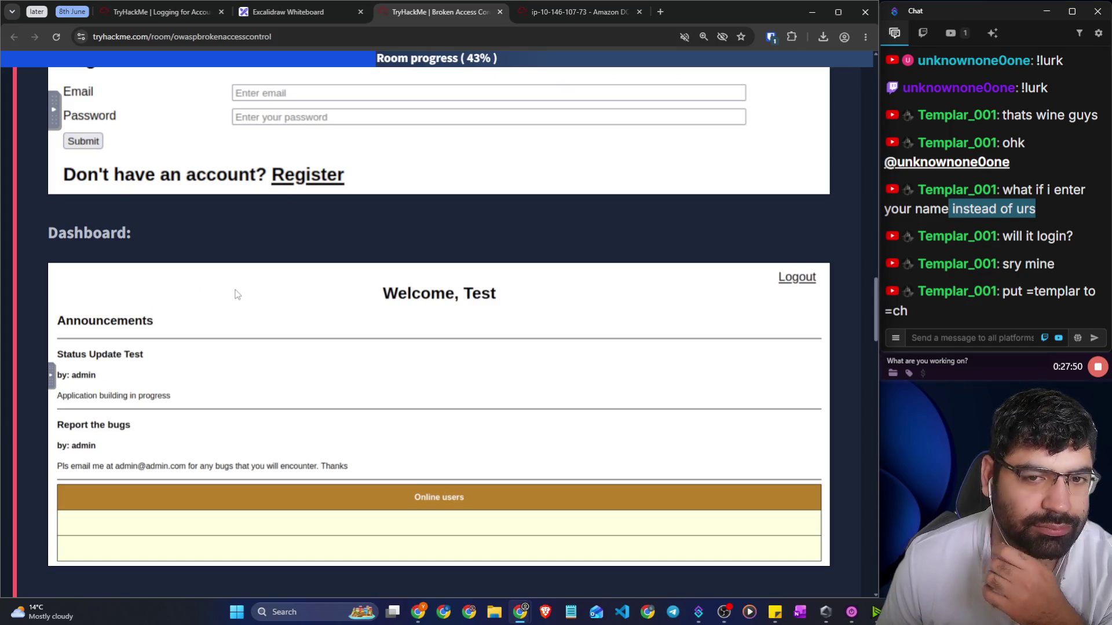
scroll(226, 302, down, 1)
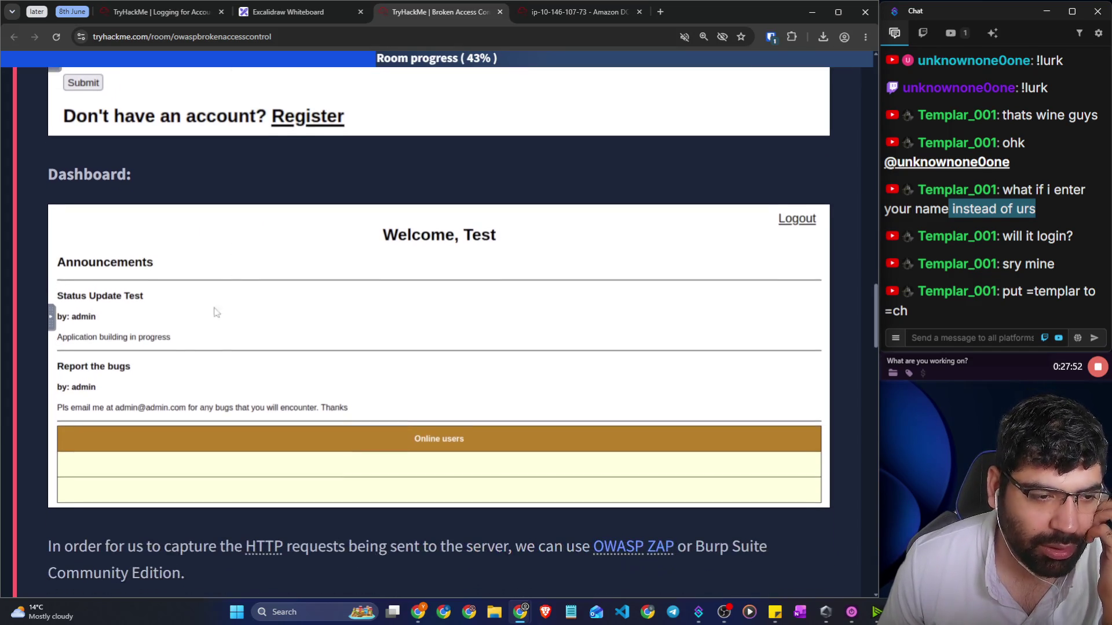
scroll(186, 364, down, 2)
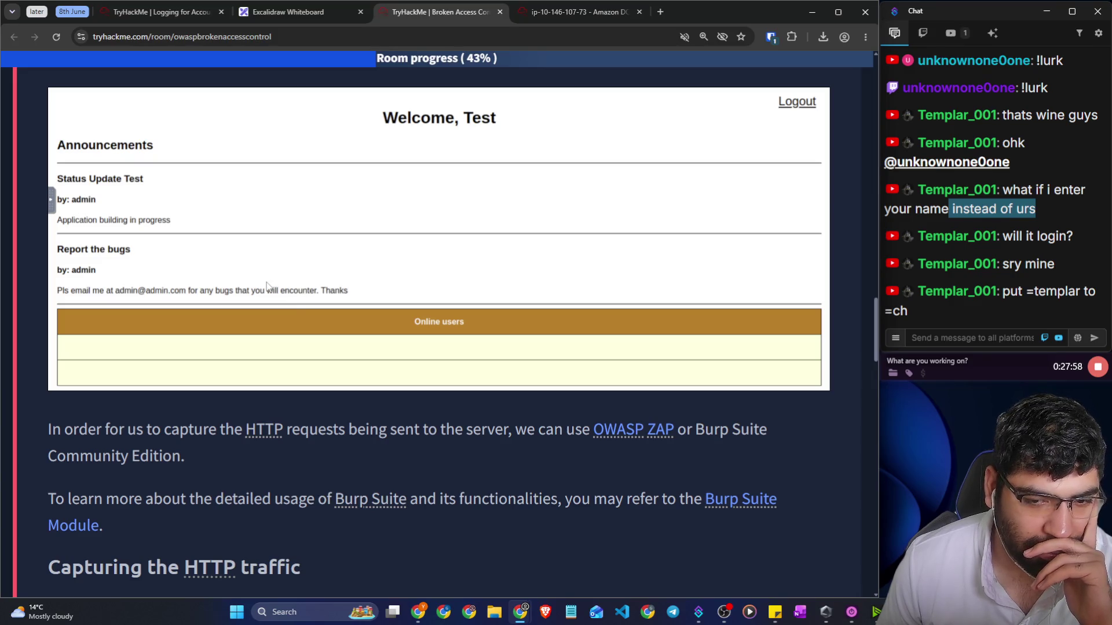
scroll(284, 287, down, 2)
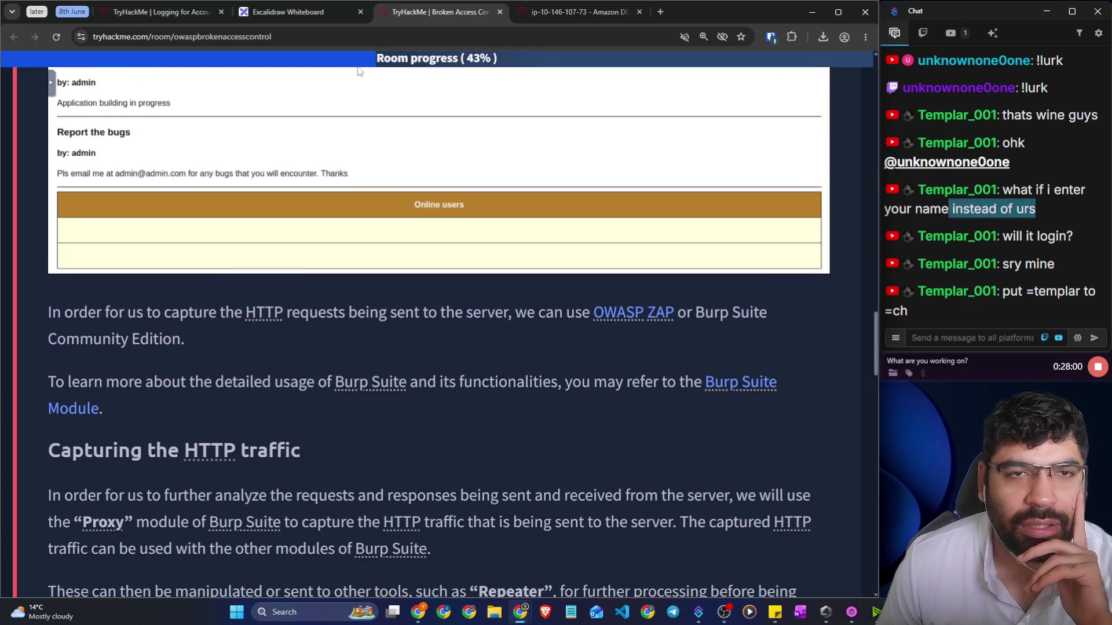
click(540, 20)
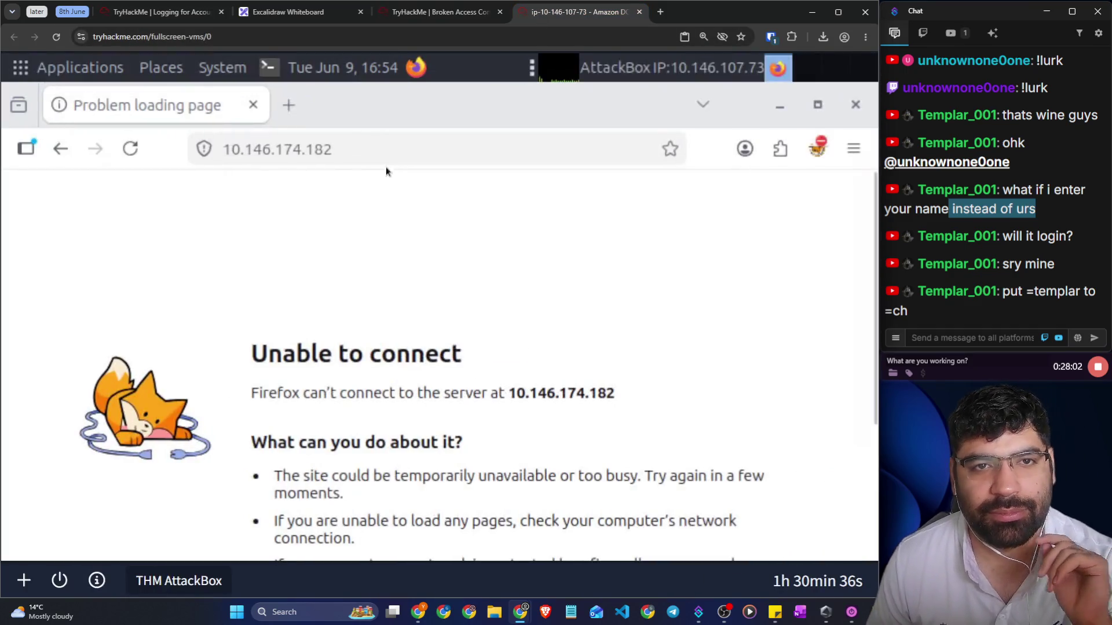
Retry loading the target machine's IP and inspect the connection error details.
click(377, 148)
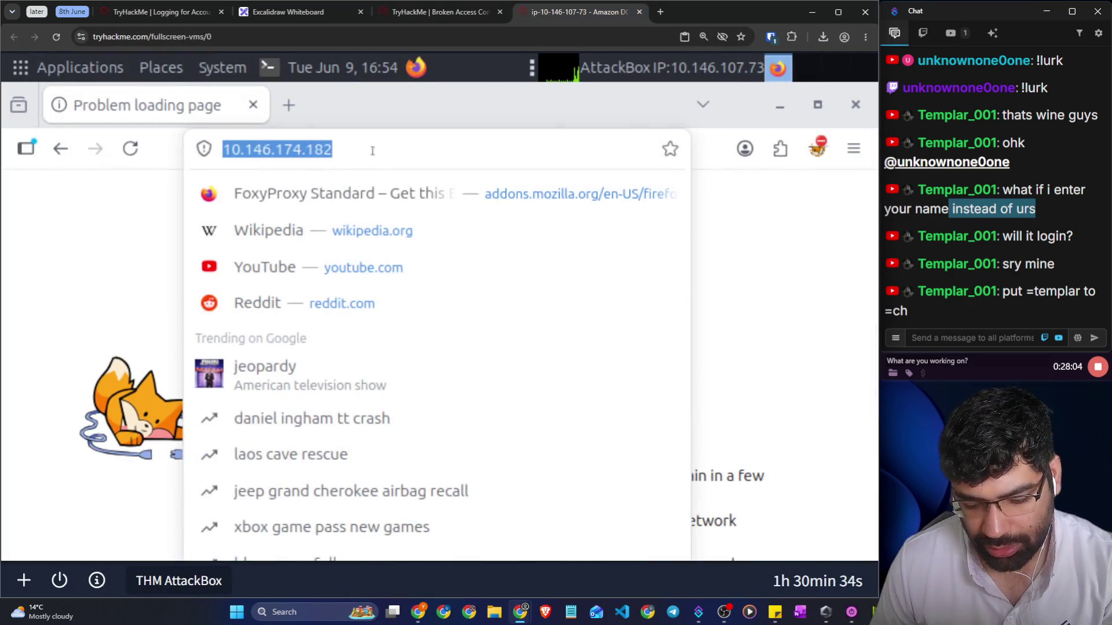
key(Return)
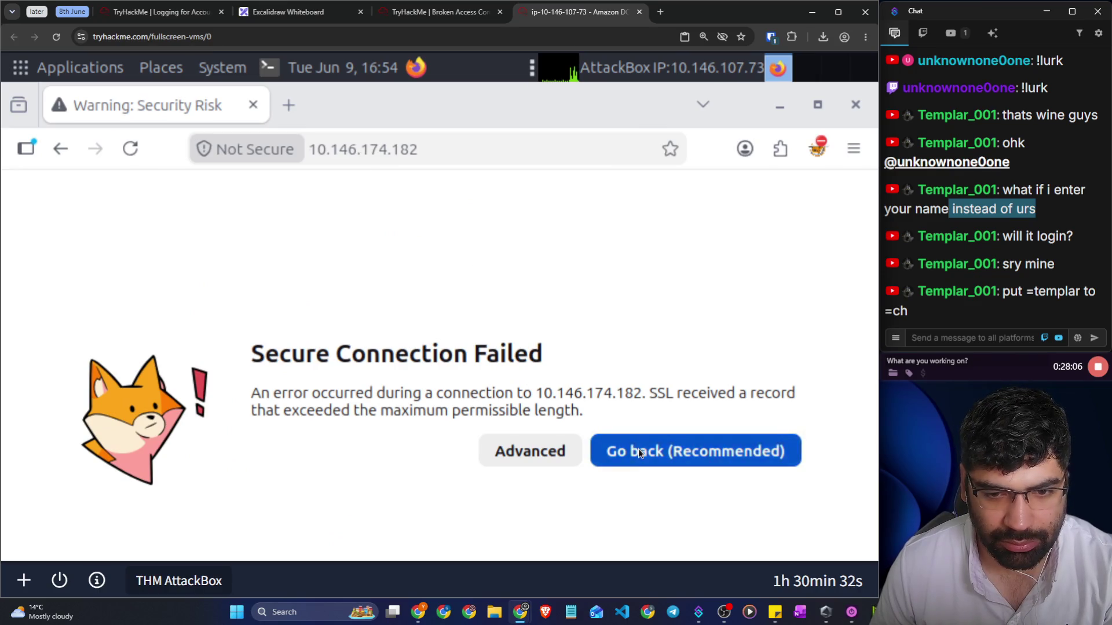
click(490, 449)
scroll(399, 445, down, 3)
scroll(399, 445, down, 3)
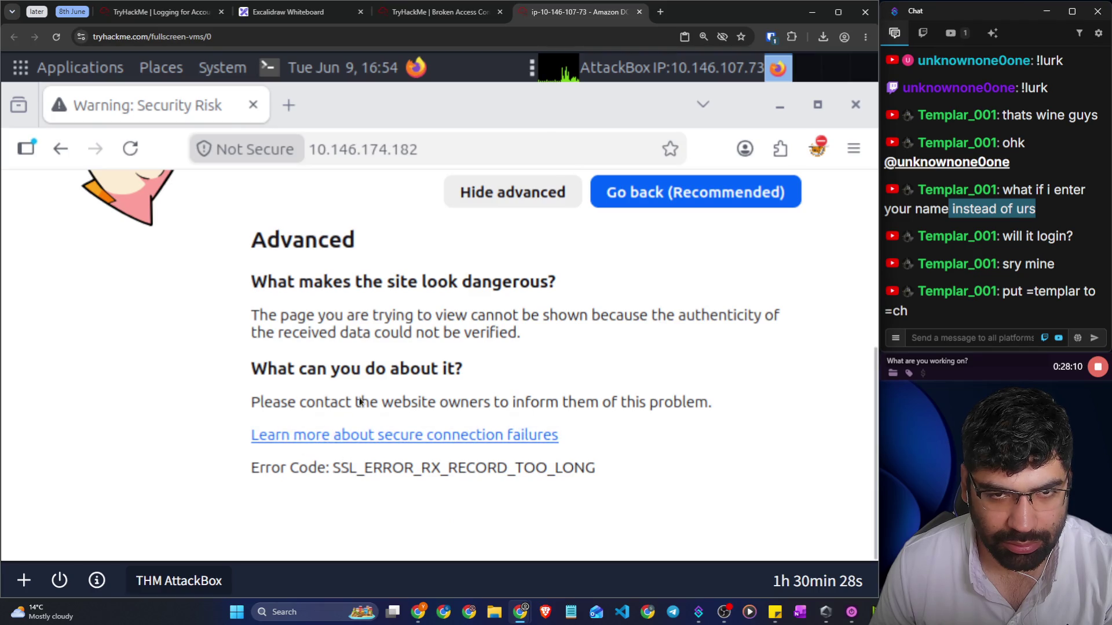
click(514, 191)
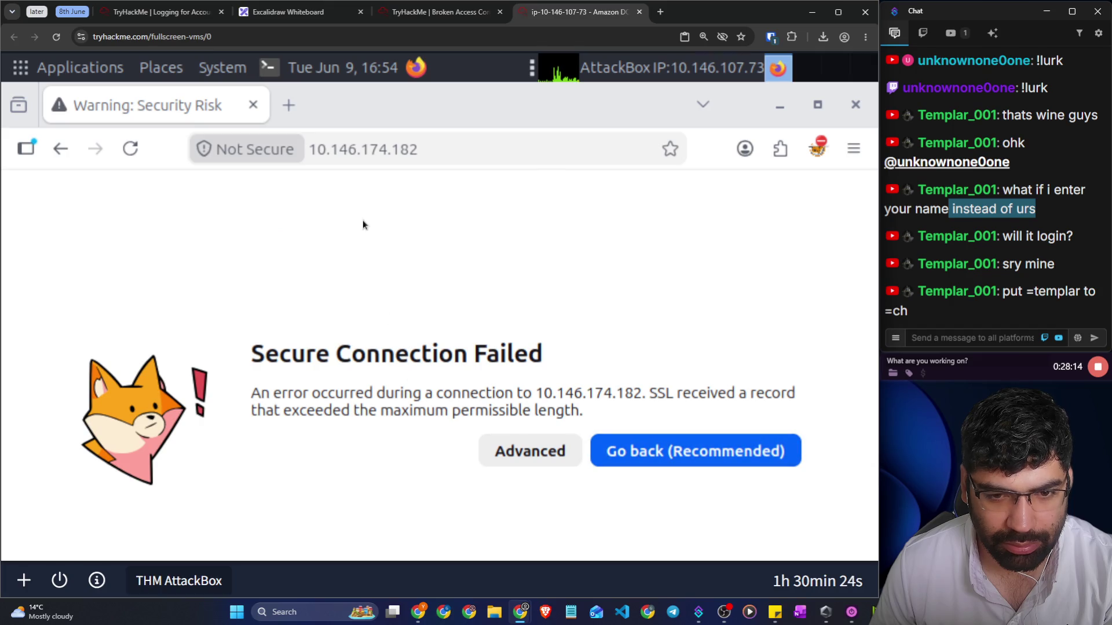
click(509, 452)
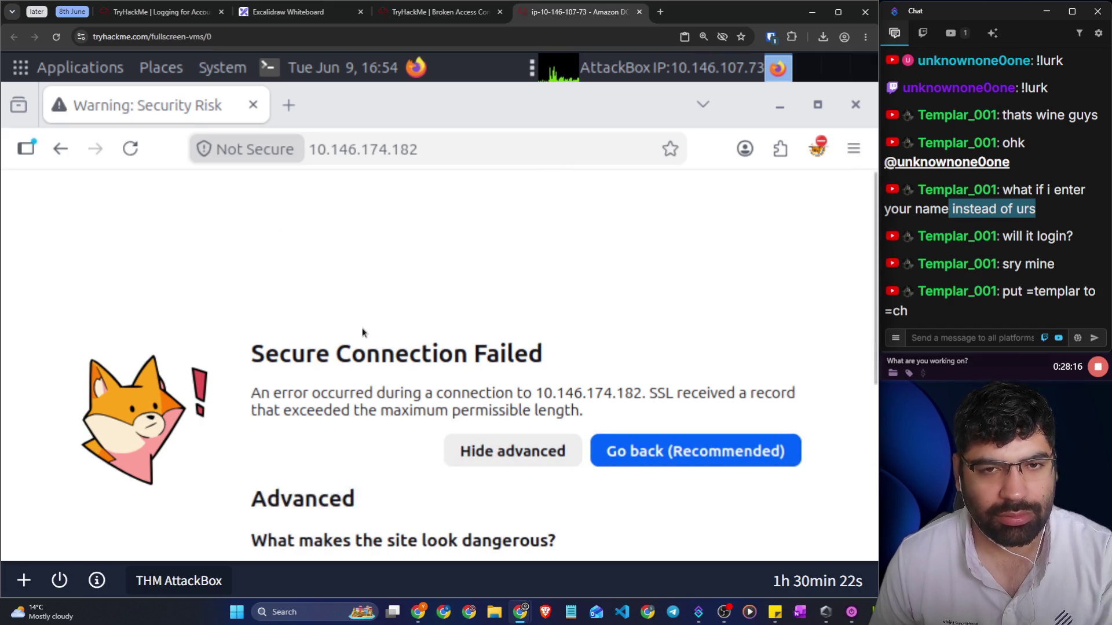
Reduce the room page zoom, then return to the AttackBox's connection error page.
click(419, 25)
key(ctrl+minus)
click(566, 10)
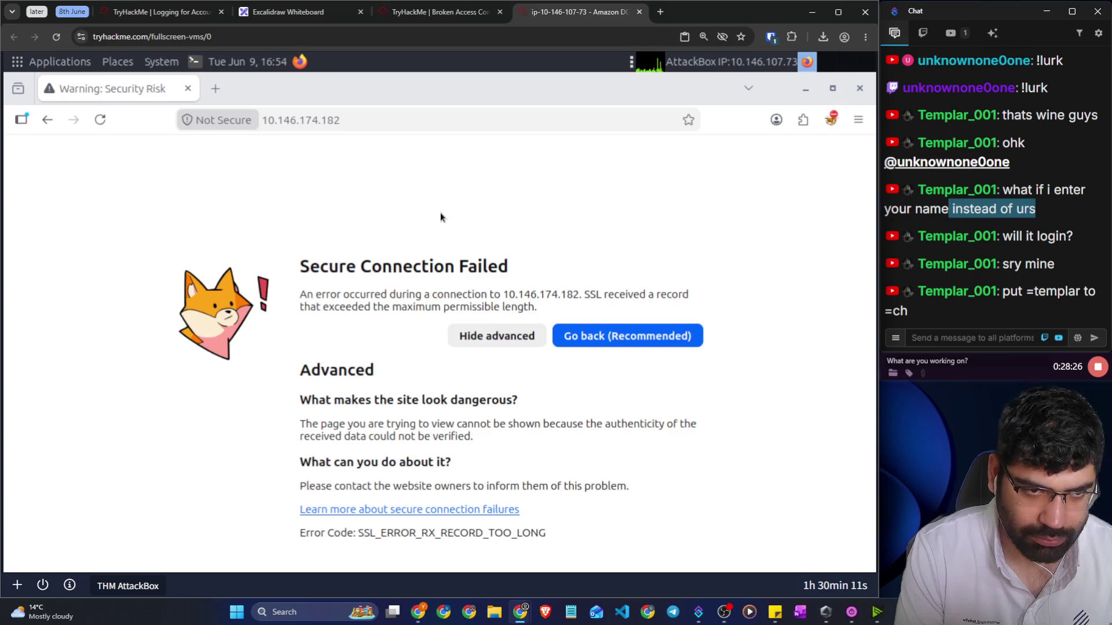
click(594, 336)
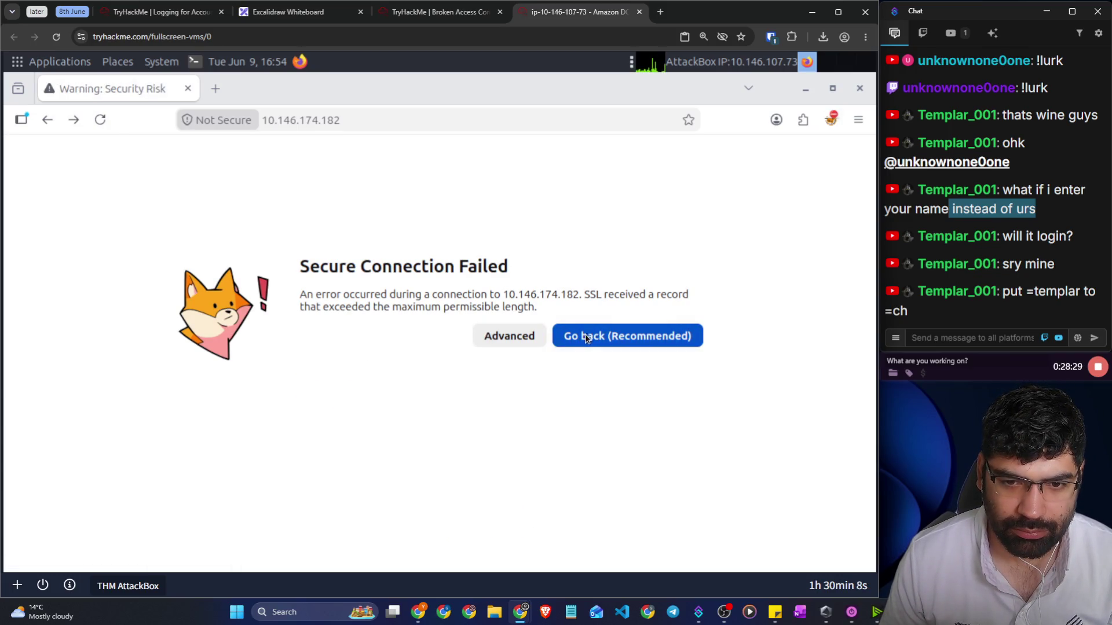
click(529, 336)
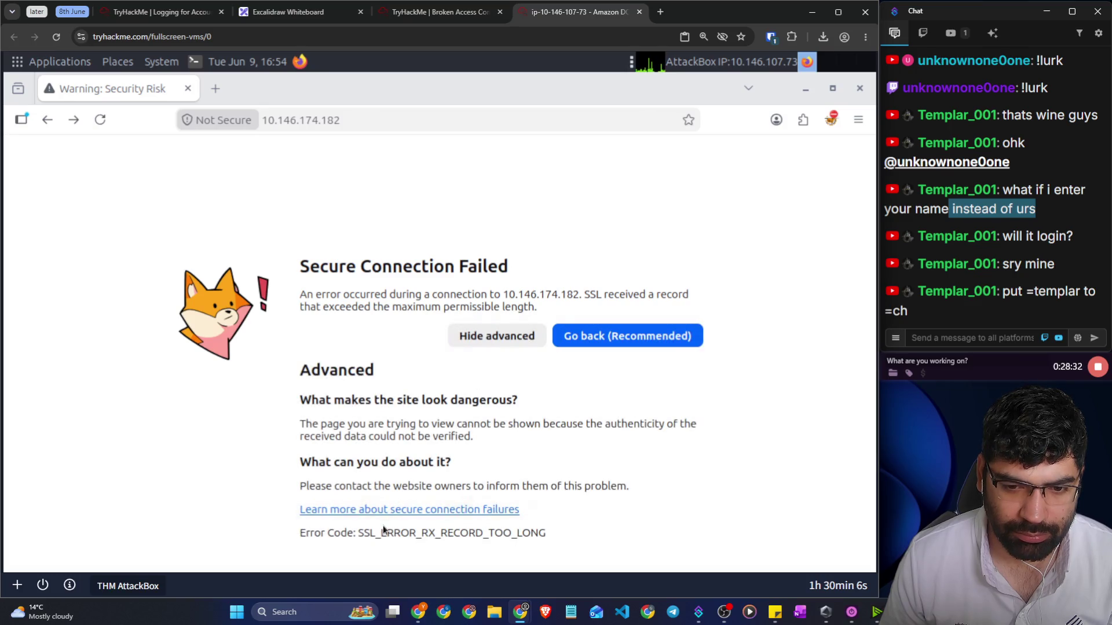
click(328, 118)
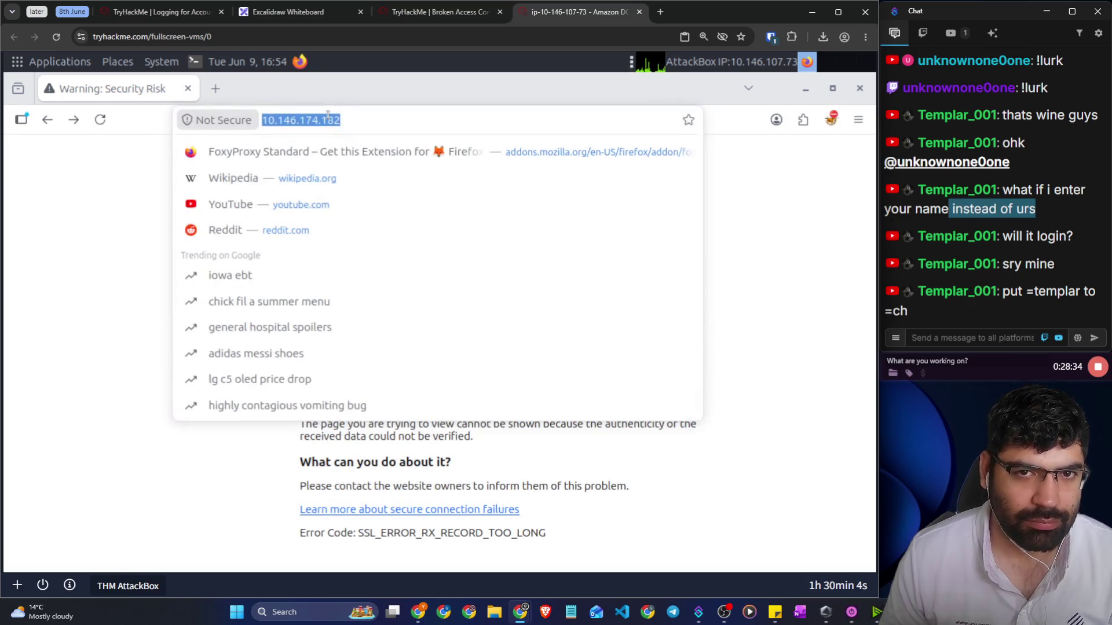
key(Left)
text(httPs:)
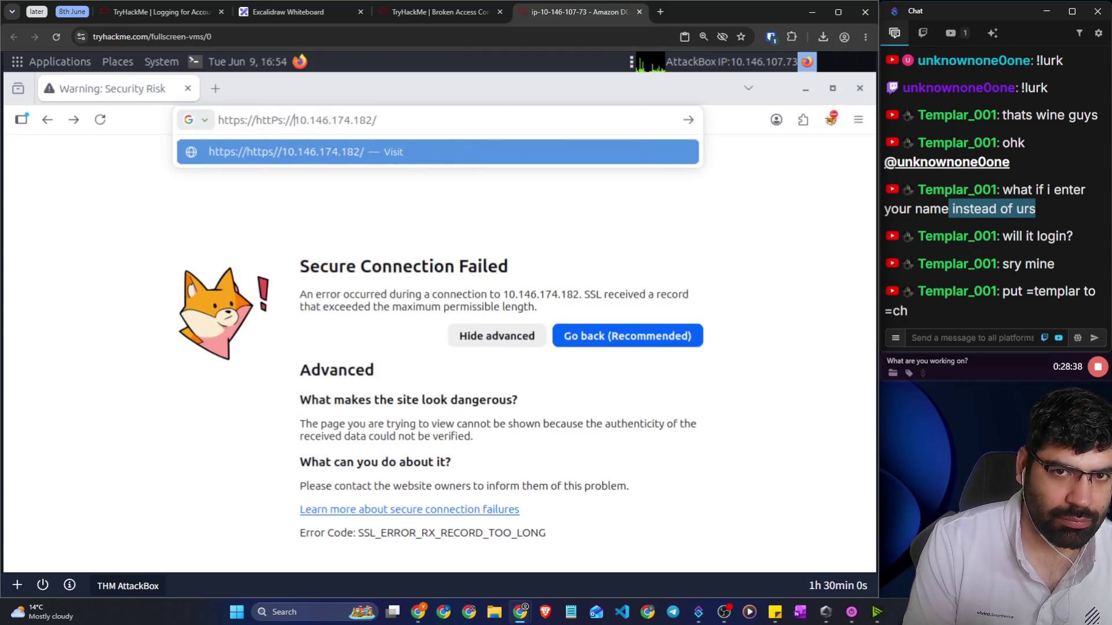
key(BackSpace)
key(BackSpace)
key(BackSpace)
key(BackSpace)
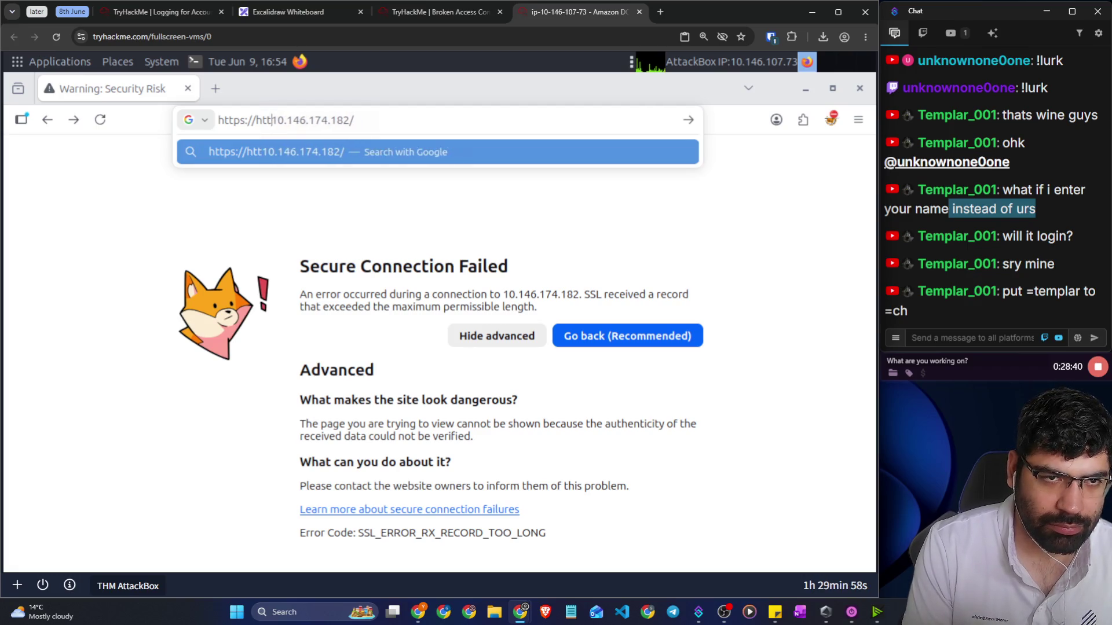
key(BackSpace)
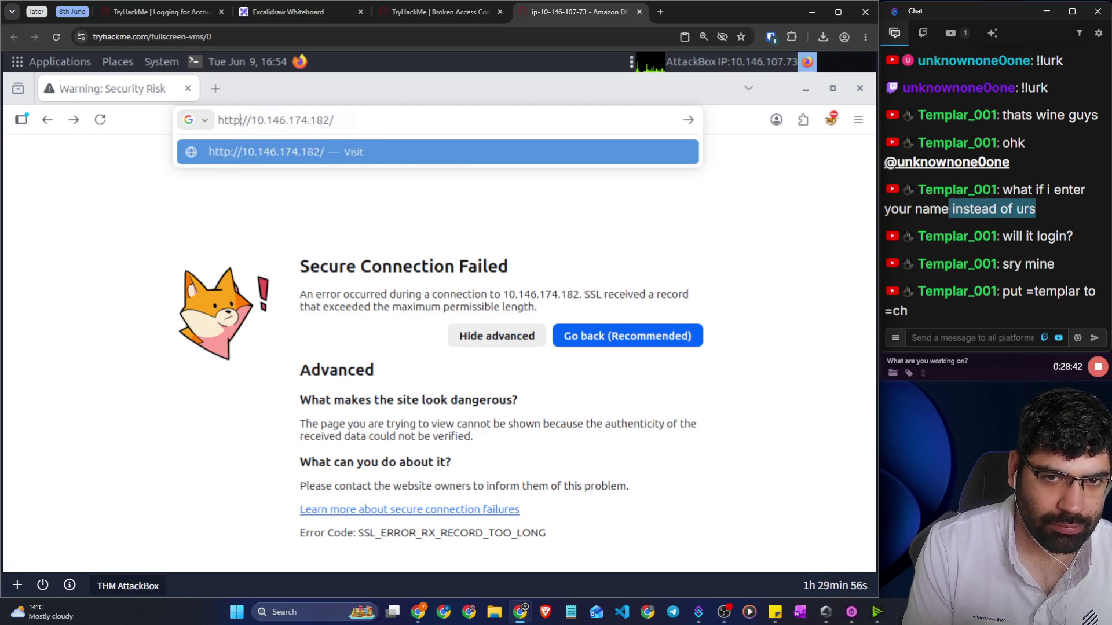
key(Return)
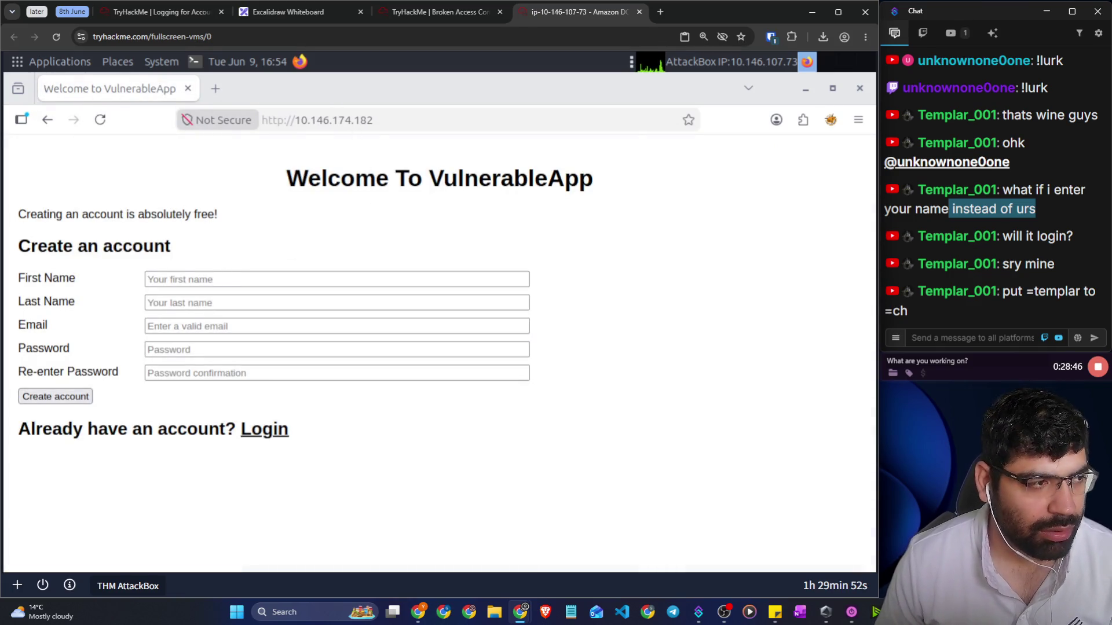
Submit a first registration with first name t, last name test and a test e-mail.
click(202, 279)
click(202, 280)
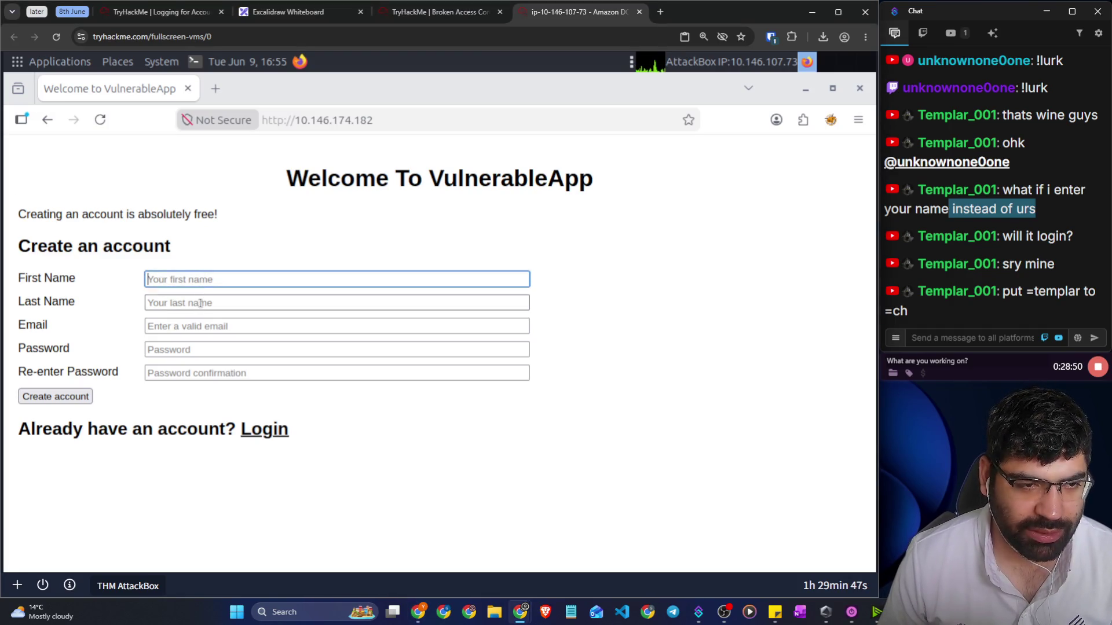
text(t)
key(Tab)
text(test)
key(Tab)
text(tes)
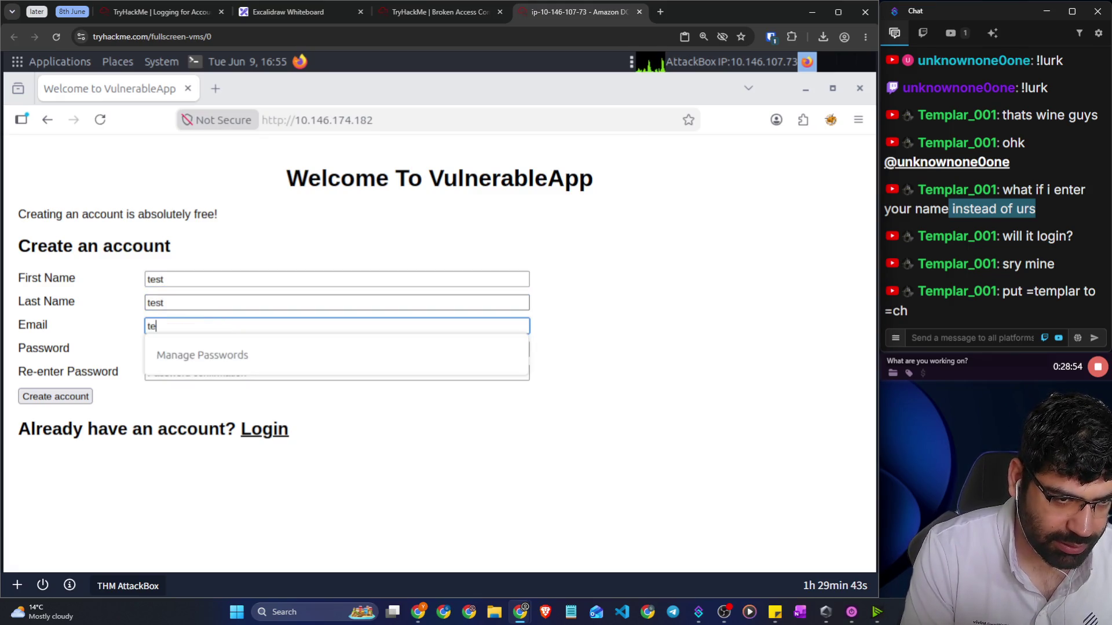
text(t@test.)
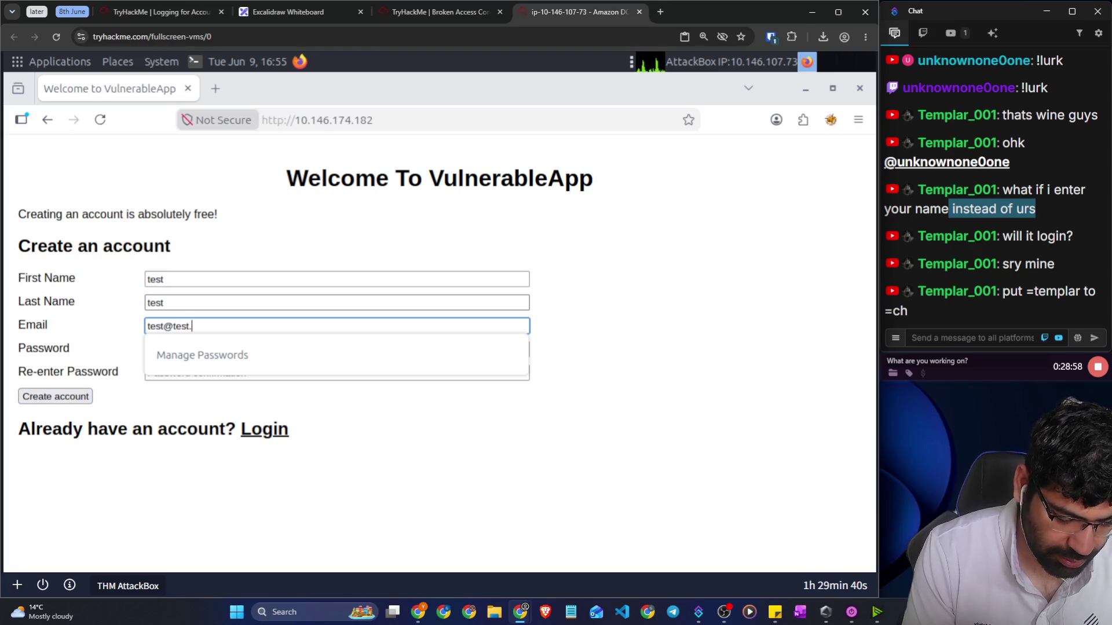
text(com)
click(338, 349)
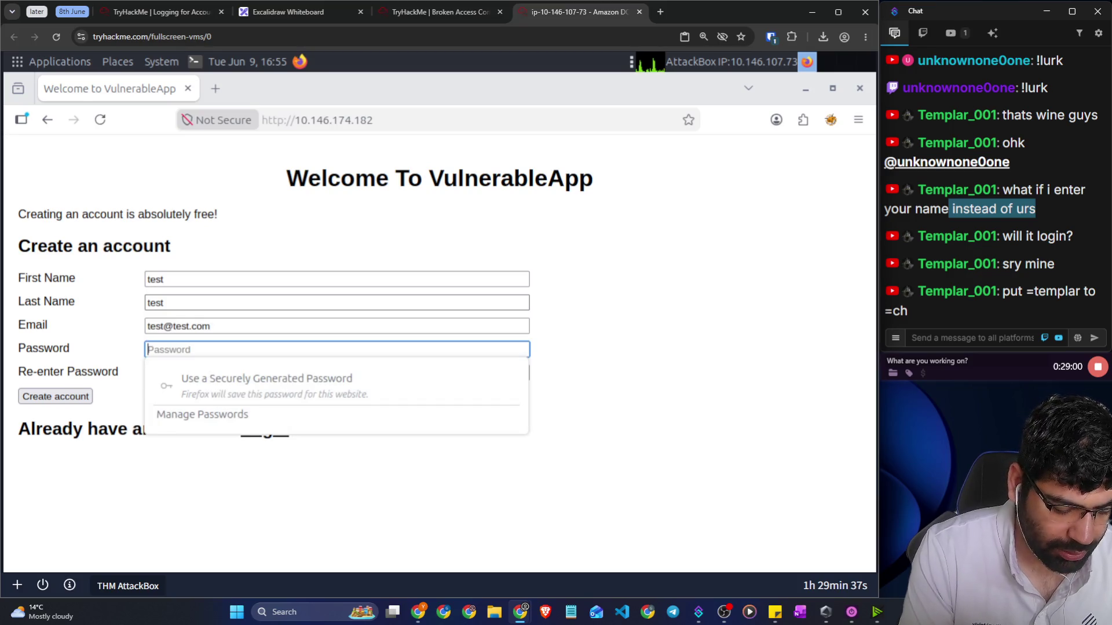
text(test)
click(337, 372)
text(tes)
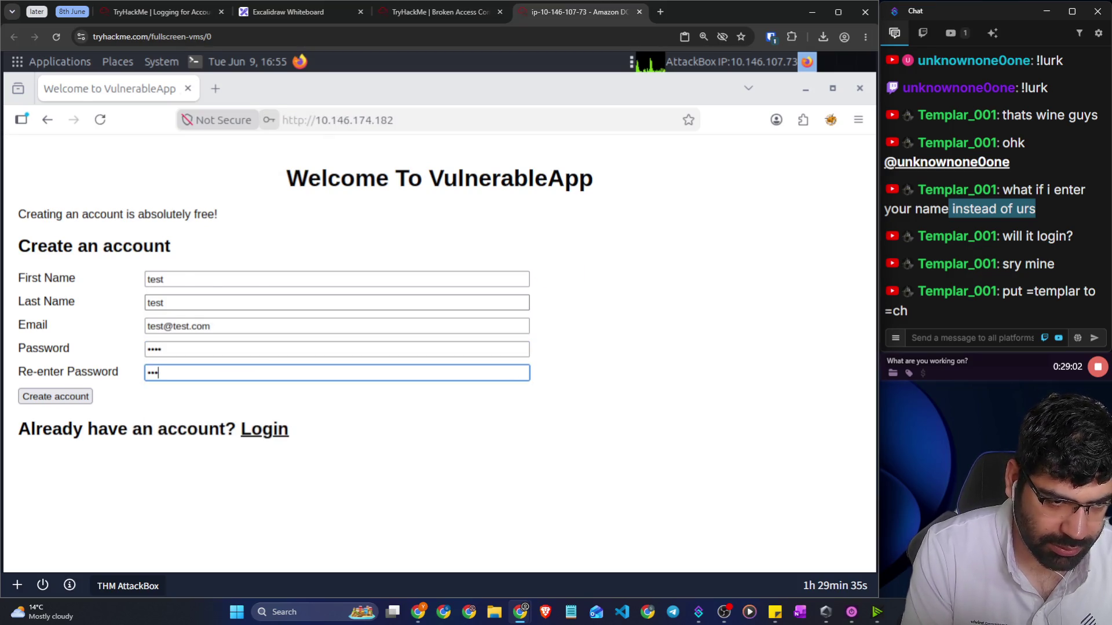
key(Return)
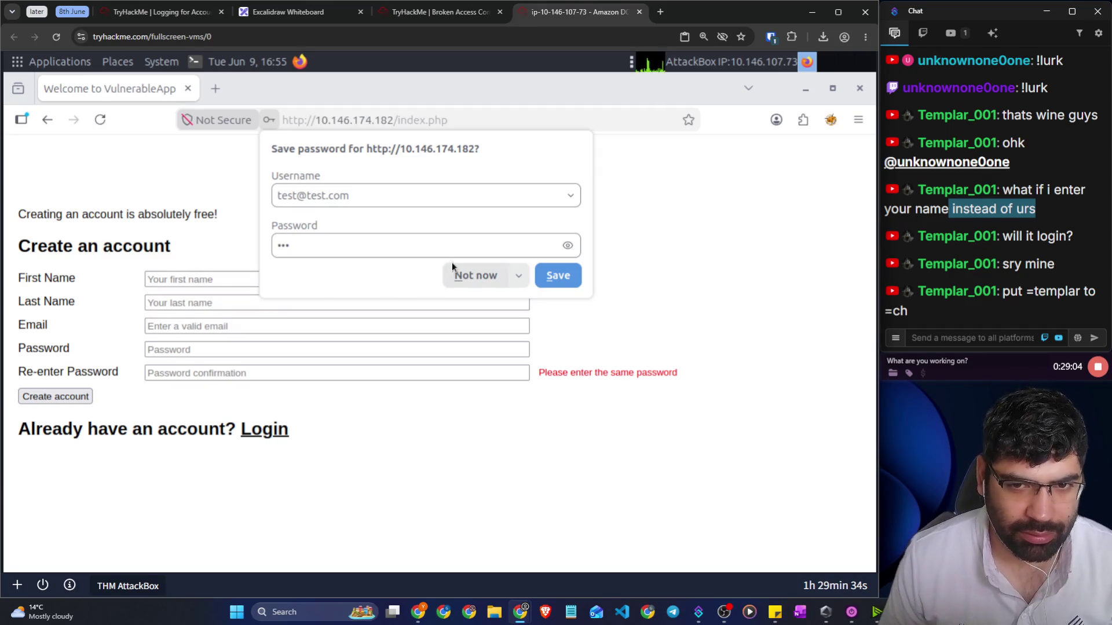
click(480, 279)
Register again with first and last name test and a new e-mail, then return to login.
click(211, 281)
text(test)
key(Tab)
click(229, 302)
click(199, 333)
click(199, 330)
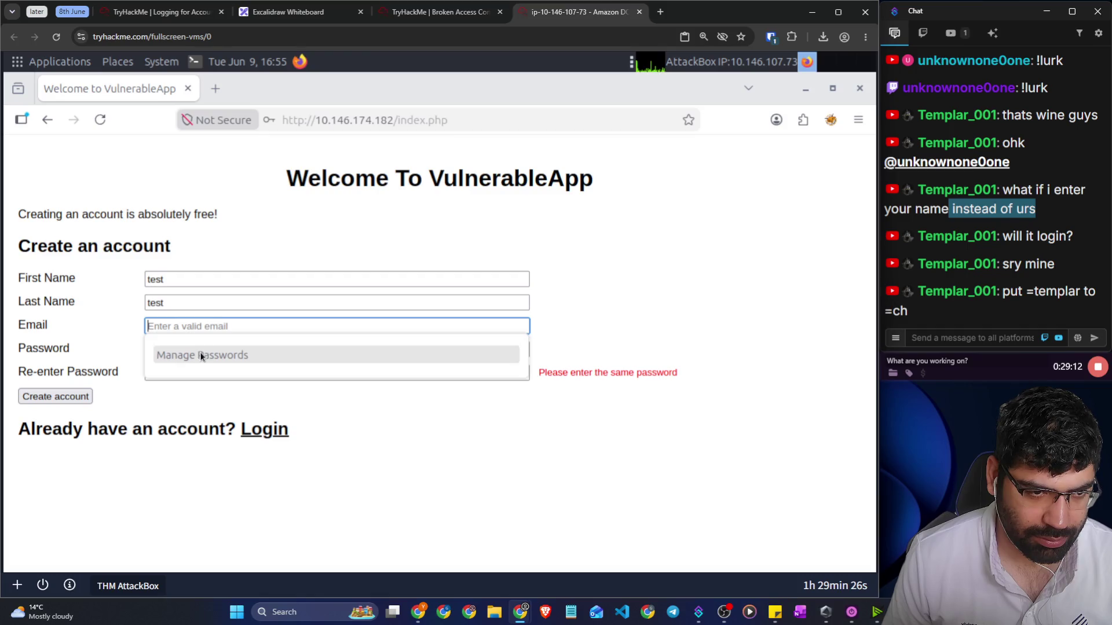
text(test)
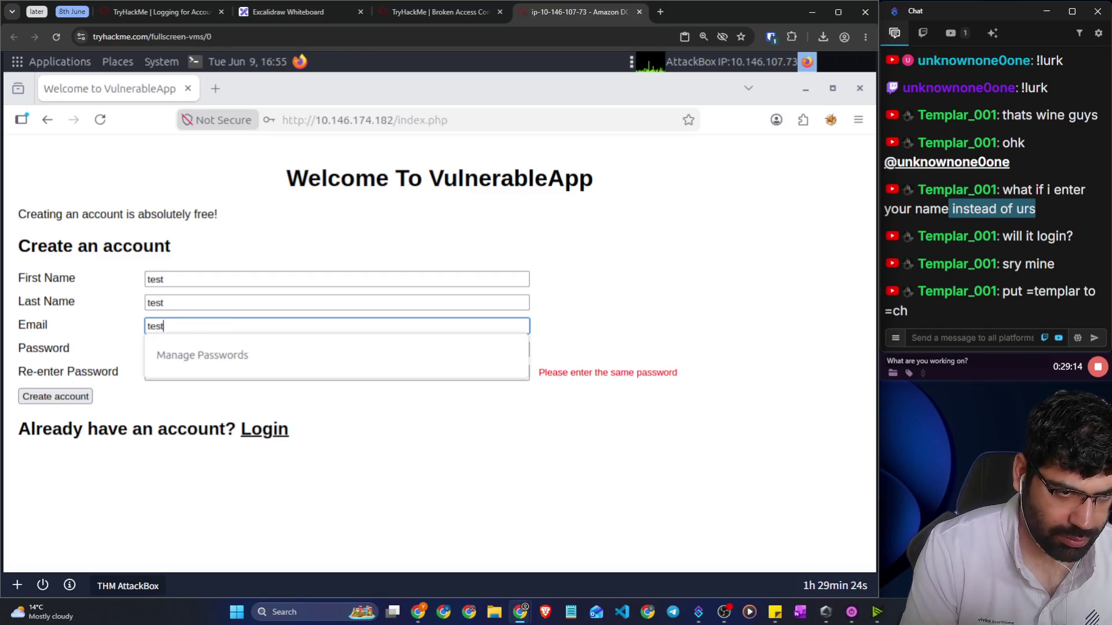
text(@t)
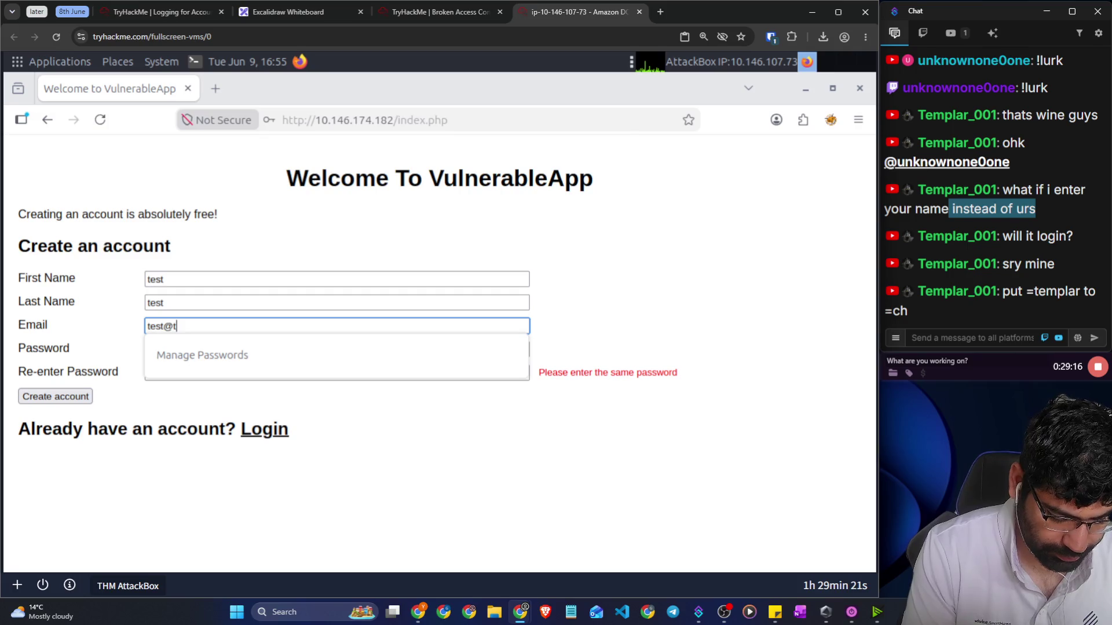
text(.com)
key(Tab)
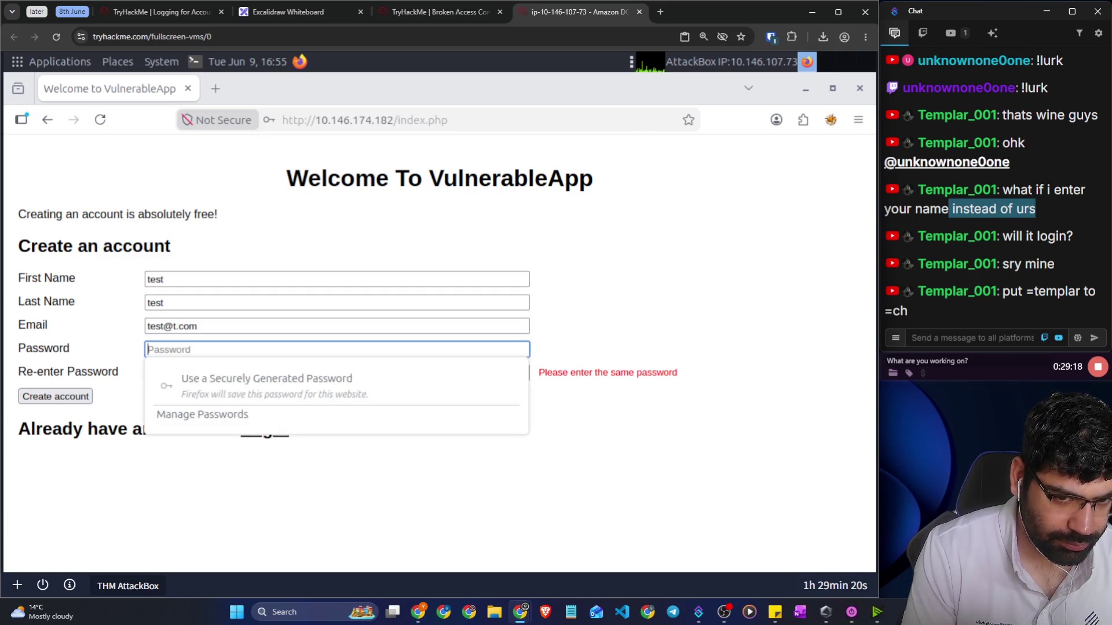
text(test)
key(Tab)
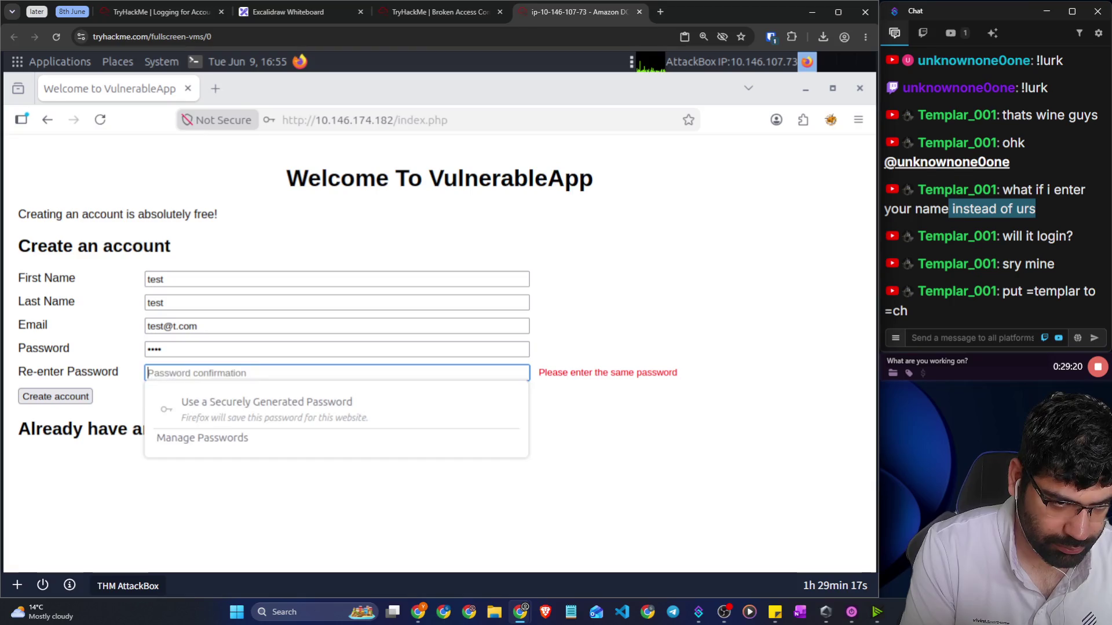
text(test)
key(Return)
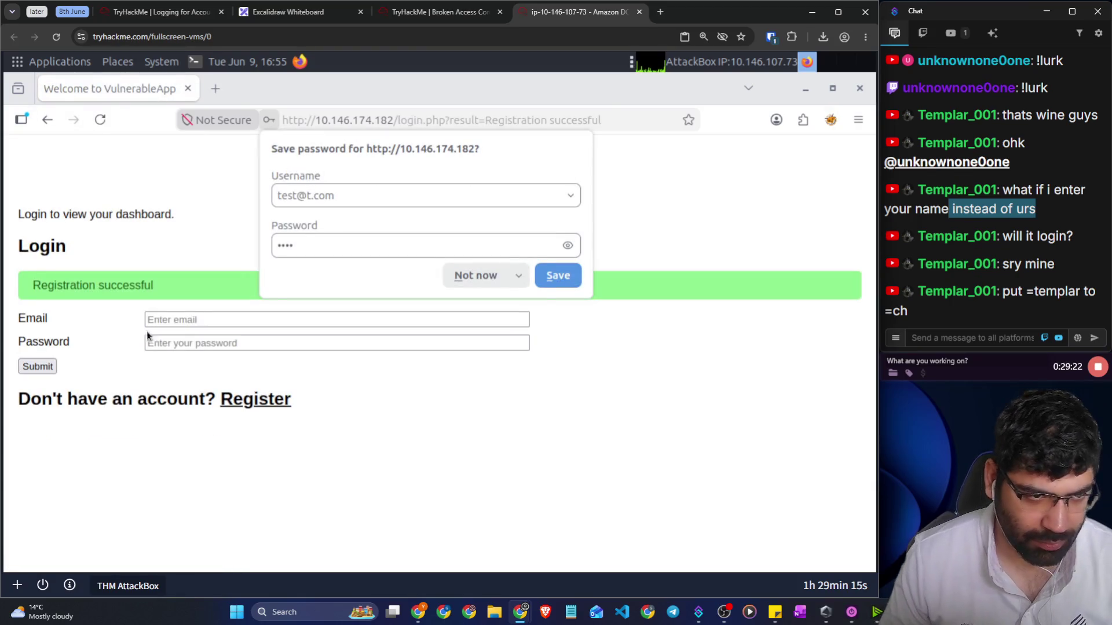
click(360, 364)
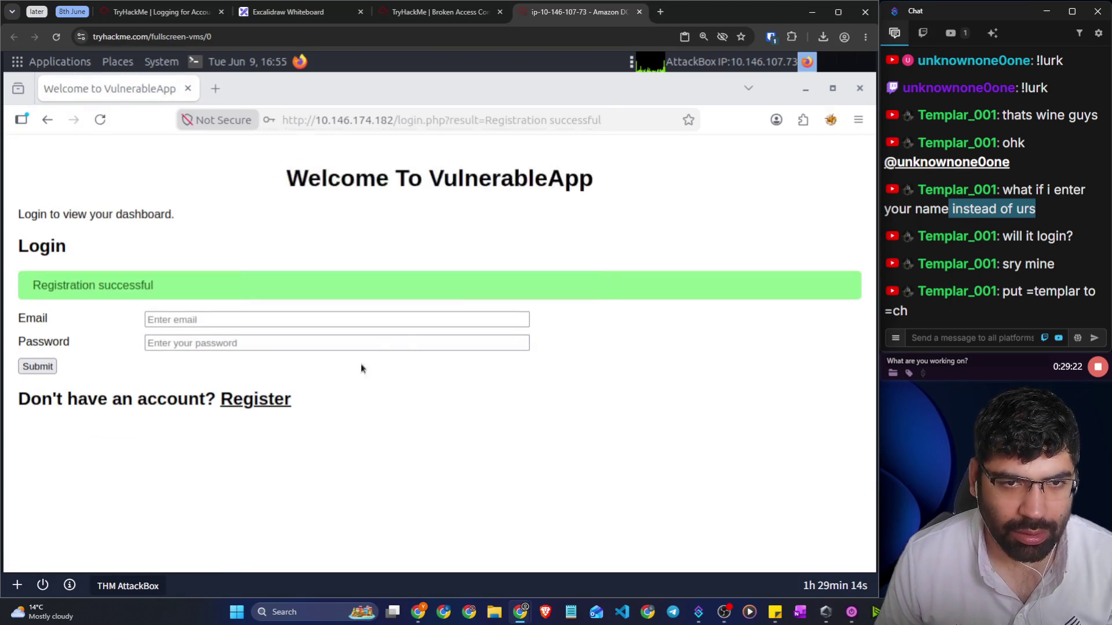
click(242, 400)
click(249, 431)
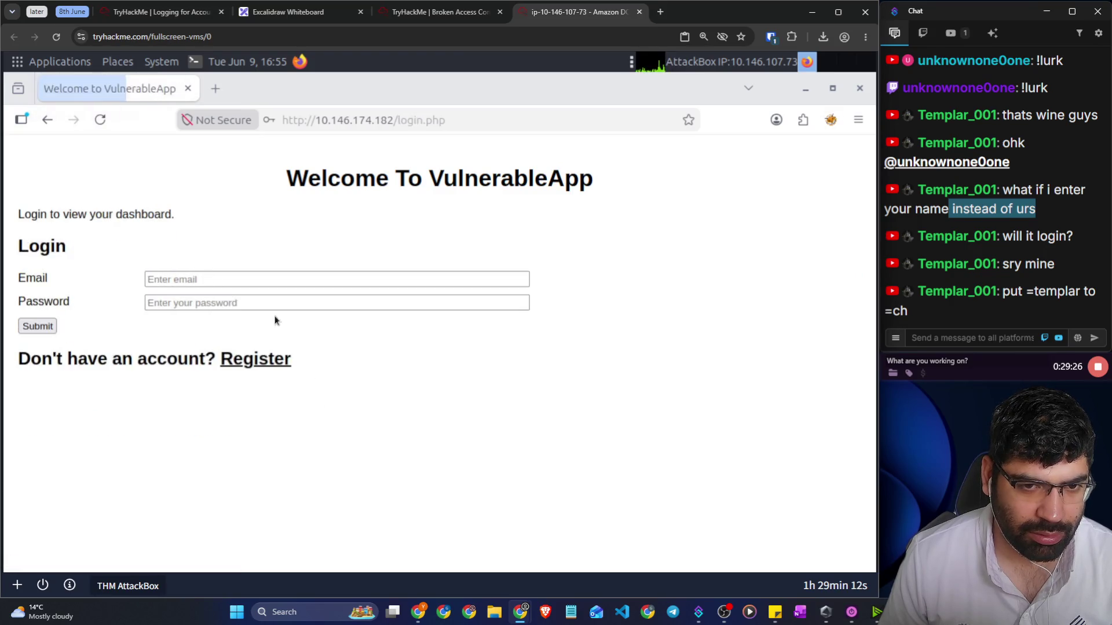
Log in with the test account's e-mail and password, declining to save the password.
click(221, 283)
text(test@t.c)
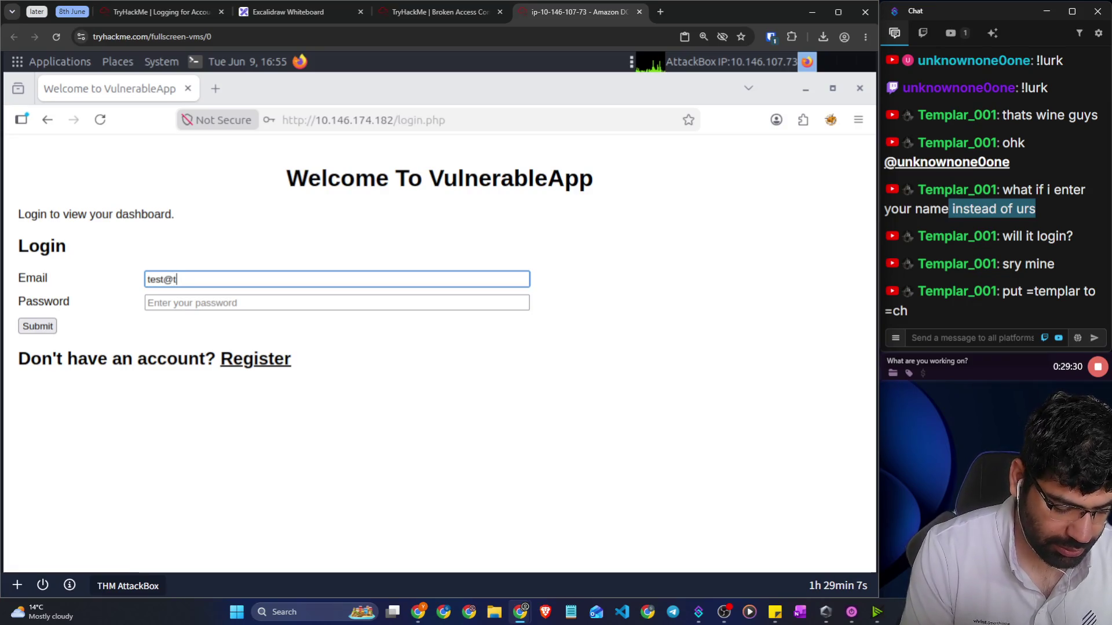
text(om)
key(Tab)
text(test)
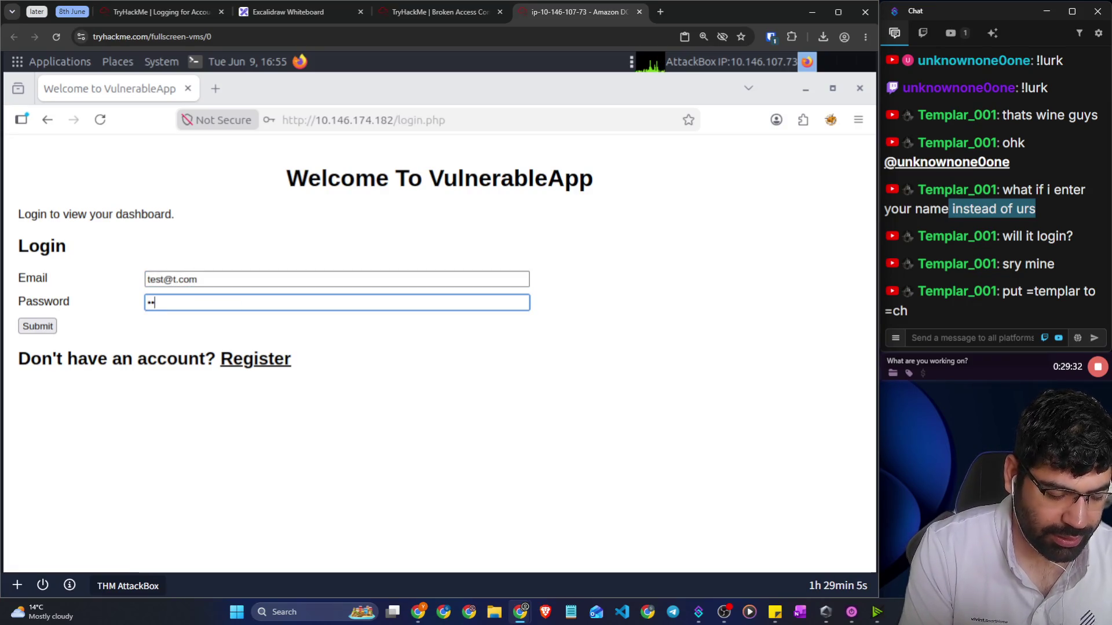
key(Return)
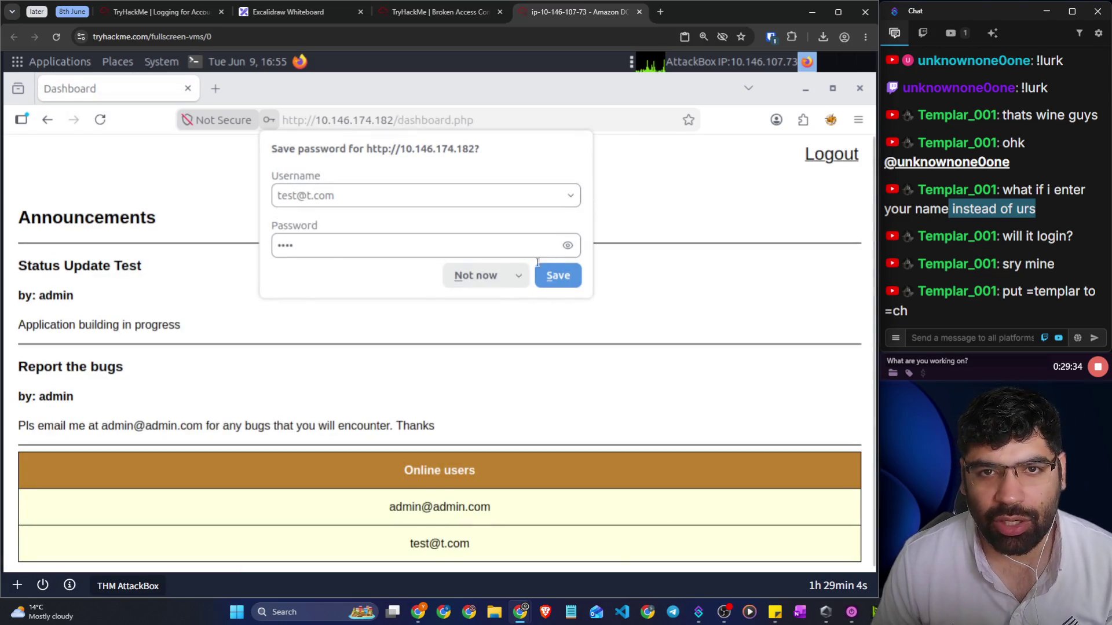
click(467, 282)
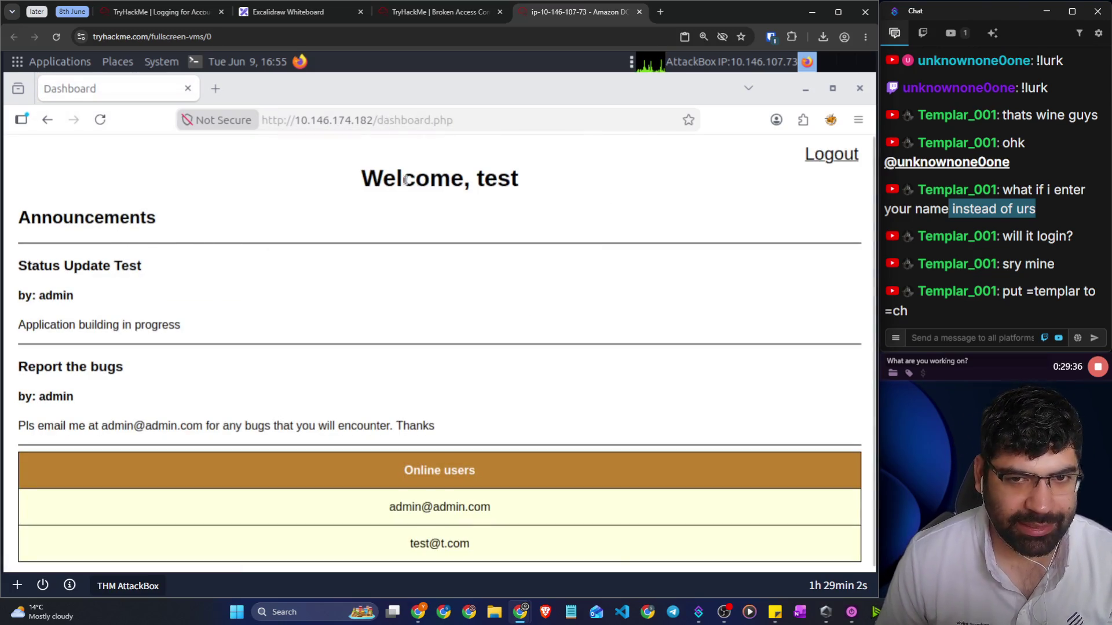
Read the dashboard greeting and announcements, selecting the admin contact e-mail in the bug notice.
drag(406, 180, 624, 200)
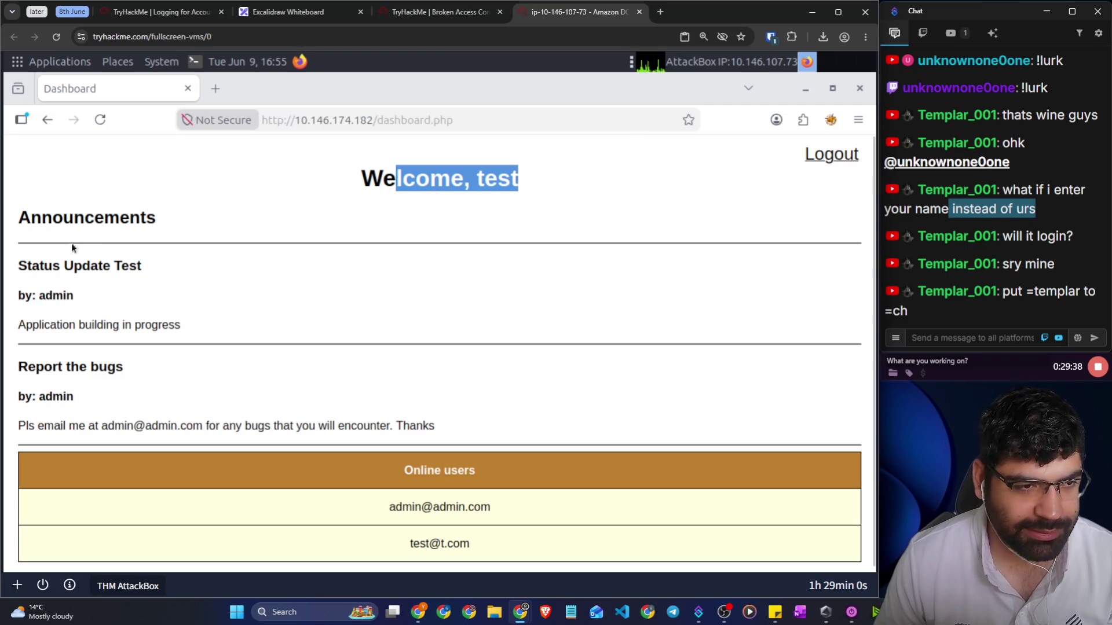
drag(32, 265, 121, 266)
mouse_move(36, 296)
mouse_down()
mouse_move(78, 296)
mouse_move(263, 346)
mouse_up()
mouse_move(3, 324)
click(263, 347)
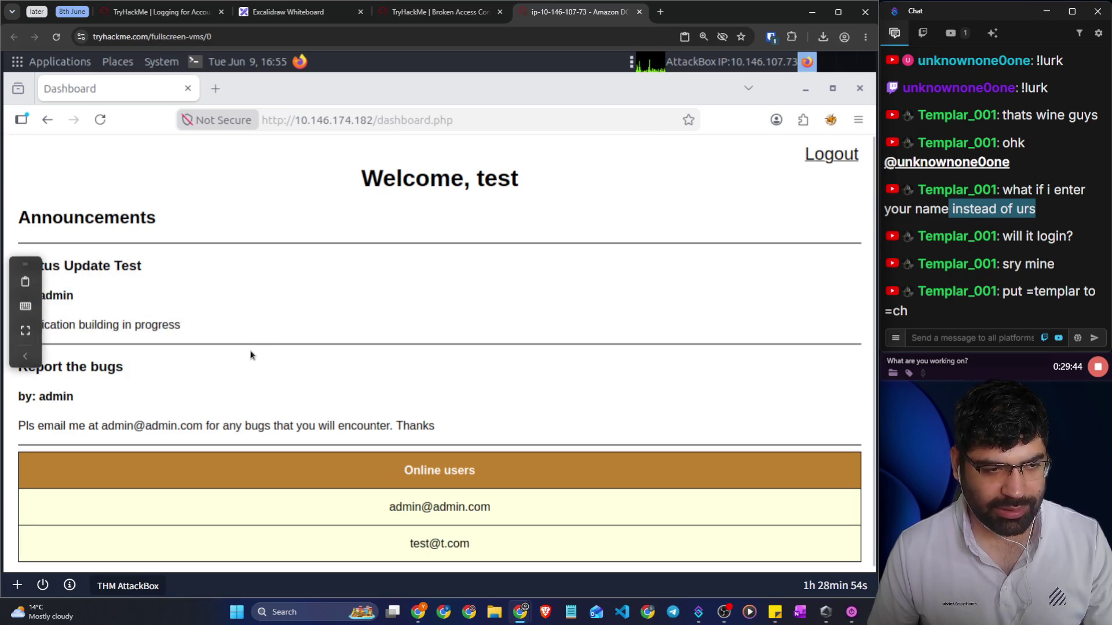
scroll(158, 392, down, 1)
mouse_move(155, 412)
mouse_down()
mouse_move(196, 419)
mouse_move(108, 418)
mouse_up()
click(197, 420)
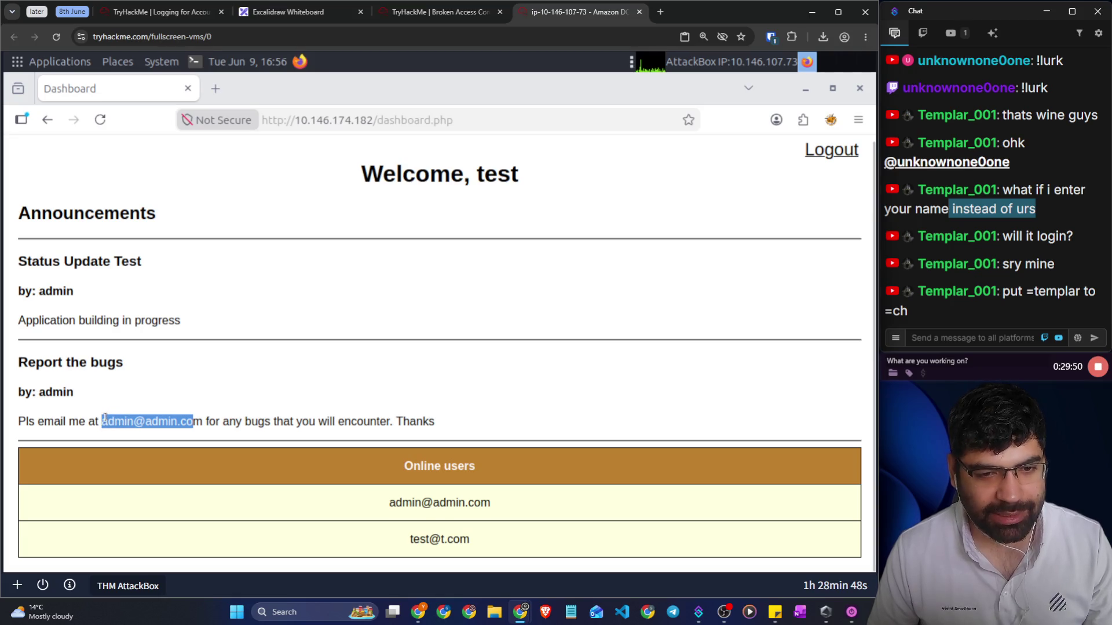
drag(202, 419, 89, 416)
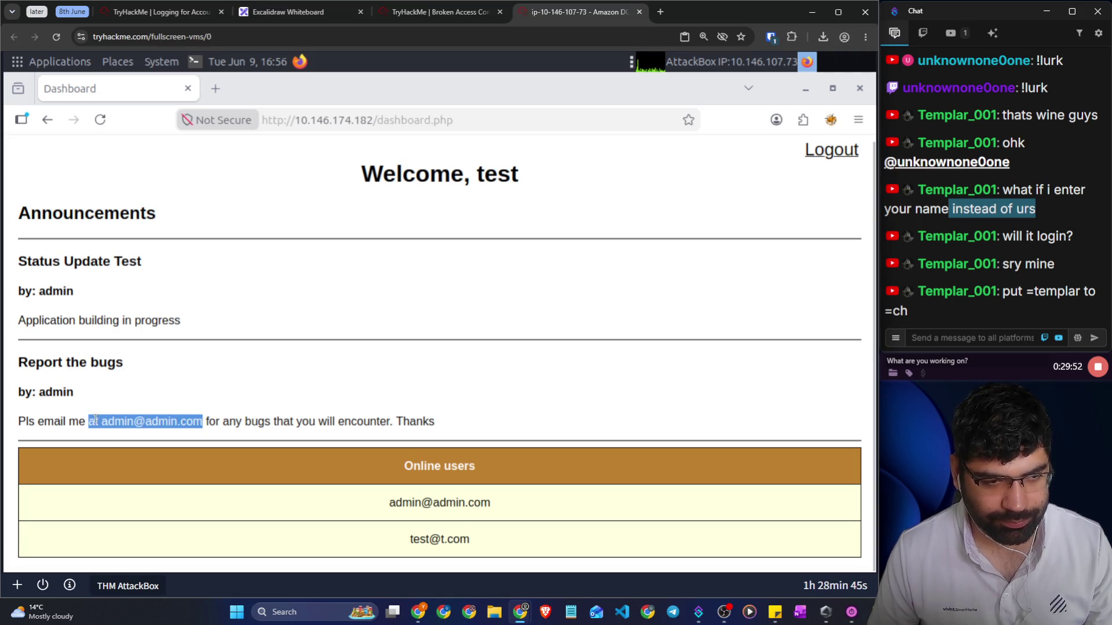
right_click(117, 419)
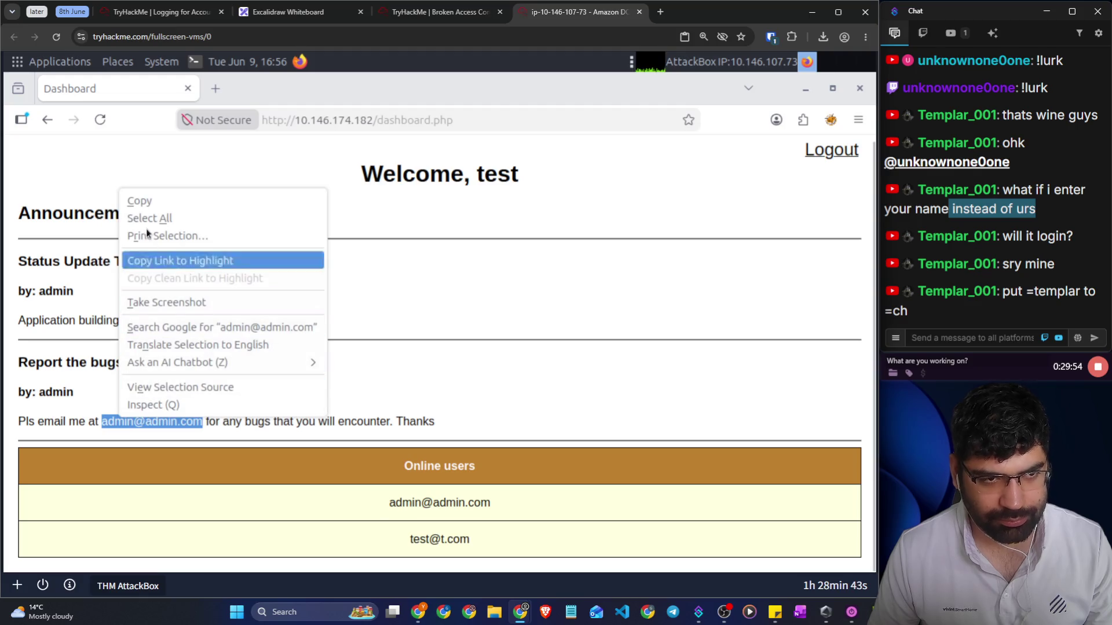
click(139, 199)
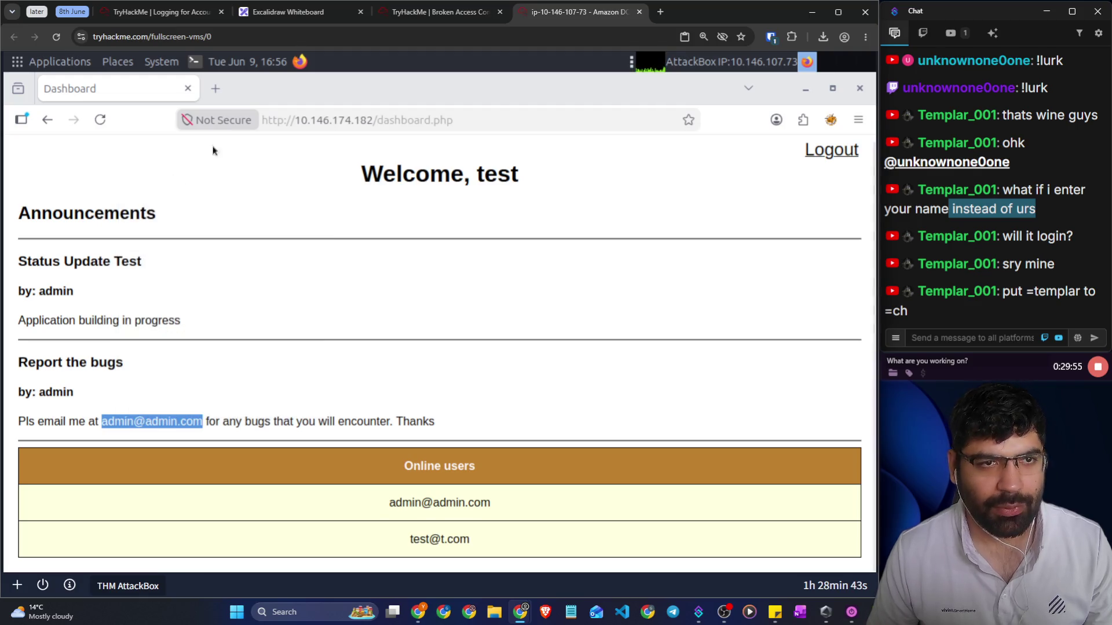
Look through the AttackBox applications menu, then restore the Firefox window to reveal the desktop.
click(26, 63)
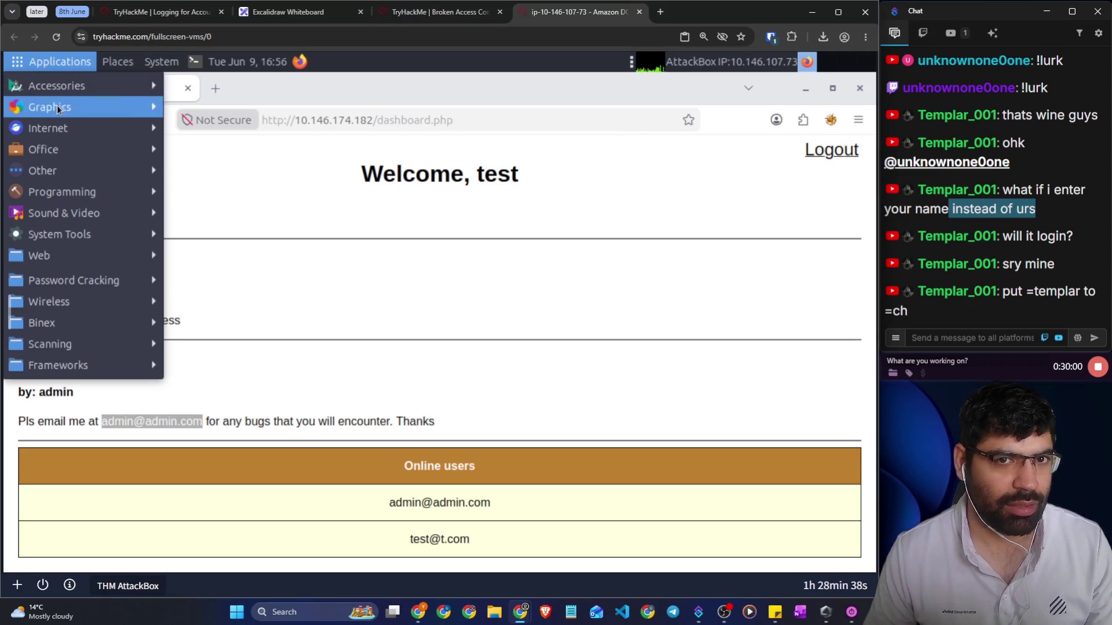
mouse_move(58, 127)
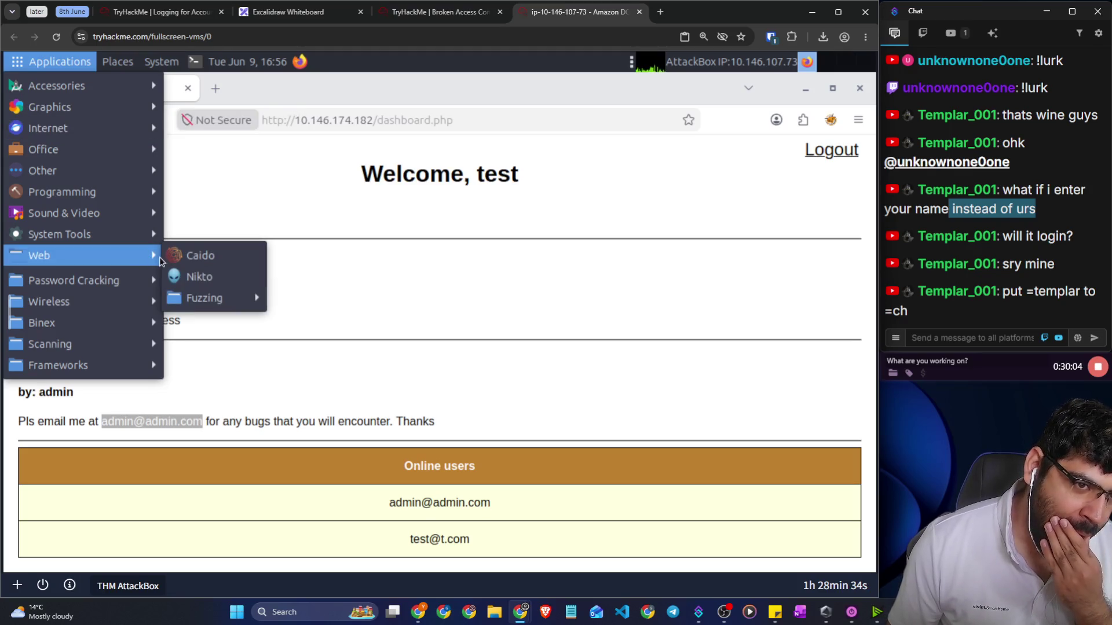
mouse_move(145, 264)
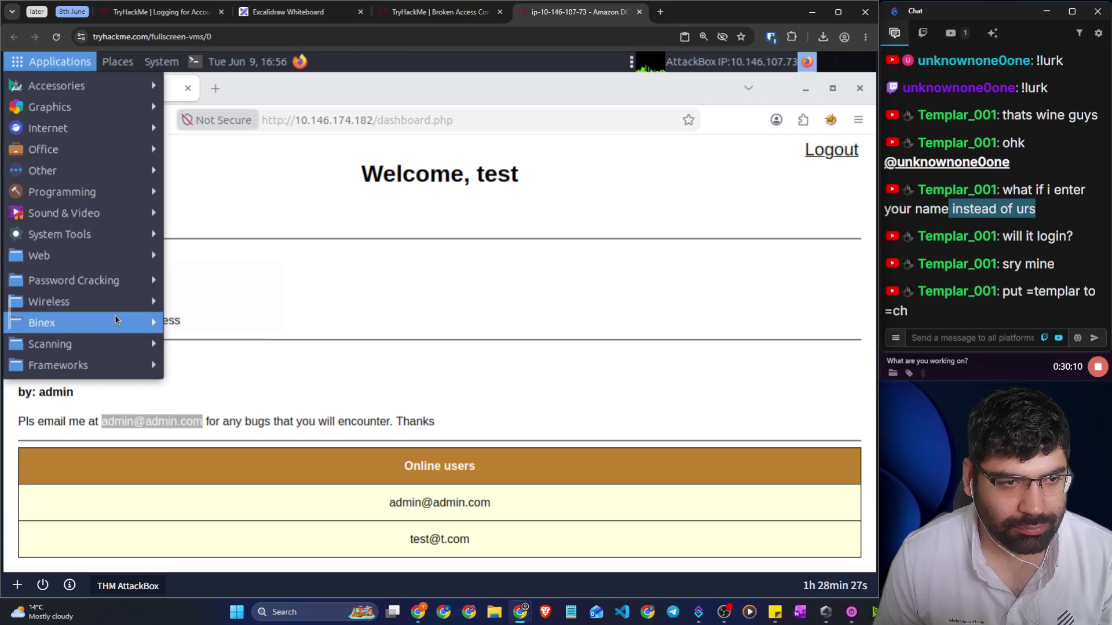
mouse_move(116, 320)
mouse_move(115, 341)
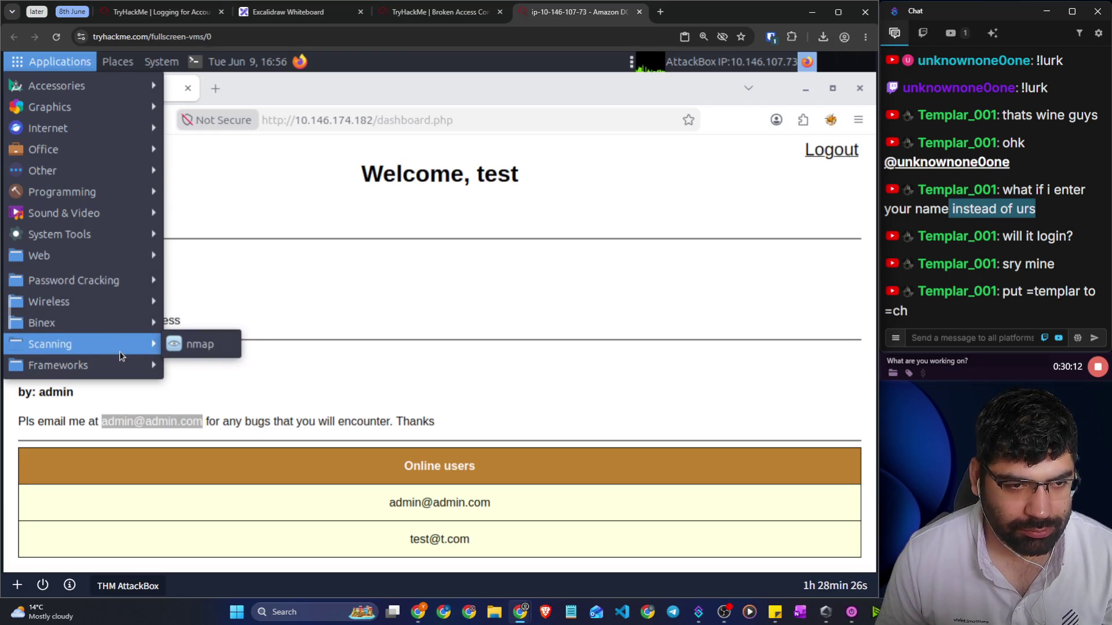
mouse_move(122, 364)
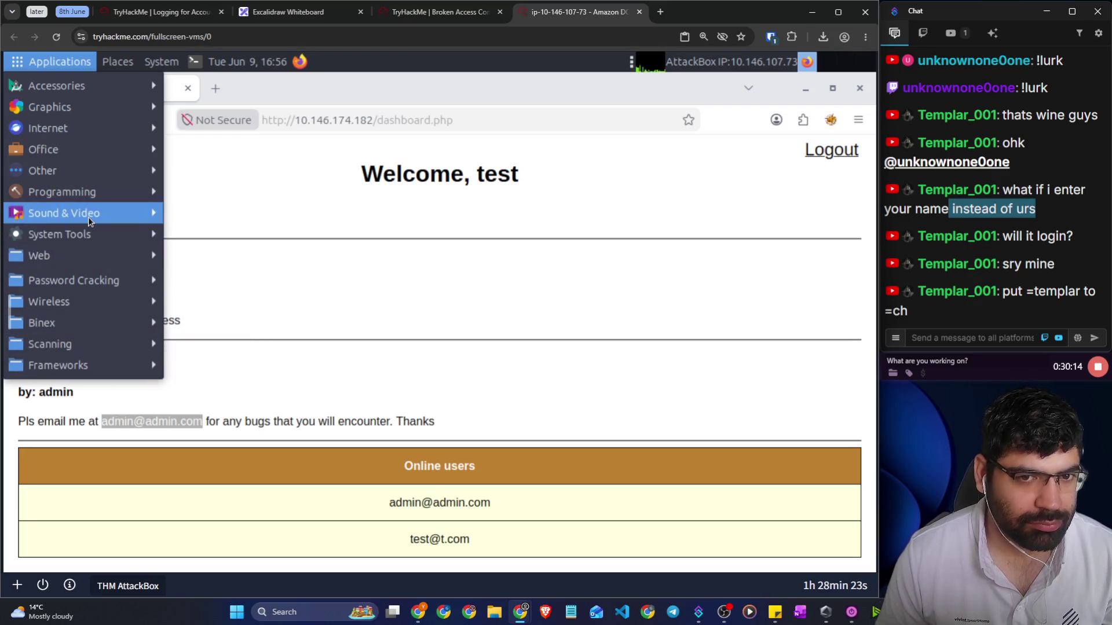
mouse_move(75, 226)
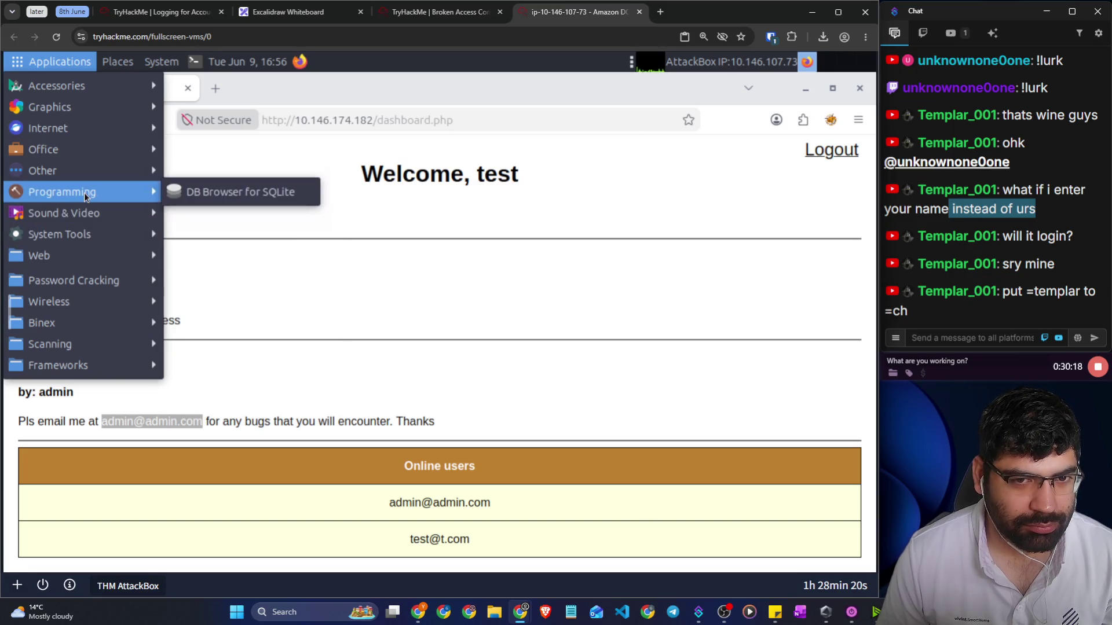
mouse_move(101, 171)
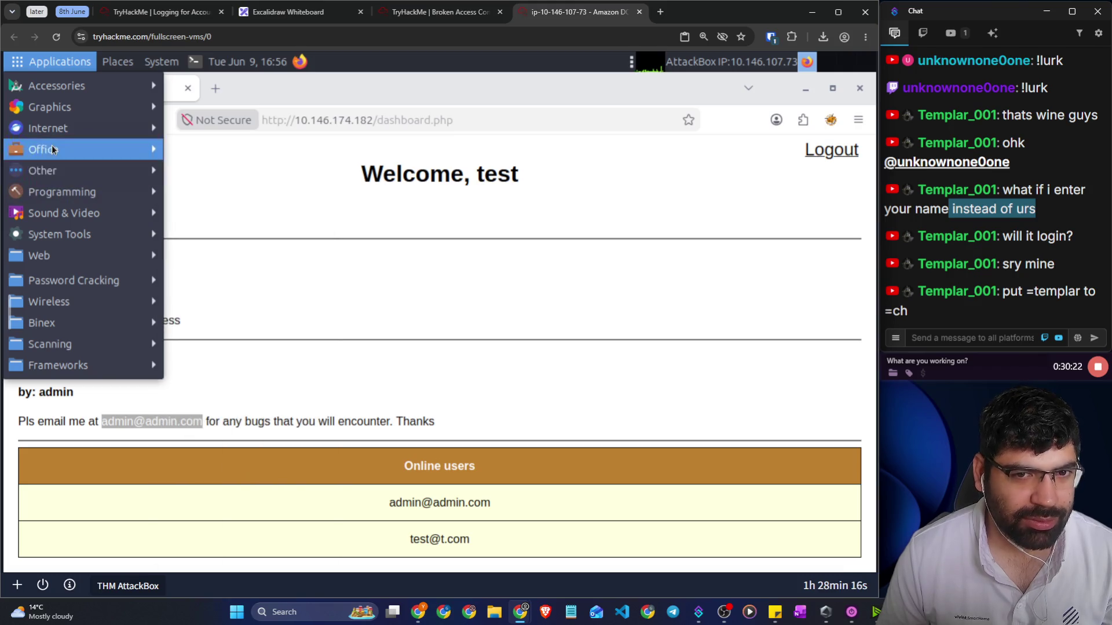
mouse_move(58, 151)
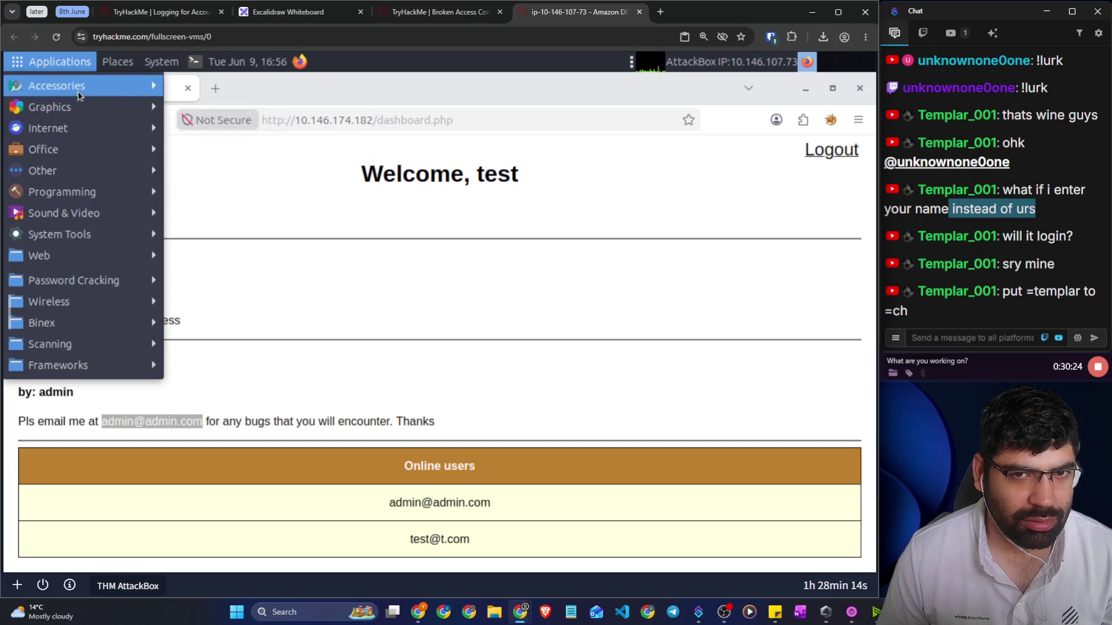
mouse_move(78, 87)
mouse_move(117, 62)
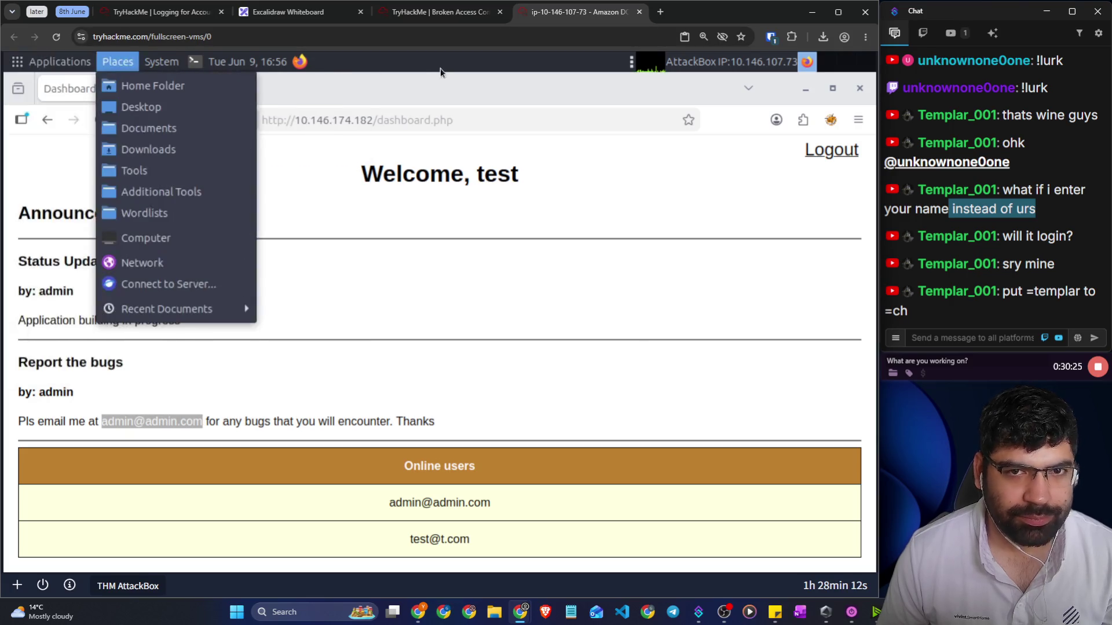
click(488, 85)
double_click(697, 87)
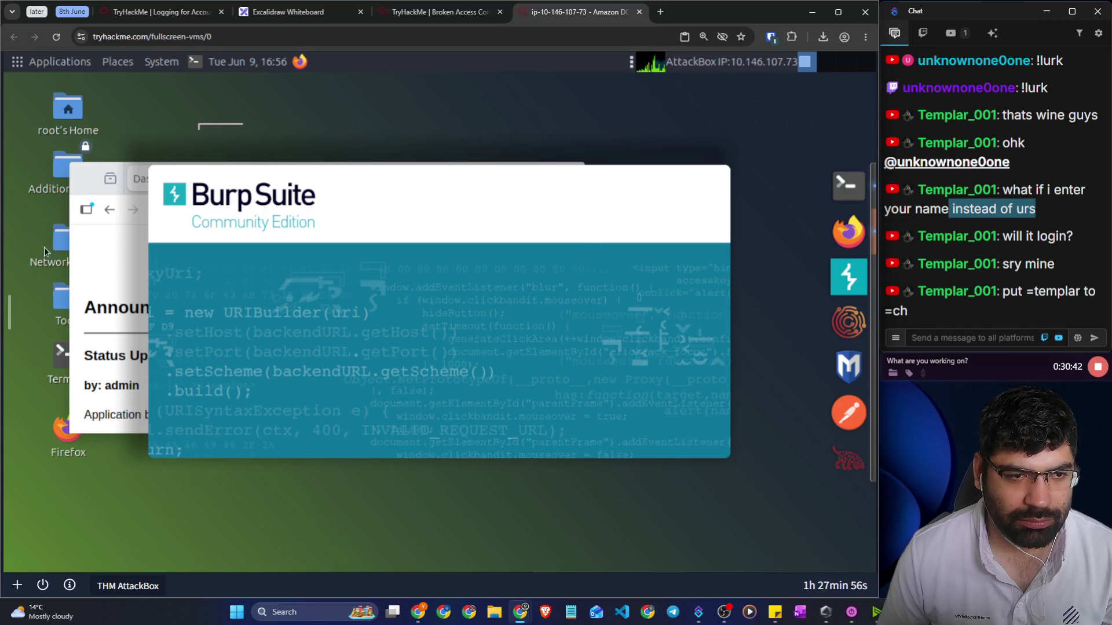
Maximize the dashboard window and note the admin e-mail in the Online users list.
click(85, 184)
click(502, 276)
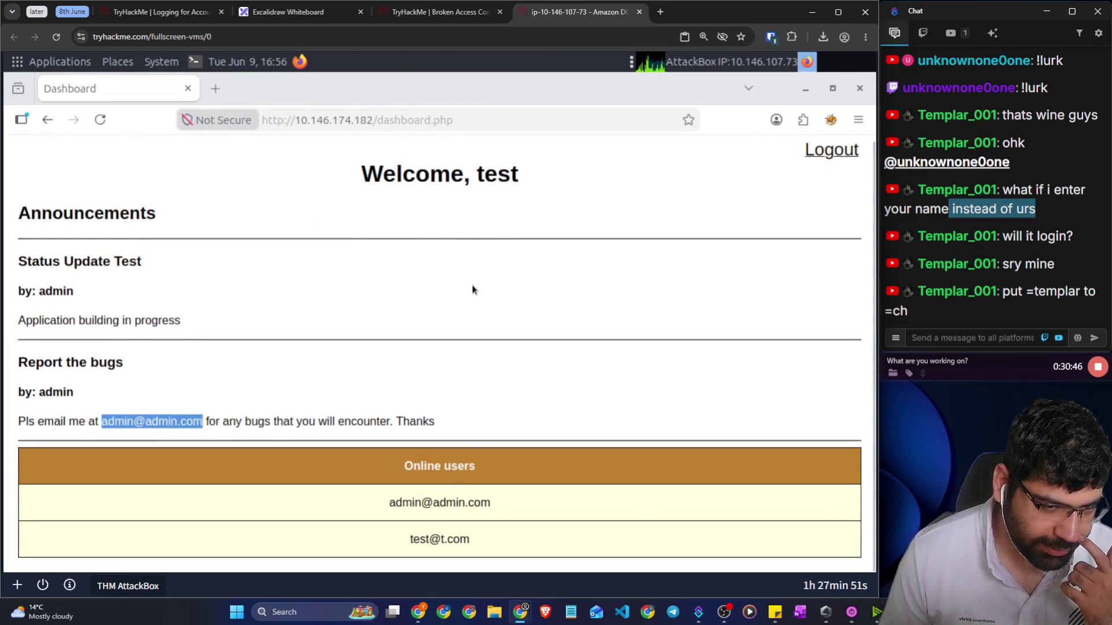
click(471, 511)
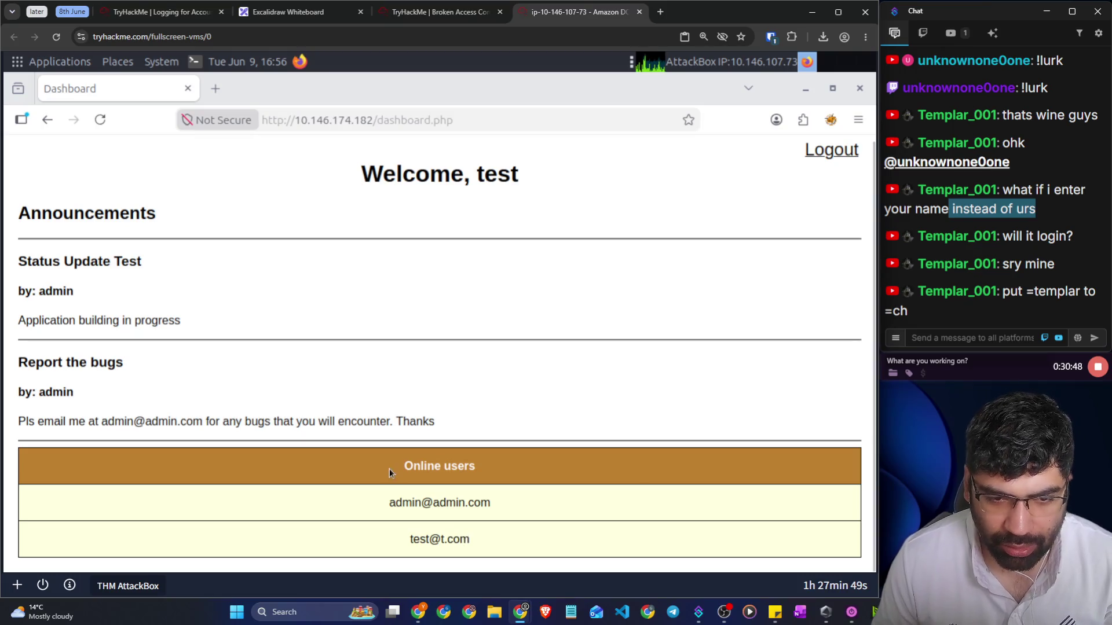
drag(389, 468, 506, 467)
drag(398, 501, 492, 514)
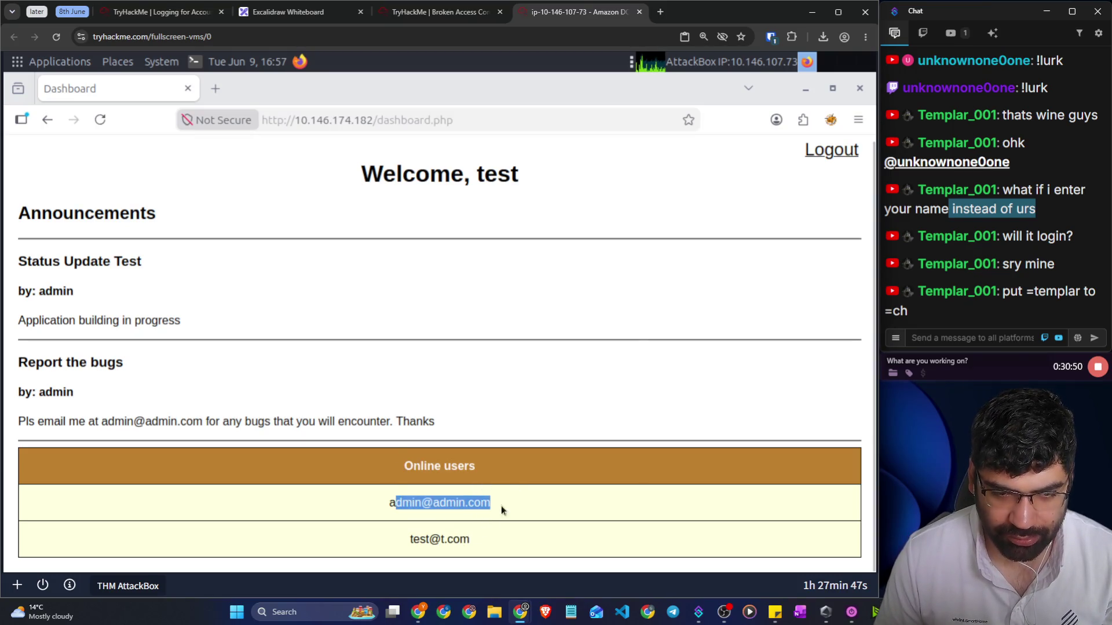
Log out of the test account and sign in with the admin account's e-mail and password.
click(809, 152)
click(264, 281)
text(admin@)
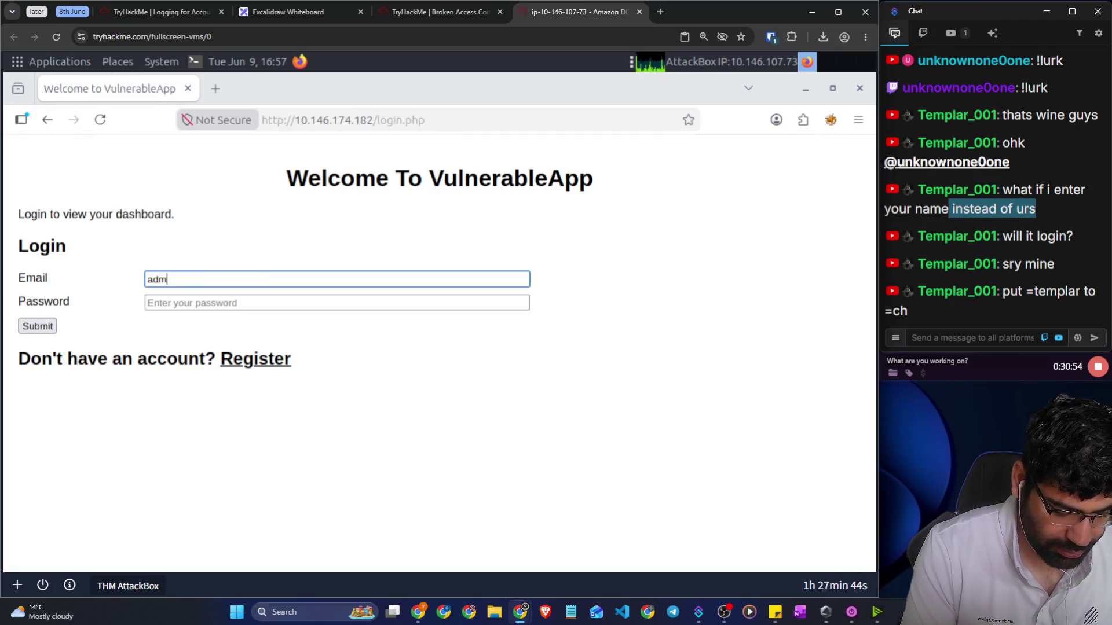
text(DM)
key(BackSpace)
key(BackSpace)
key(BackSpace)
text(admin.com)
key(Tab)
text(admin)
key(Return)
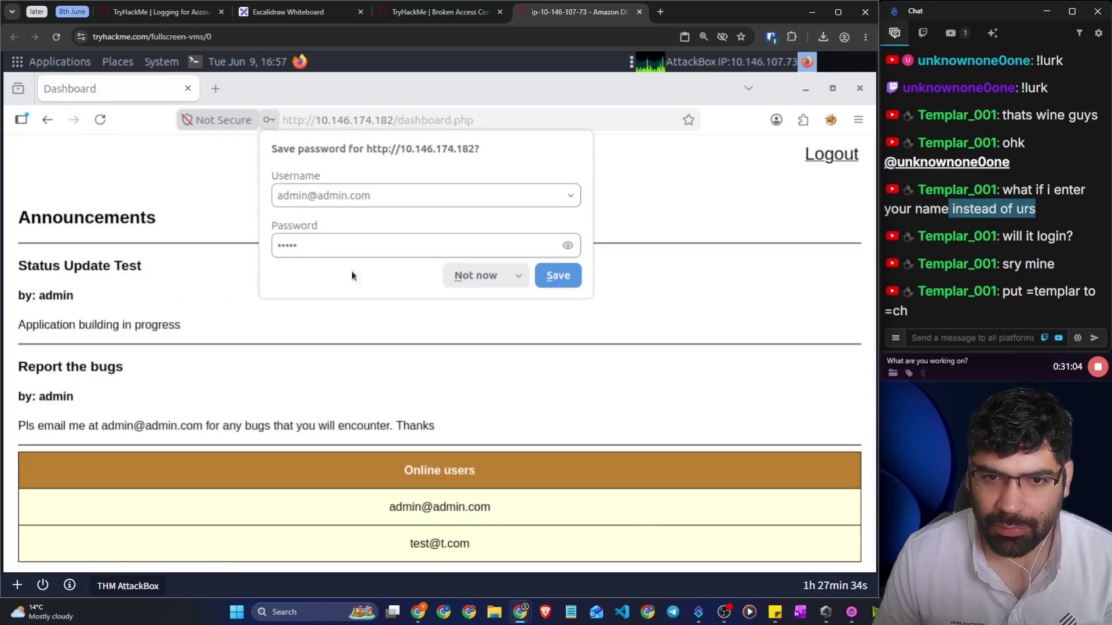
click(458, 276)
scroll(283, 271, down, 1)
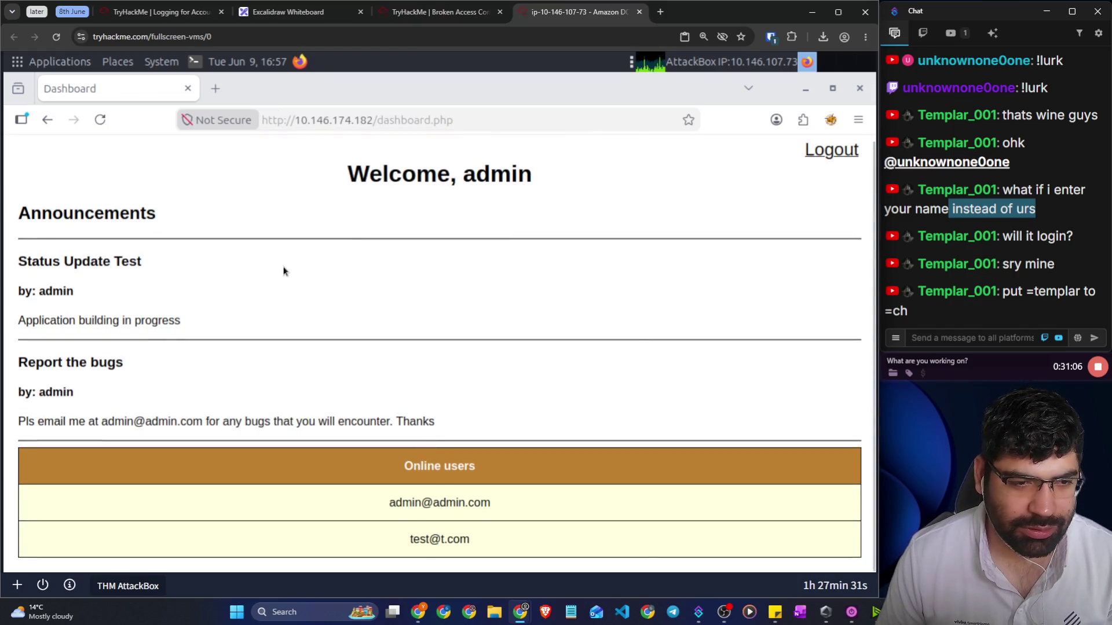
Show the room page at a larger zoom and read the intro about learning Burp Suite.
click(457, 17)
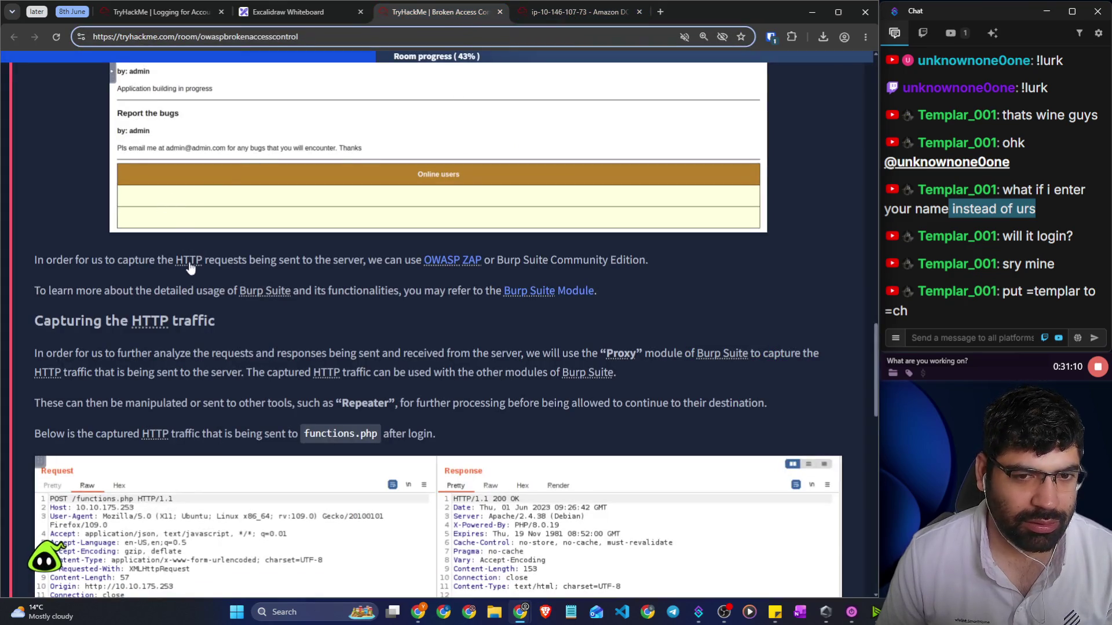
key(ctrl+plus)
click(210, 257)
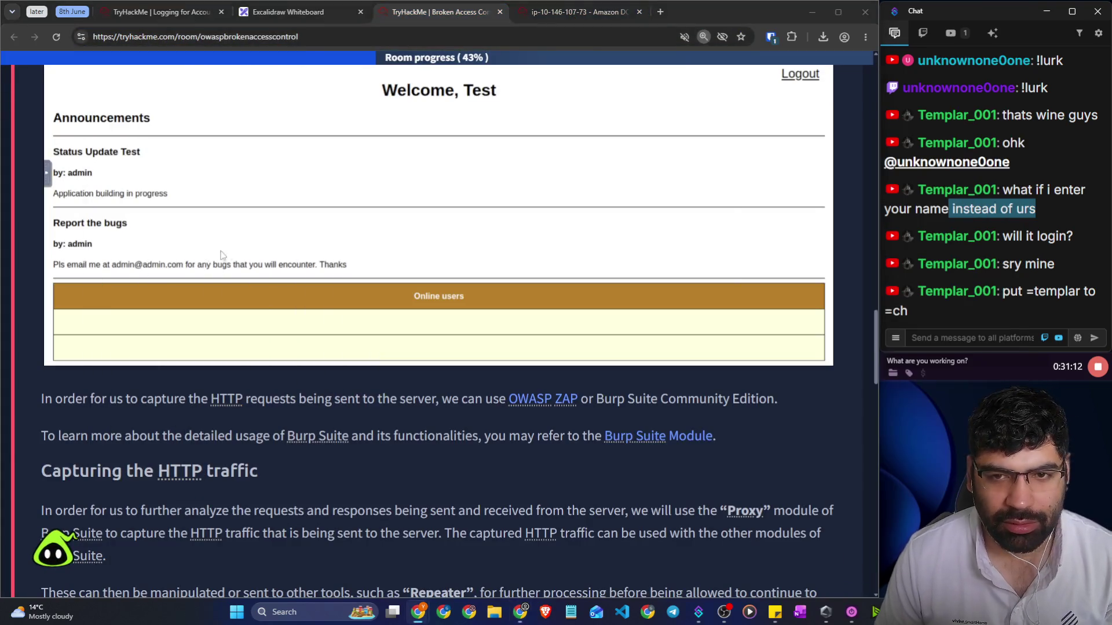
scroll(296, 294, down, 2)
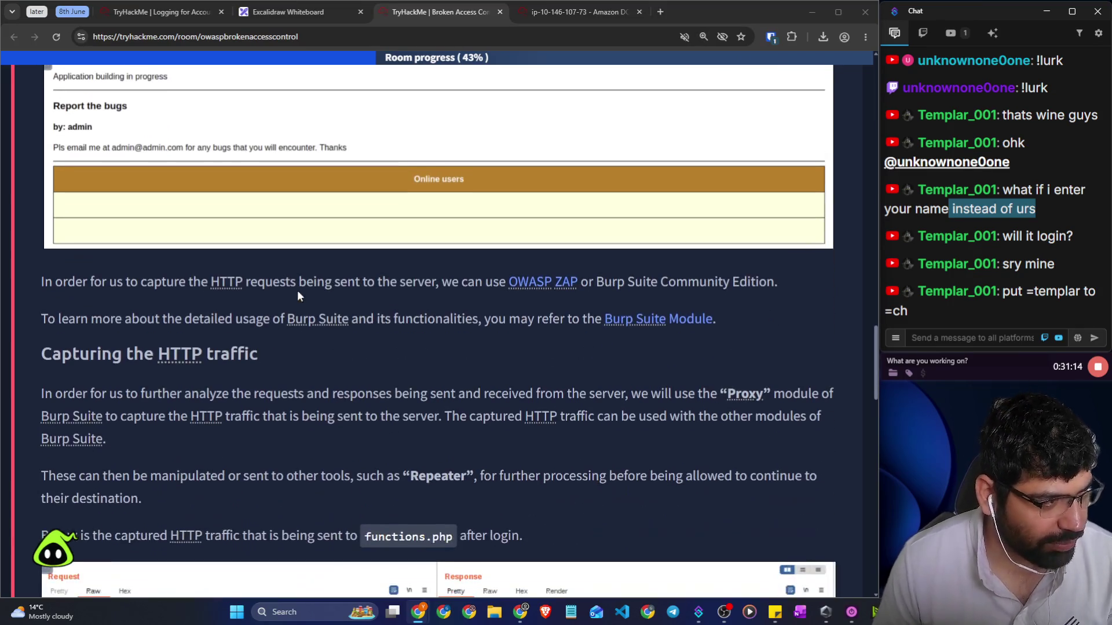
key(ctrl+plus)
scroll(185, 244, up, 1)
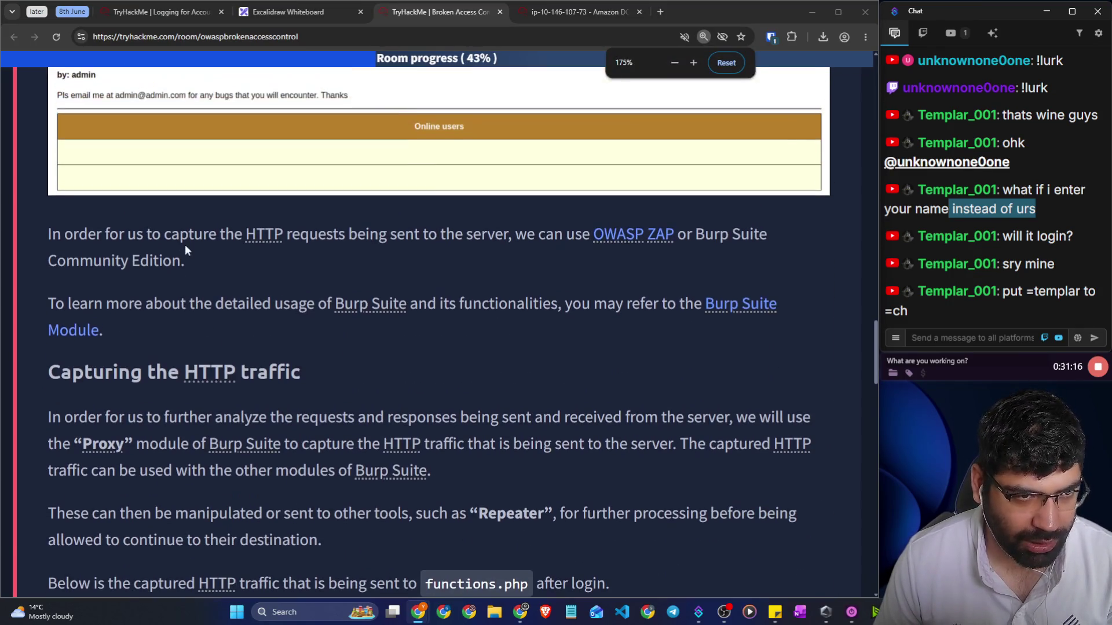
mouse_move(171, 234)
mouse_down()
mouse_move(533, 237)
mouse_move(710, 255)
mouse_up()
click(260, 283)
drag(55, 304, 334, 310)
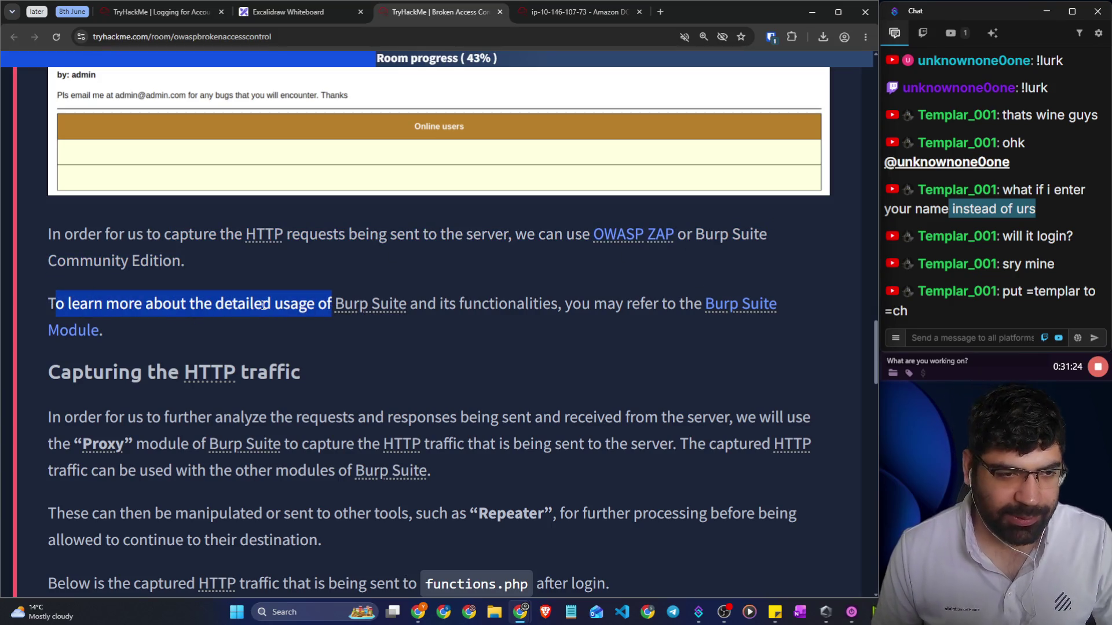
Read how Burp's Proxy module captures traffic and feeds it to other modules.
scroll(120, 363, down, 2)
drag(47, 300, 831, 292)
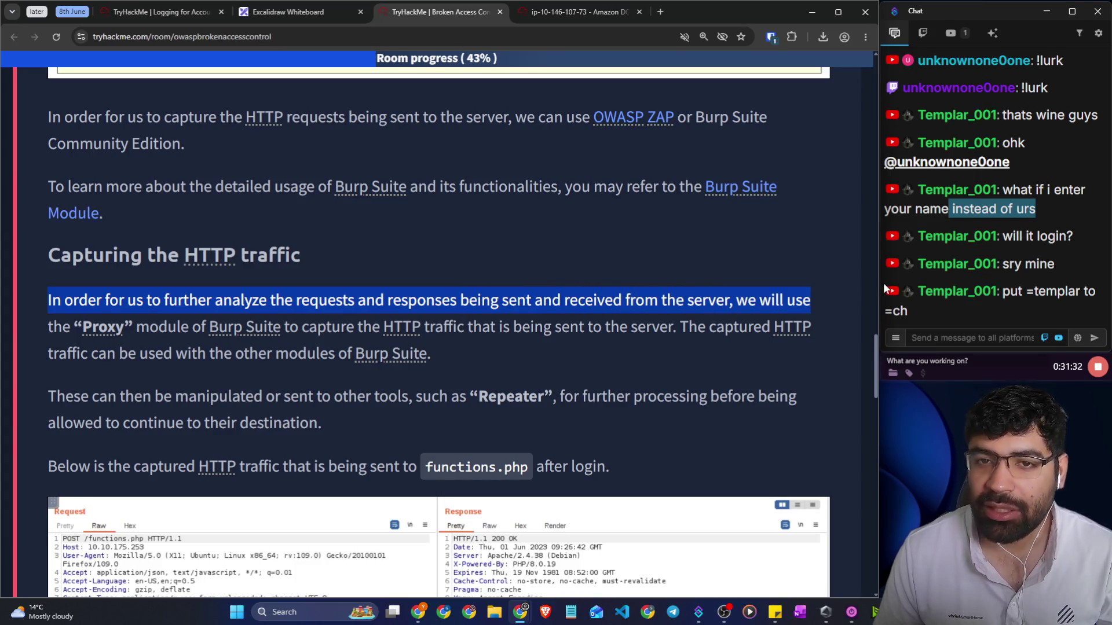
drag(150, 326, 819, 326)
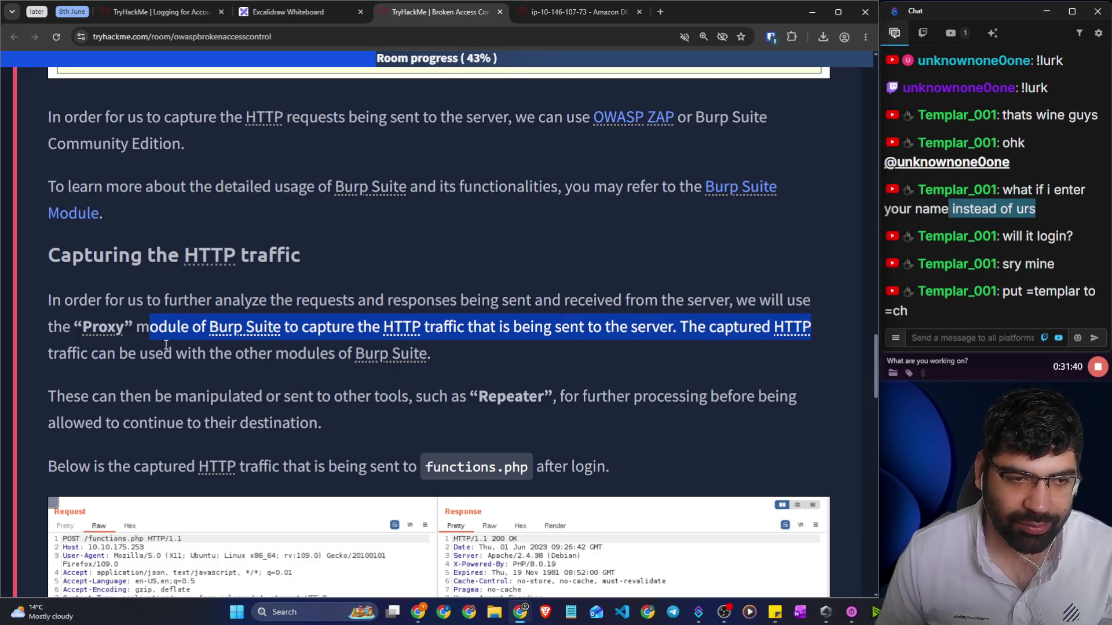
drag(128, 351, 457, 356)
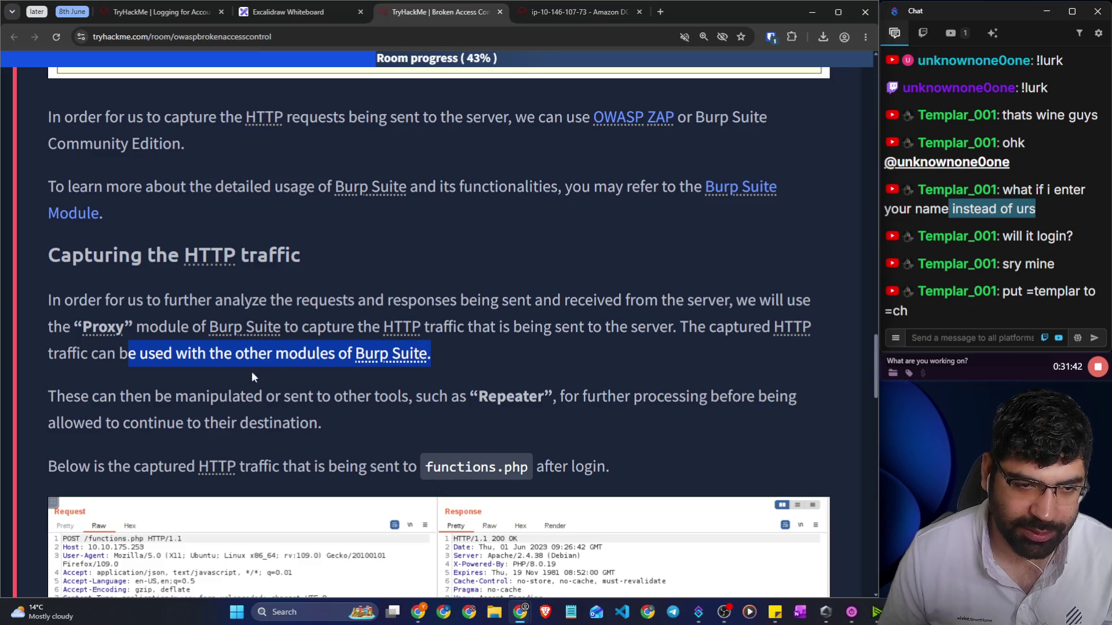
scroll(263, 377, down, 3)
Read about Repeater and view the enlarged functions.php request/response screenshot, then return to the AttackBox.
drag(56, 222, 196, 223)
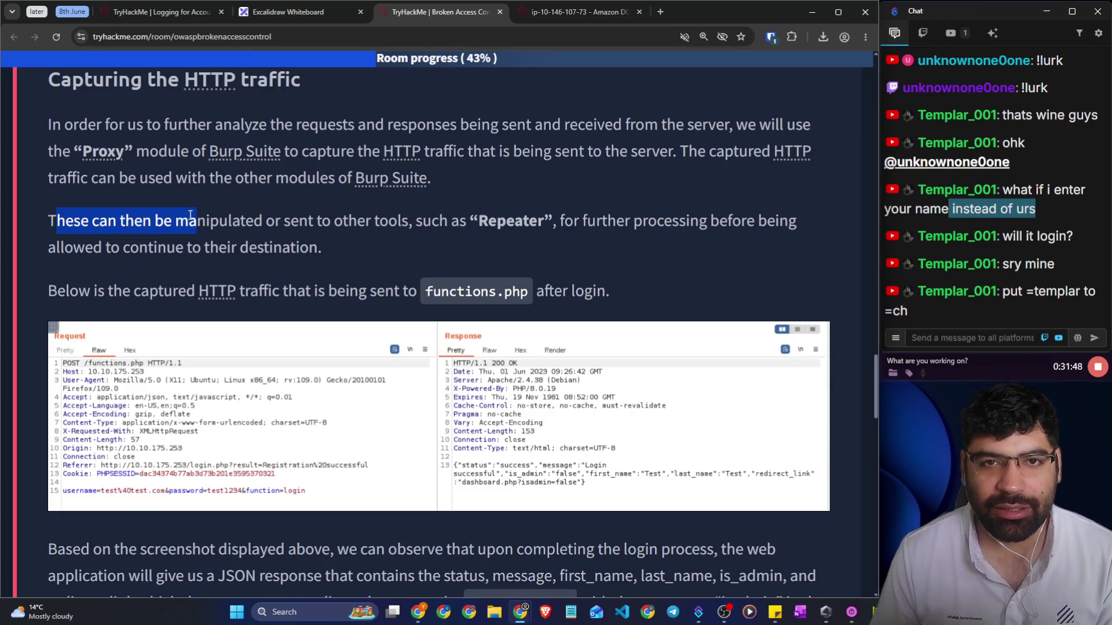
drag(473, 228, 789, 229)
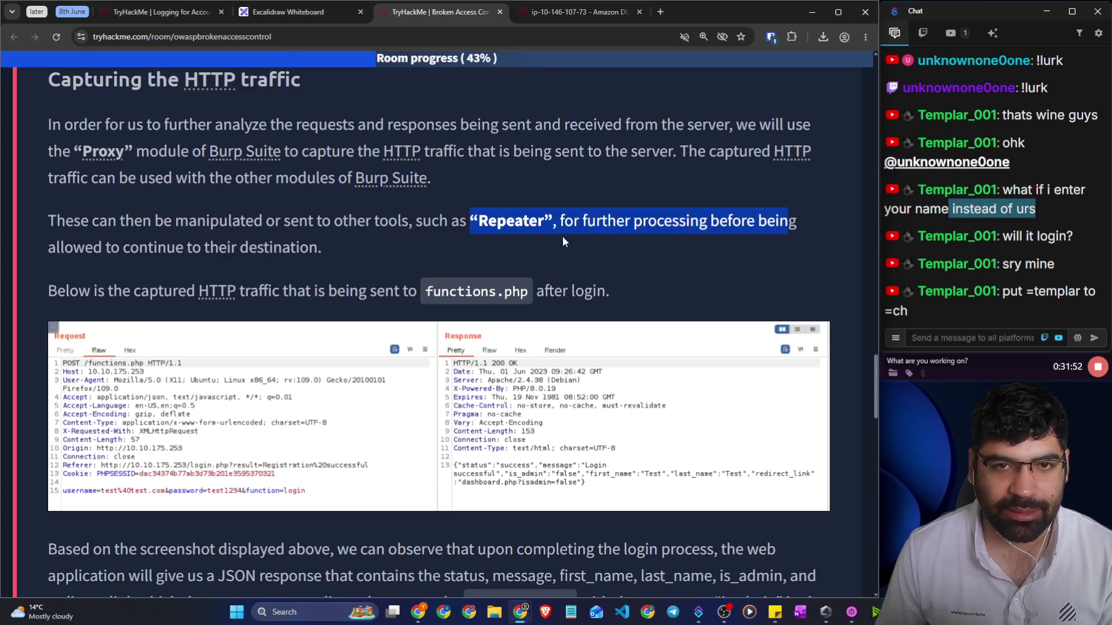
drag(87, 249, 326, 249)
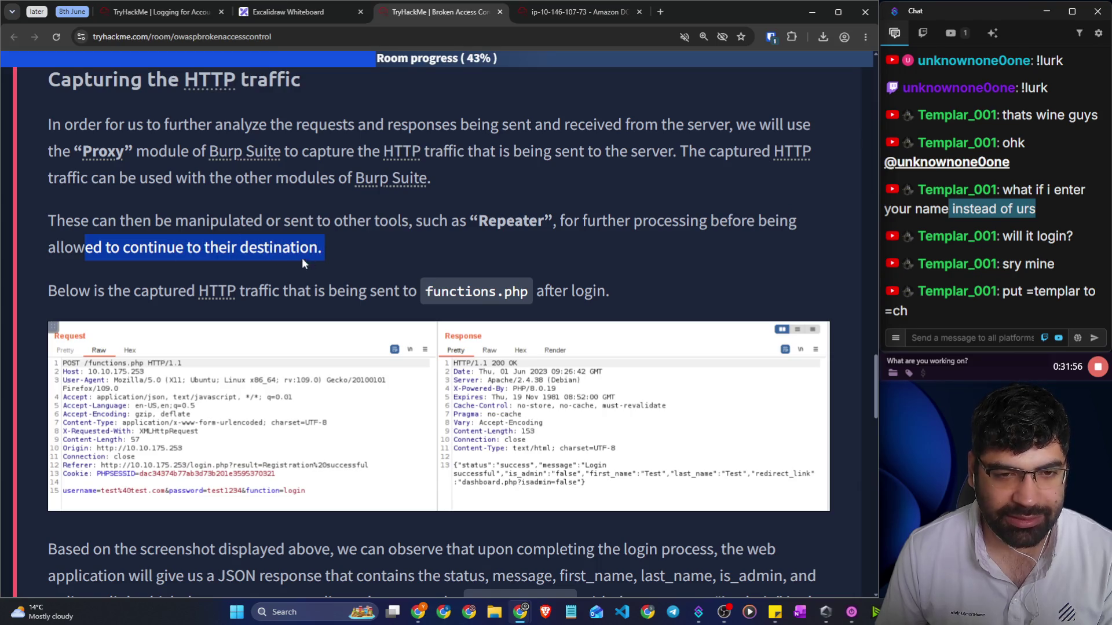
drag(79, 291, 485, 288)
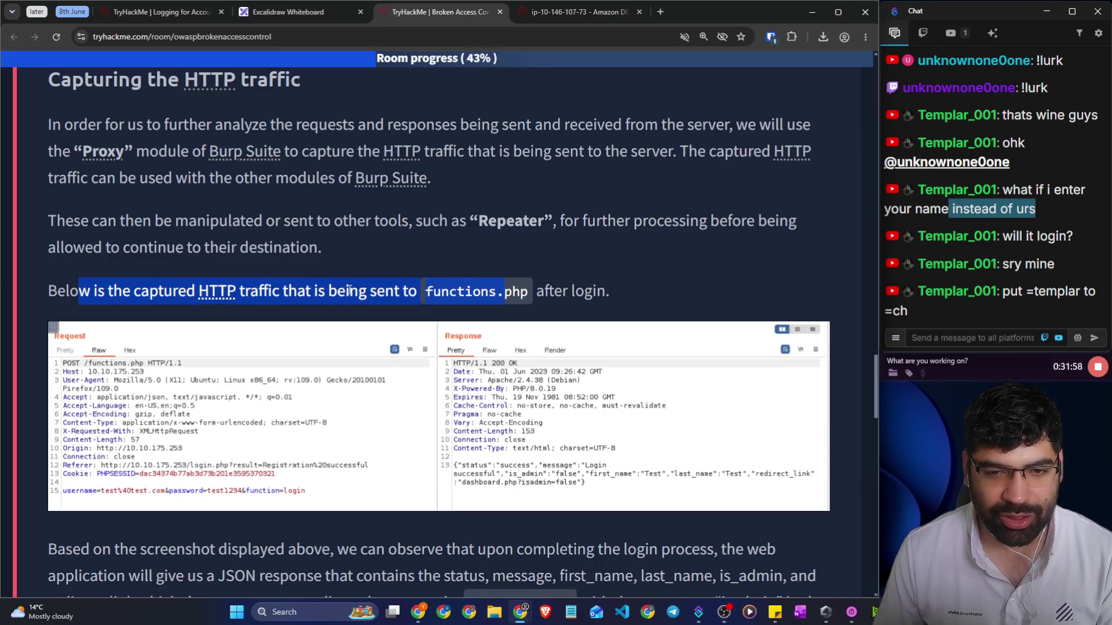
click(255, 360)
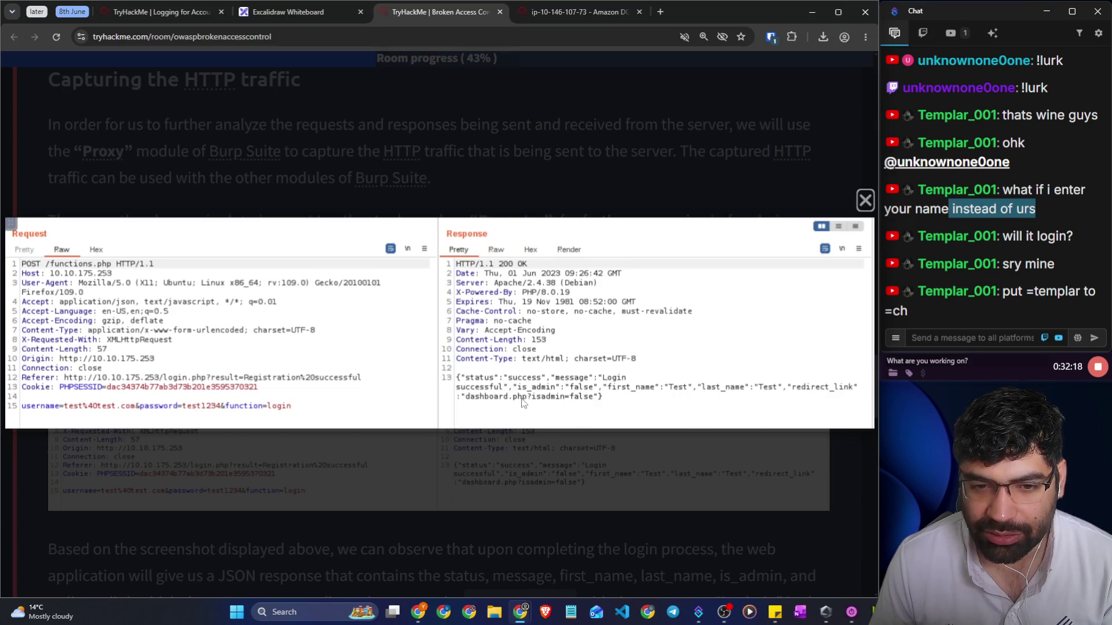
click(586, 428)
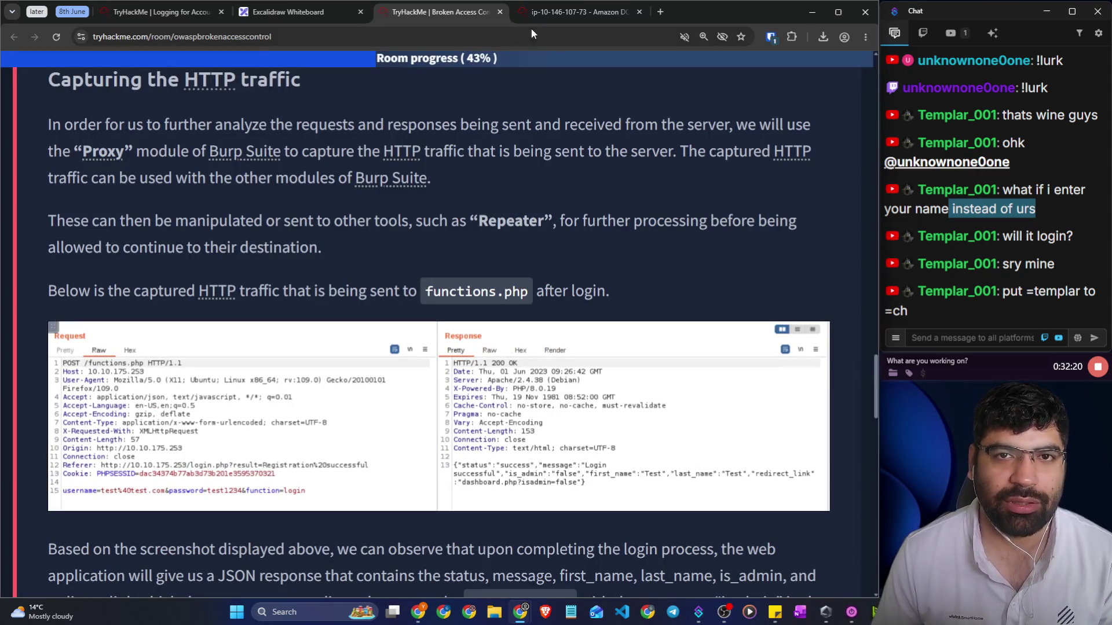
click(526, 18)
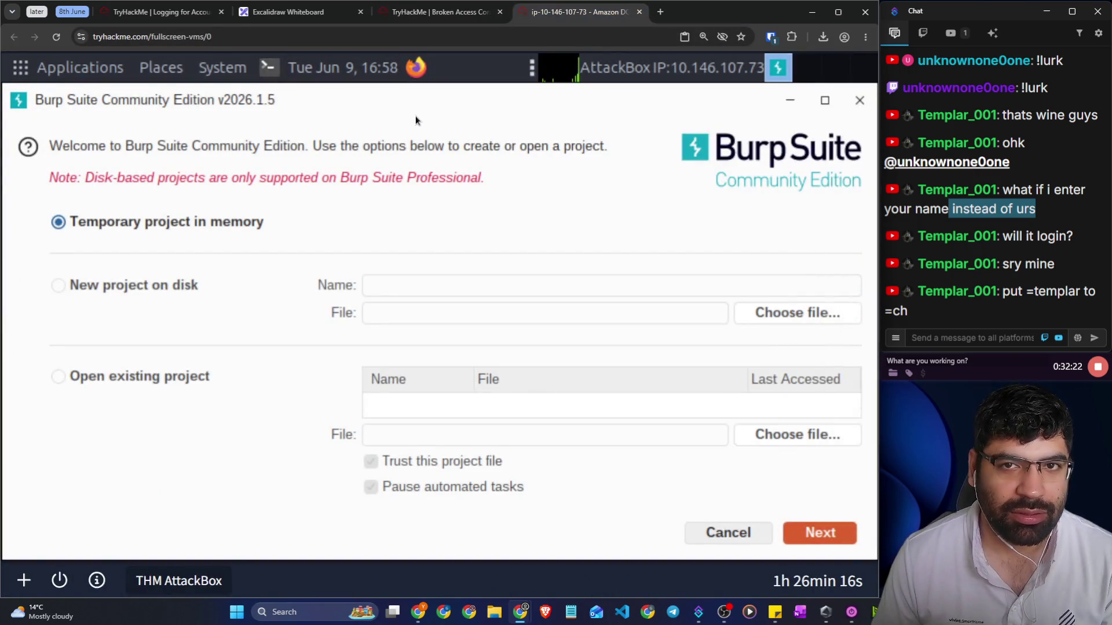
Launch Burp with a temporary in-memory project and default settings, then select the dashboard address.
click(414, 12)
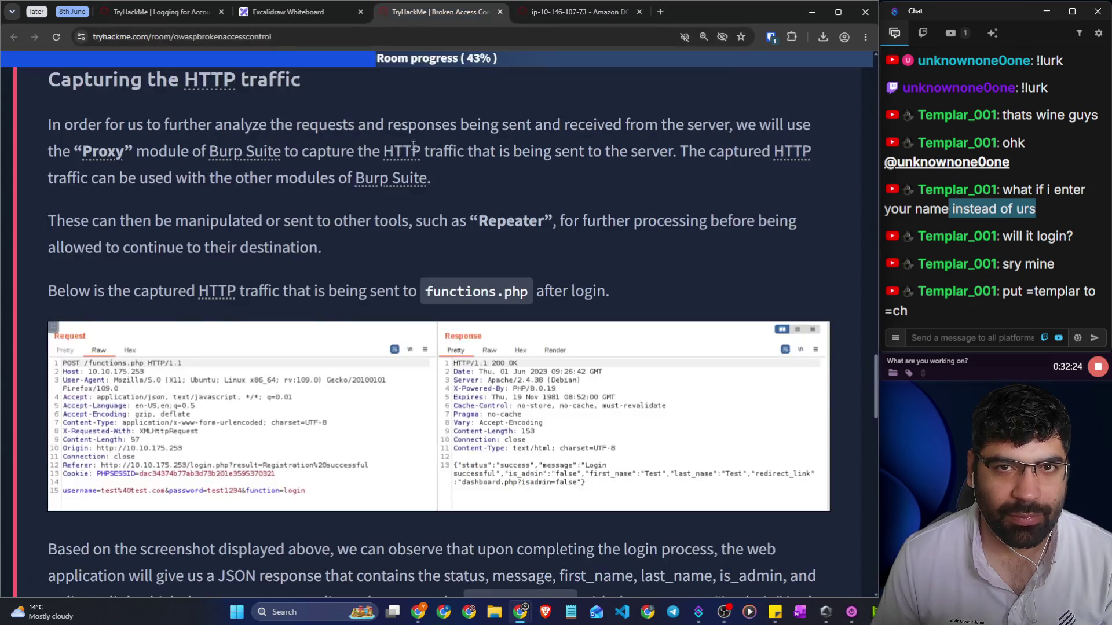
click(558, 18)
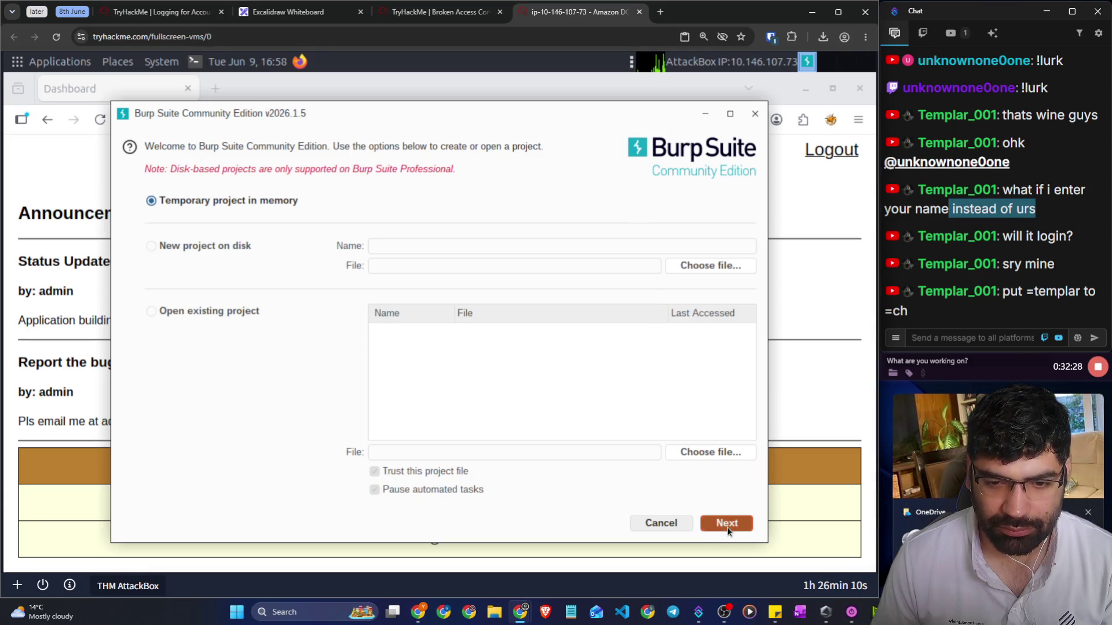
click(727, 526)
click(726, 523)
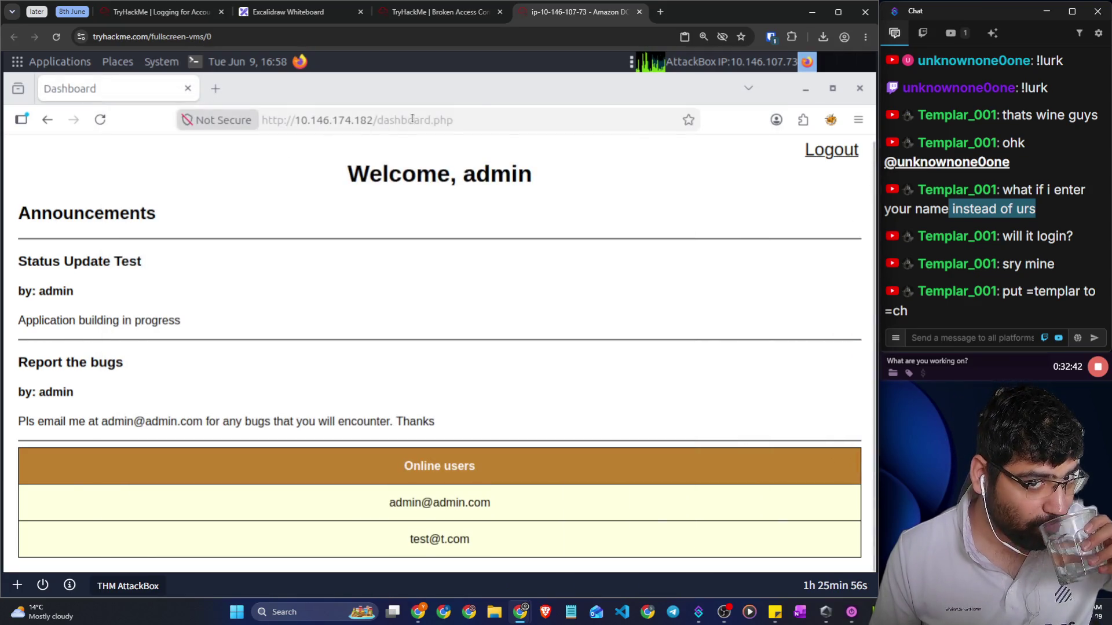
click(483, 114)
Check the dashboard address and FoxyProxy's proxy switcher in Firefox, then dismiss its panel.
click(741, 197)
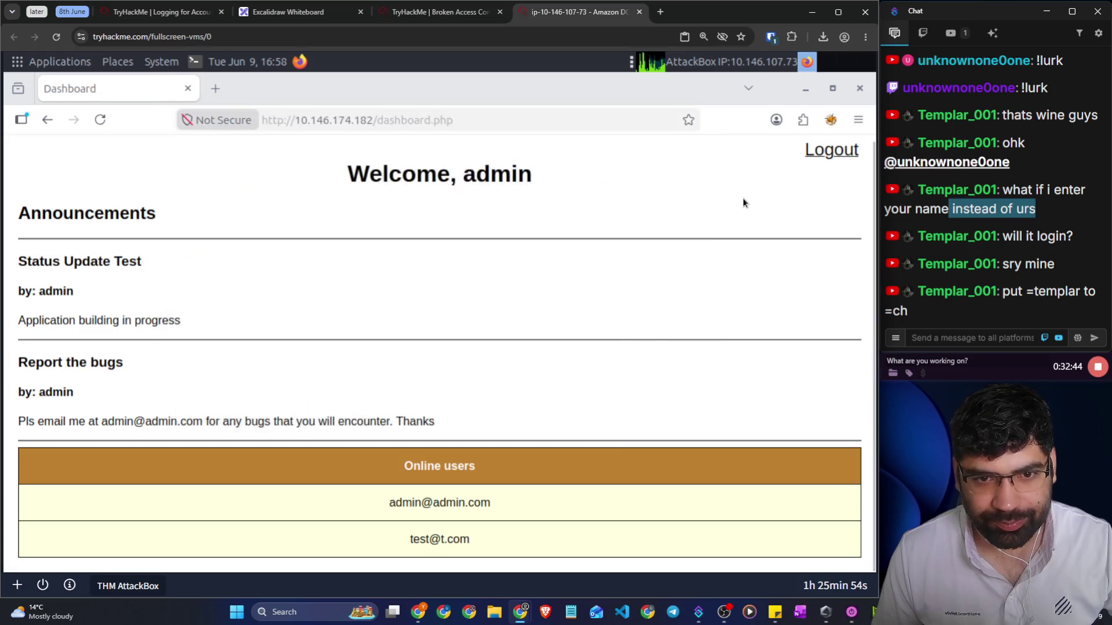
click(477, 122)
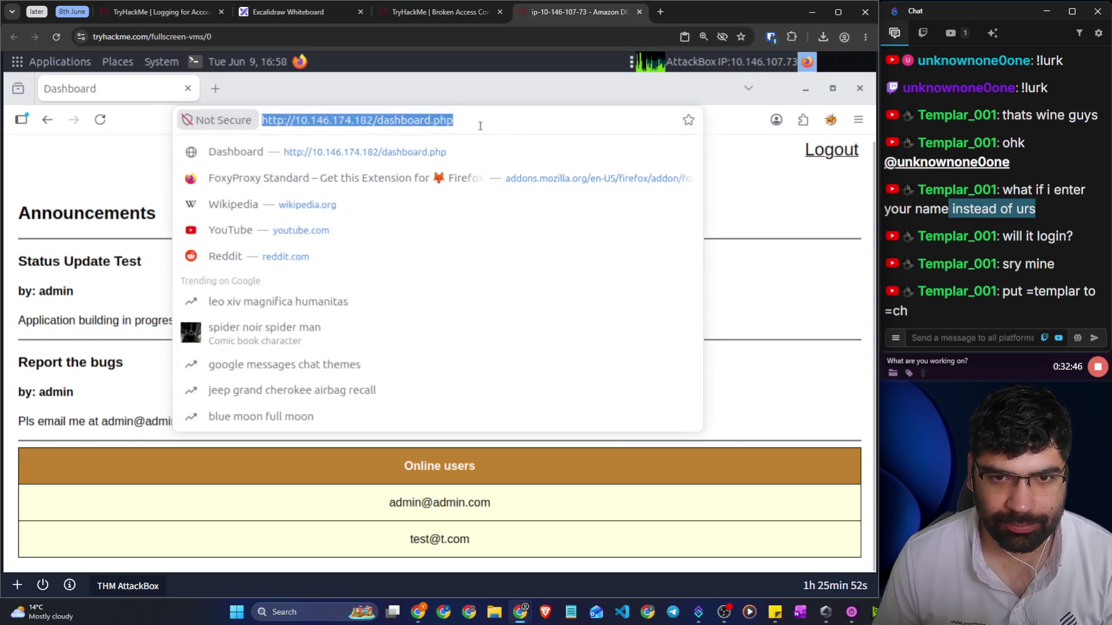
click(755, 268)
click(827, 120)
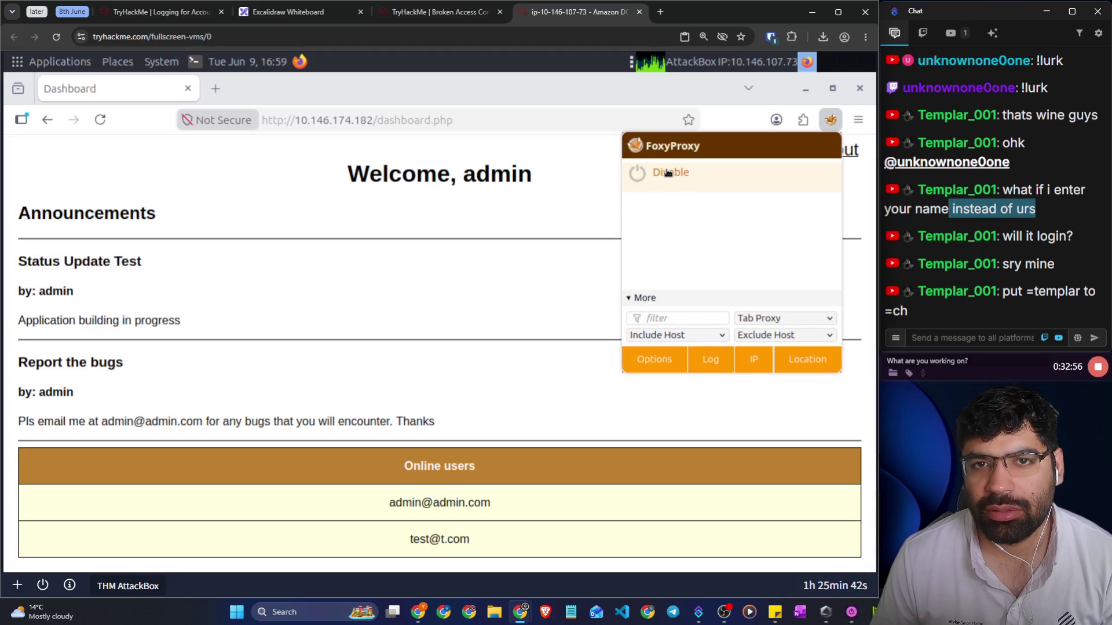
click(825, 121)
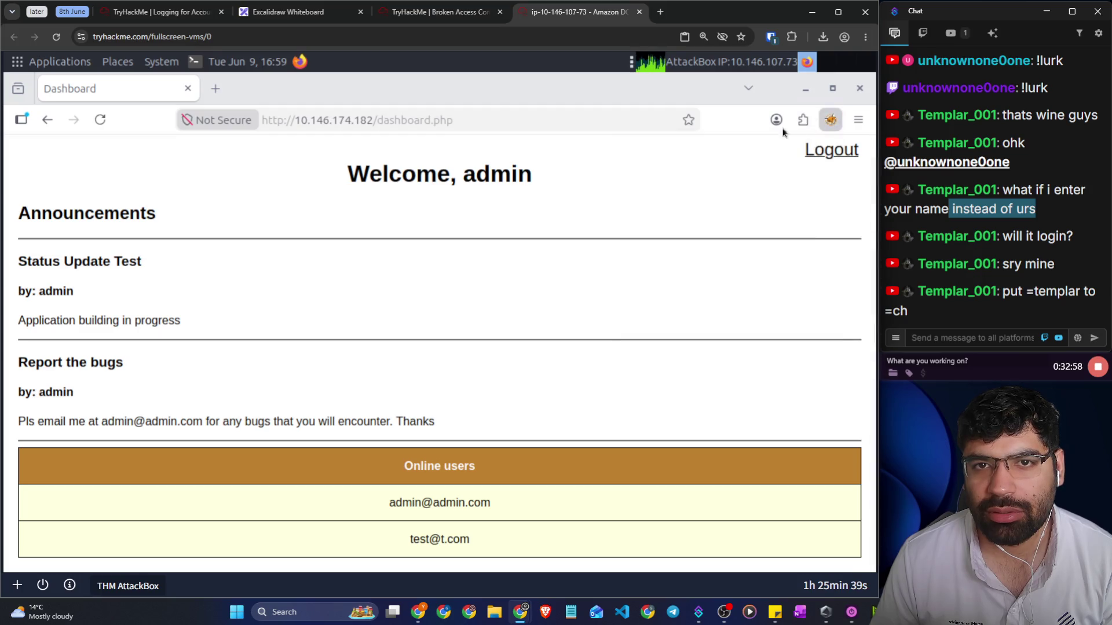
click(830, 120)
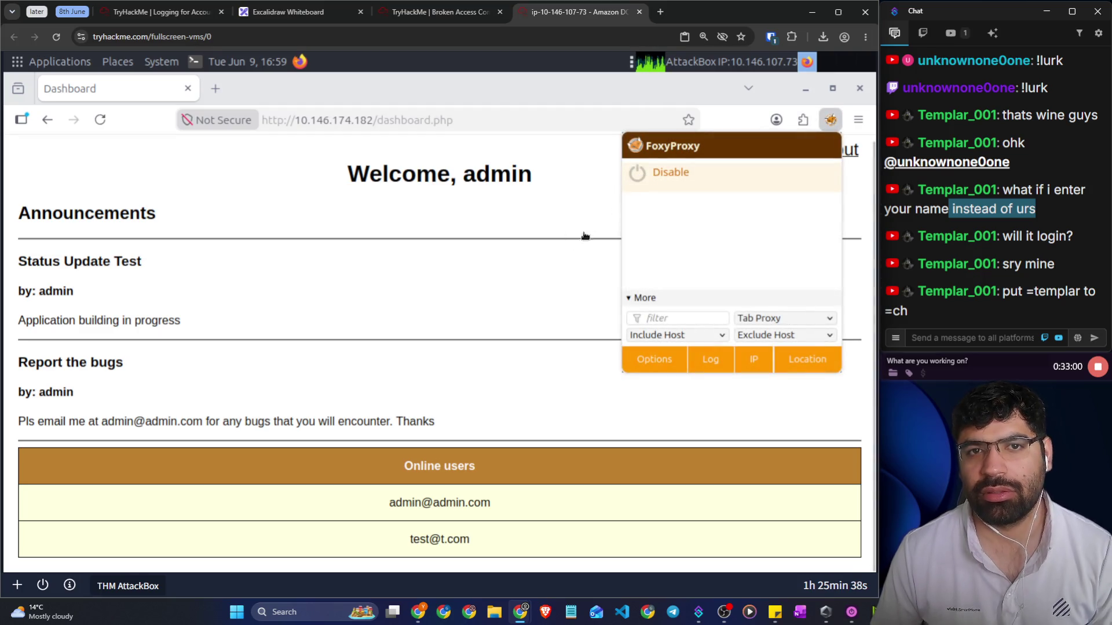
right_click(694, 172)
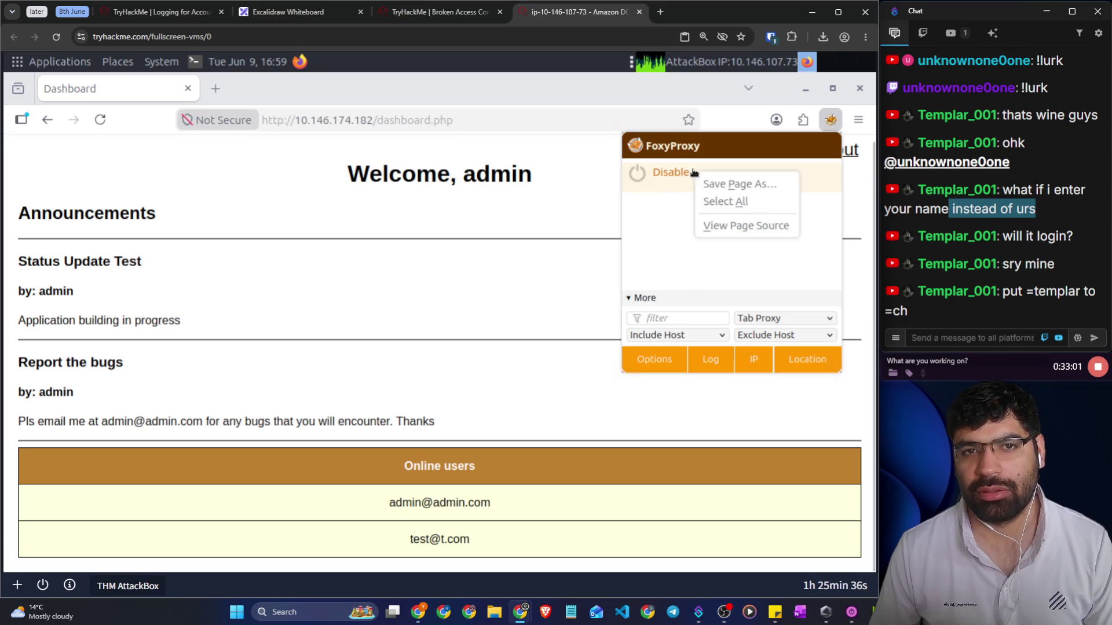
click(537, 251)
Restore and re-maximize Firefox, then bring the Burp Suite dashboard to the front.
key(alt+Tab)
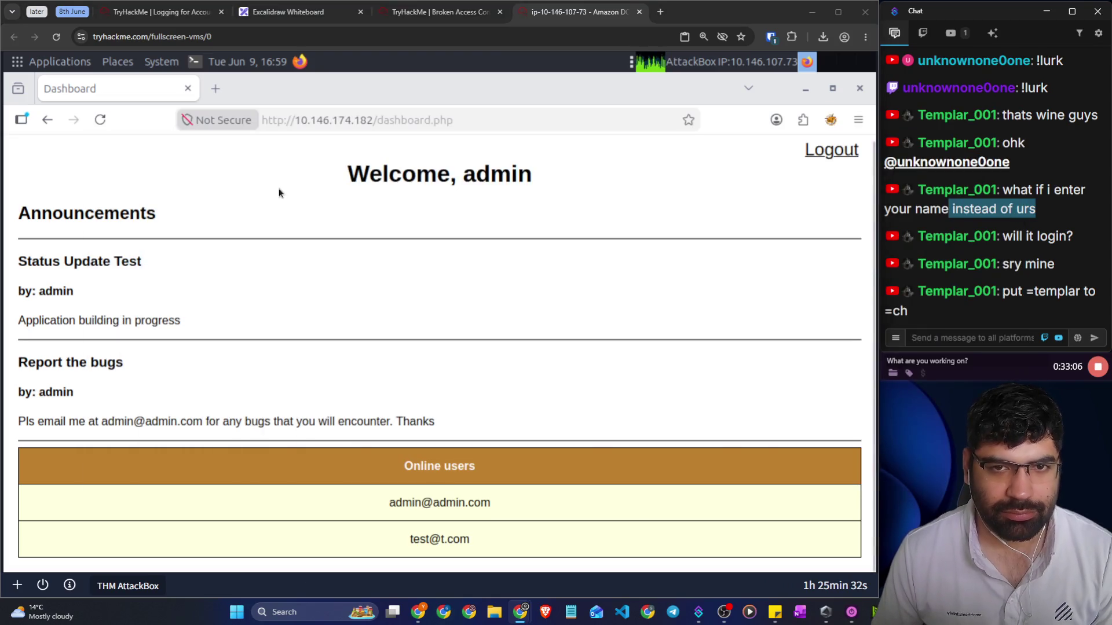
key(alt+Tab)
double_click(324, 78)
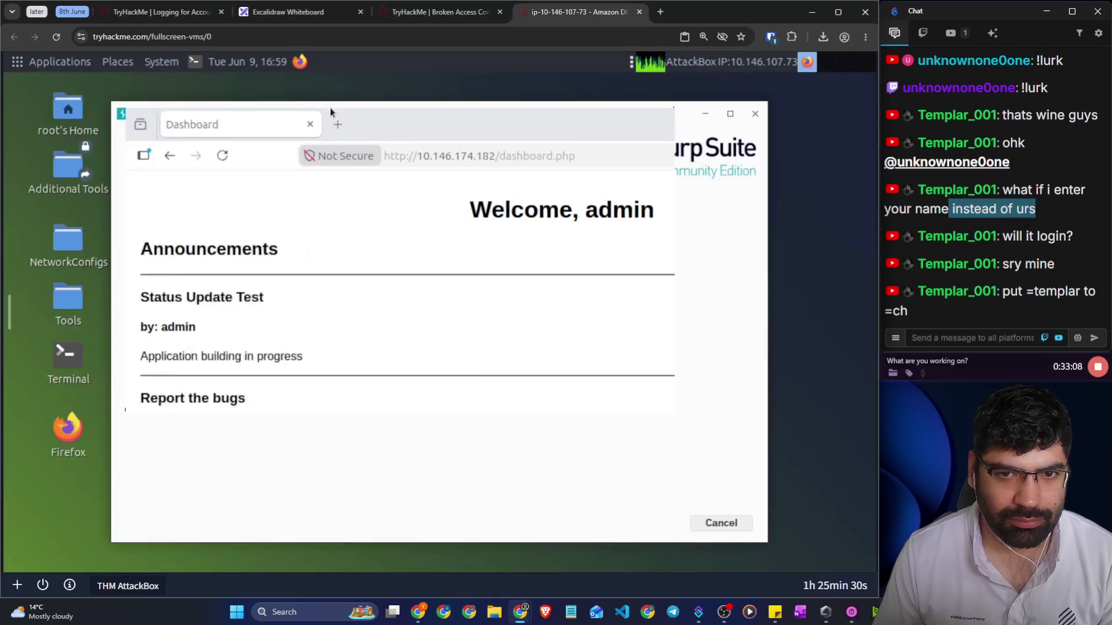
double_click(401, 130)
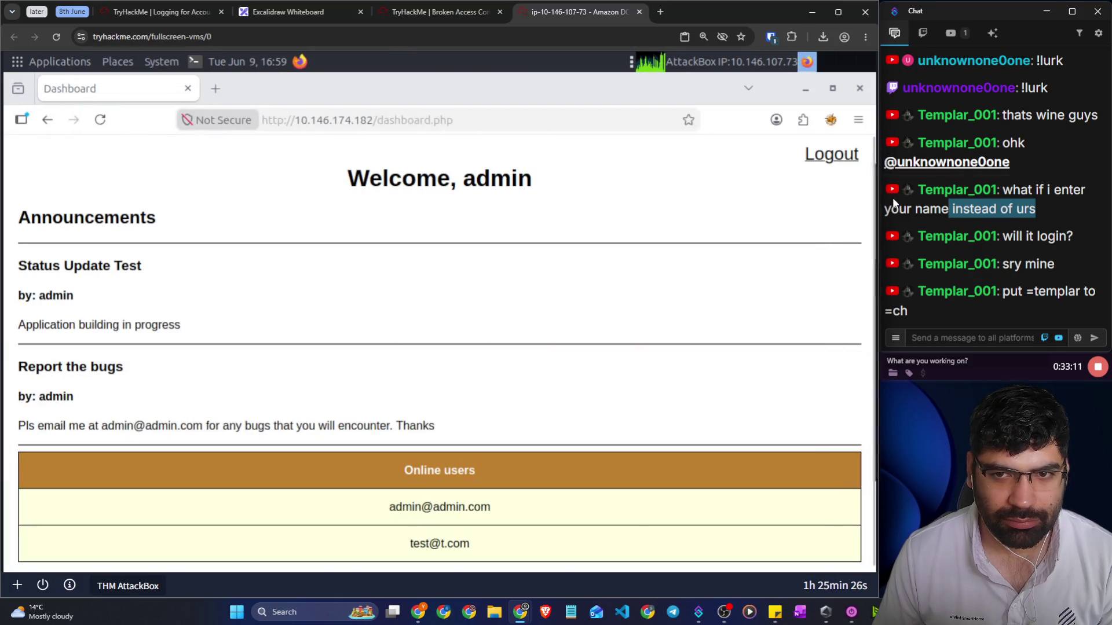
mouse_move(871, 197)
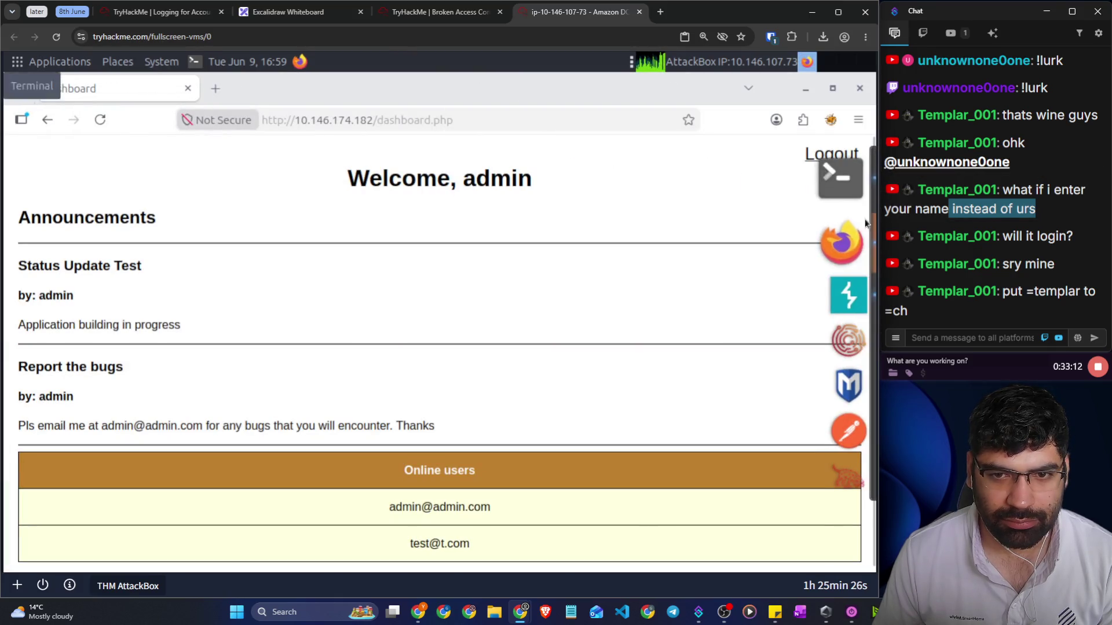
click(850, 284)
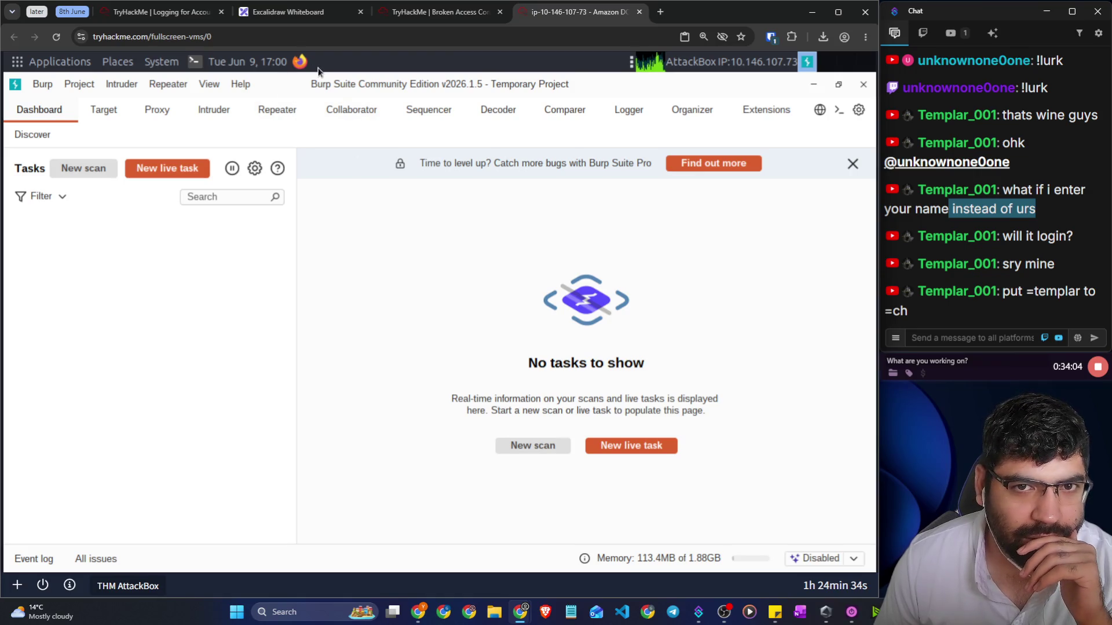
Restore the Burp Suite window to a smaller size and enlarge it slightly.
click(301, 61)
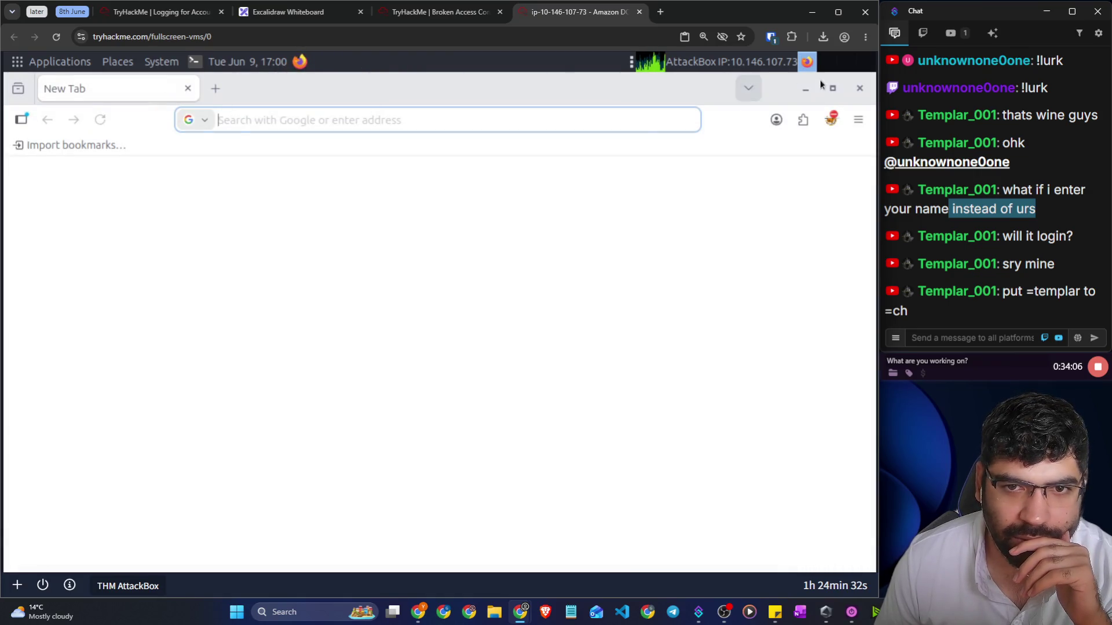
click(859, 88)
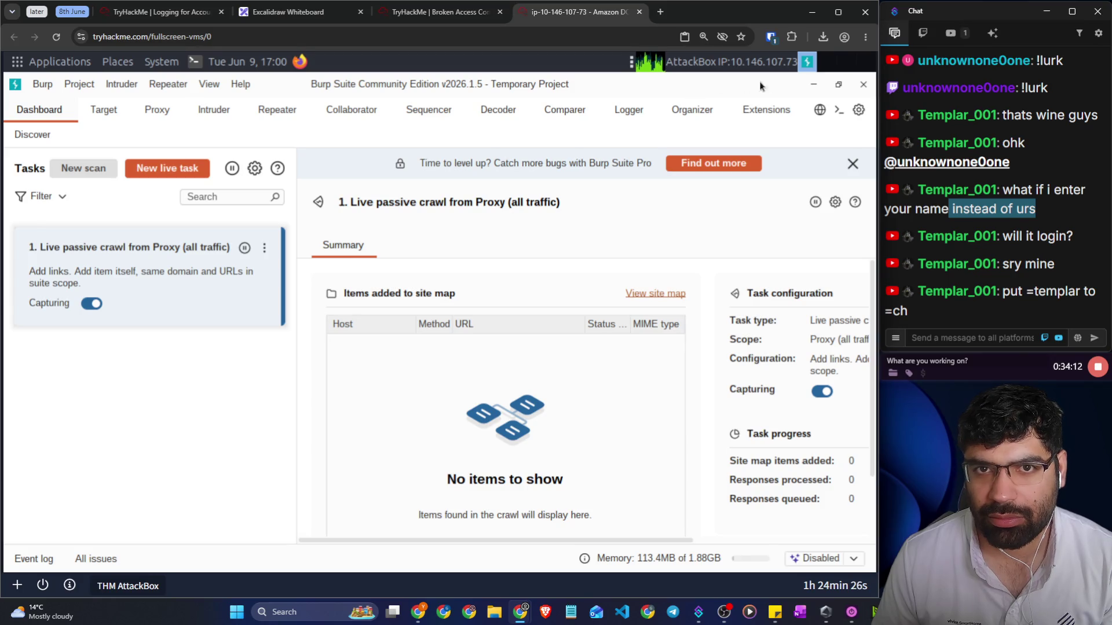
click(838, 85)
mouse_move(872, 116)
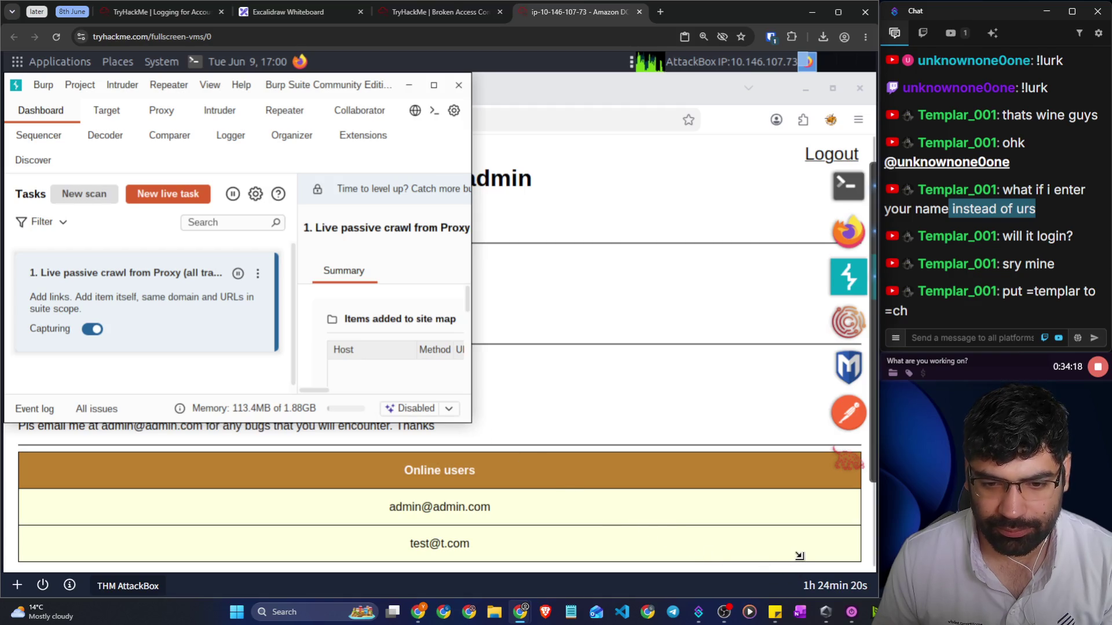
drag(799, 555, 807, 565)
Resize the Firefox admin page window to overlap Burp, then return to Burp's Proxy section.
click(830, 498)
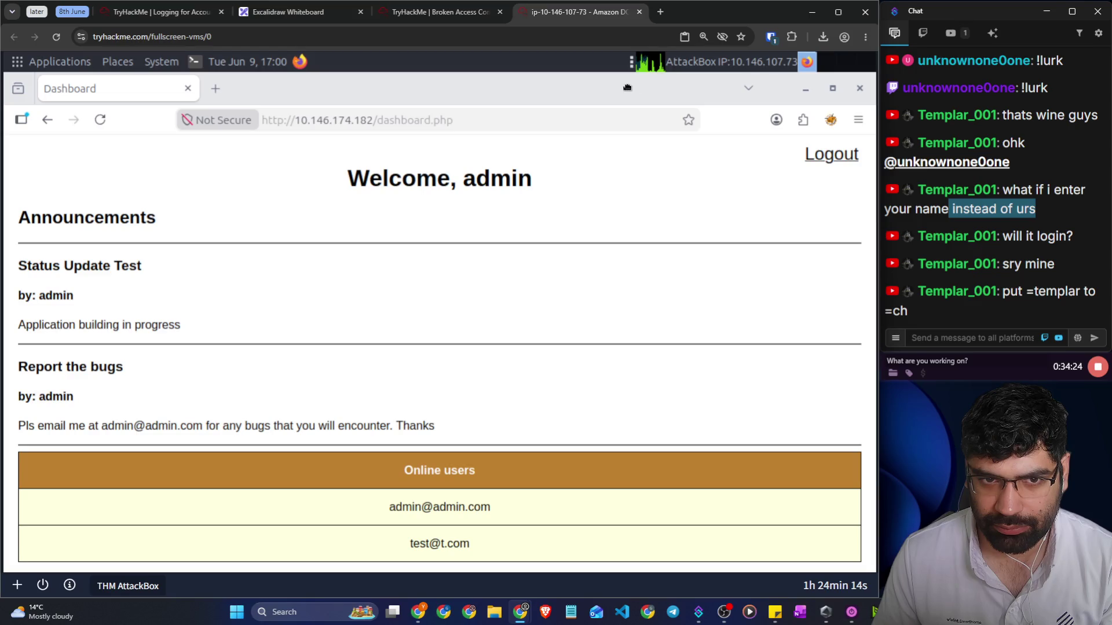
click(833, 88)
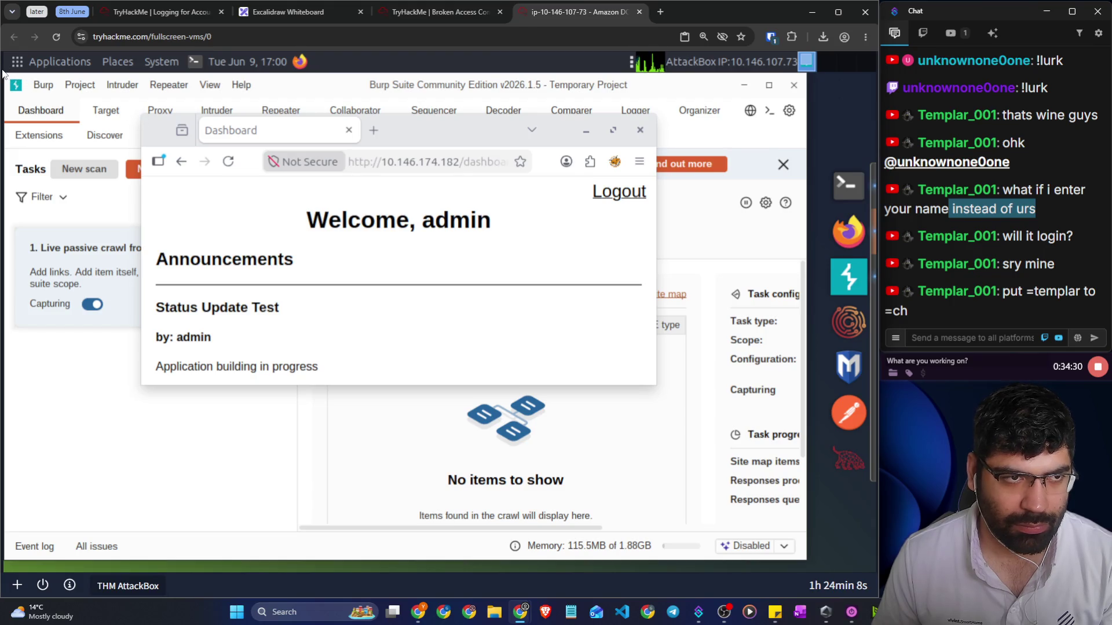
drag(7, 84, 7, 78)
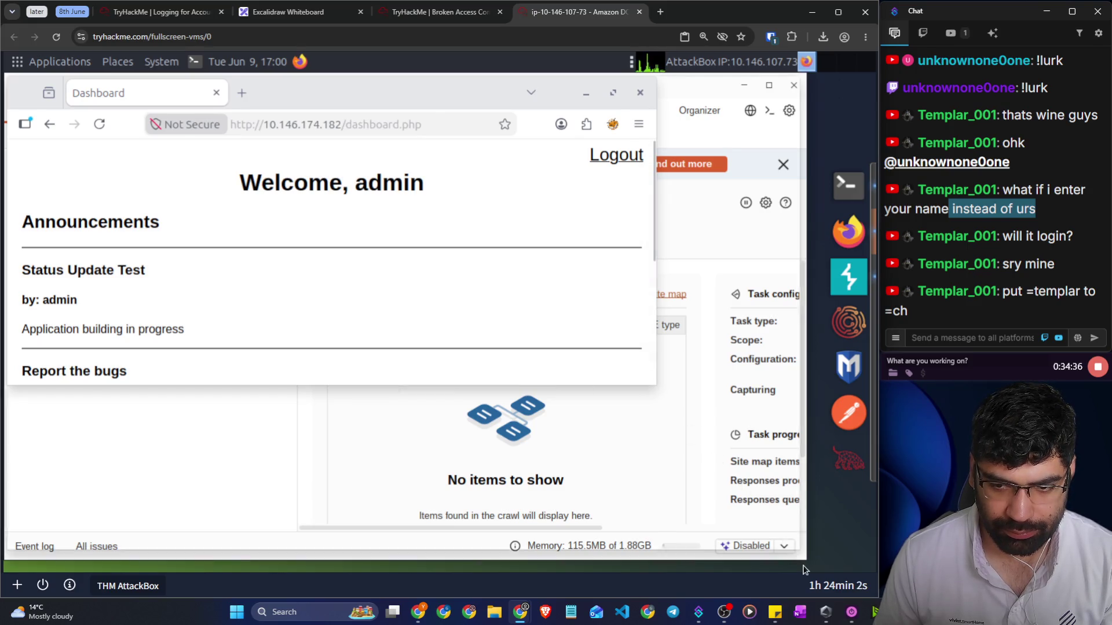
drag(795, 563, 804, 570)
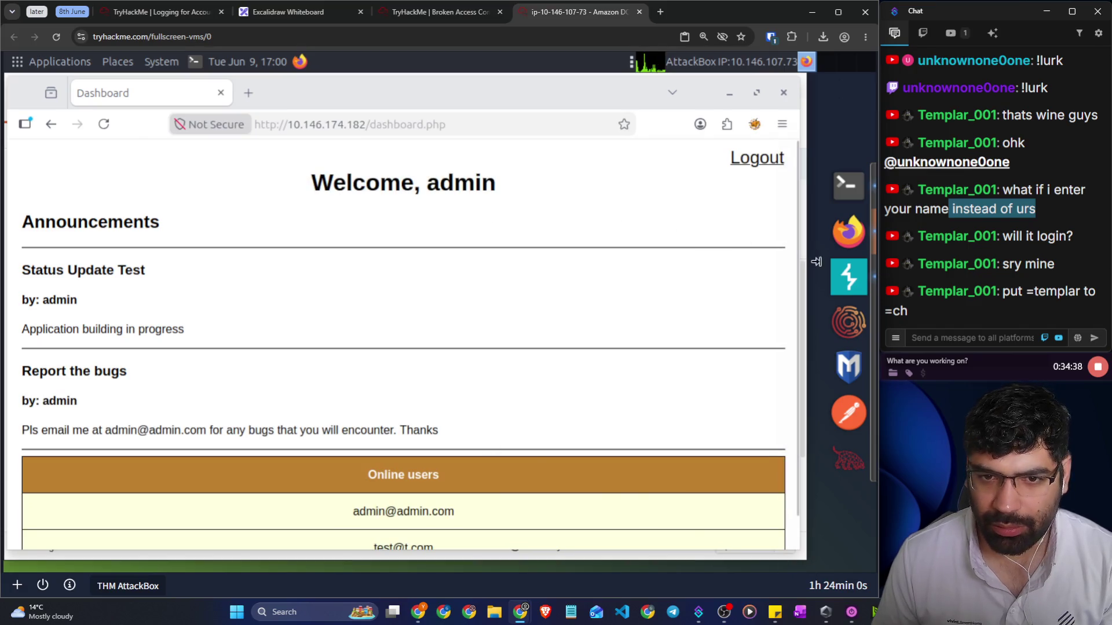
click(849, 278)
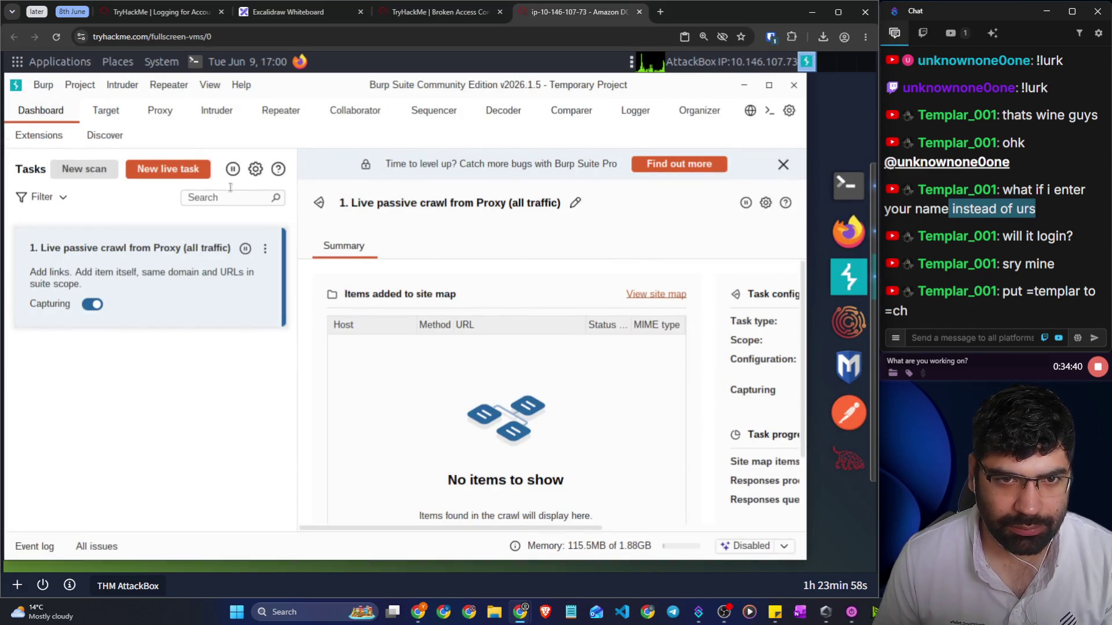
click(165, 110)
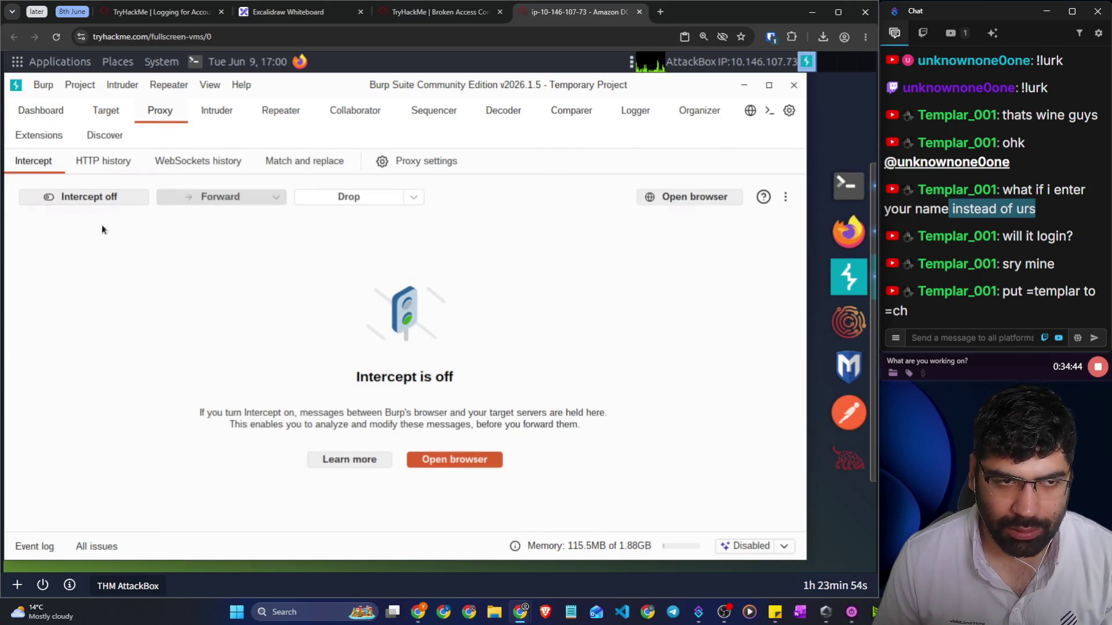
Turn Burp's proxy interception on and check which proxy FoxyProxy uses in Firefox.
click(77, 201)
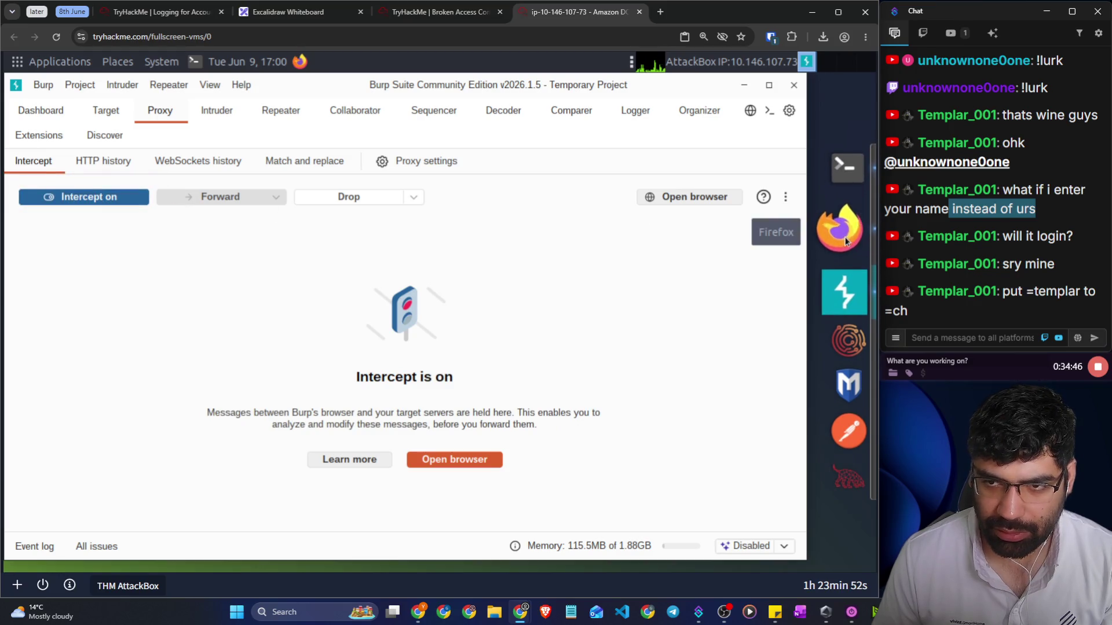
click(848, 231)
click(754, 124)
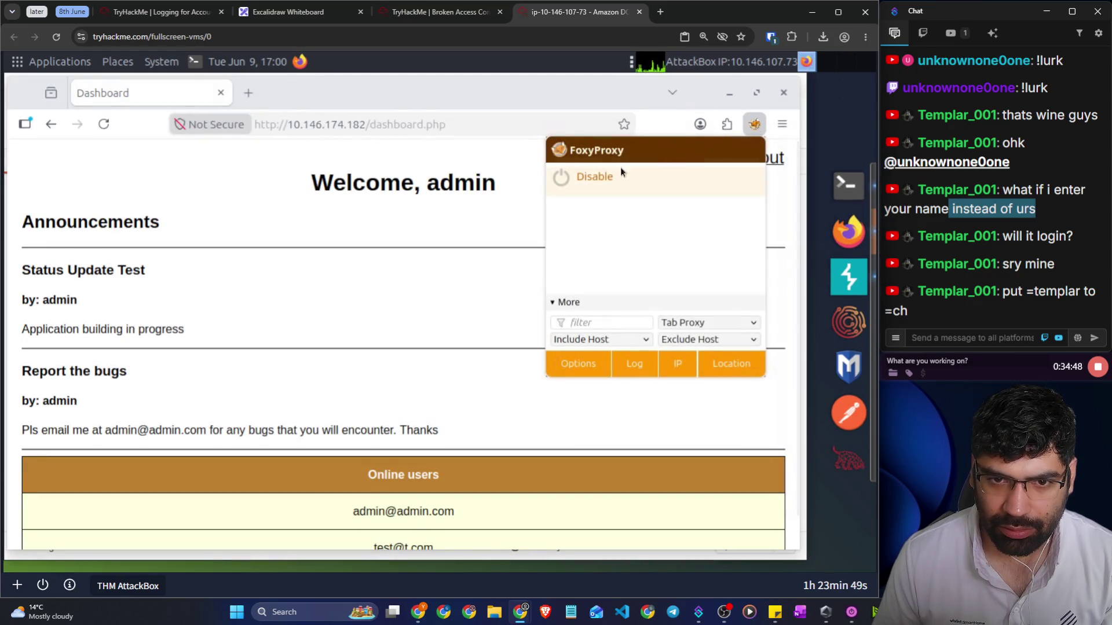
click(328, 123)
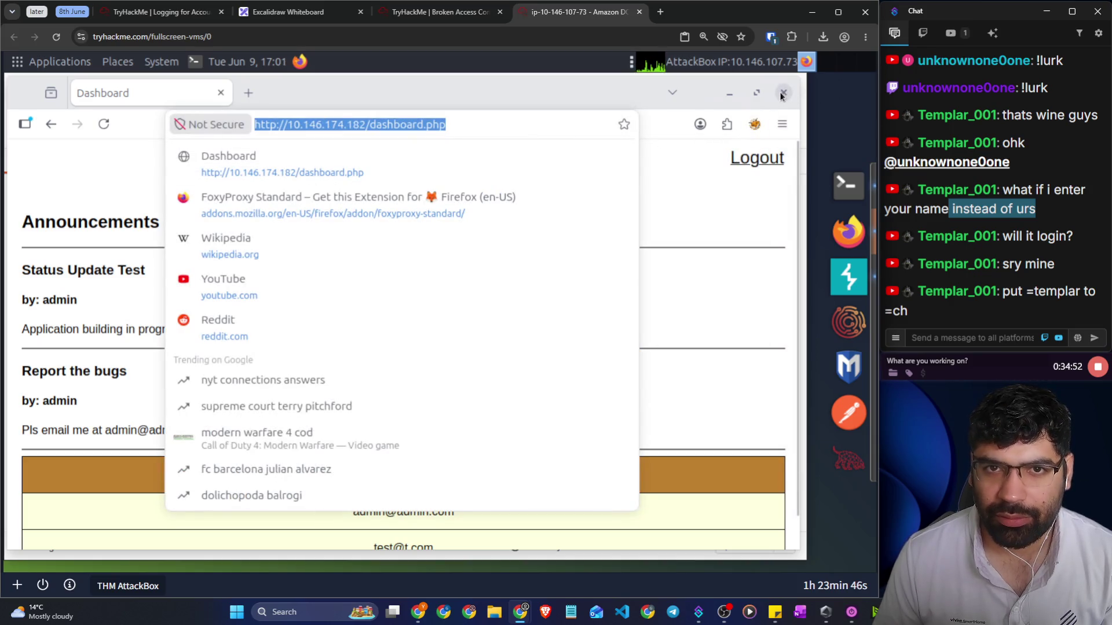
Load the dashboard address in a new Firefox window, recheck FoxyProxy, and return to Burp.
click(297, 60)
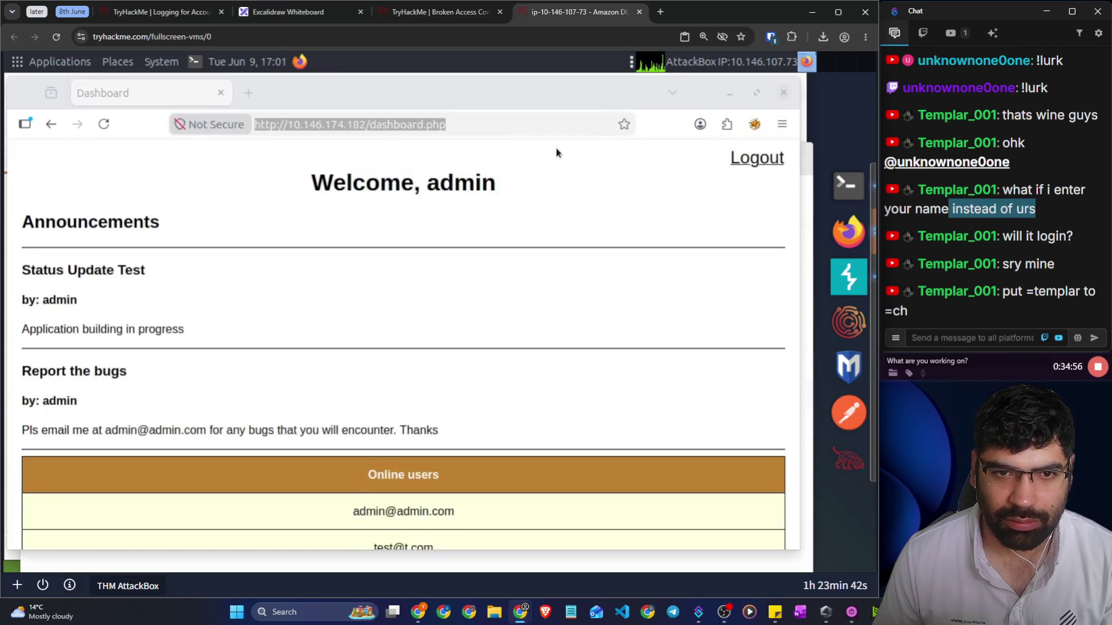
text(http://10.146.174.182/dashboard.php)
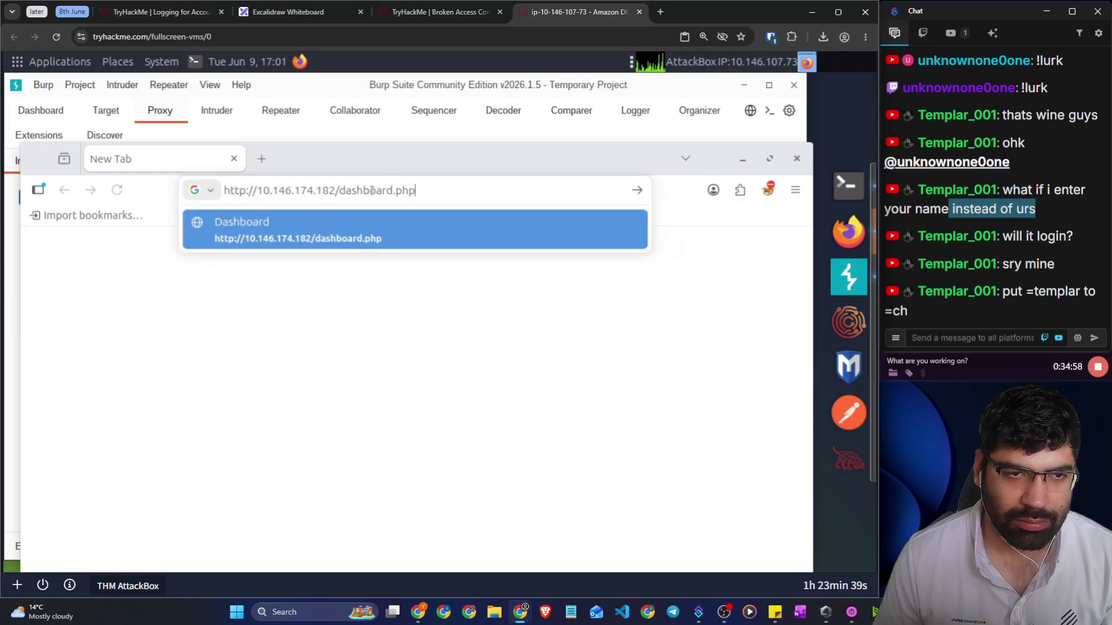
key(Return)
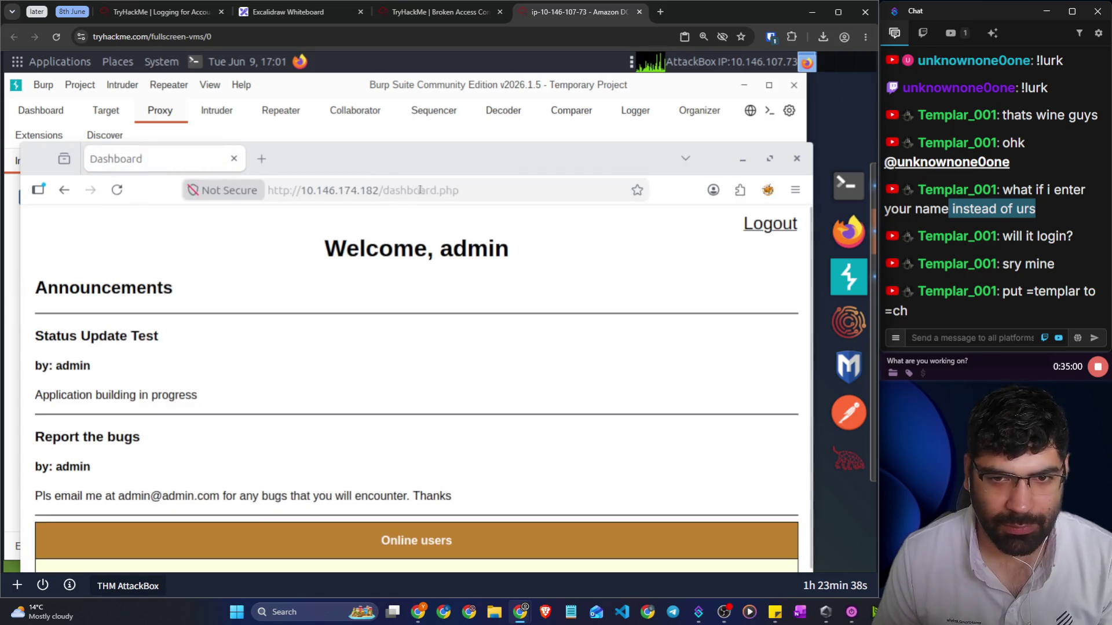
drag(429, 159, 423, 99)
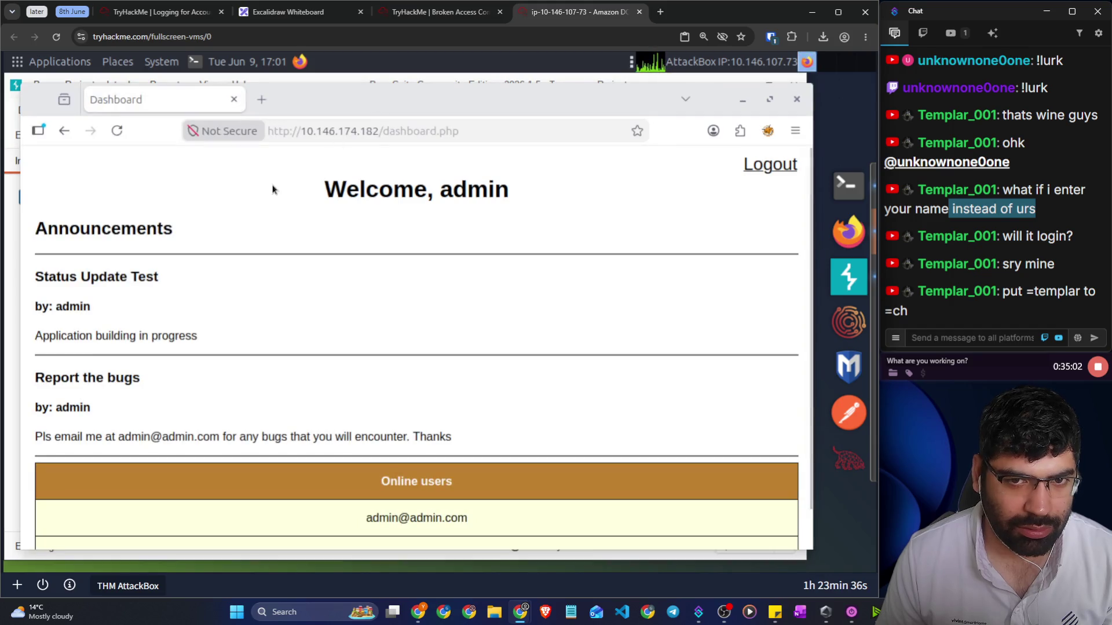
click(16, 305)
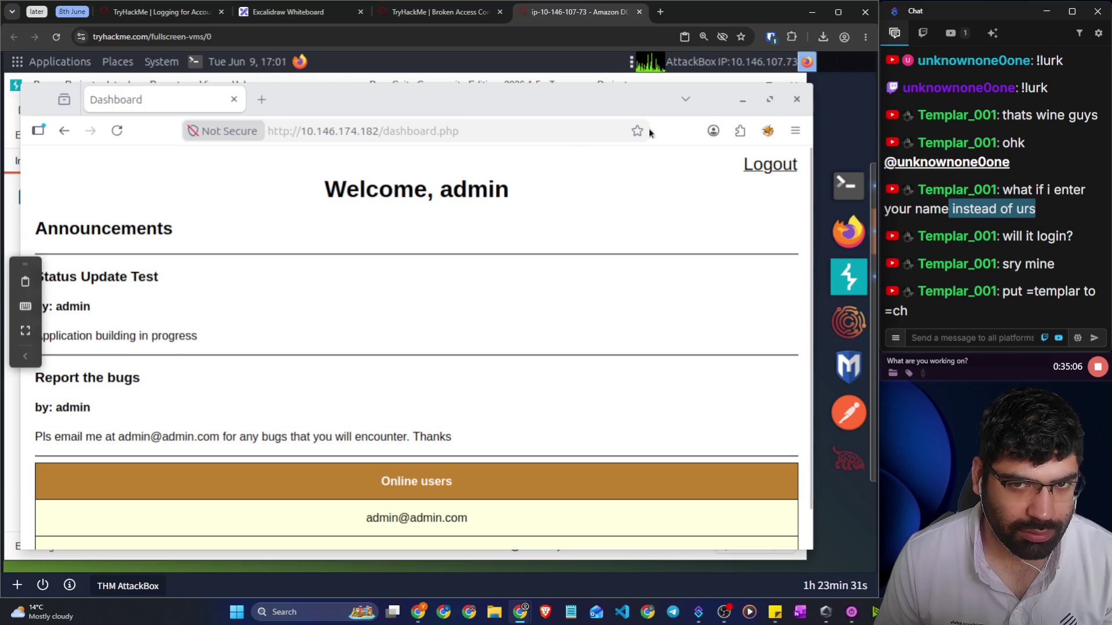
click(768, 133)
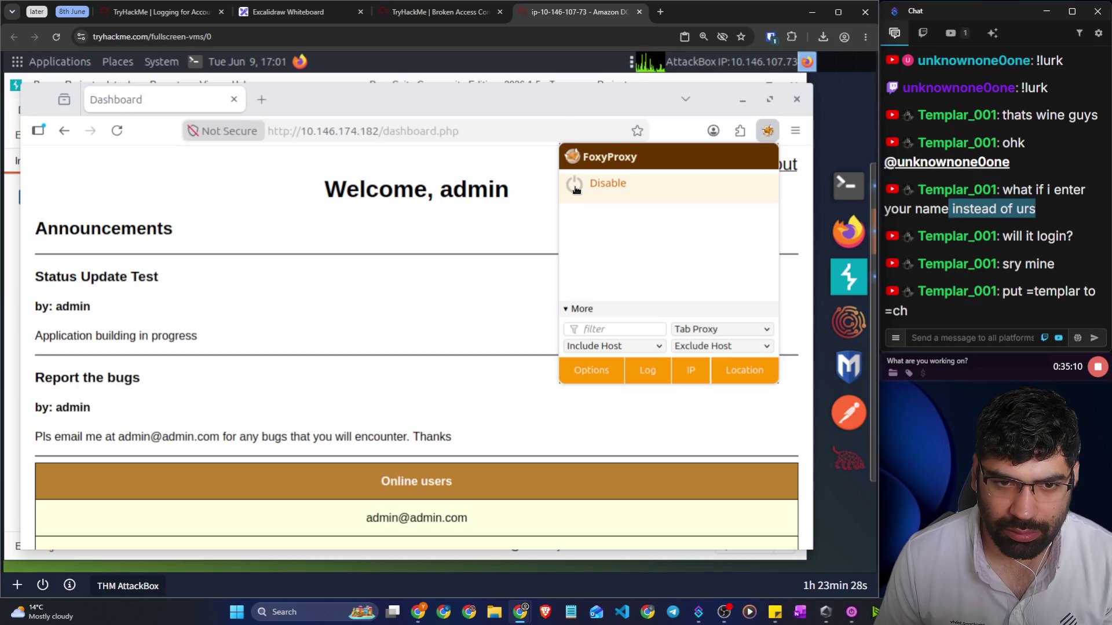
click(848, 277)
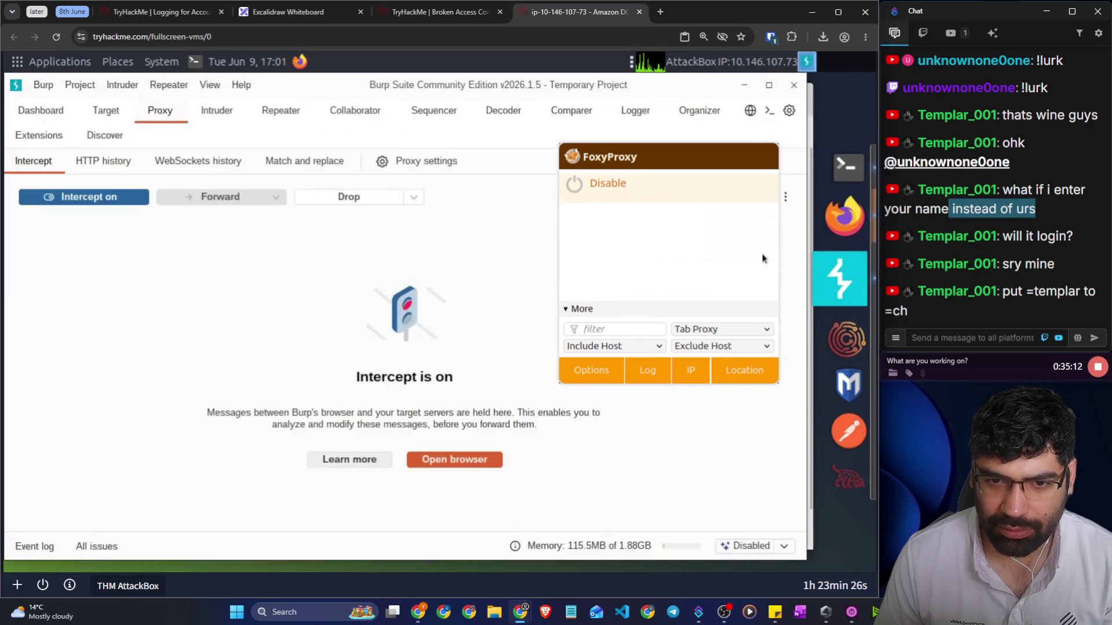
Try Burp's built-in browser and dismiss the sandbox error it reports.
click(471, 454)
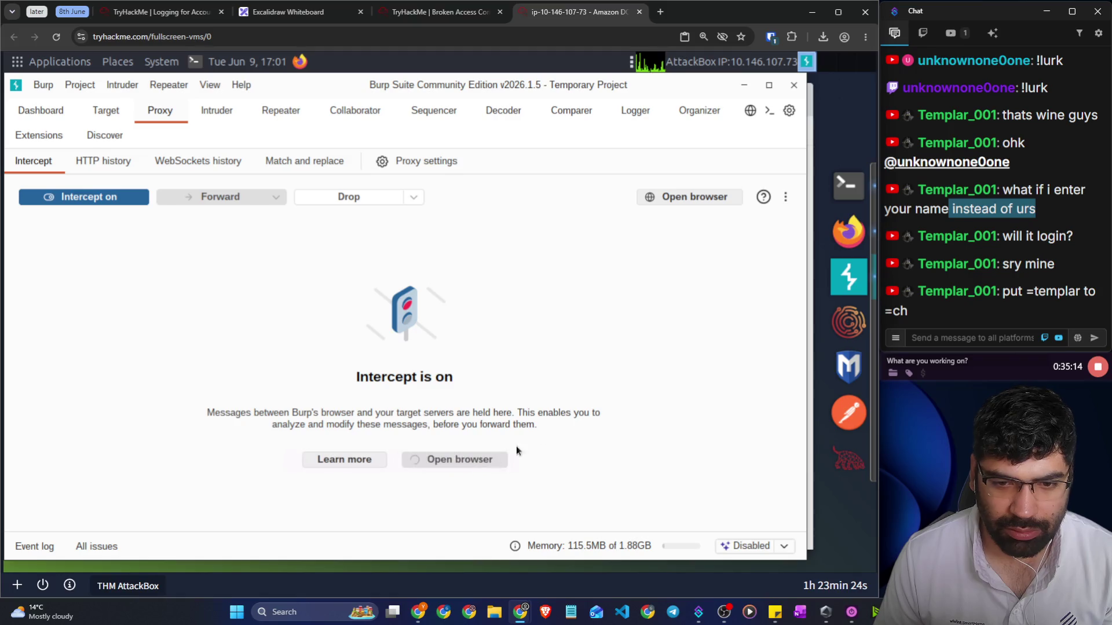
click(850, 230)
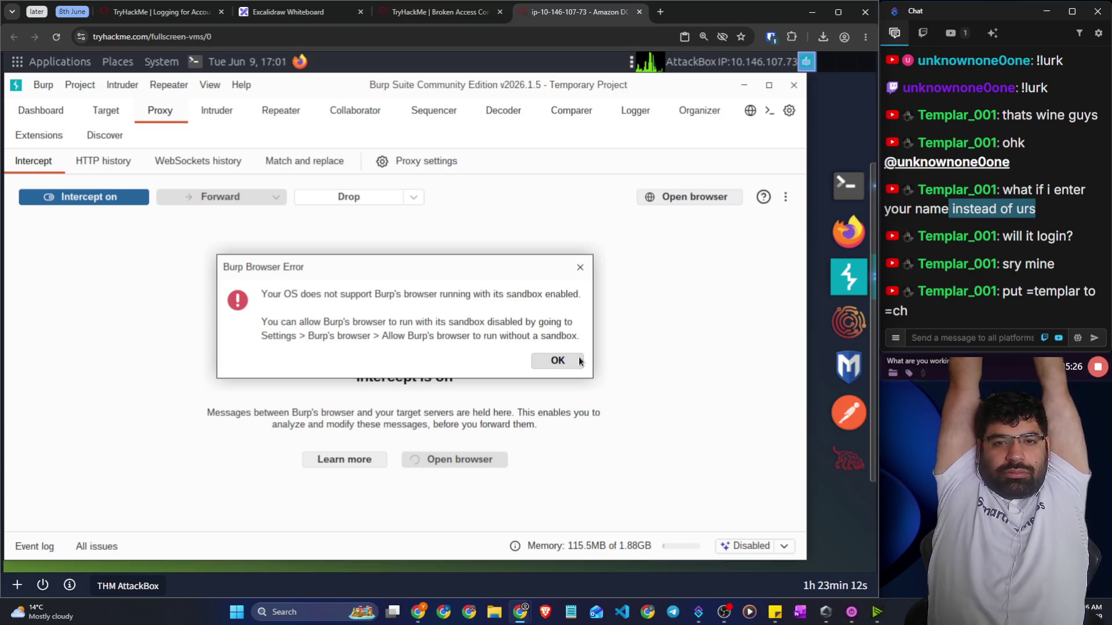
click(579, 359)
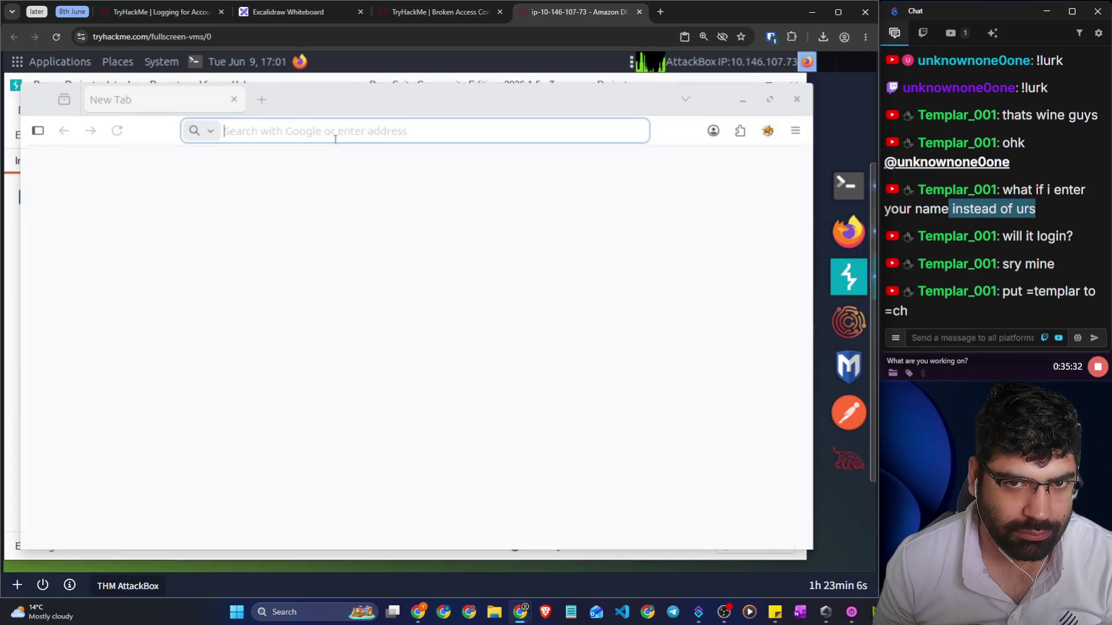
click(331, 138)
text(http://10.146.174.182/dashboard.php)
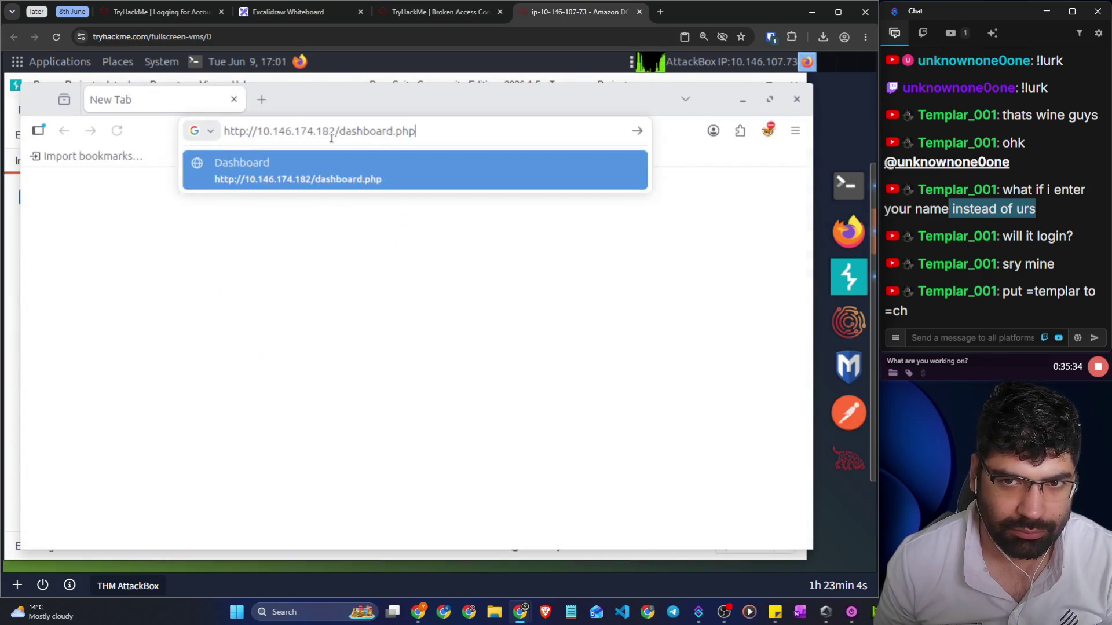
key(BackSpace)
key(BackSpace)
key(BackSpace)
key(BackSpace)
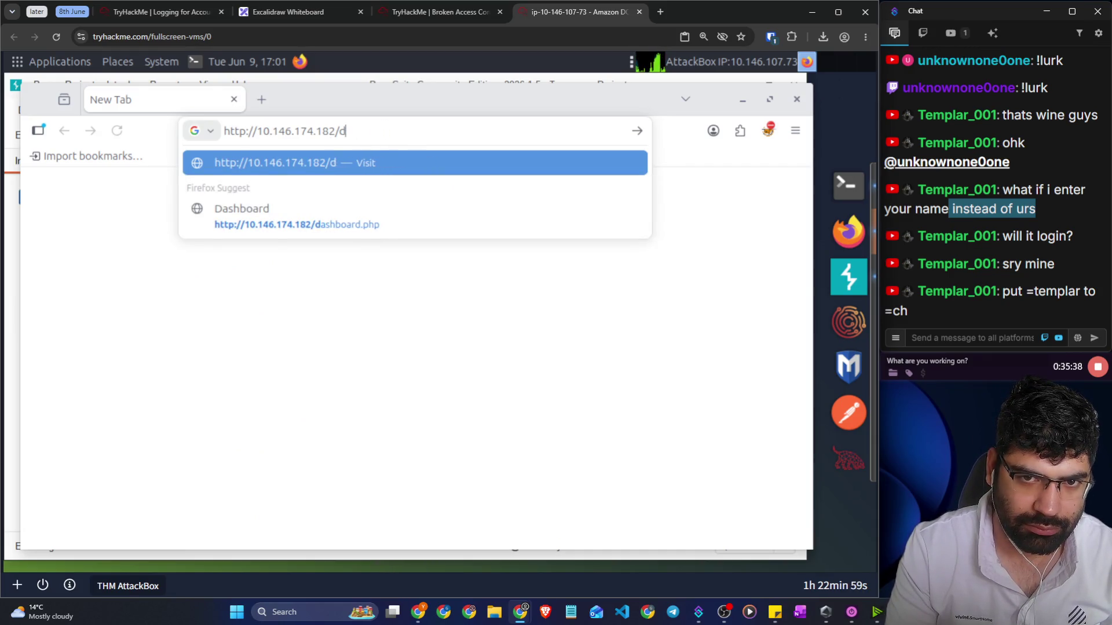
Load the trimmed VulnerableApp address and open the FoxyProxy menu.
key(BackSpace)
key(Return)
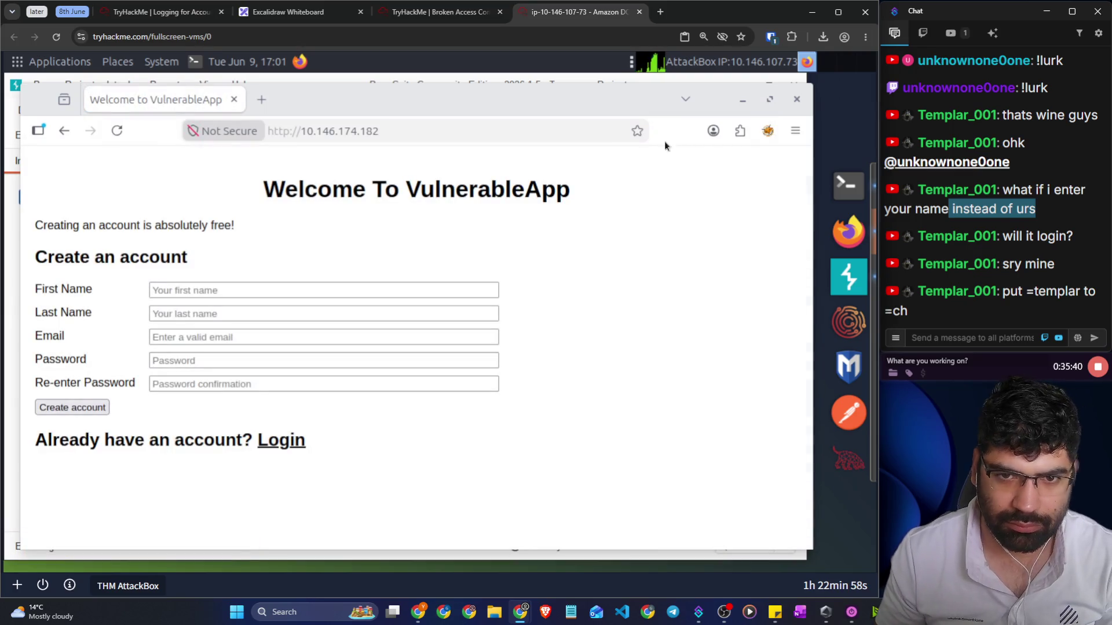
click(768, 131)
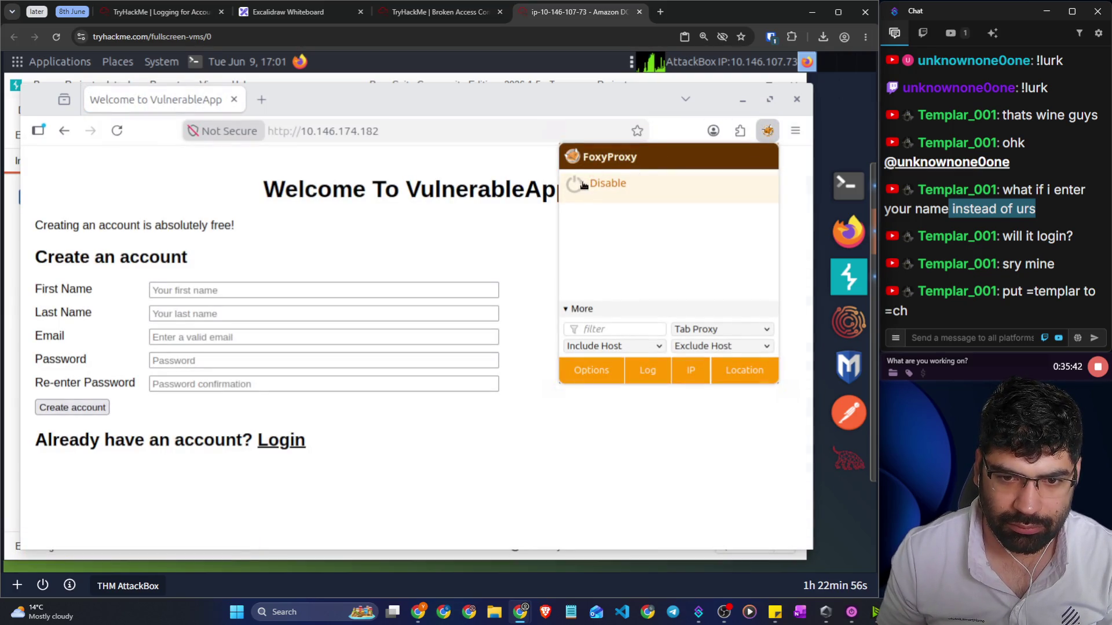
right_click(624, 170)
key(Escape)
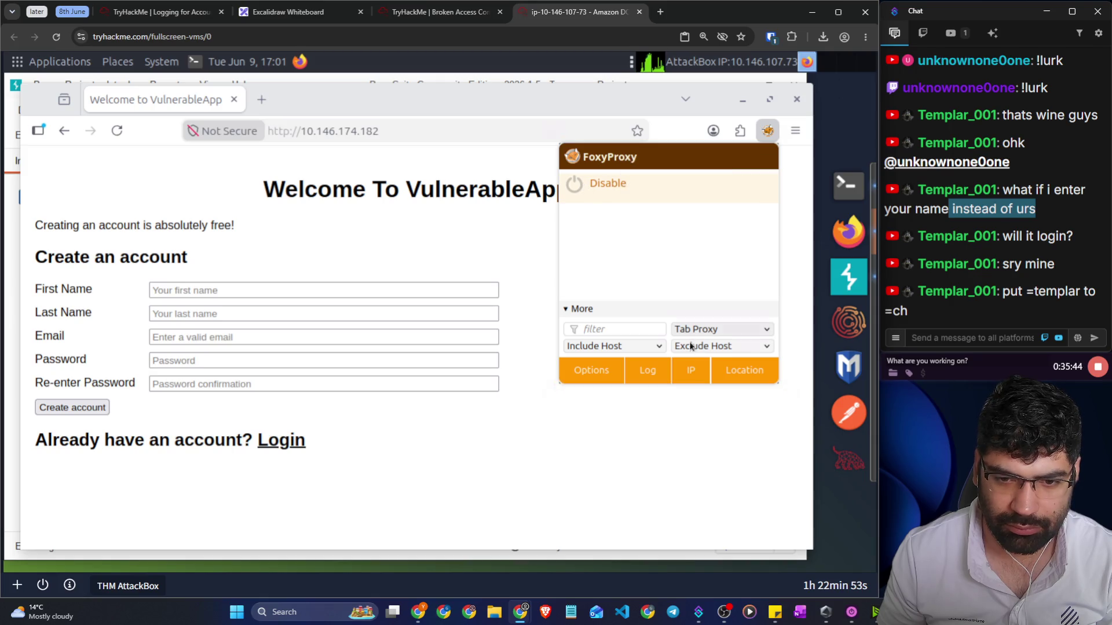
Check the public IP reported by FoxyProxy, then open FoxyProxy's Options in a new tab.
click(690, 370)
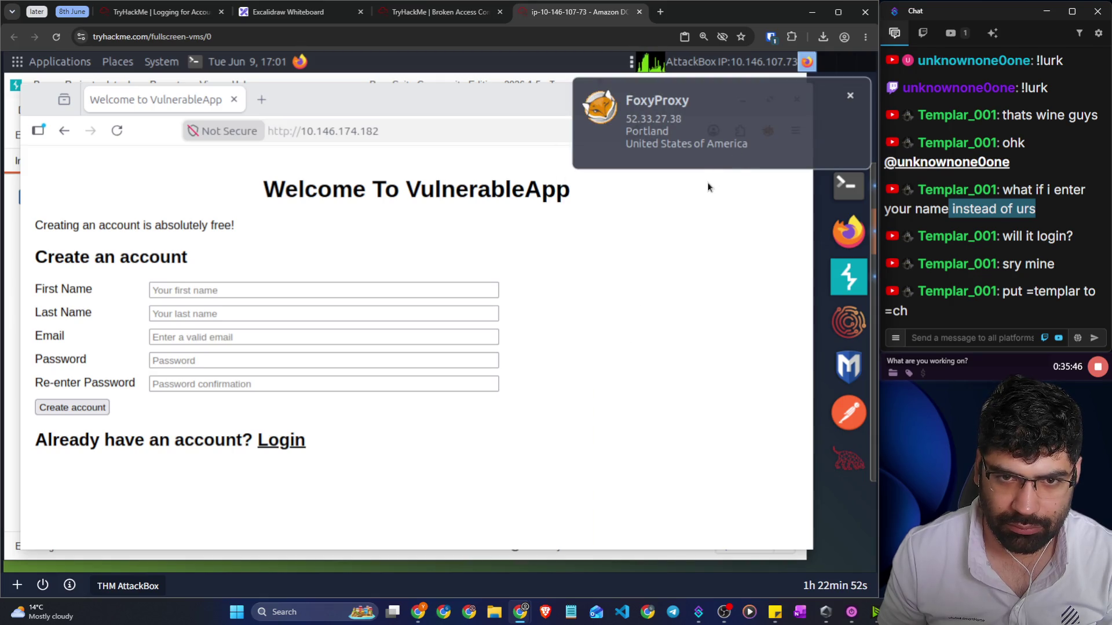
click(849, 95)
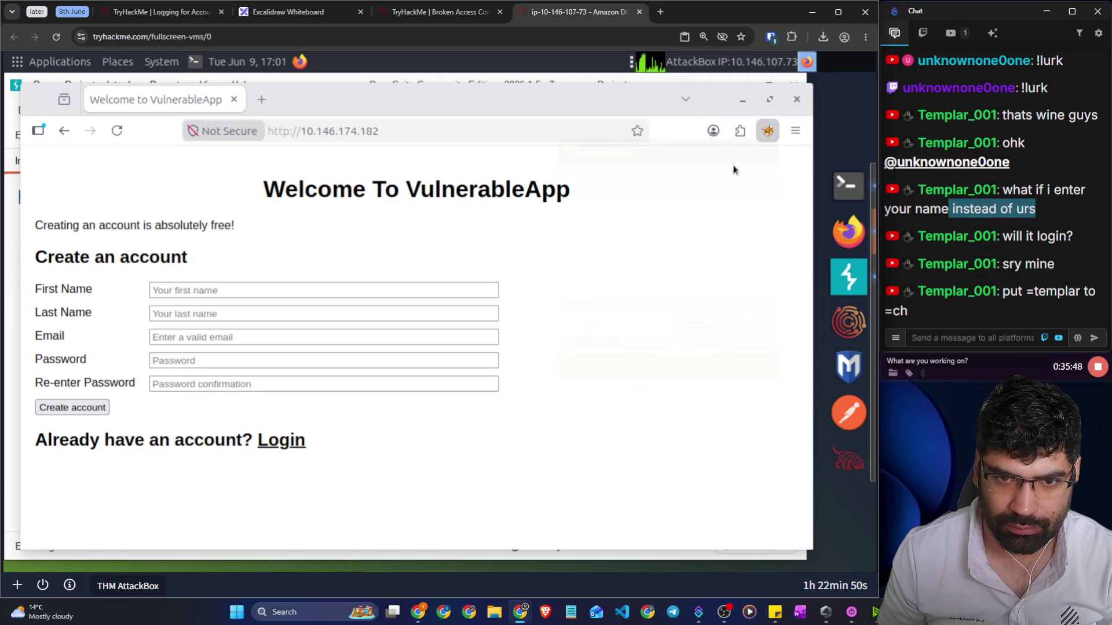
click(768, 130)
click(602, 370)
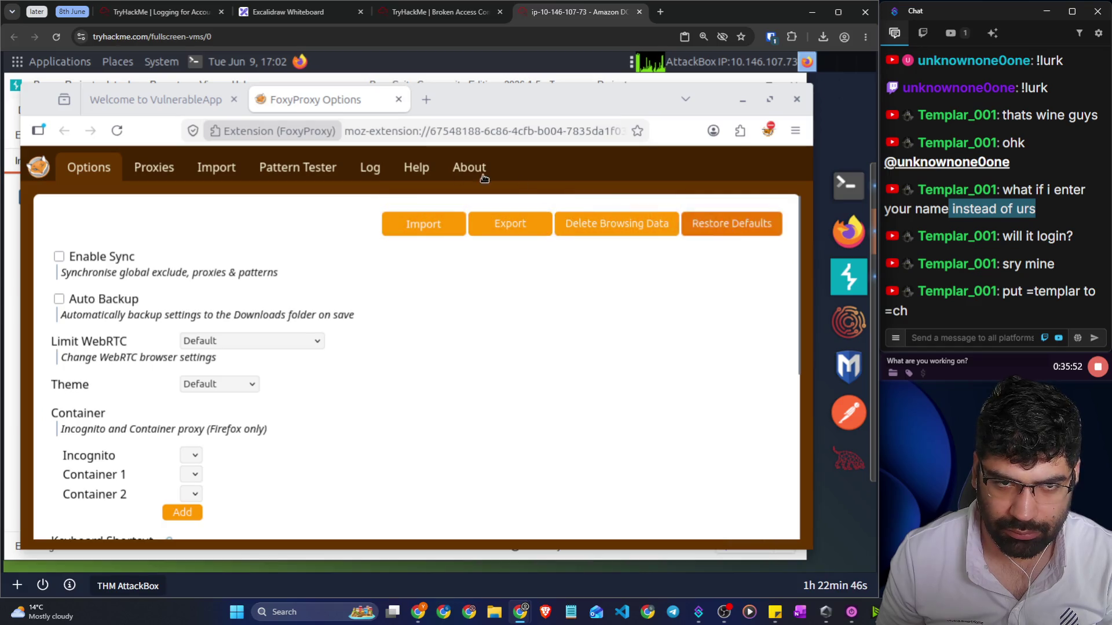
Test the configured proxies in FoxyProxy Options and close the settings tab.
click(168, 167)
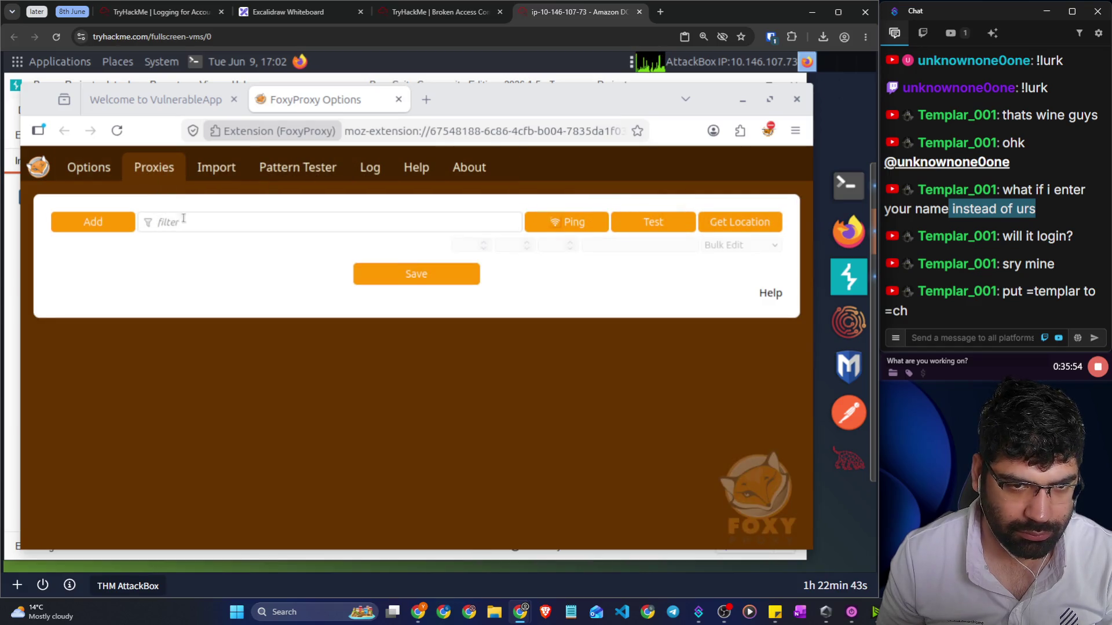
click(651, 222)
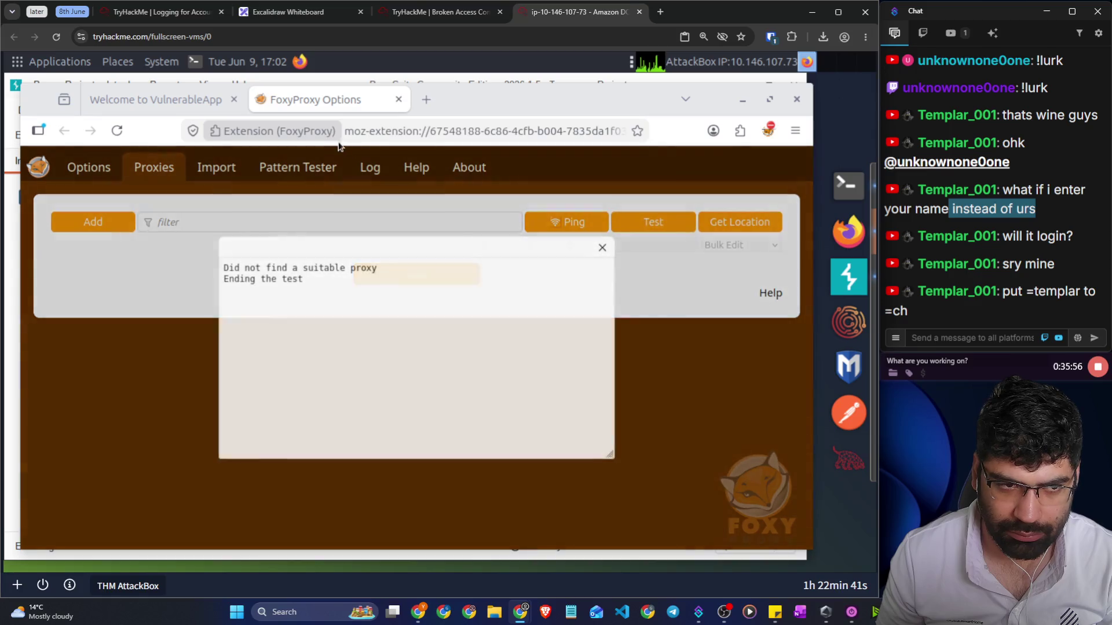
click(398, 100)
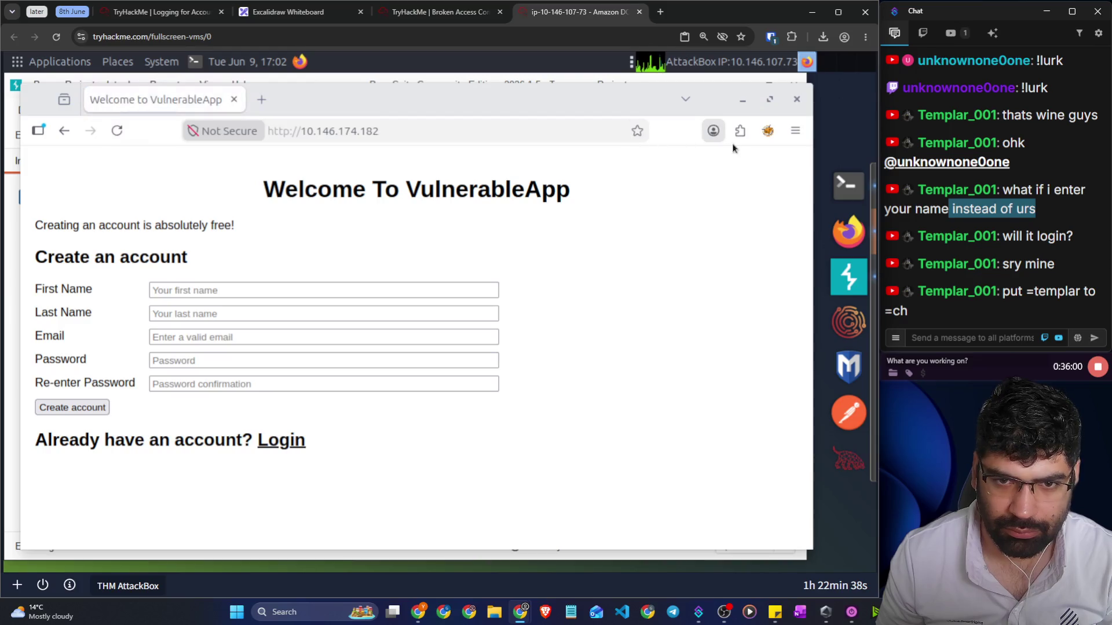
click(757, 134)
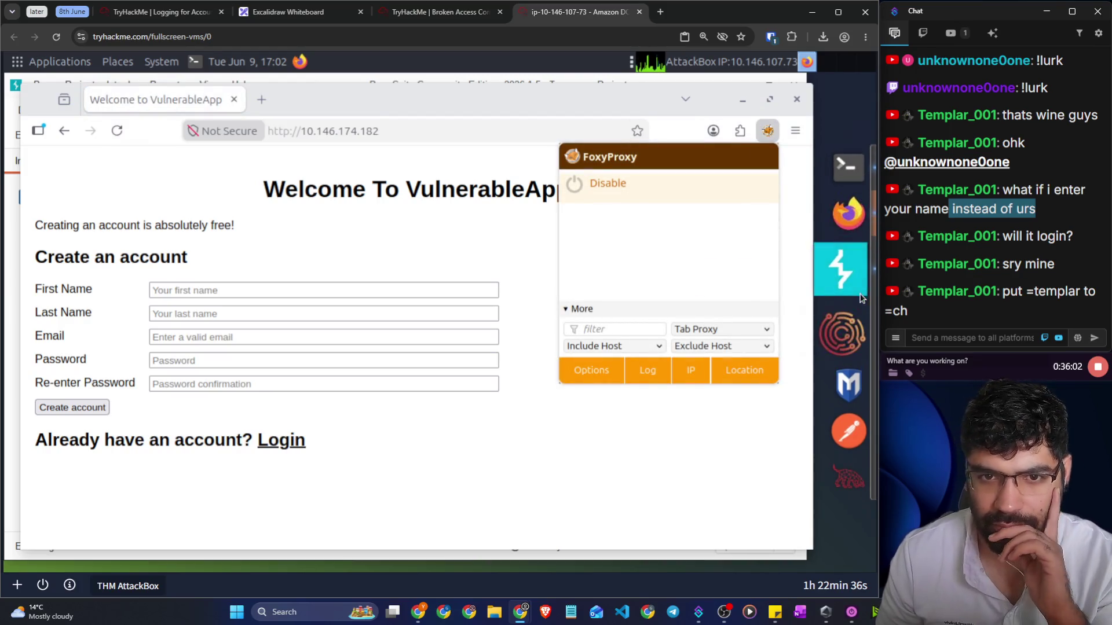
Retry Burp's built-in browser, then return to Firefox and open the FoxyProxy menu.
click(850, 292)
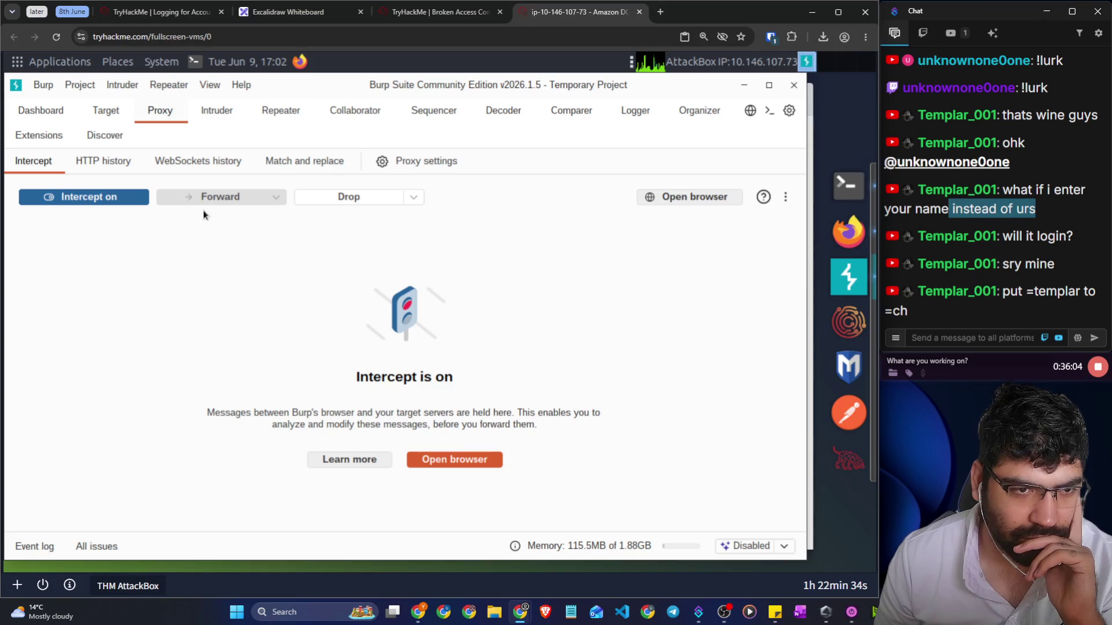
click(457, 461)
click(845, 215)
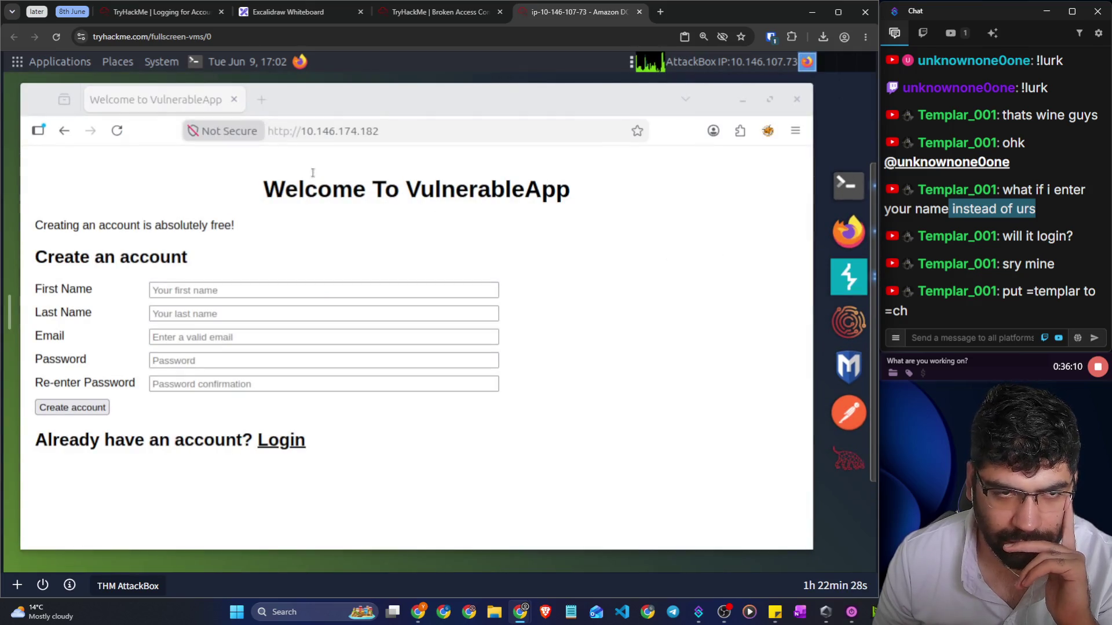
click(768, 131)
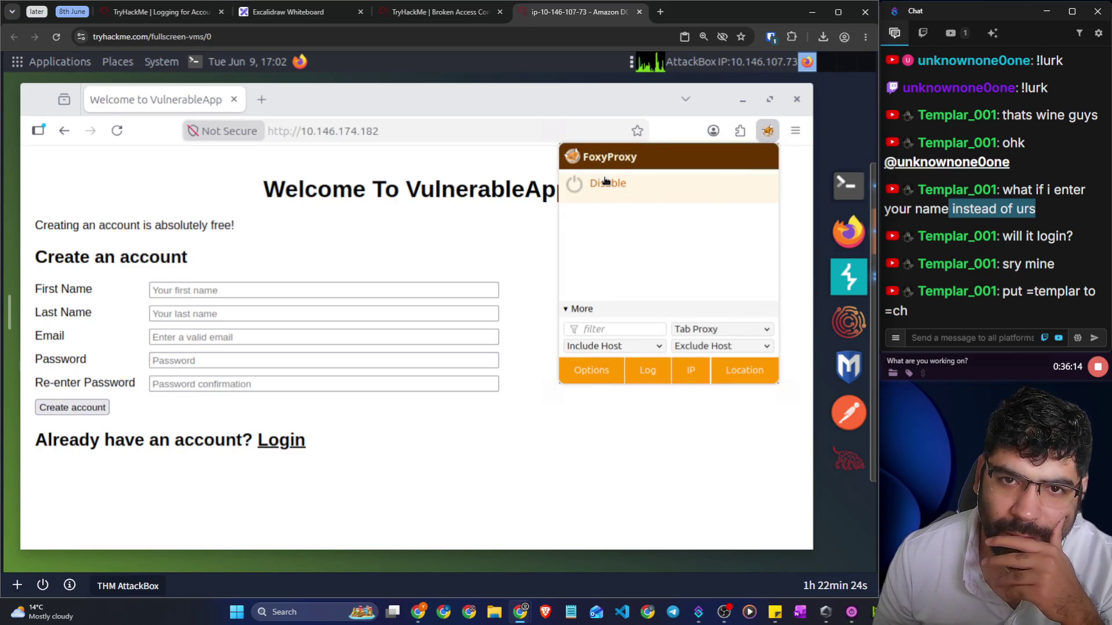
Reload the VulnerableApp page and look through FoxyProxy's per-tab proxy choices.
click(117, 130)
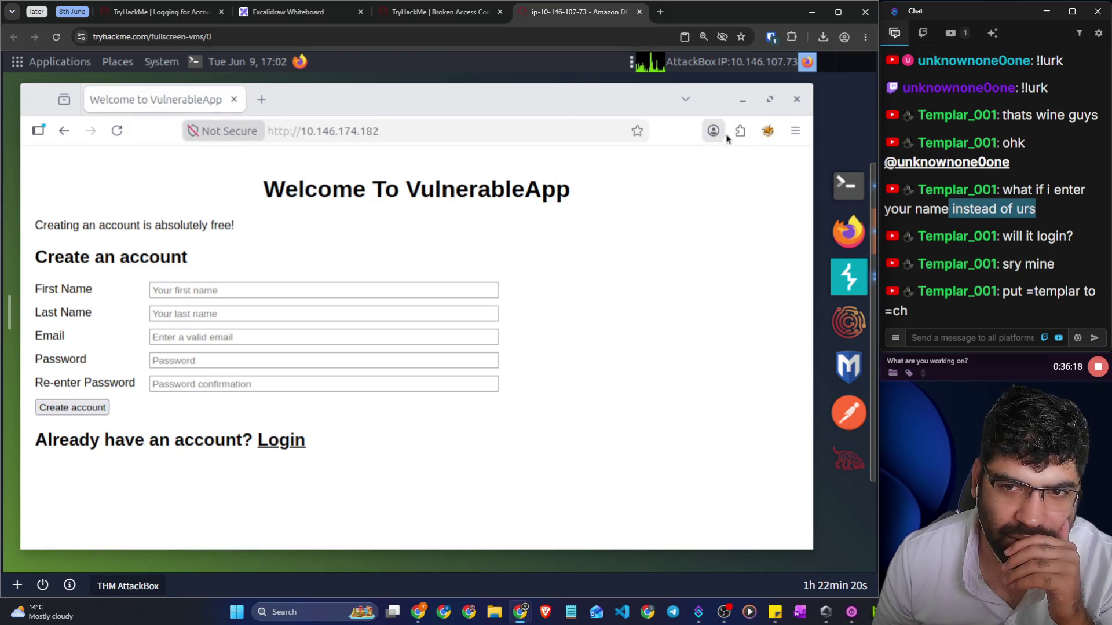
right_click(766, 142)
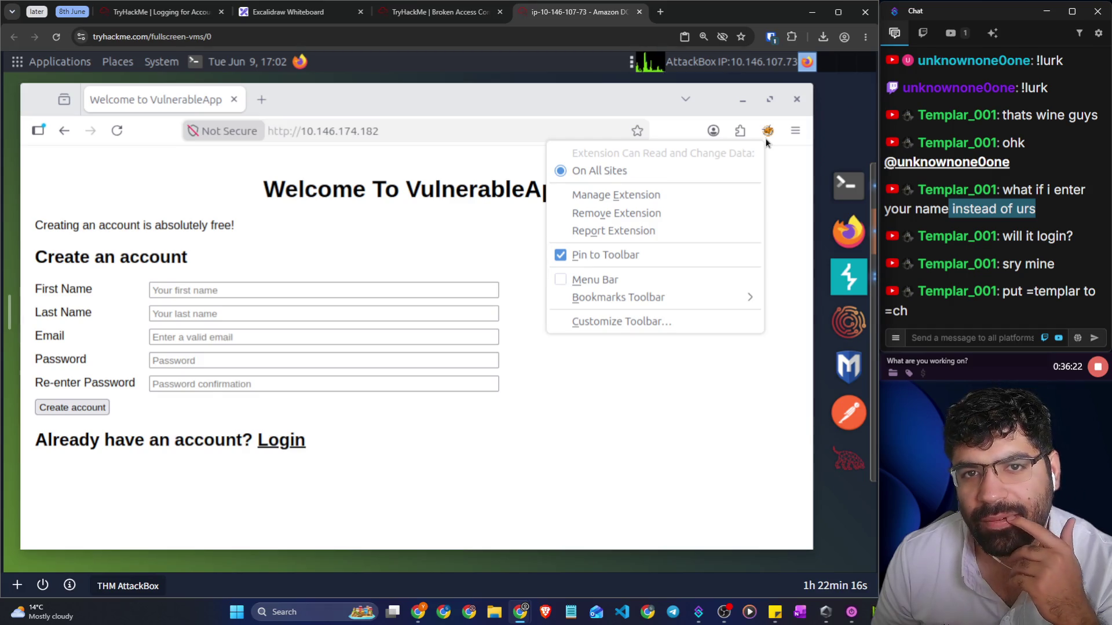
click(766, 140)
click(766, 140)
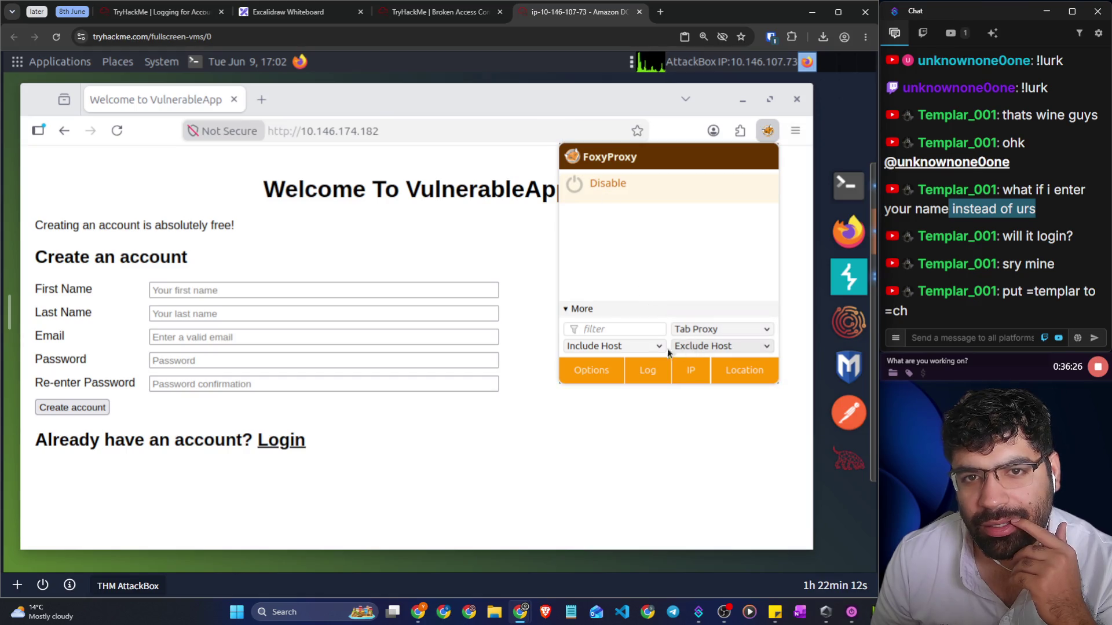
click(689, 328)
click(691, 363)
Open FoxyProxy's request log, return to VulnerableApp, then switch to the TryHackMe room.
click(656, 377)
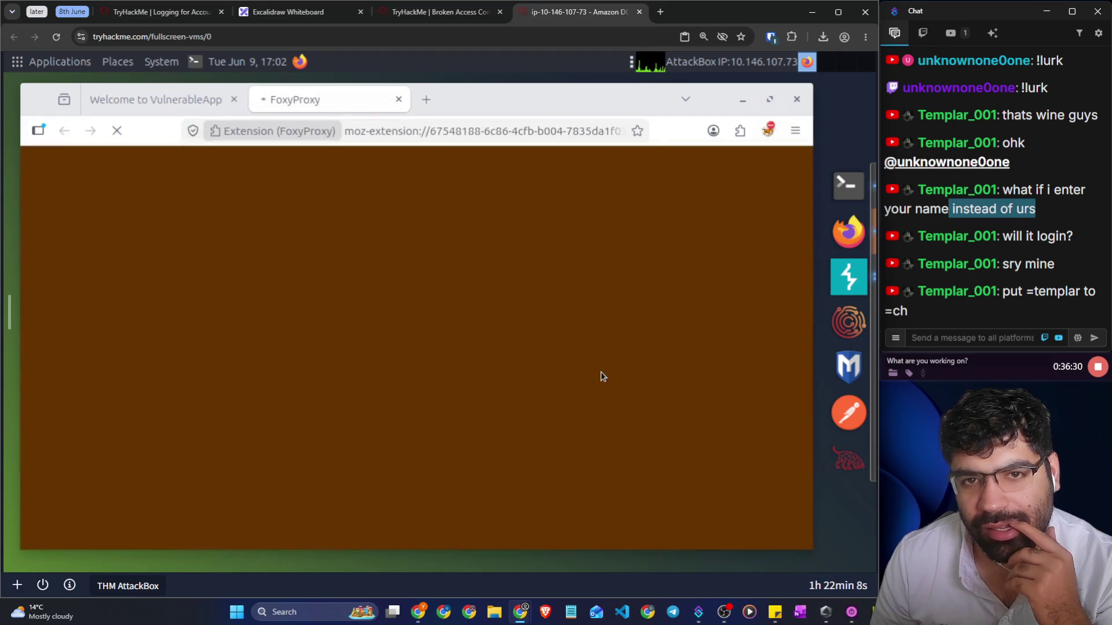
click(158, 100)
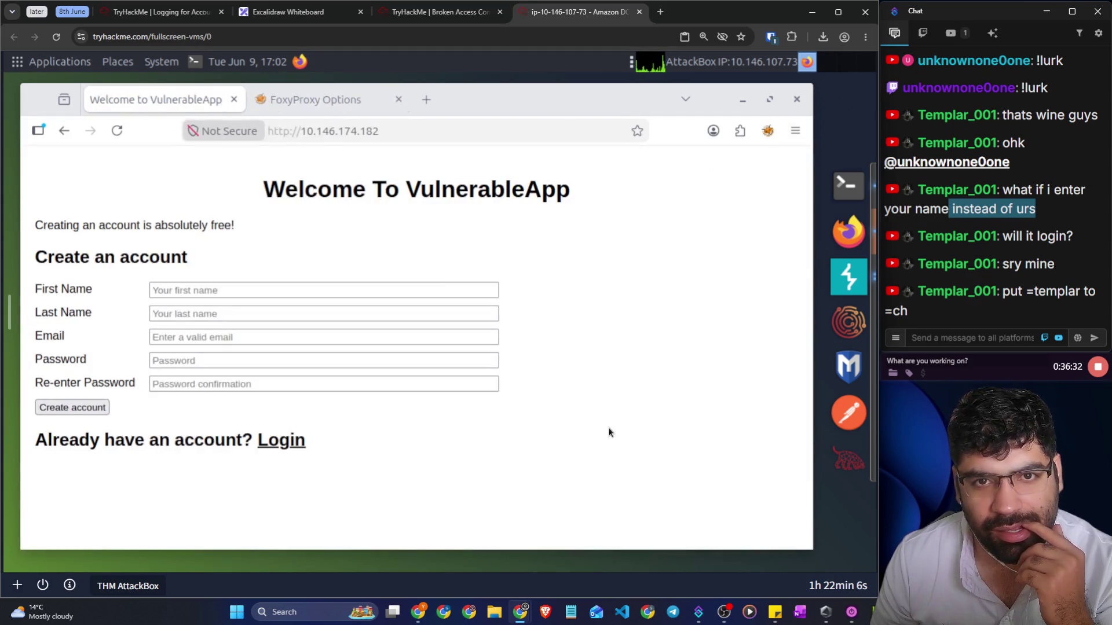
click(768, 130)
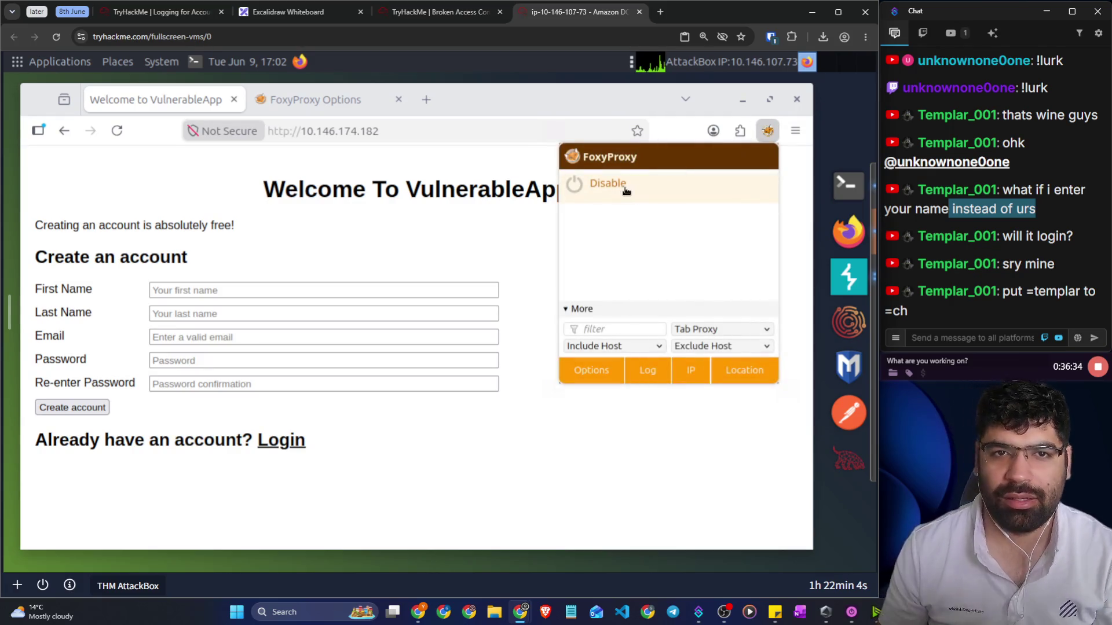
click(437, 11)
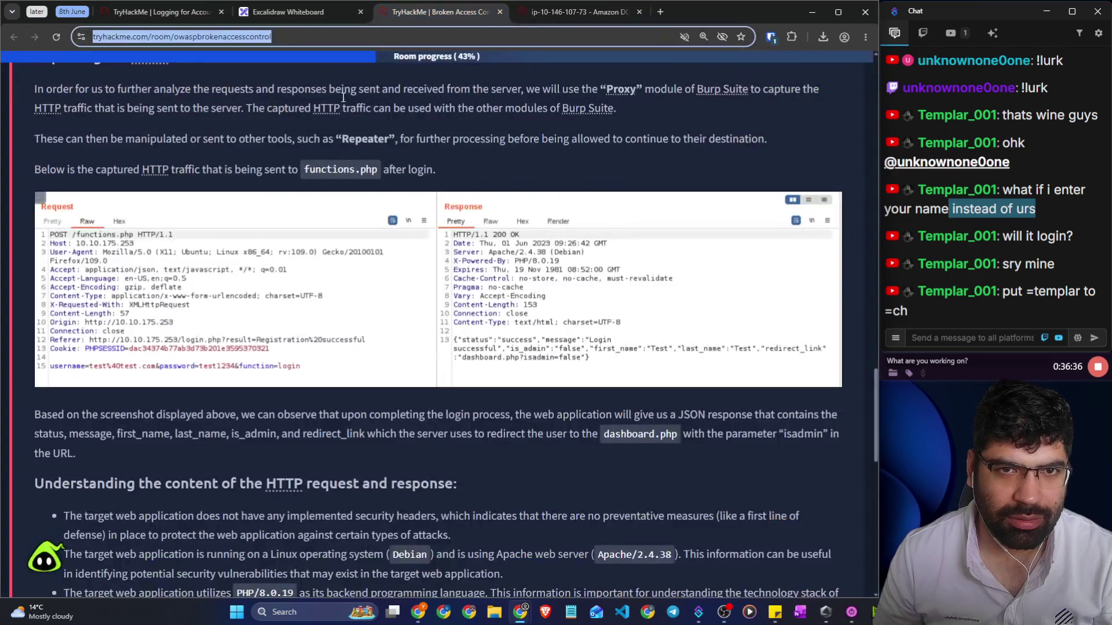
Reread the 'Capturing the HTTP traffic' instructions, then go back to the AttackBox's FoxyProxy log page.
scroll(270, 283, up, 3)
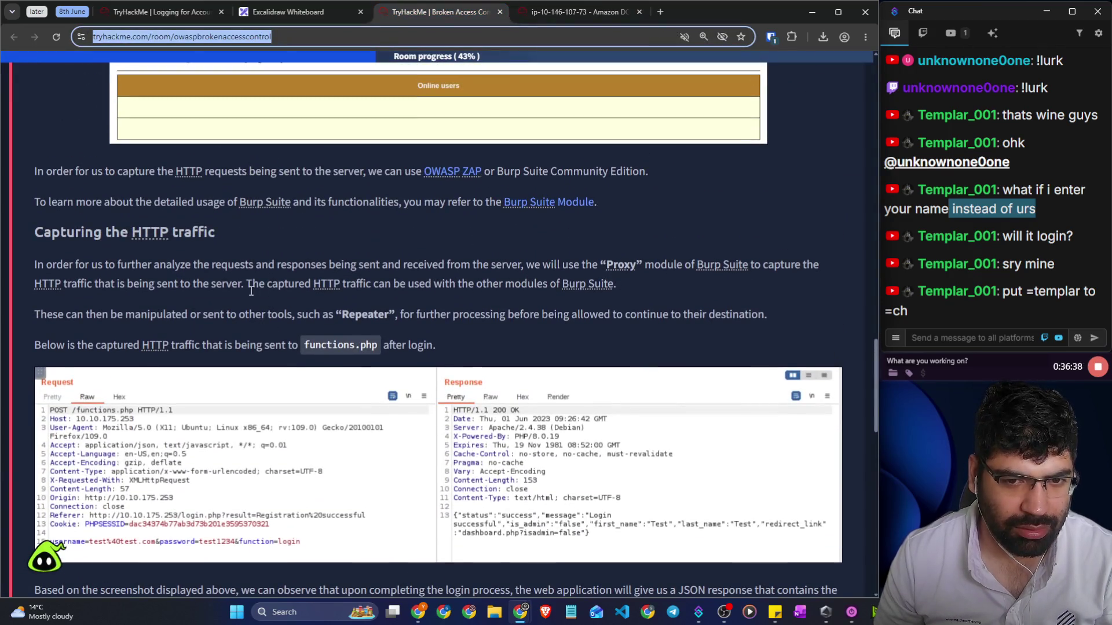
drag(192, 265, 784, 271)
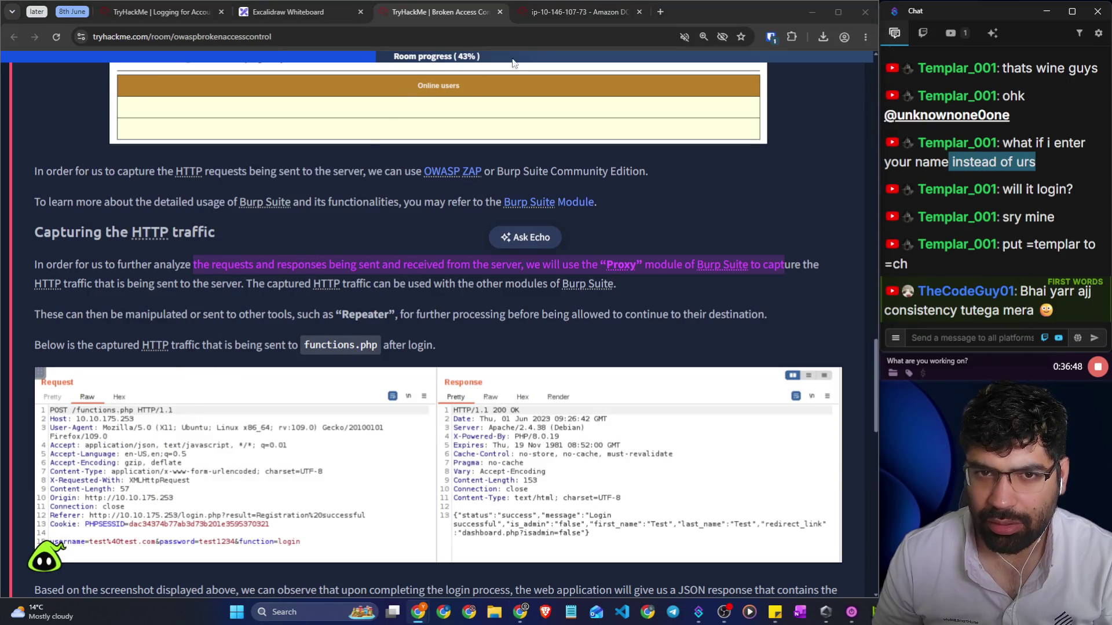
click(577, 13)
click(269, 183)
click(315, 100)
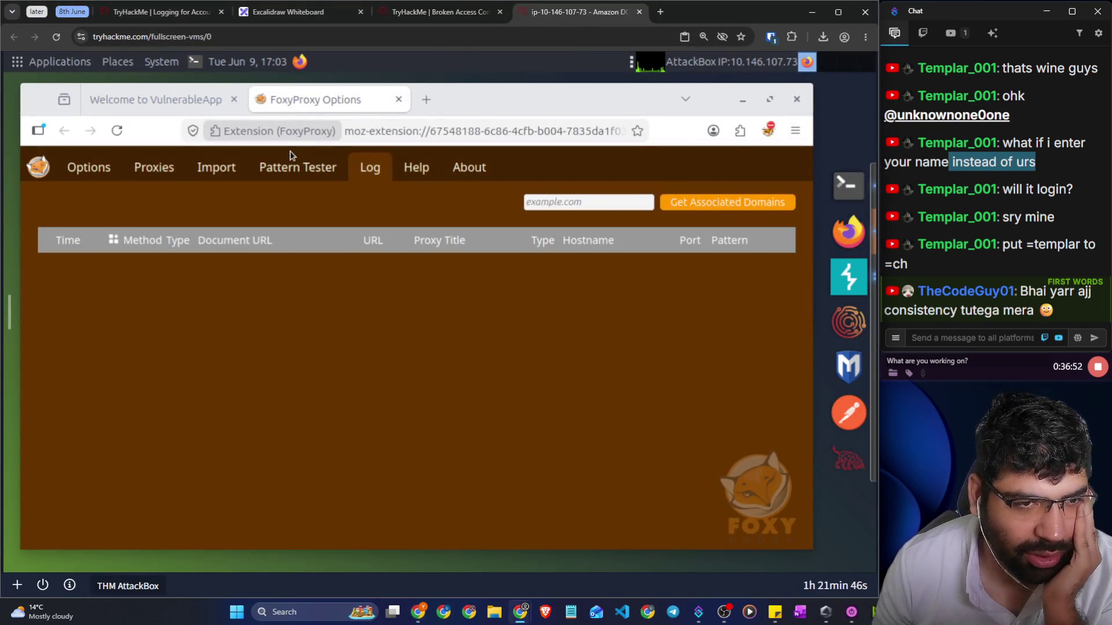
Explore FoxyProxy's pattern tester and import options.
click(256, 178)
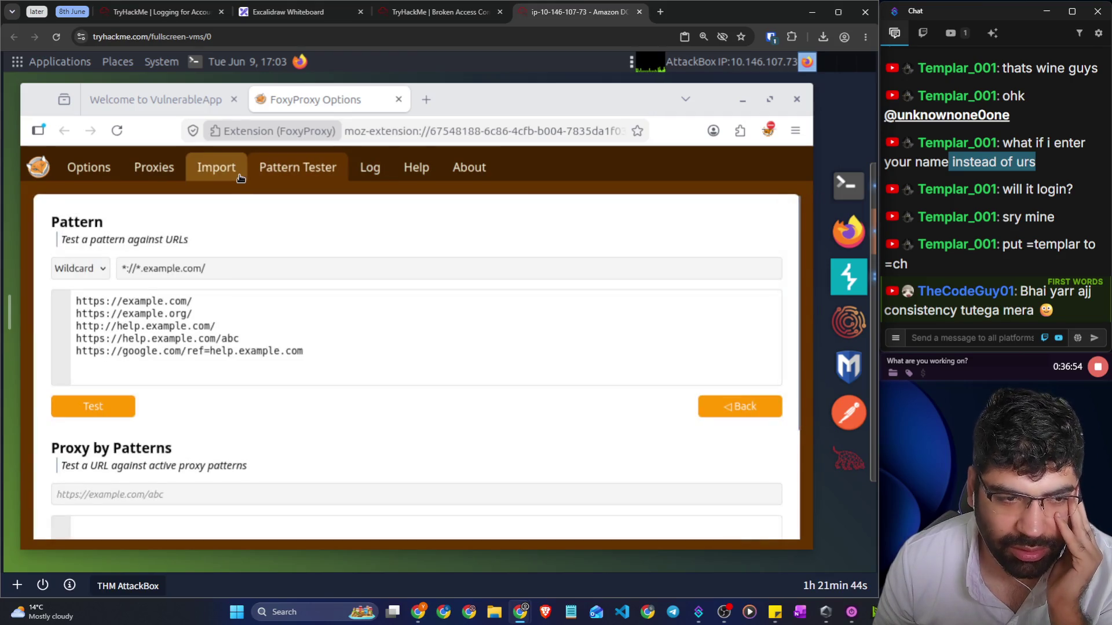
click(319, 360)
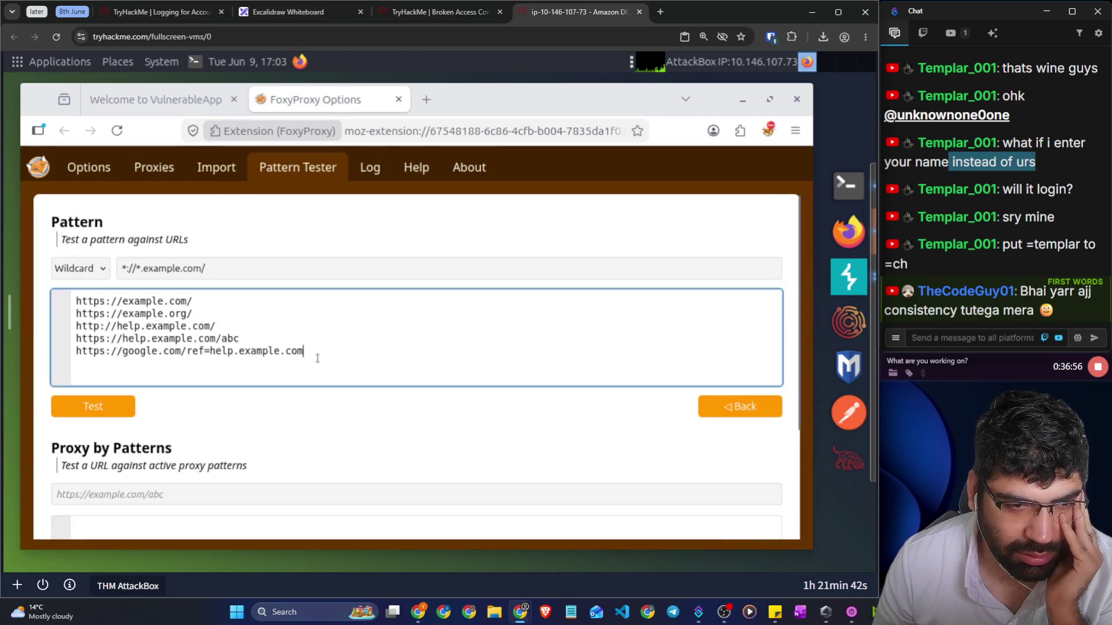
scroll(315, 349, down, 3)
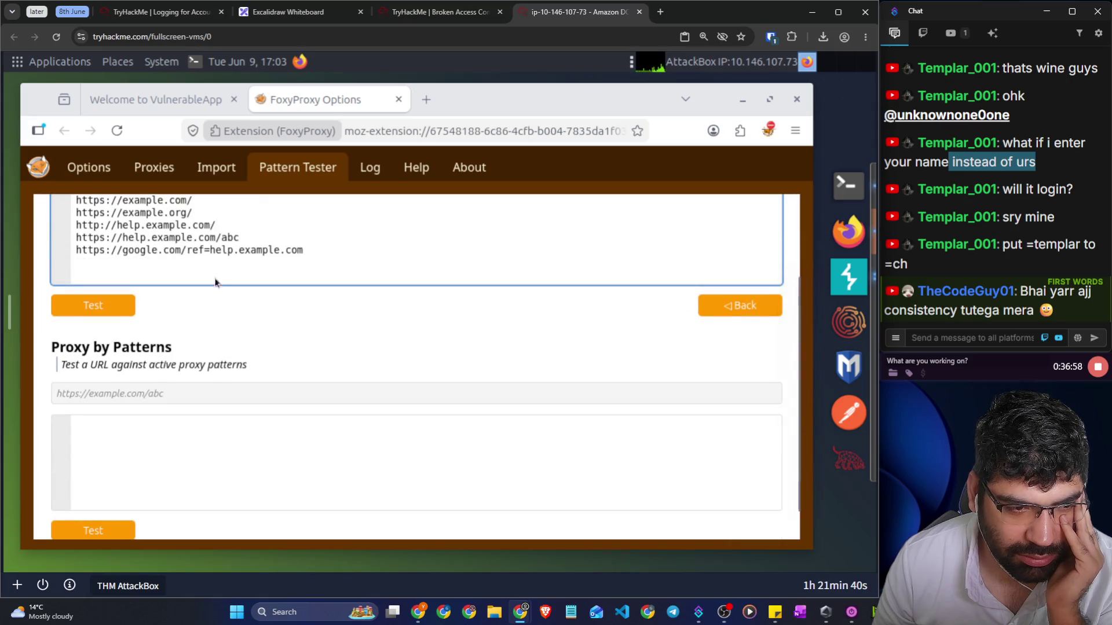
click(238, 172)
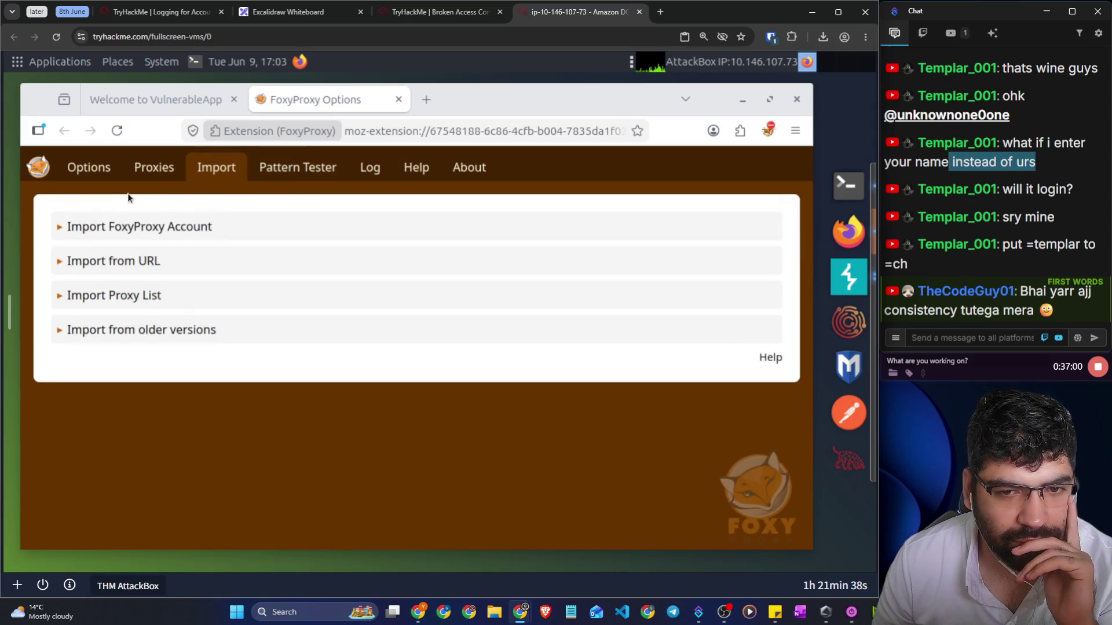
click(269, 183)
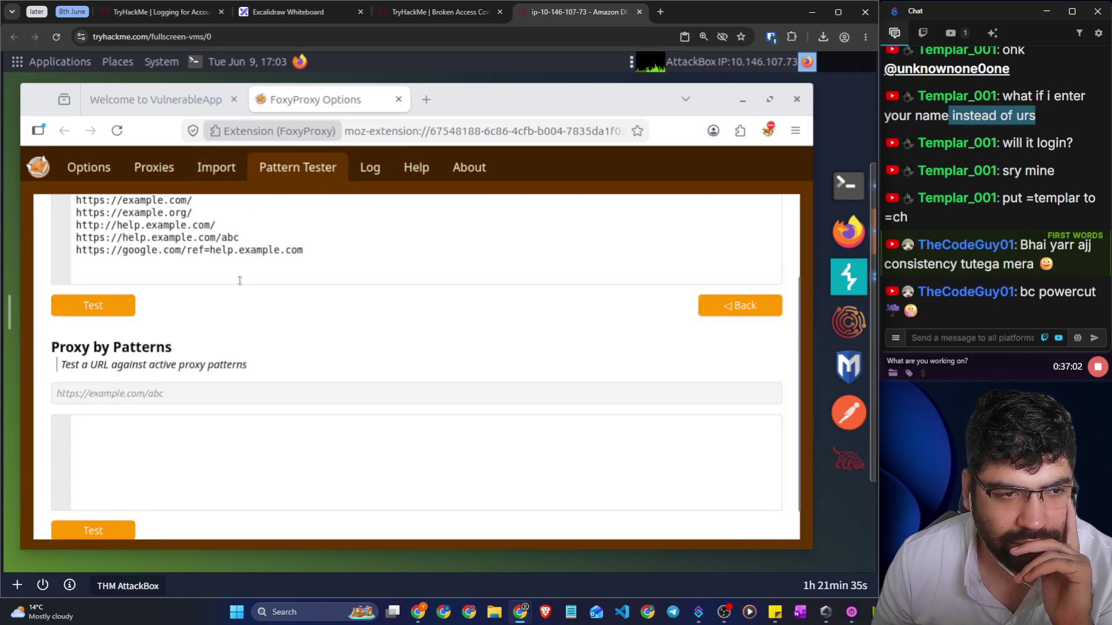
scroll(224, 347, up, 3)
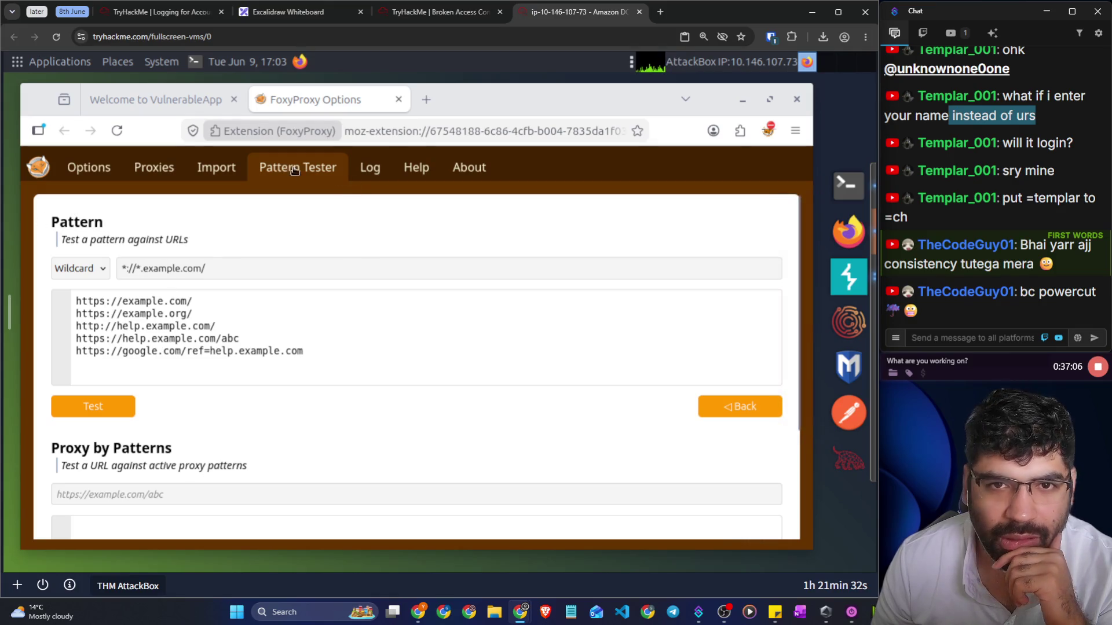
Browse FoxyProxy's import, proxies and general options, then view the About changelog.
click(234, 167)
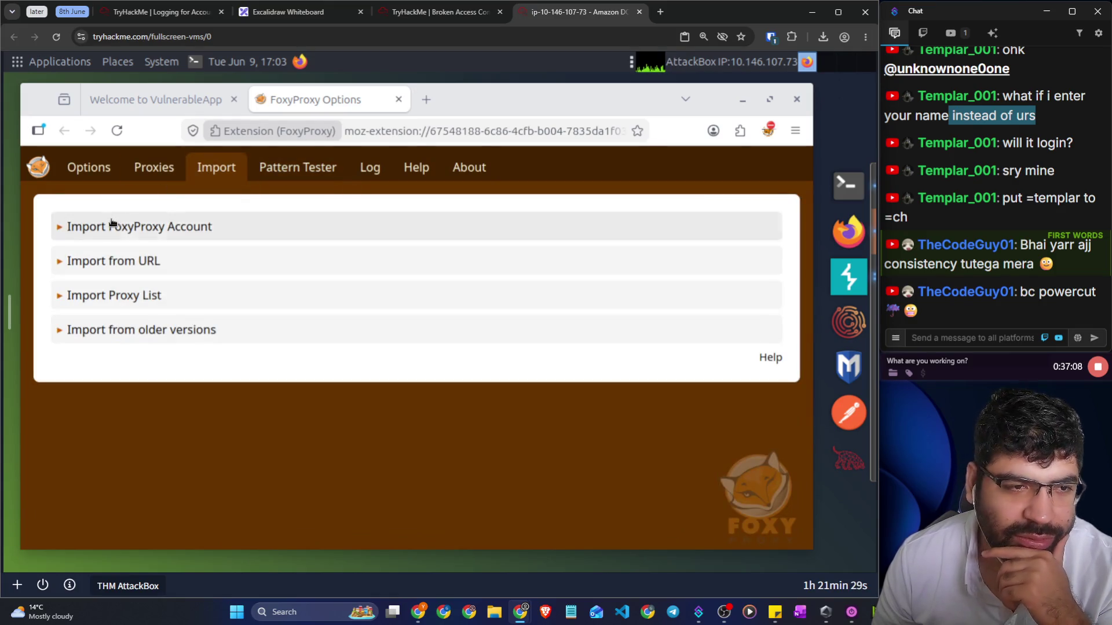
click(113, 225)
click(154, 172)
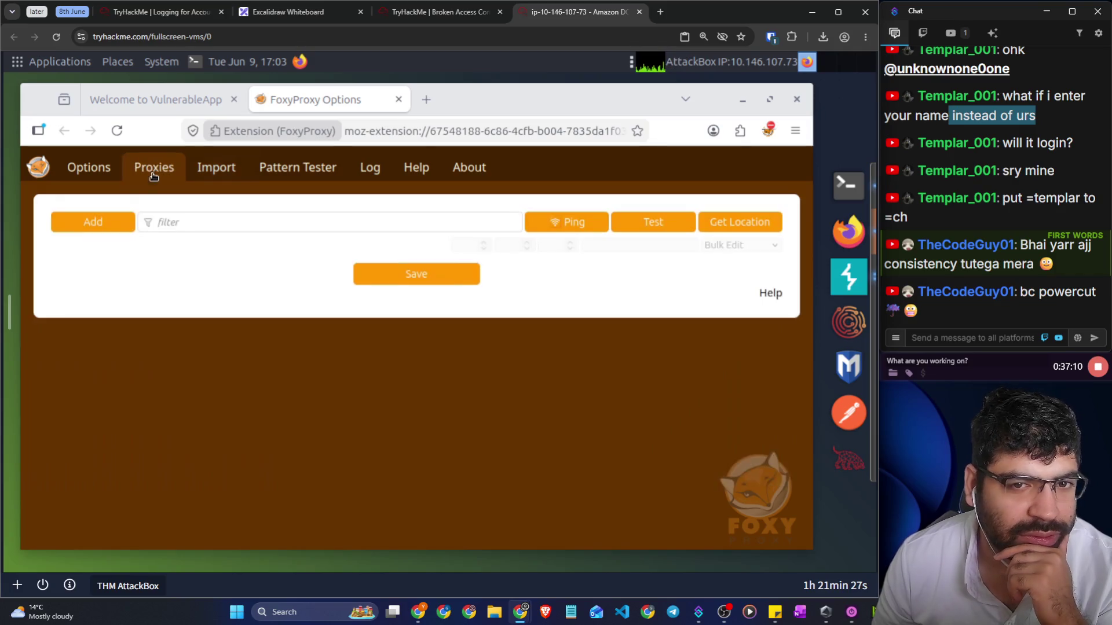
click(106, 181)
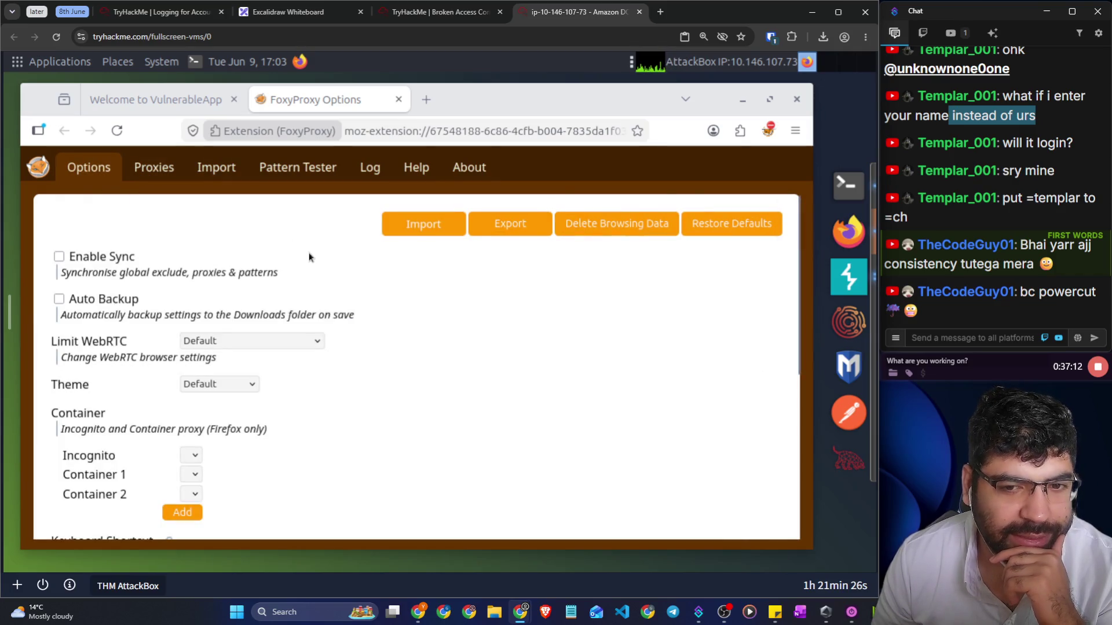
scroll(158, 395, down, 5)
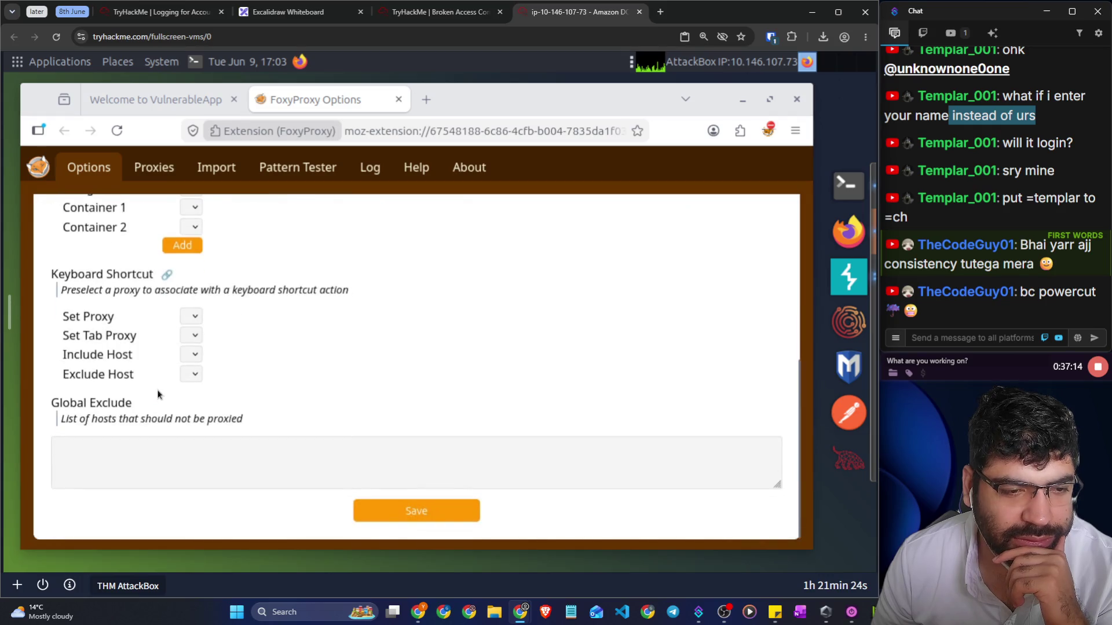
click(463, 167)
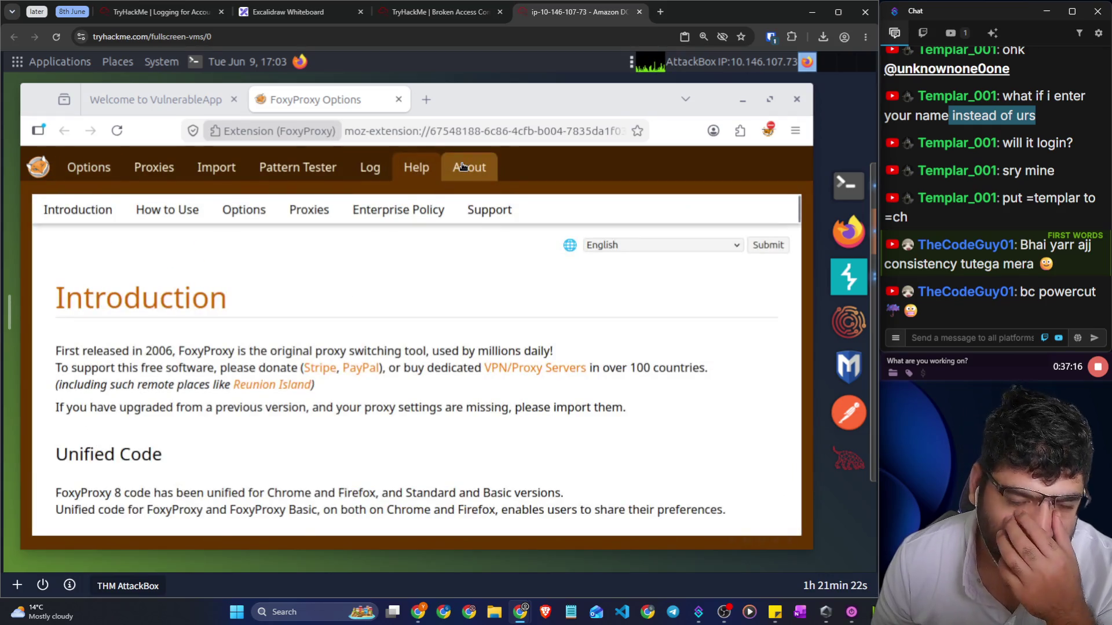
click(462, 167)
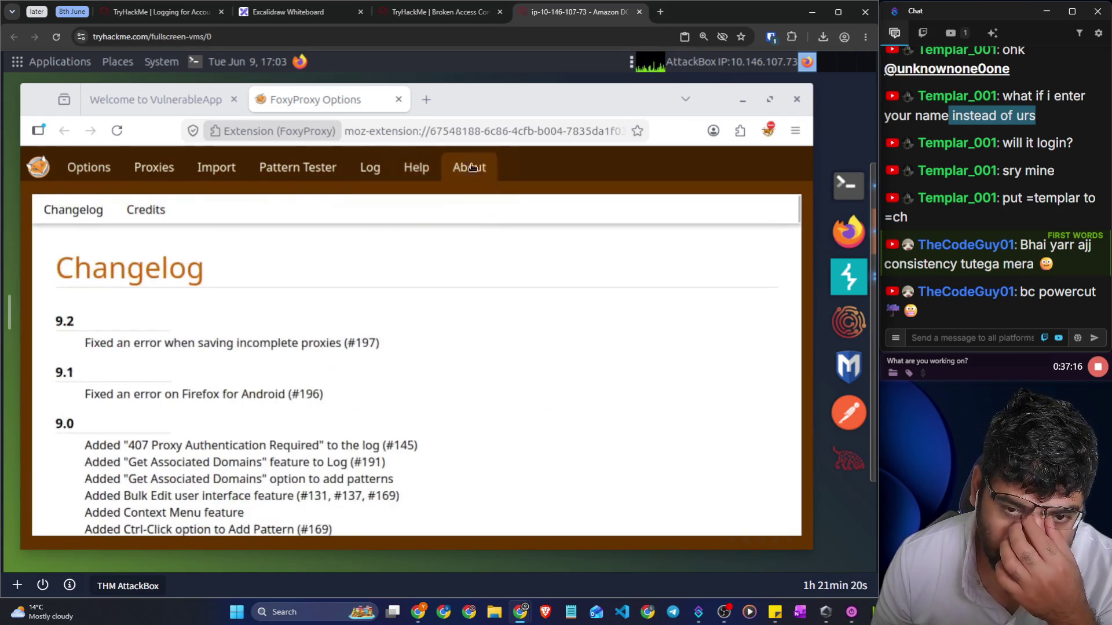
Disable FoxyProxy and switch back to the VulnerableApp page.
click(763, 133)
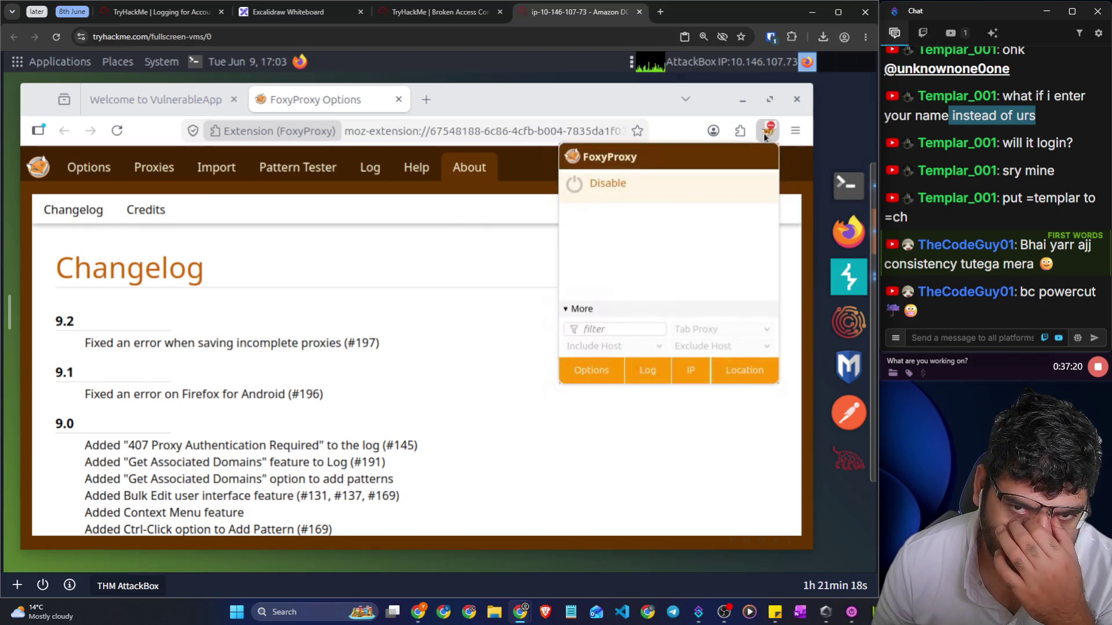
click(766, 130)
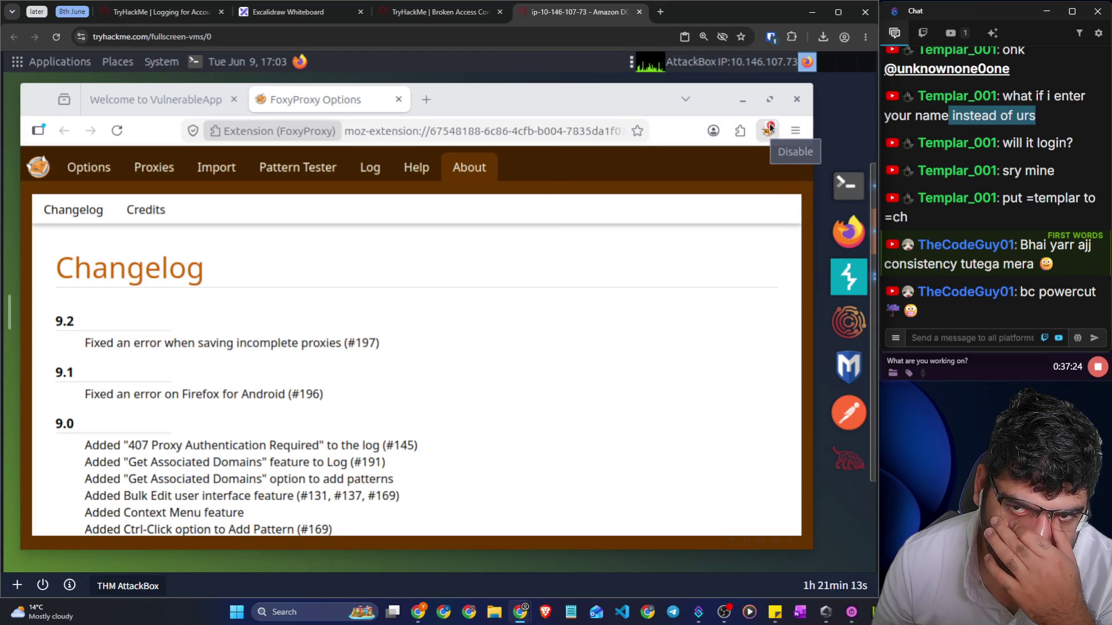
click(199, 97)
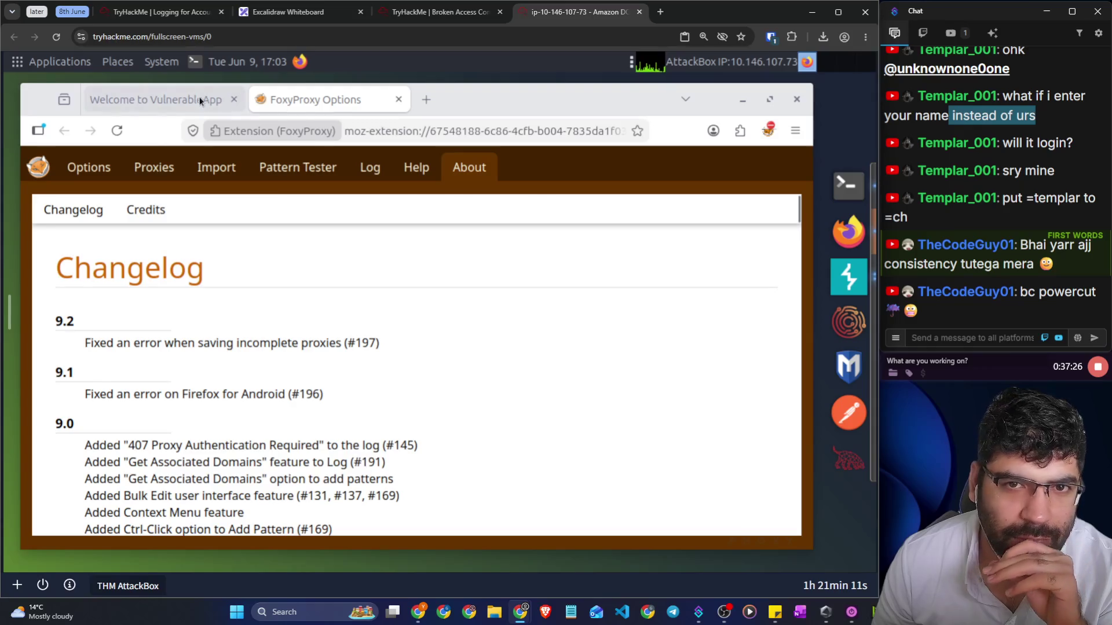
Reload VulnerableApp and submit its login form with the test account's email and password.
click(115, 132)
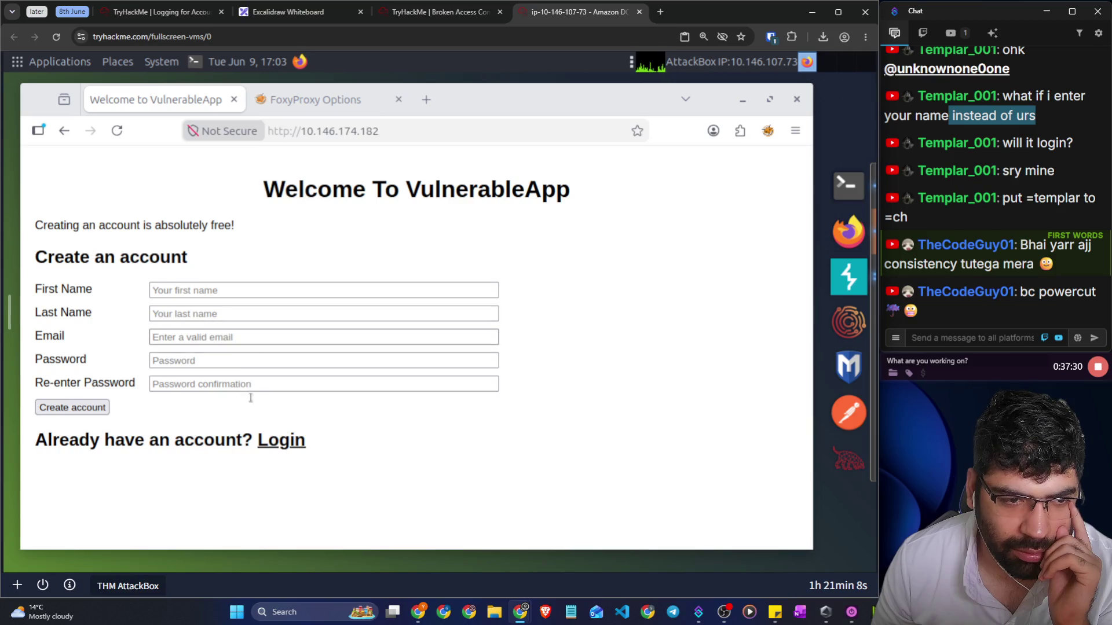
click(281, 441)
click(213, 288)
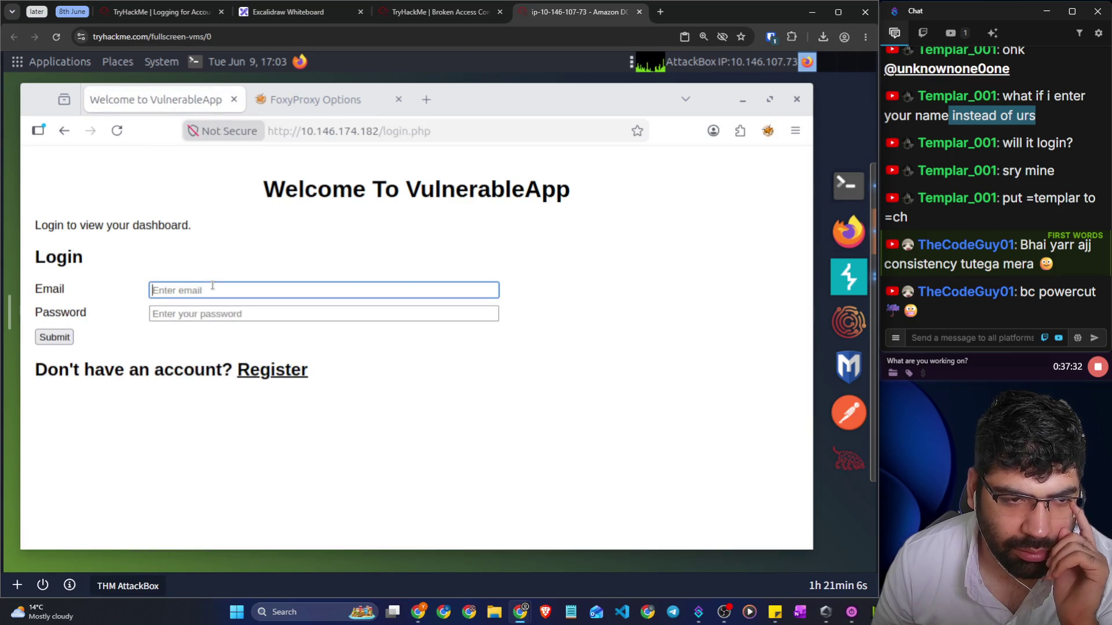
text(testr)
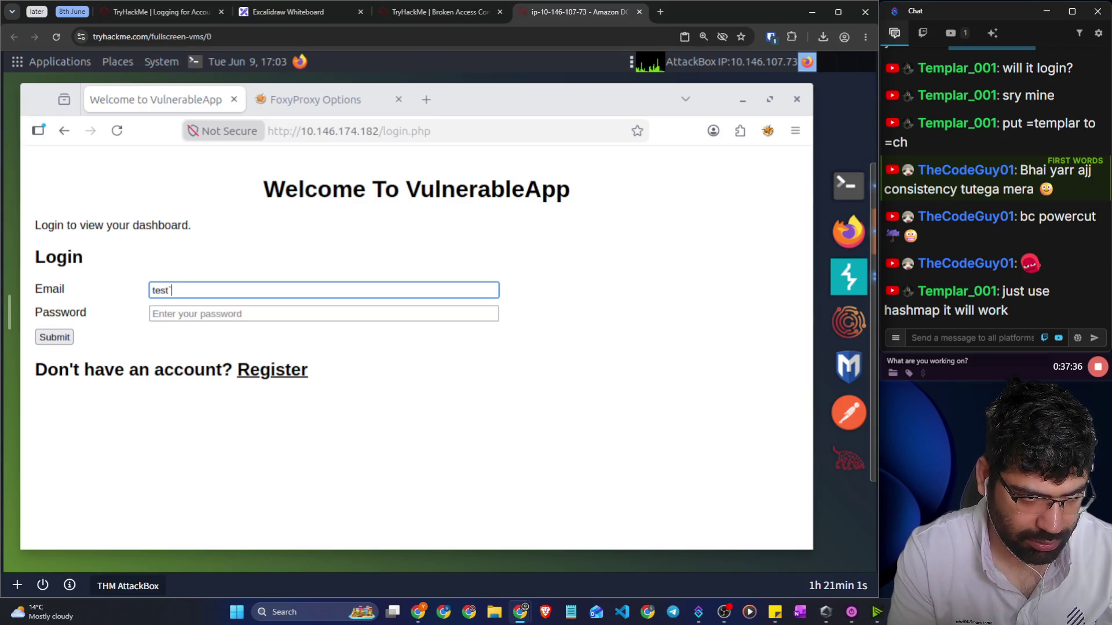
text(test.com)
click(232, 313)
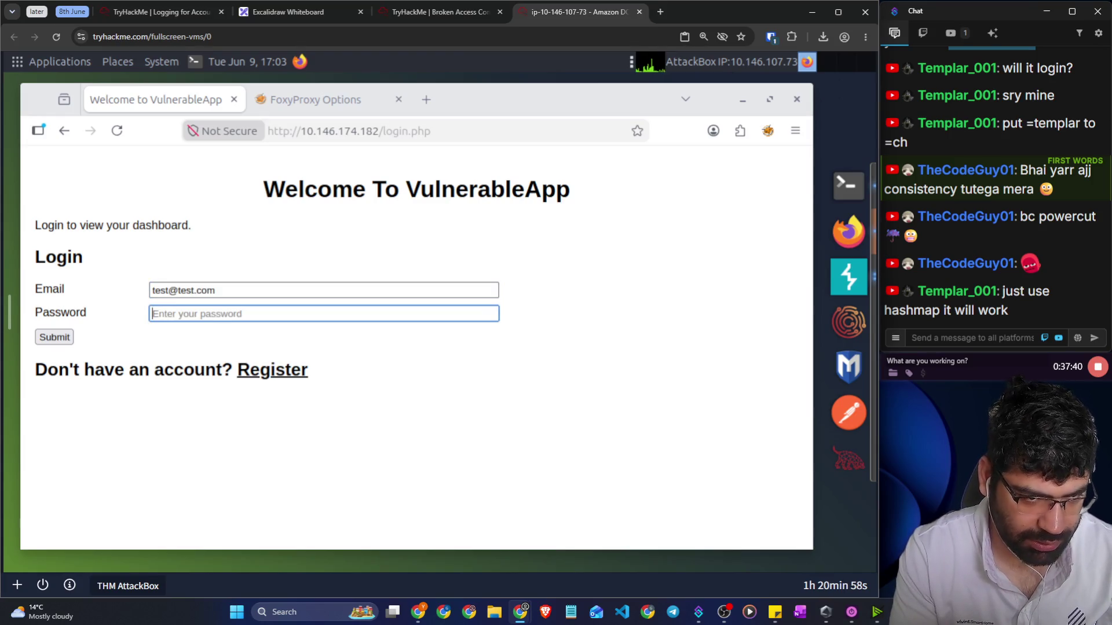
text(test)
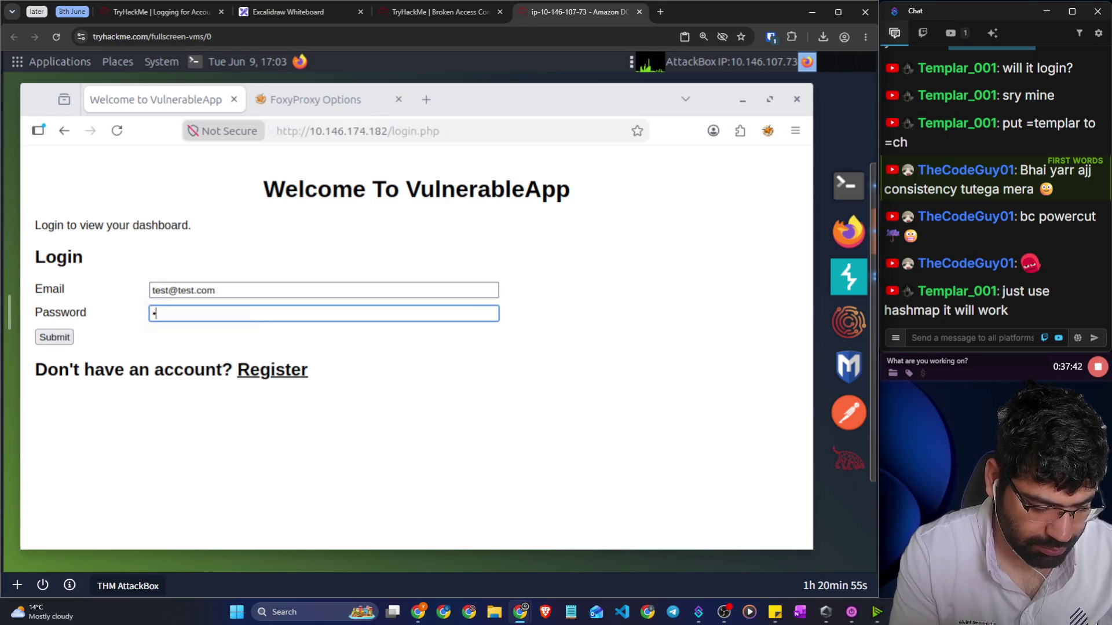
key(Return)
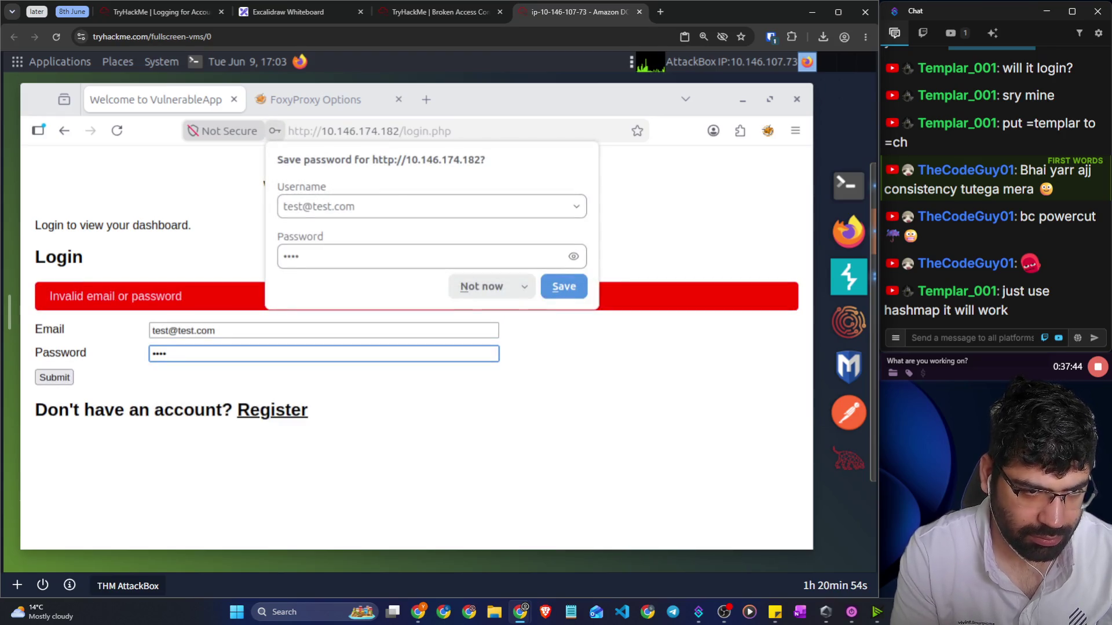
Correct the mistyped email domain and resubmit the login to reach the Welcome, test dashboard.
double_click(185, 331)
text(test)
key(Return)
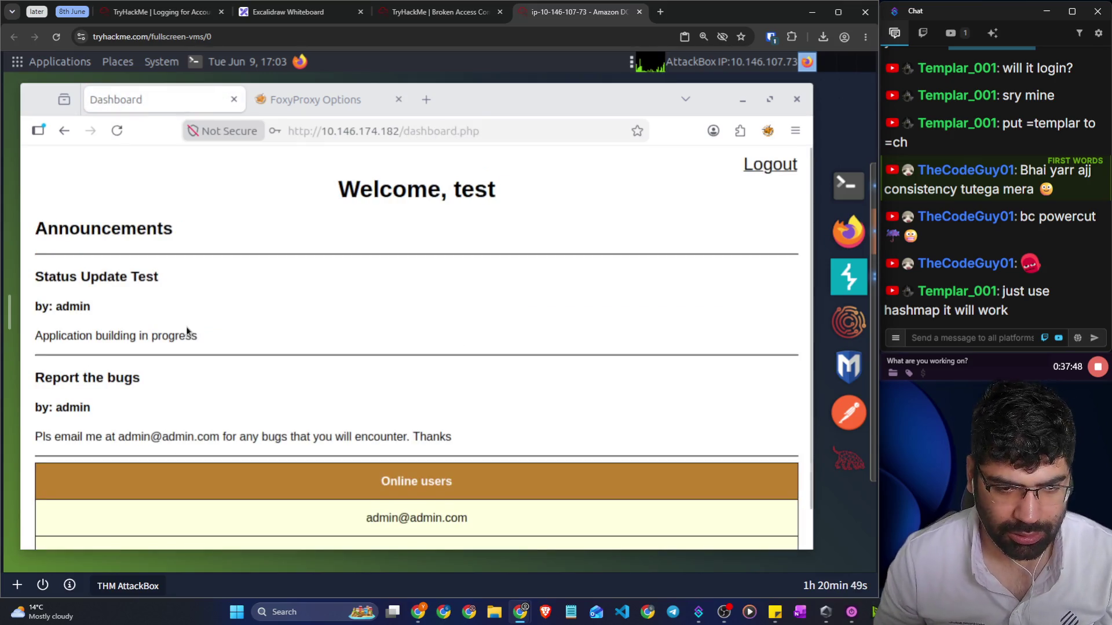
scroll(187, 330, down, 1)
key(alt+Tab)
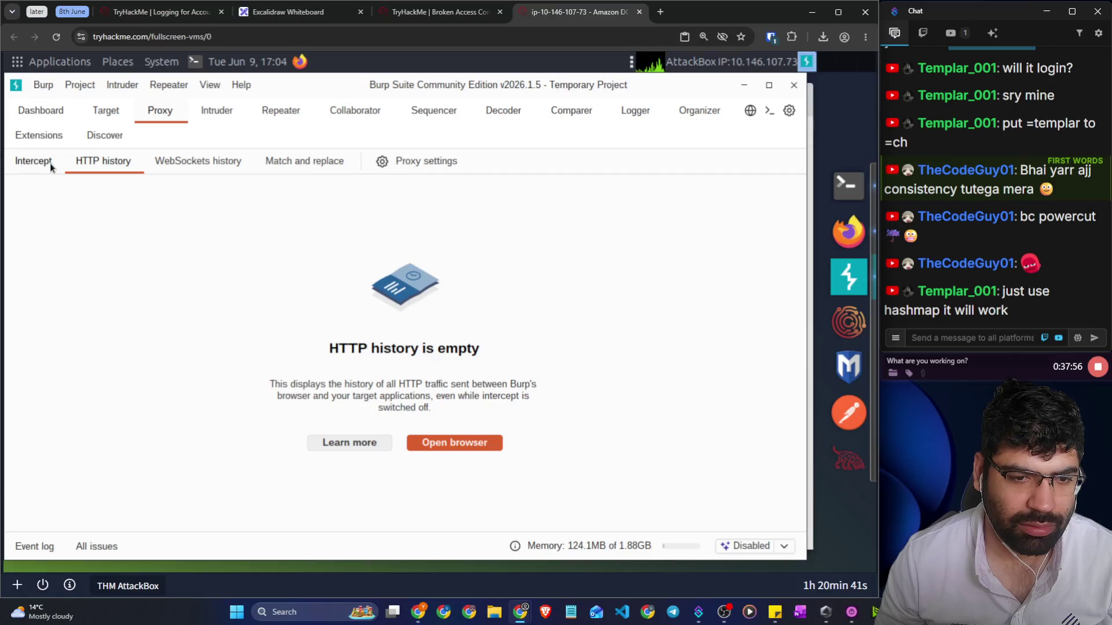
Look through the Proxy sub-tabs: Intercept, HTTP history, WebSockets history, Match and replace, and Proxy settings.
click(50, 162)
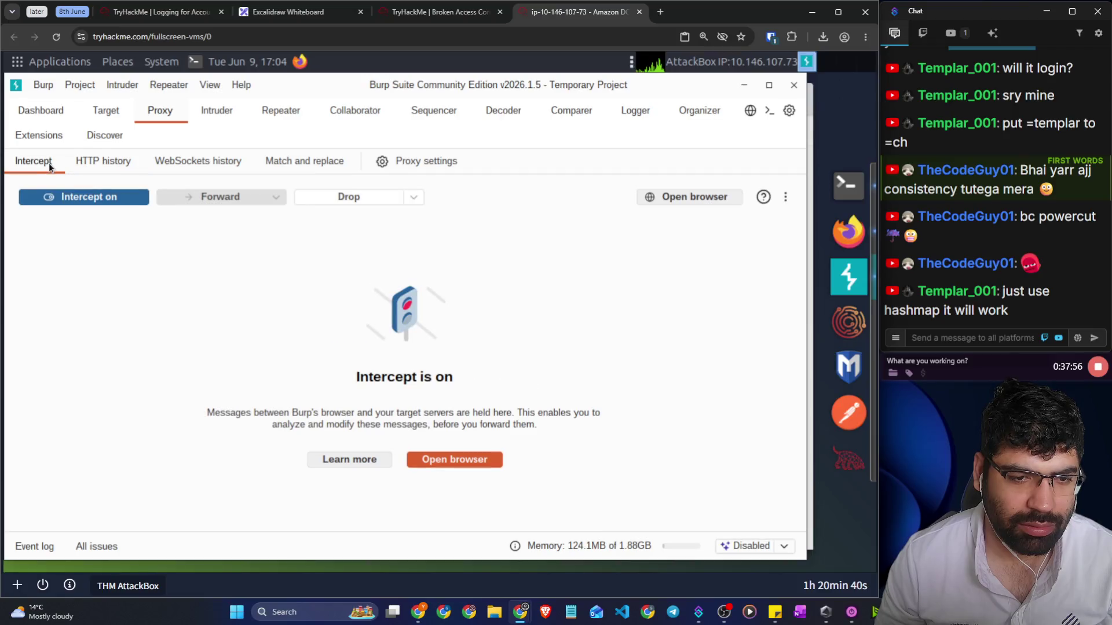
click(104, 162)
click(225, 162)
click(313, 162)
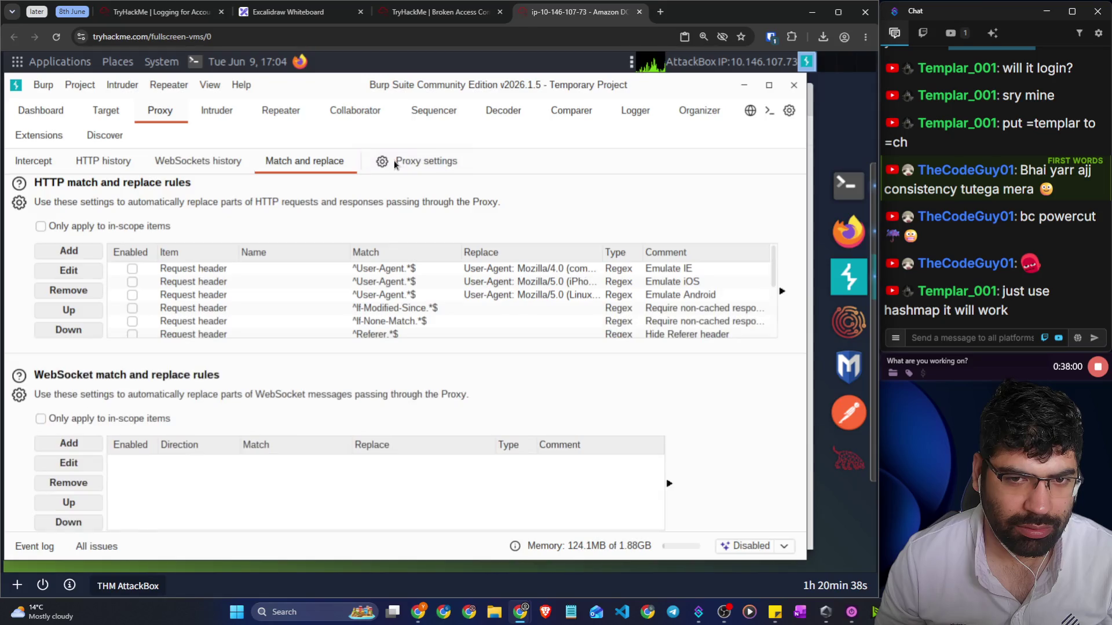
click(393, 160)
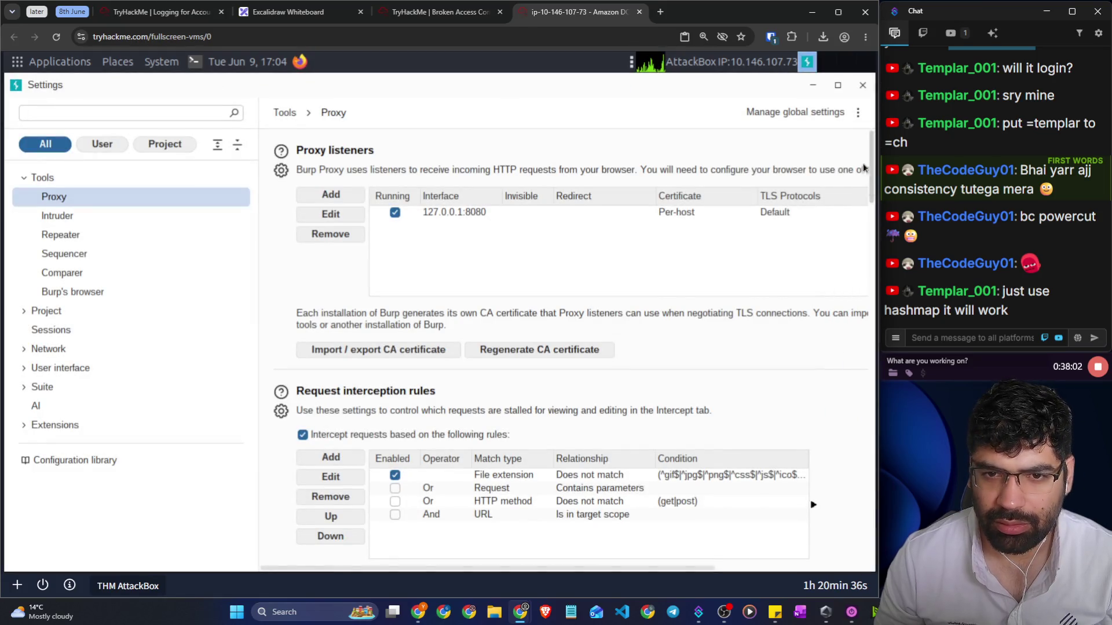
Back on Intercept, try launching Burp's browser and dismiss the sandbox-not-supported error.
click(862, 85)
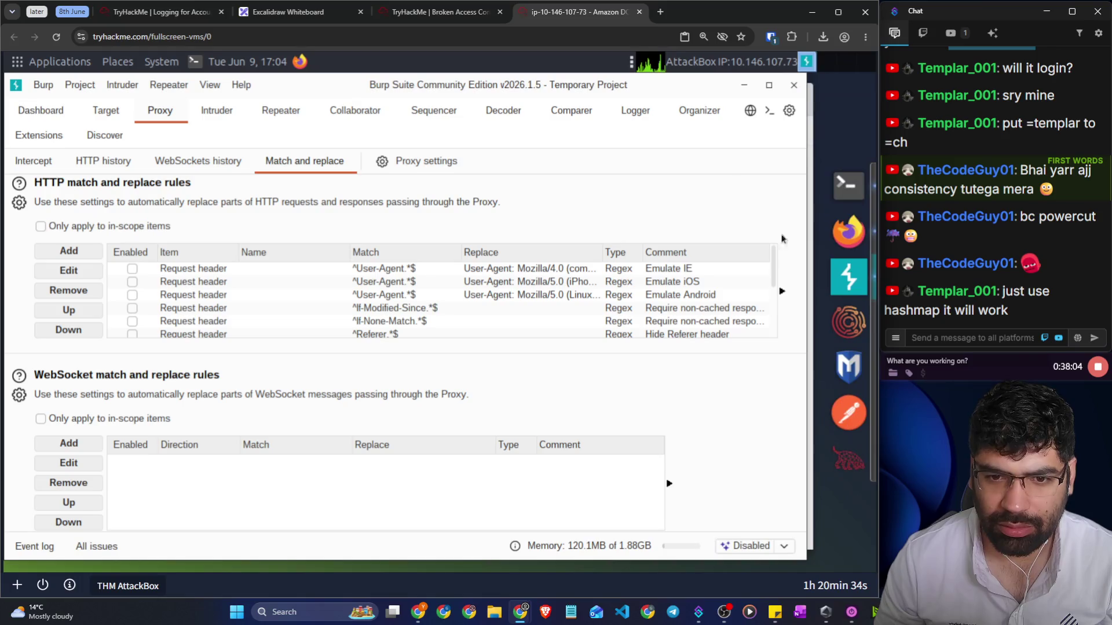
click(33, 161)
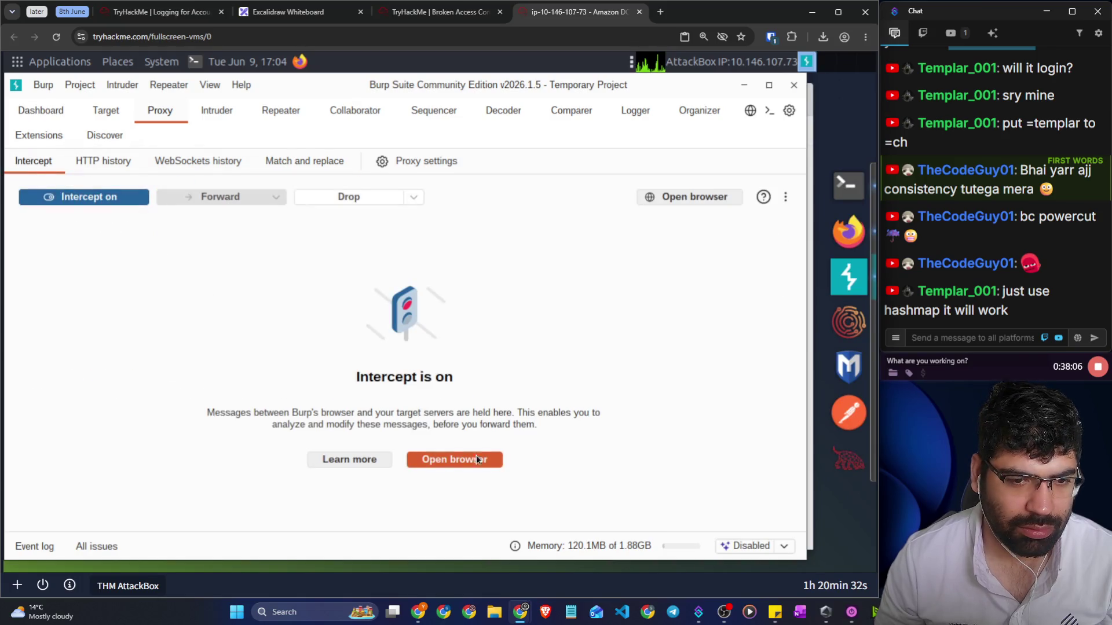
click(492, 457)
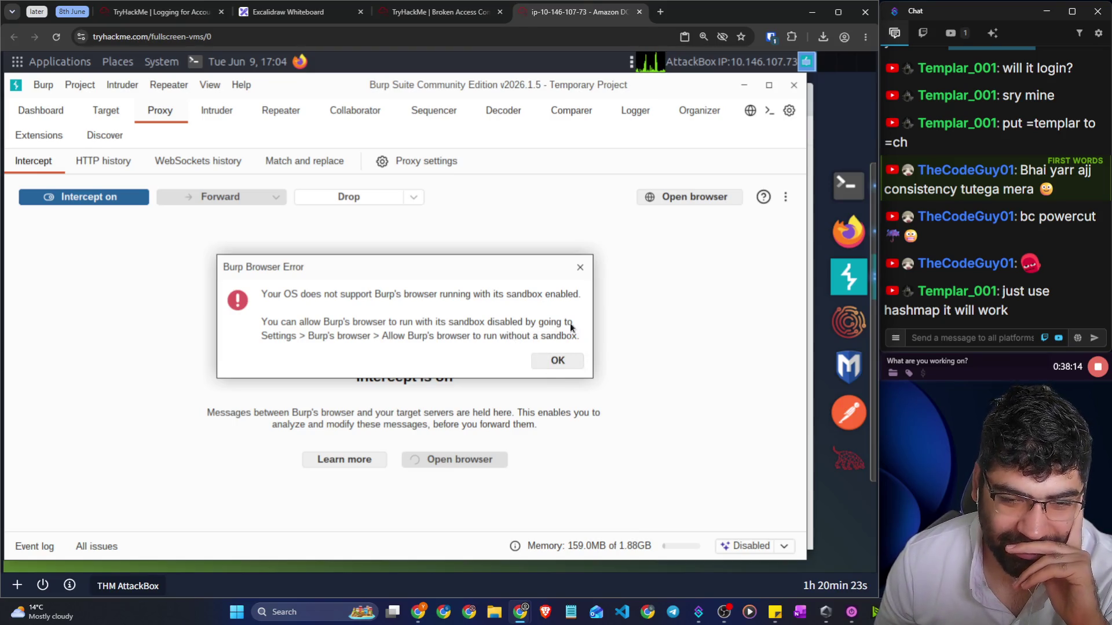
click(556, 361)
In Settings > Burp's browser, allow running without a sandbox and enable logging of browser communication.
click(790, 119)
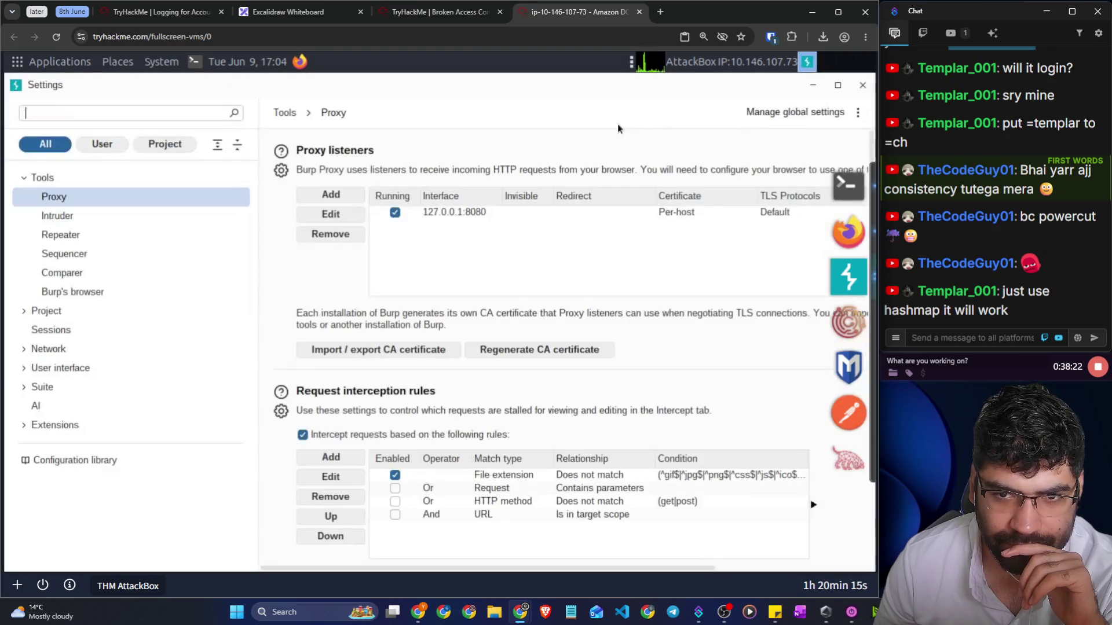
click(117, 286)
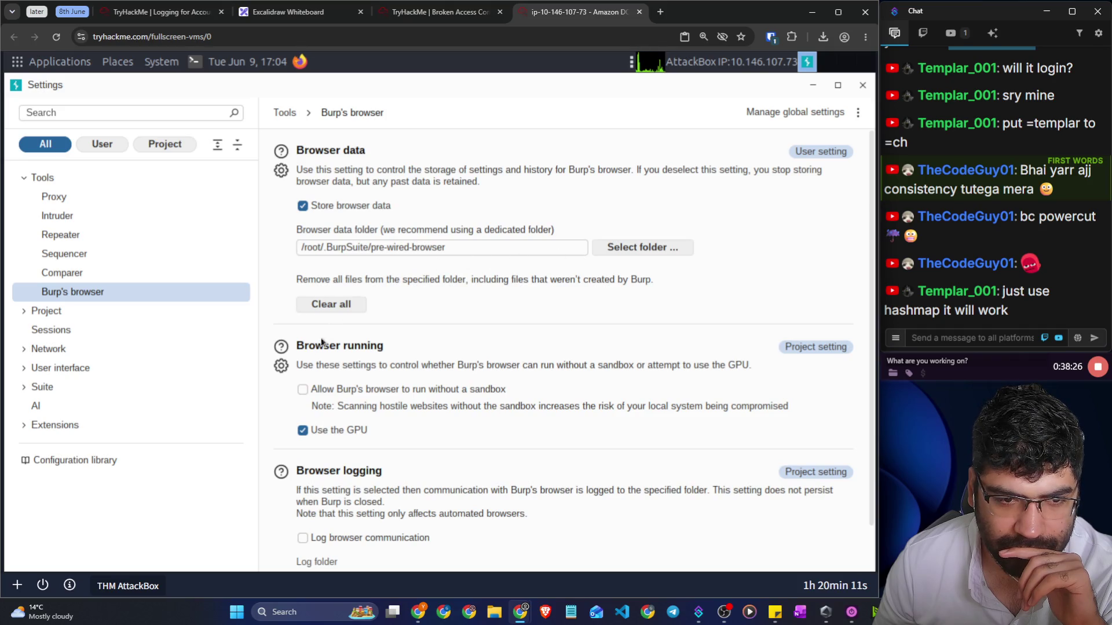
click(303, 389)
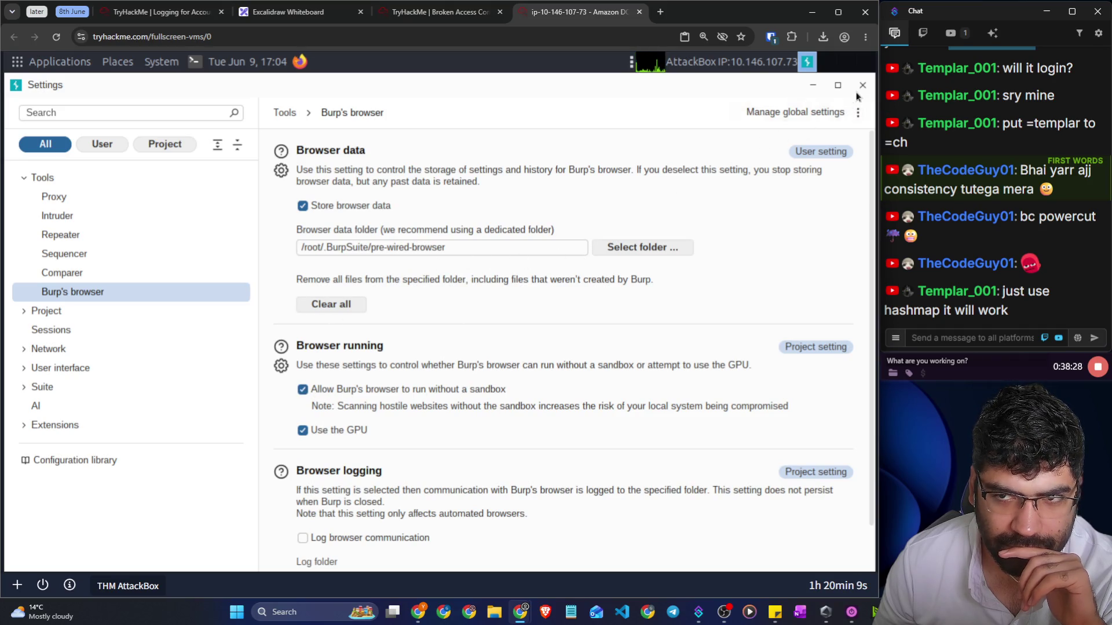
scroll(371, 458, down, 1)
click(361, 500)
click(861, 87)
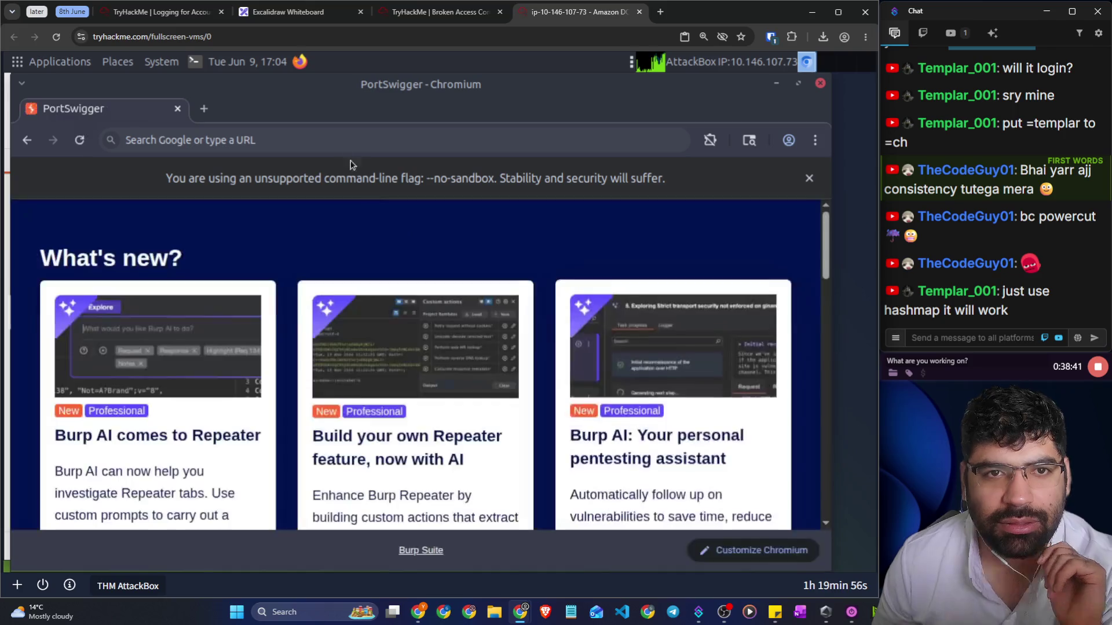
In Chromium, paste the dashboard URL, trim it to the site root, and load the VulnerableApp home page.
click(342, 139)
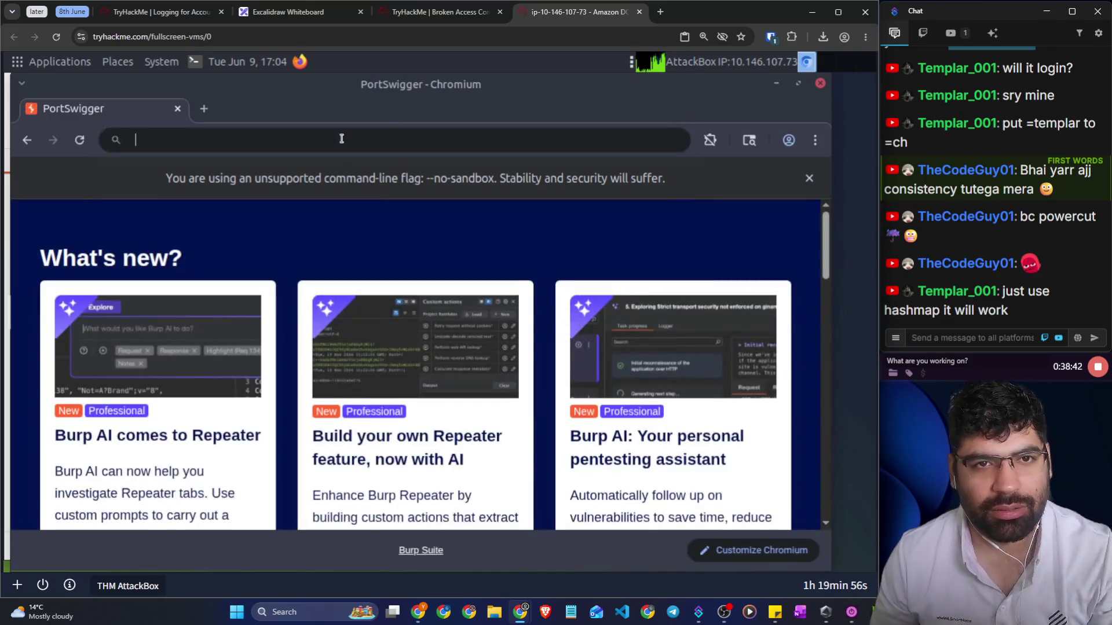
text(http://10.146.174.182/dashboard.php)
key(BackSpace)
key(BackSpace)
key(BackSpace)
key(BackSpace)
key(BackSpace)
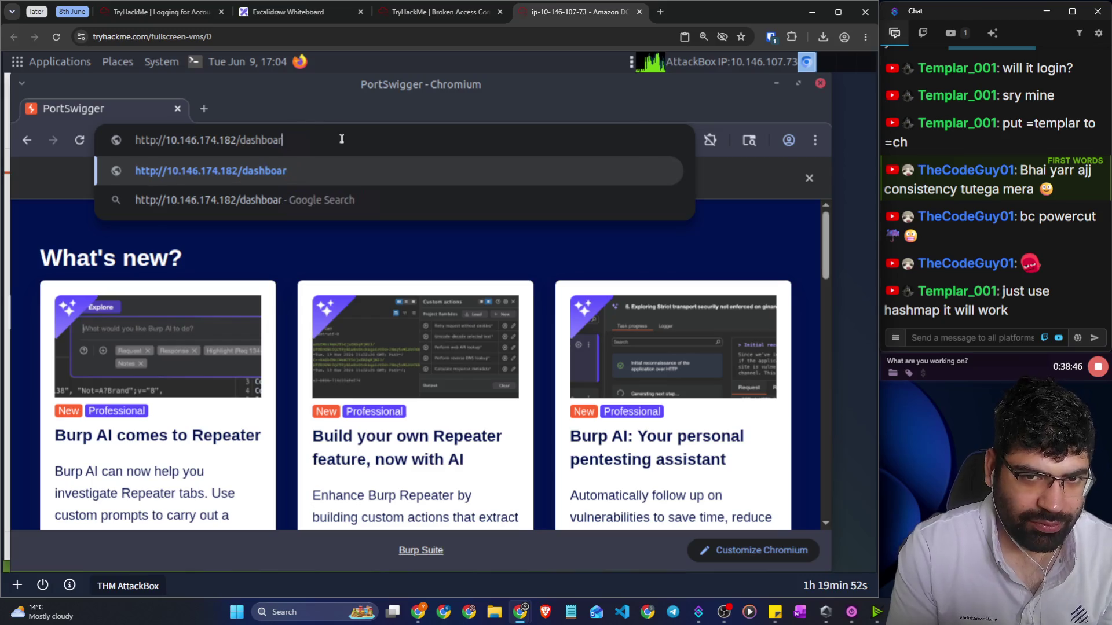
key(BackSpace)
key(BackSpace)
key(BackSpace)
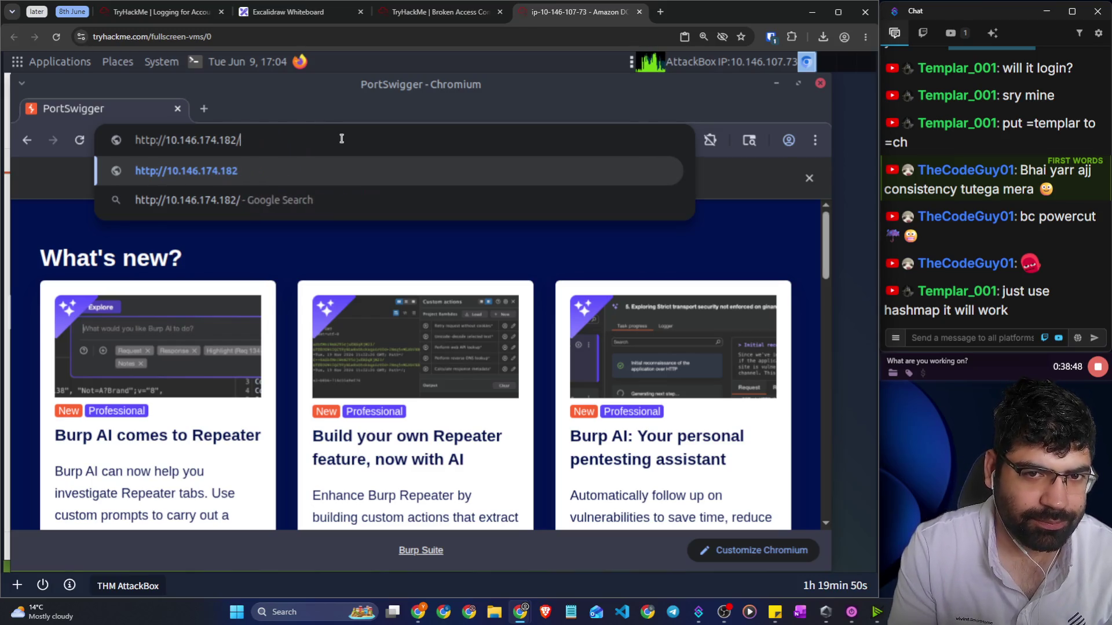
key(Return)
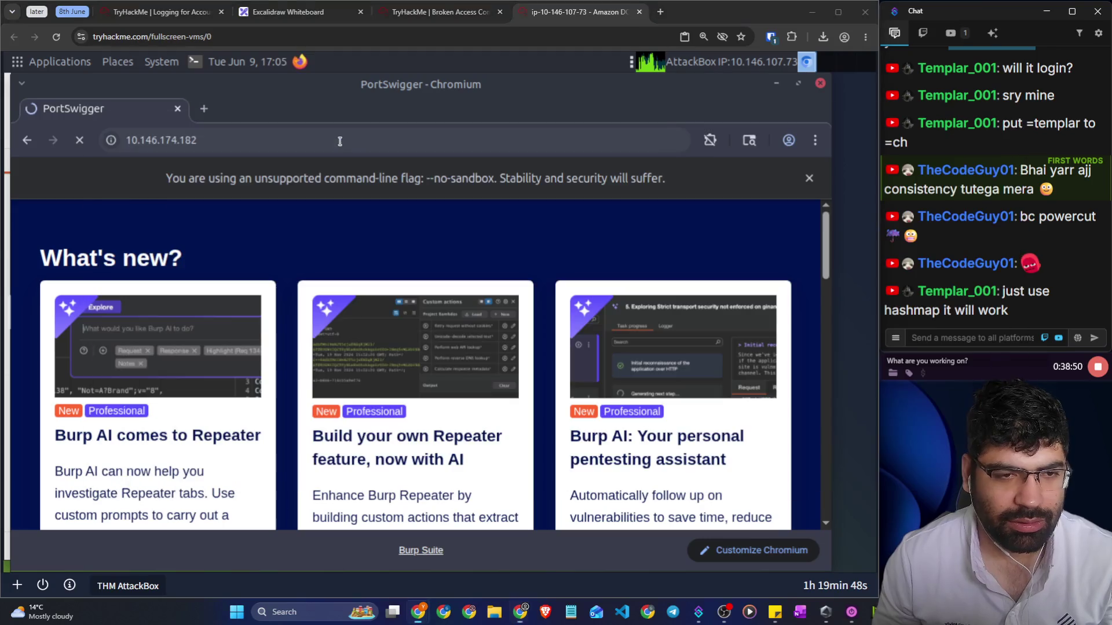
key(alt+Tab)
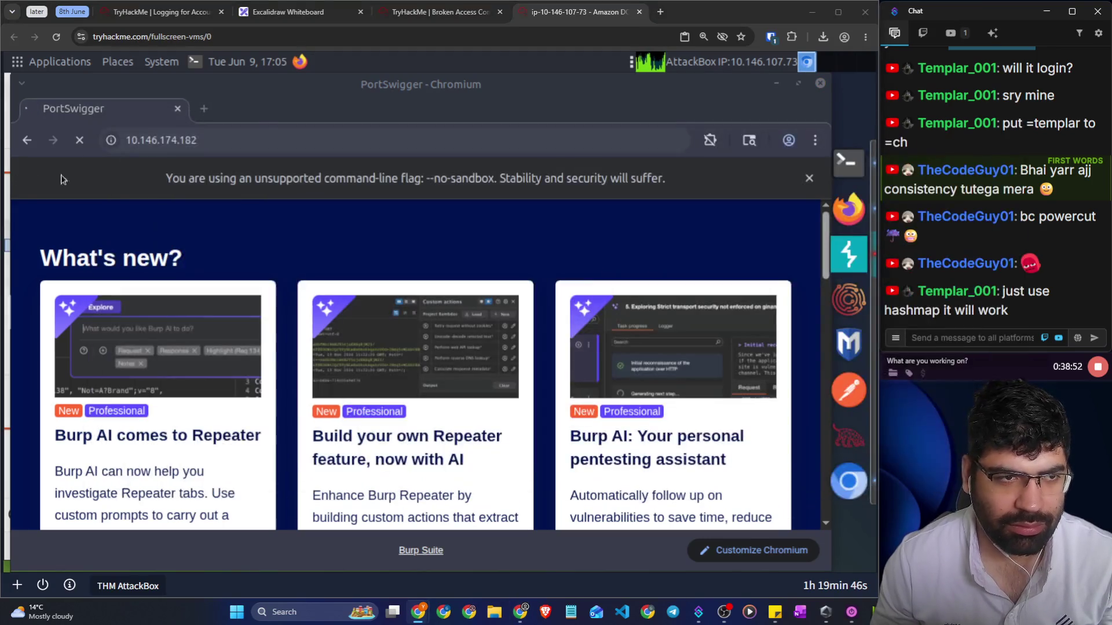
Enlarge the intercepted GET / request in Burp and forward it along with the Google warmup request.
drag(134, 106, 177, 106)
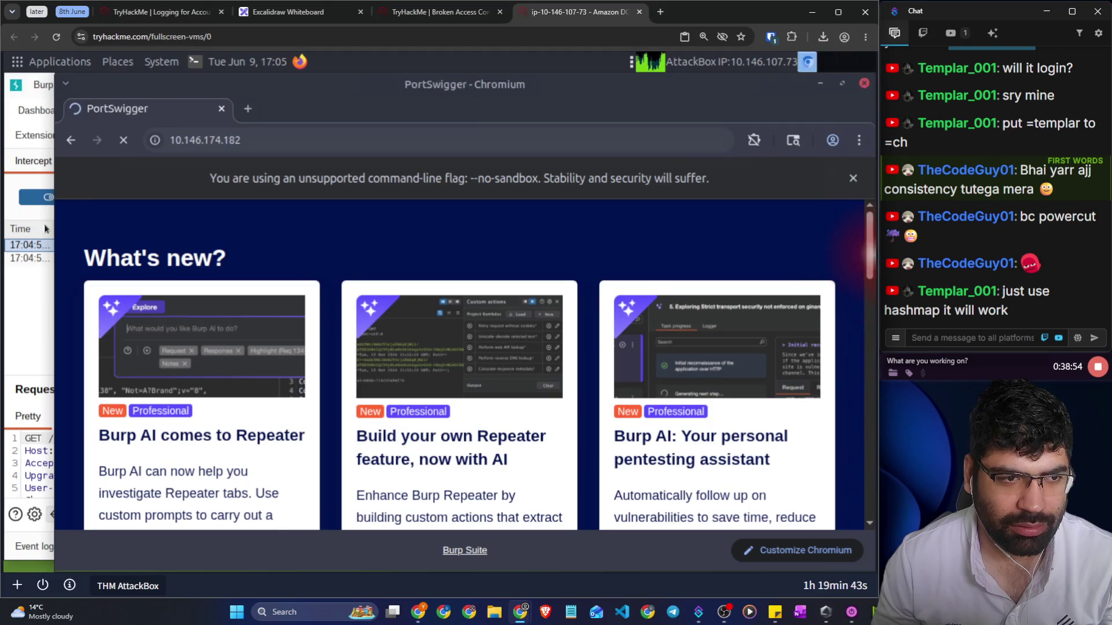
click(26, 293)
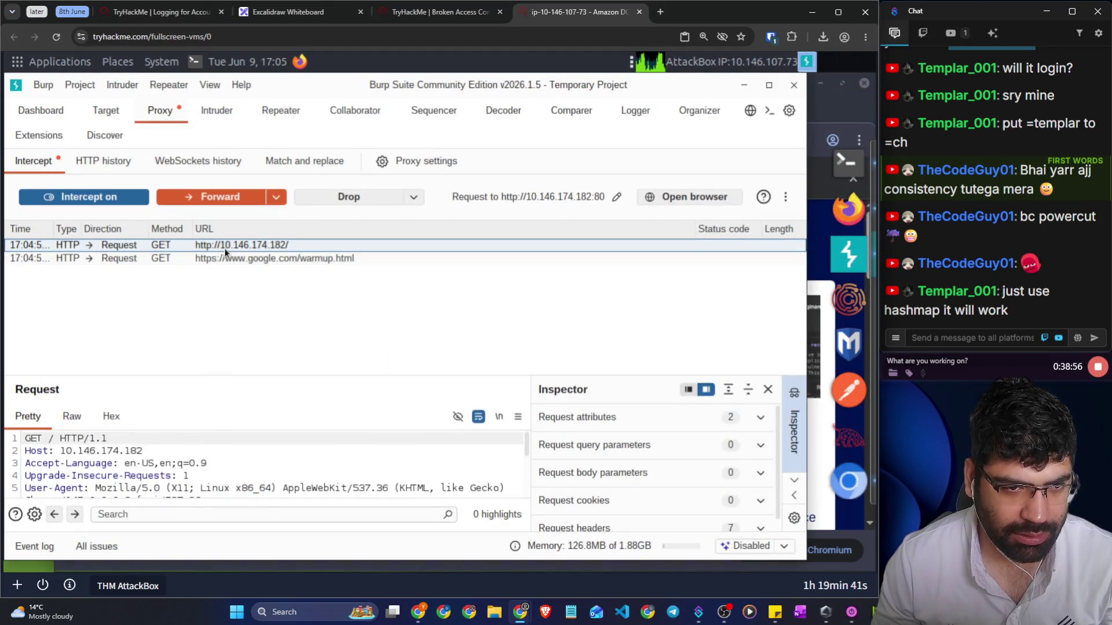
click(112, 244)
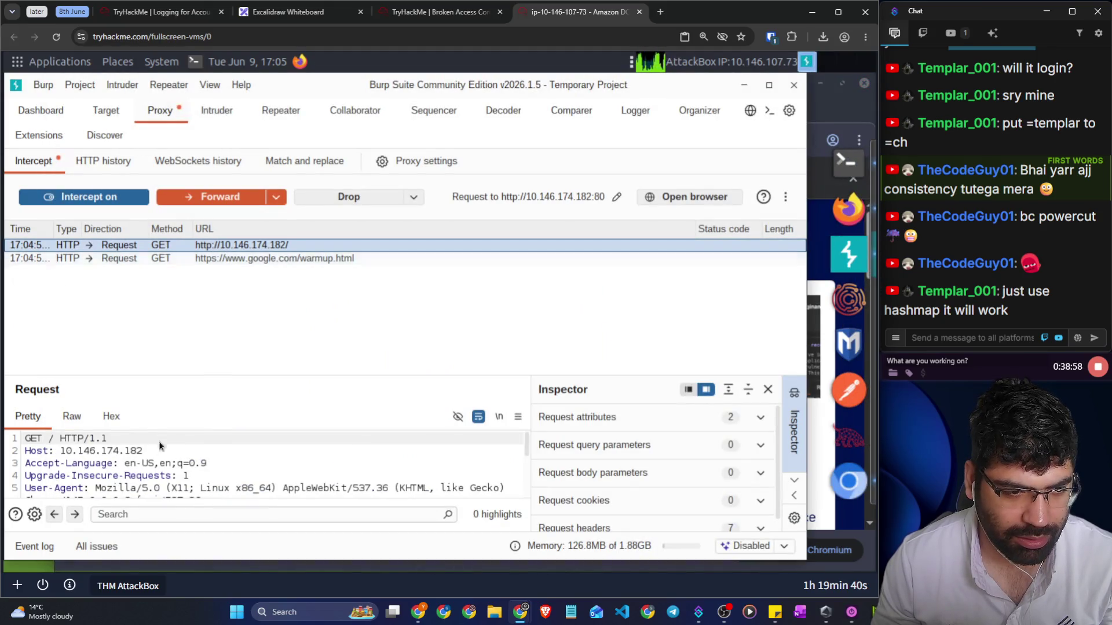
drag(222, 361, 219, 274)
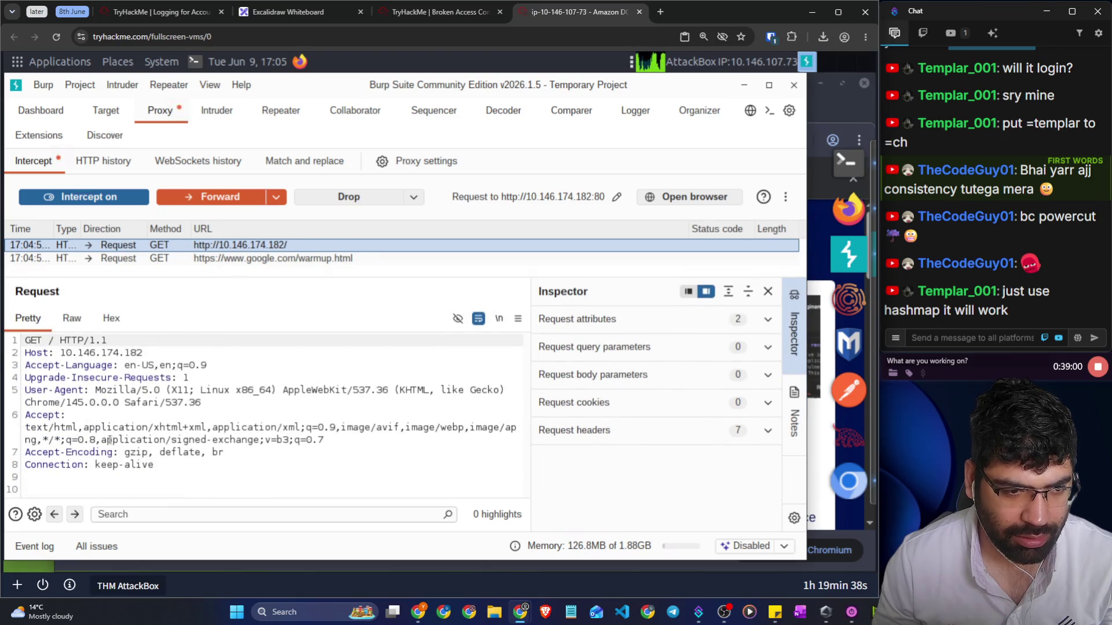
click(172, 199)
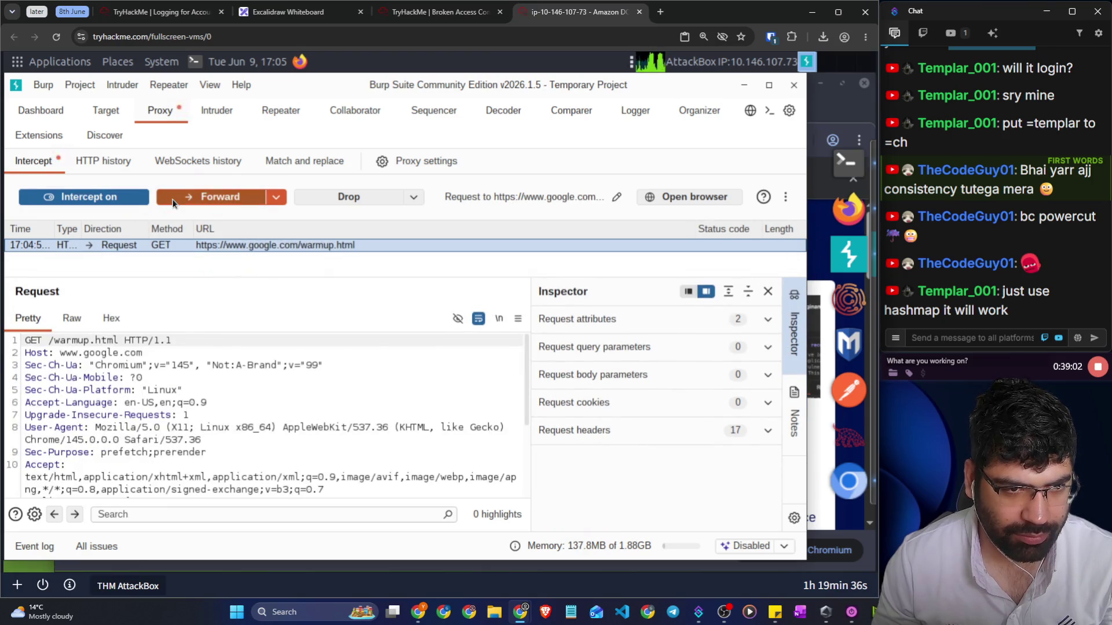
click(172, 199)
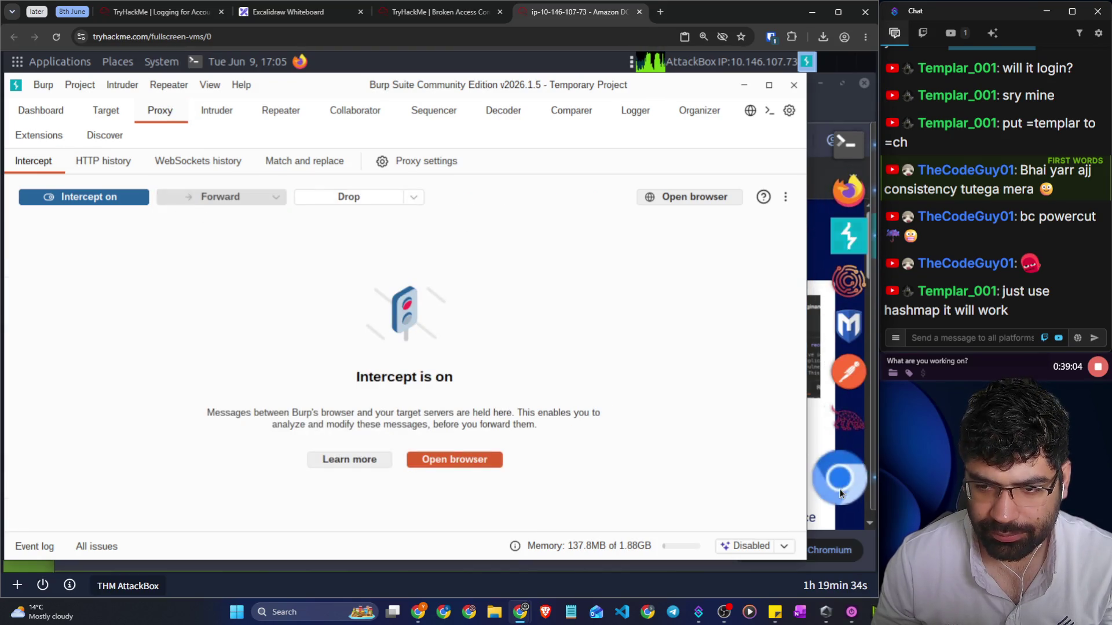
click(849, 481)
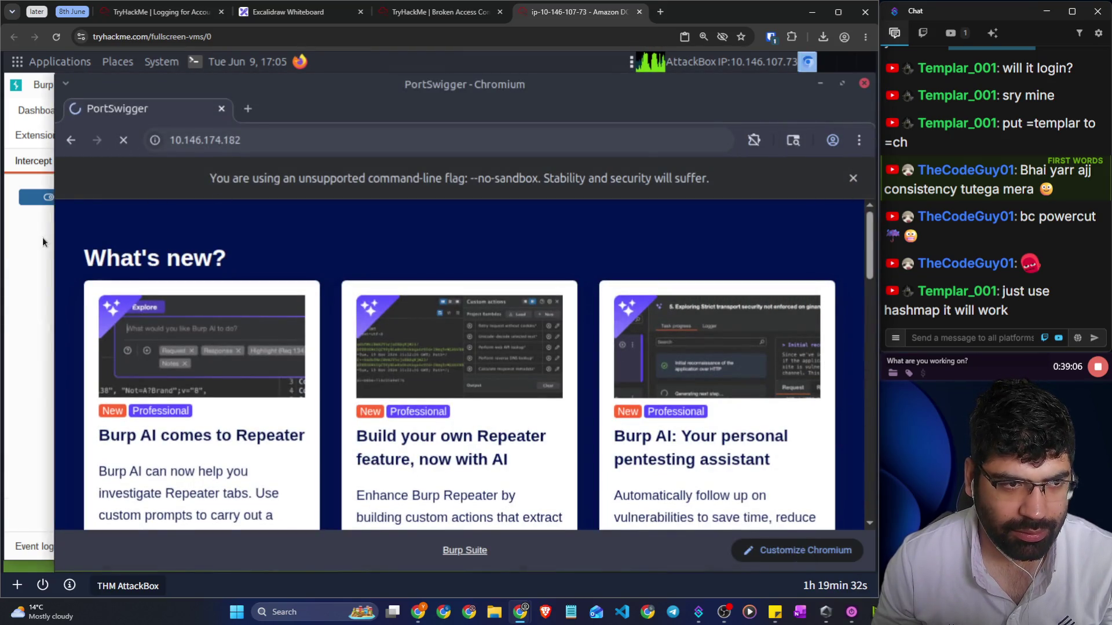
click(43, 237)
click(849, 480)
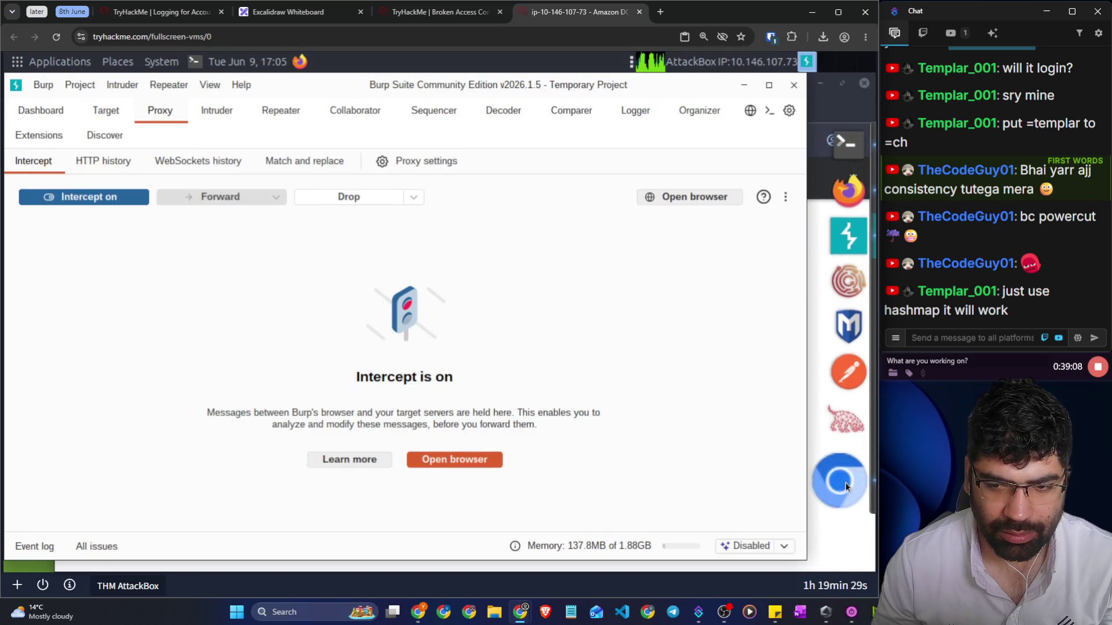
Go to the VulnerableApp login page and forward the held GET /login.php request in Burp.
click(232, 341)
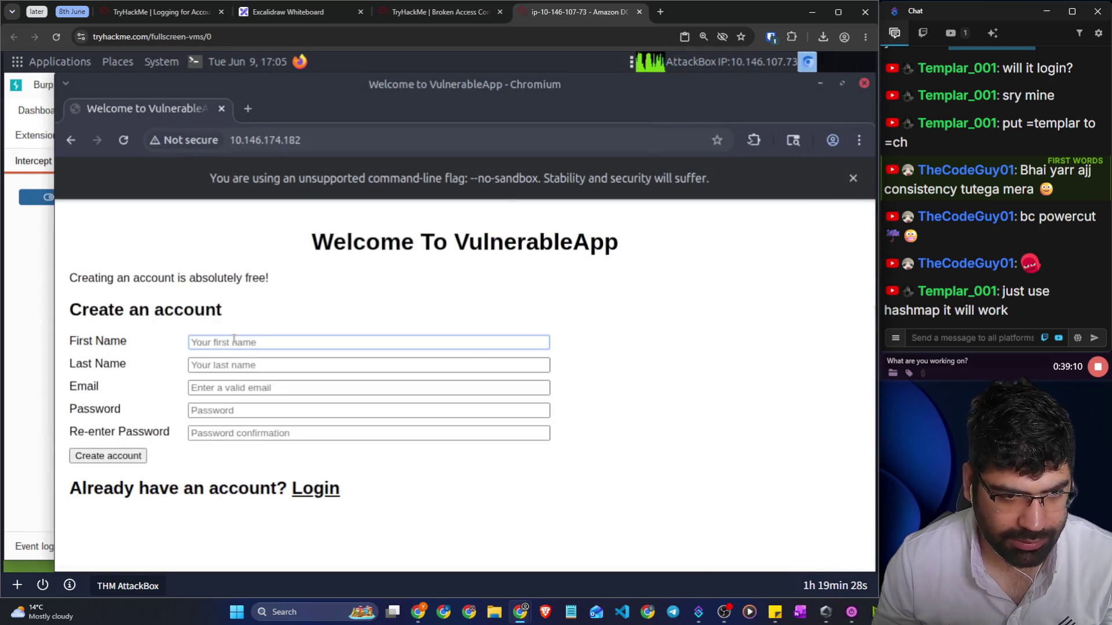
click(307, 489)
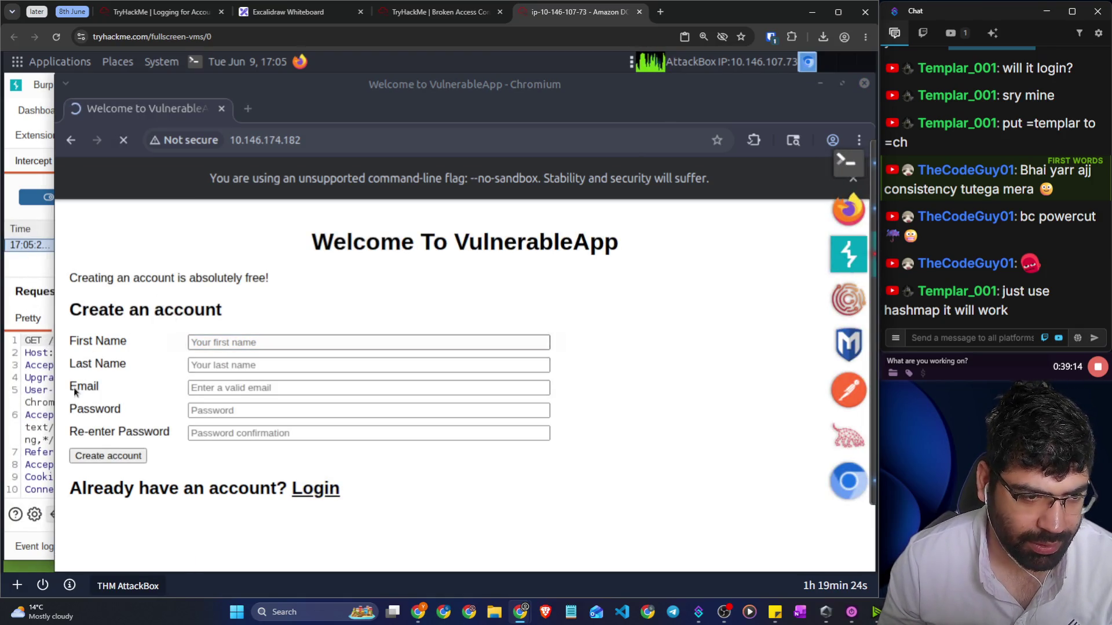
mouse_move(5, 312)
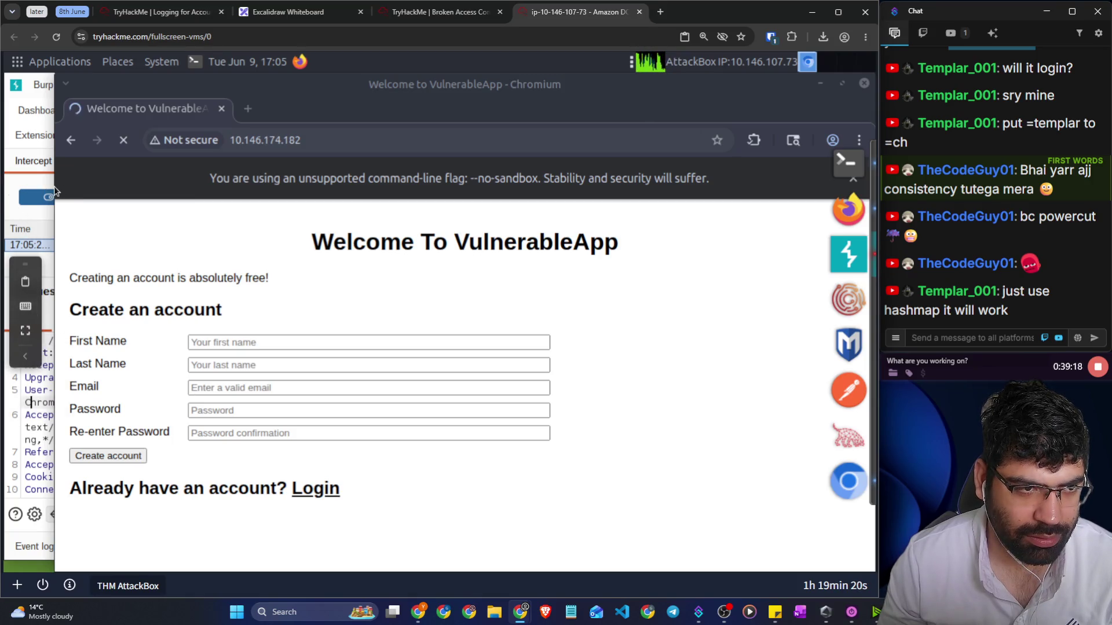
drag(235, 189, 249, 191)
click(147, 300)
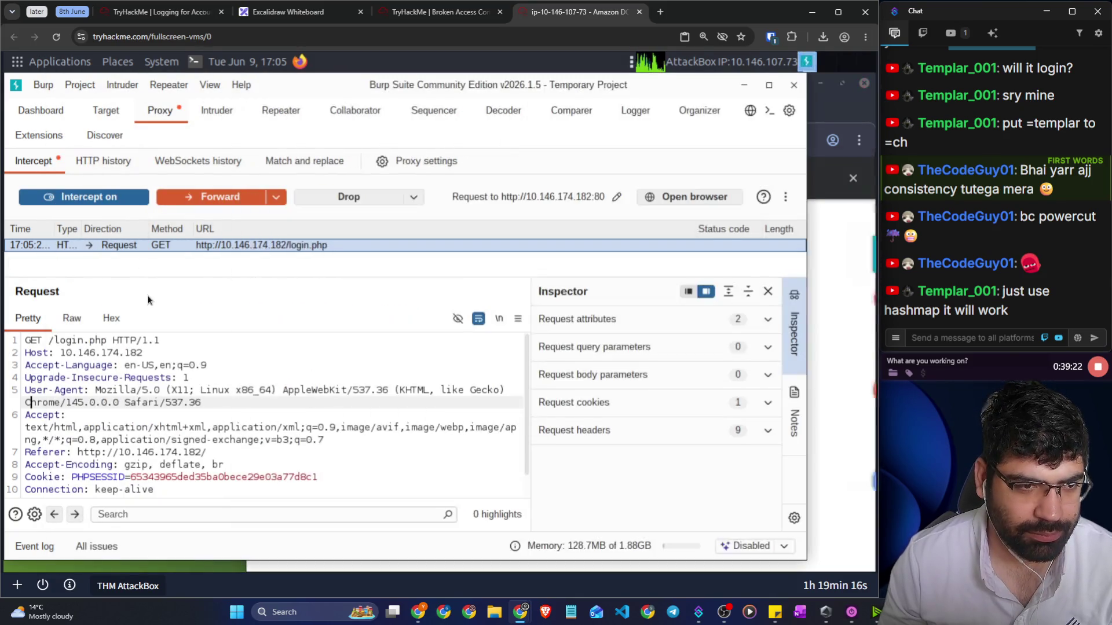
click(204, 198)
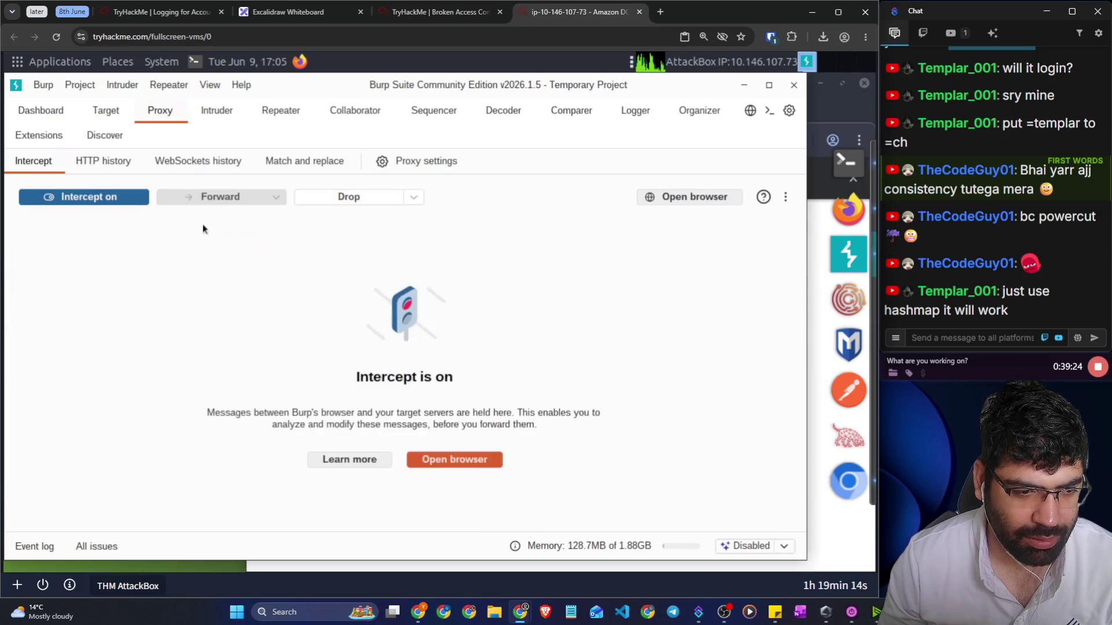
click(845, 506)
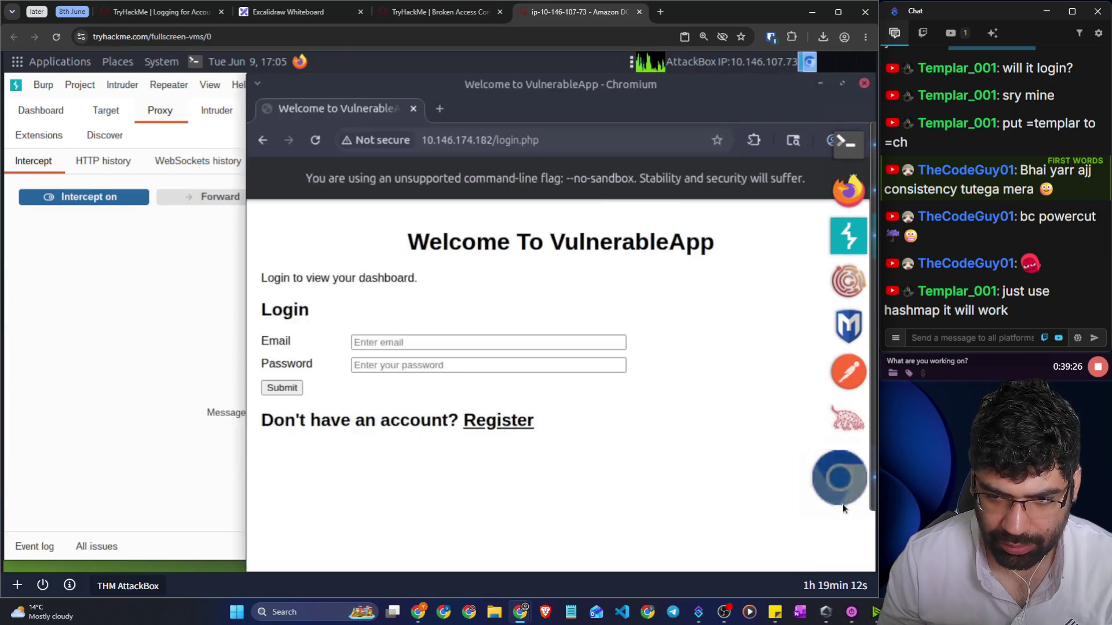
Fill the login form with the test account's email and password and submit it.
click(426, 343)
text(test)
key(Tab)
text(test1)
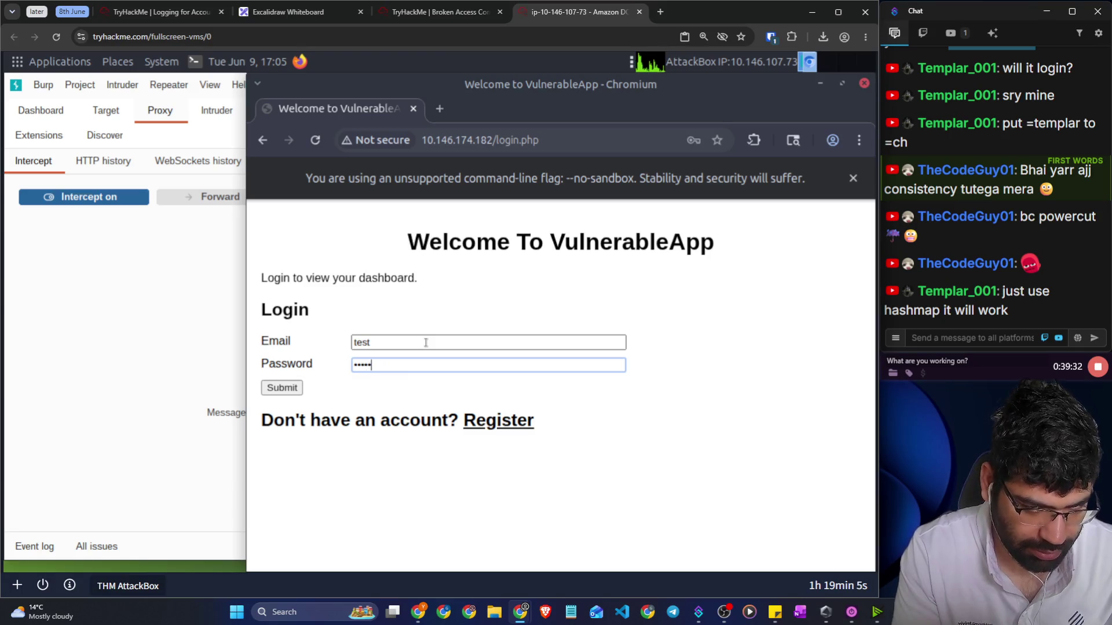
key(BackSpace)
click(425, 342)
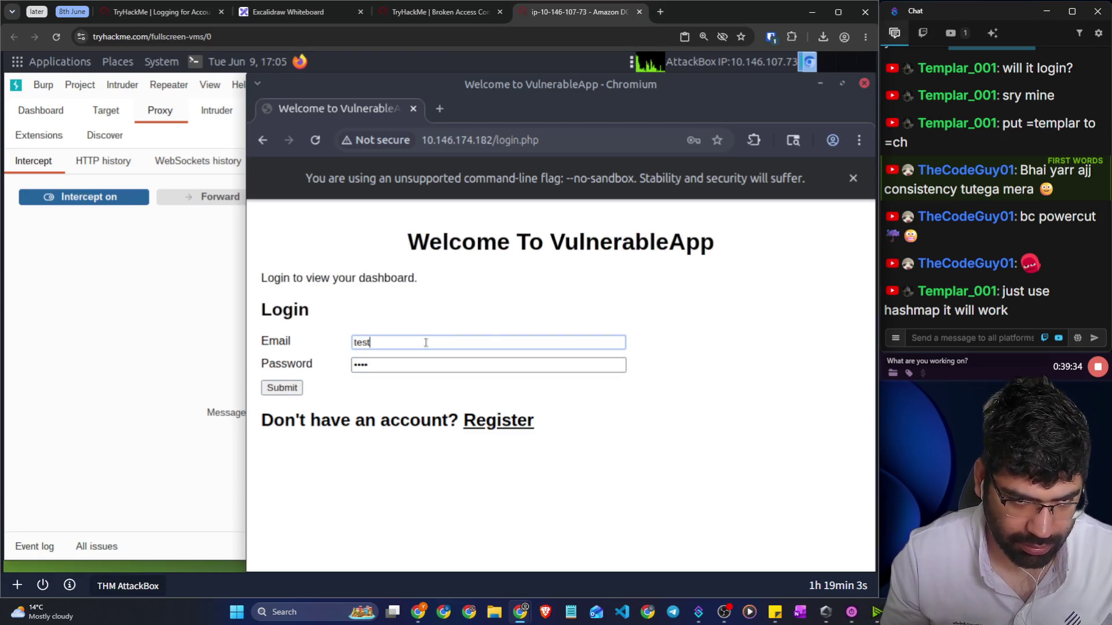
text(@t.c)
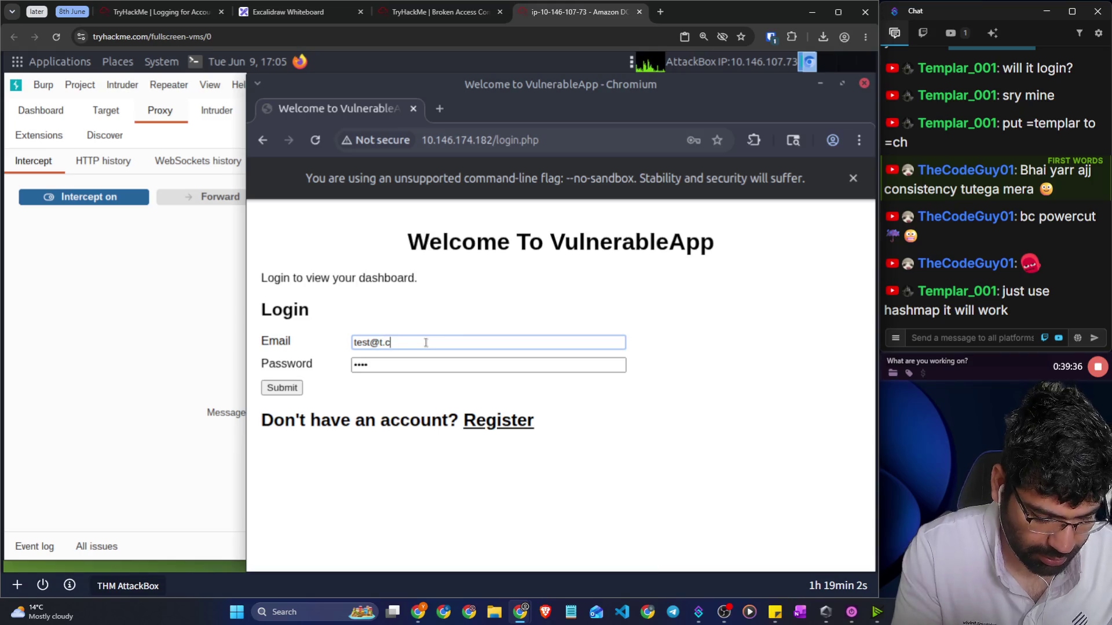
text(om)
key(Return)
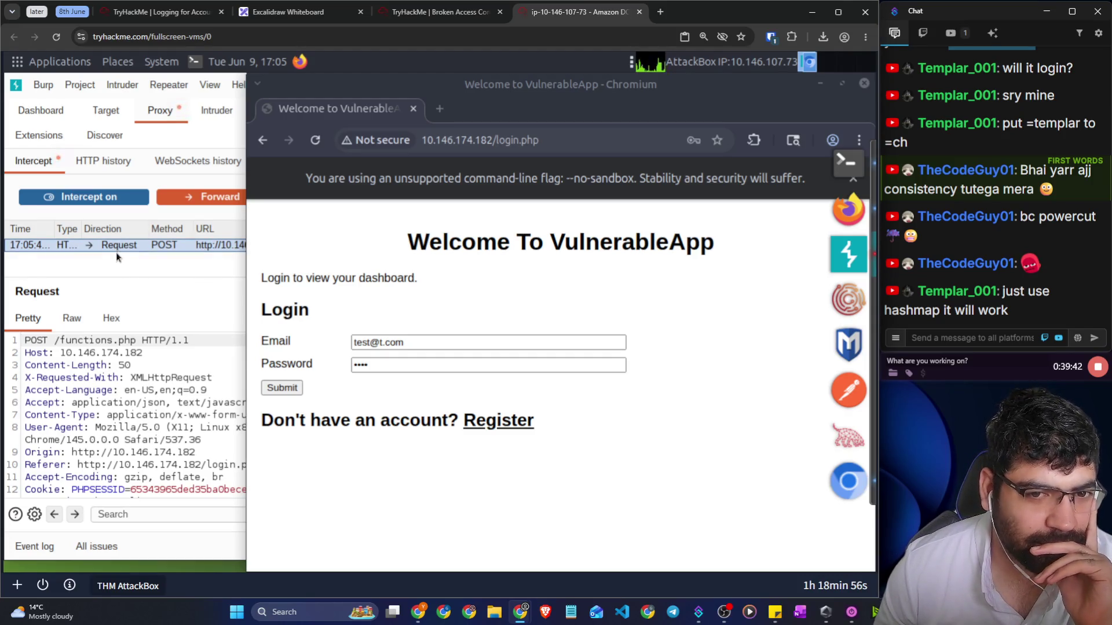
Inspect the intercepted POST /functions.php login request in Burp and forward it.
click(183, 391)
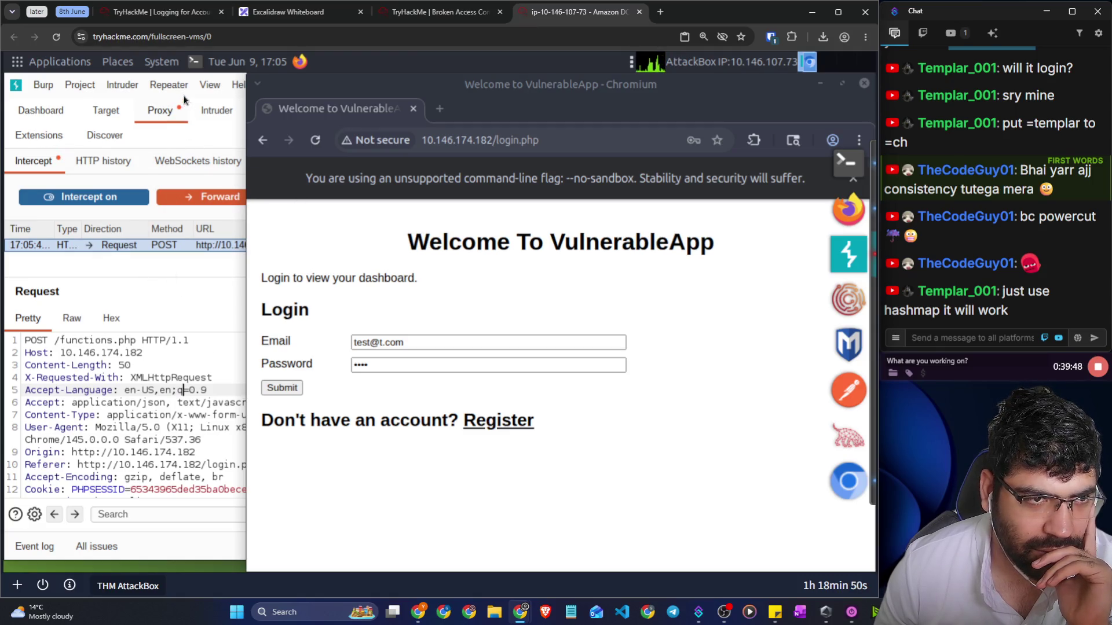
double_click(209, 77)
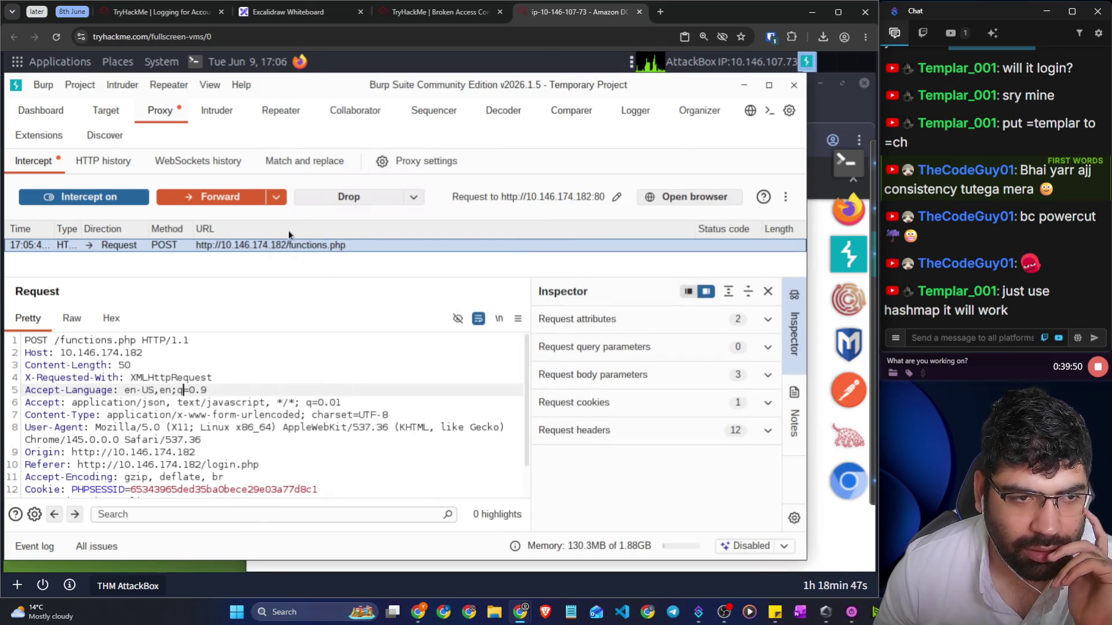
click(265, 246)
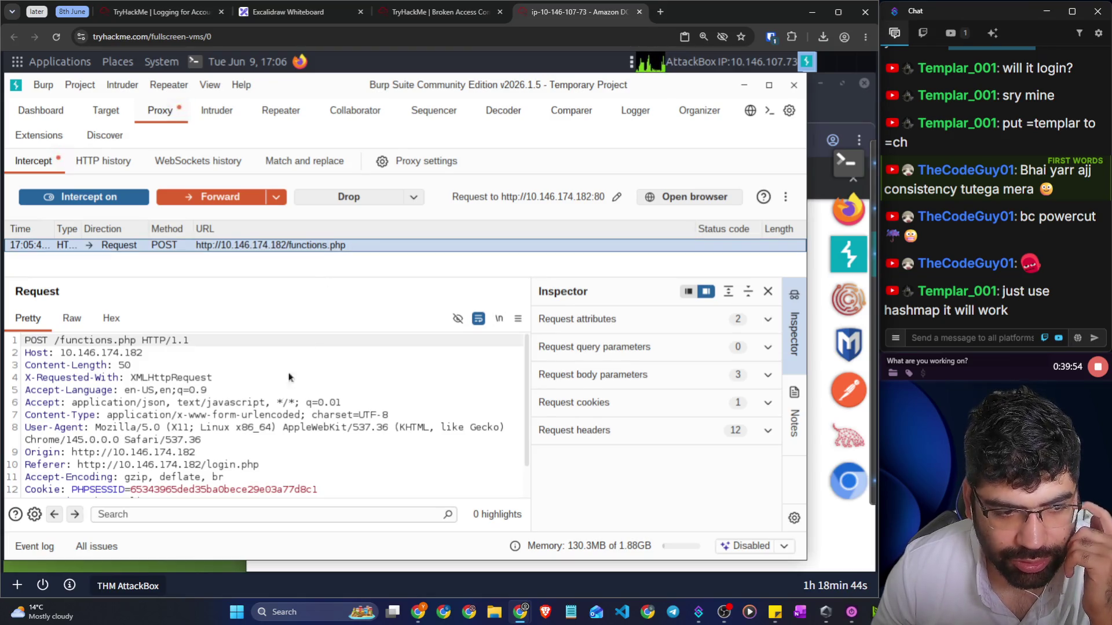
scroll(243, 405, down, 1)
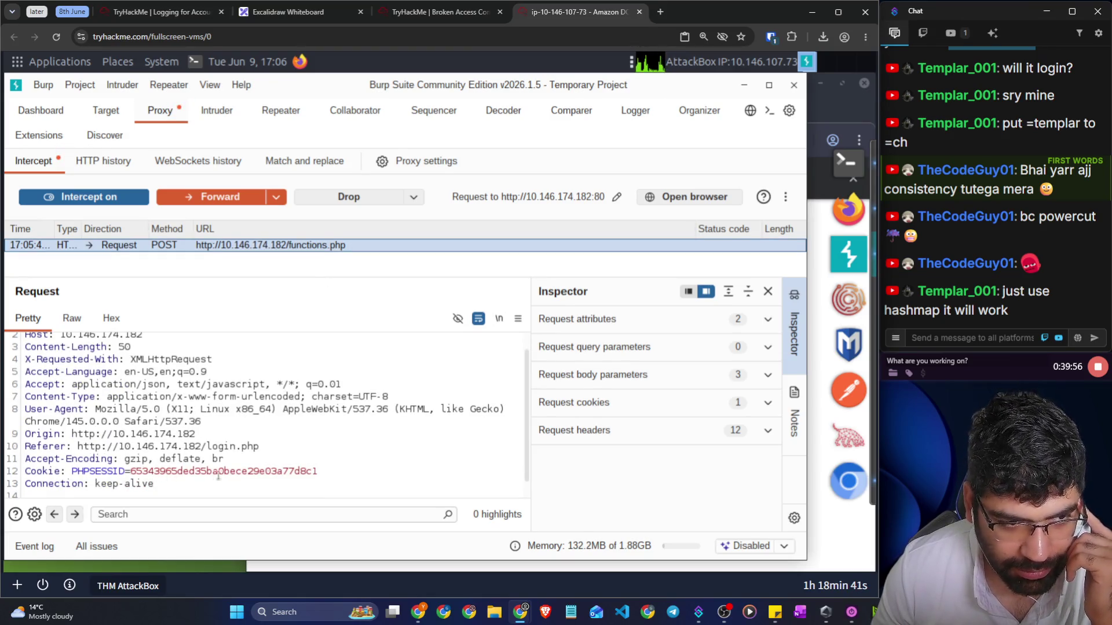
click(202, 198)
click(194, 204)
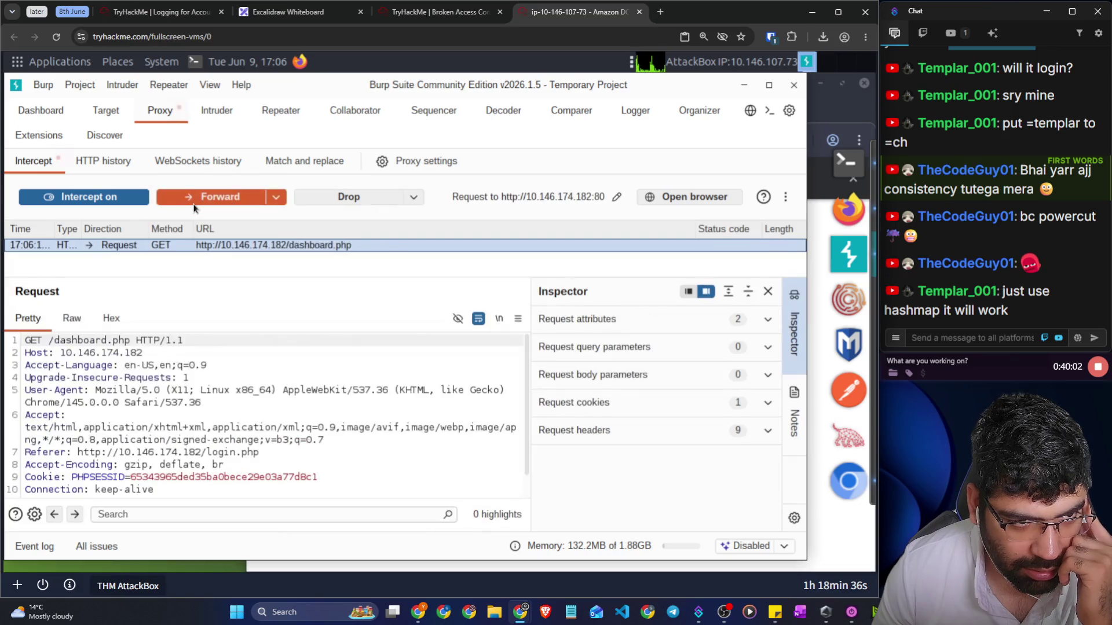
scroll(155, 415, down, 2)
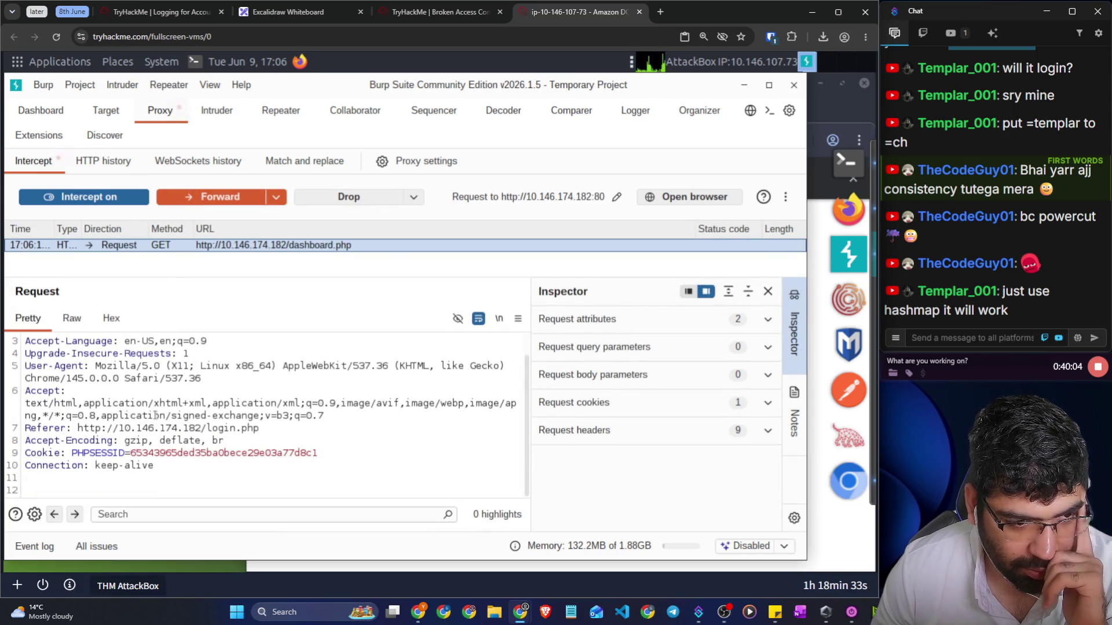
Forward the held dashboard.php request, then inspect the /login.php request and response in HTTP history.
click(190, 197)
click(118, 163)
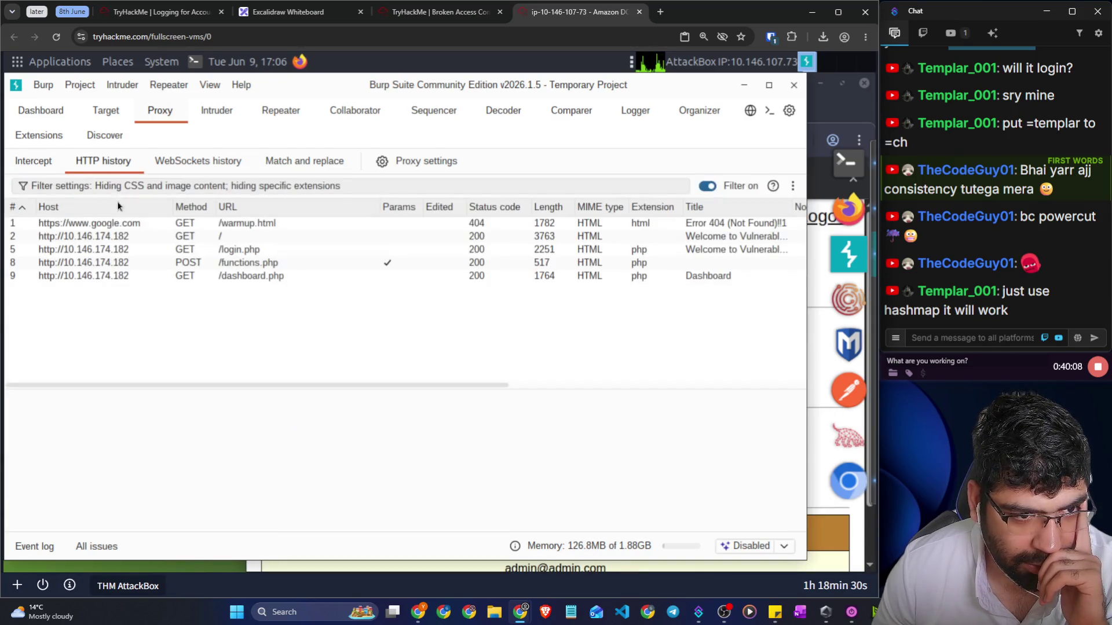
click(98, 254)
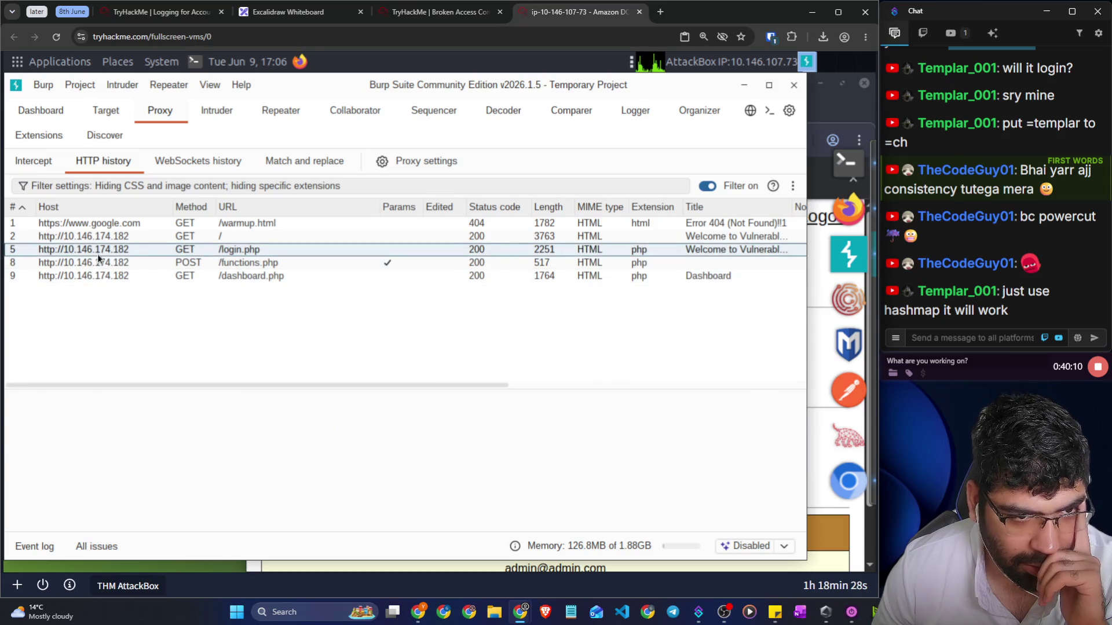
drag(226, 387, 226, 248)
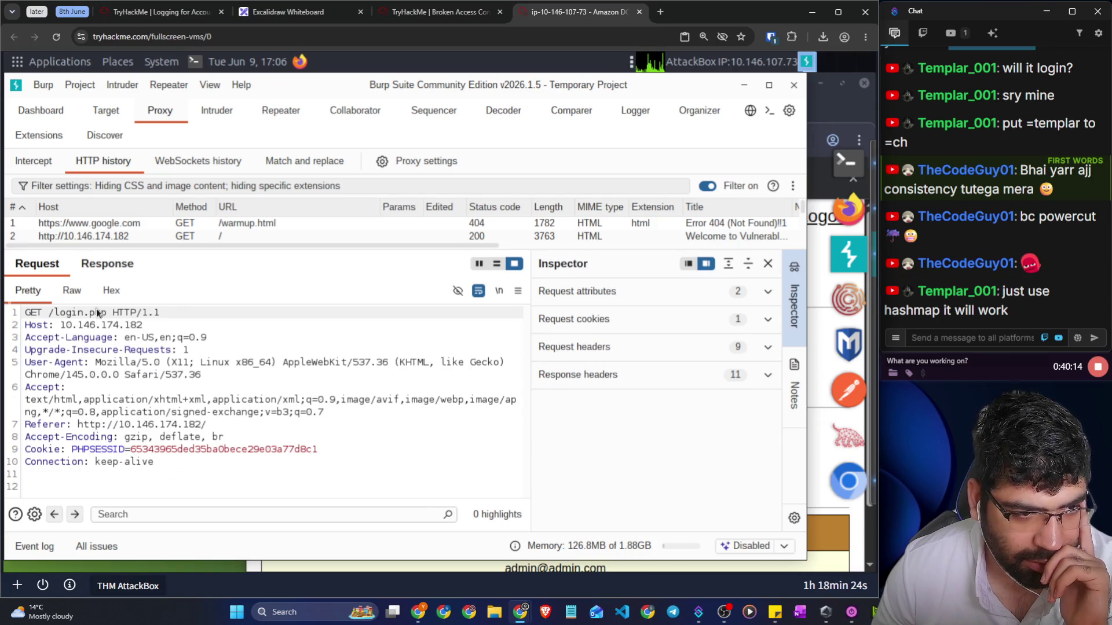
click(72, 289)
click(30, 291)
click(118, 268)
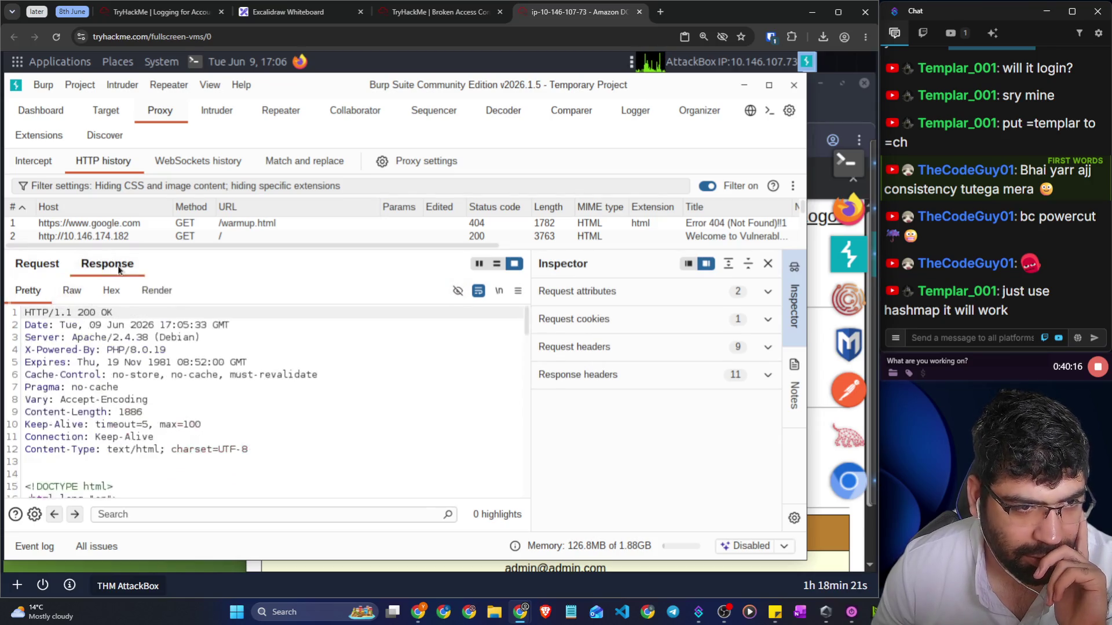
scroll(116, 397, down, 1)
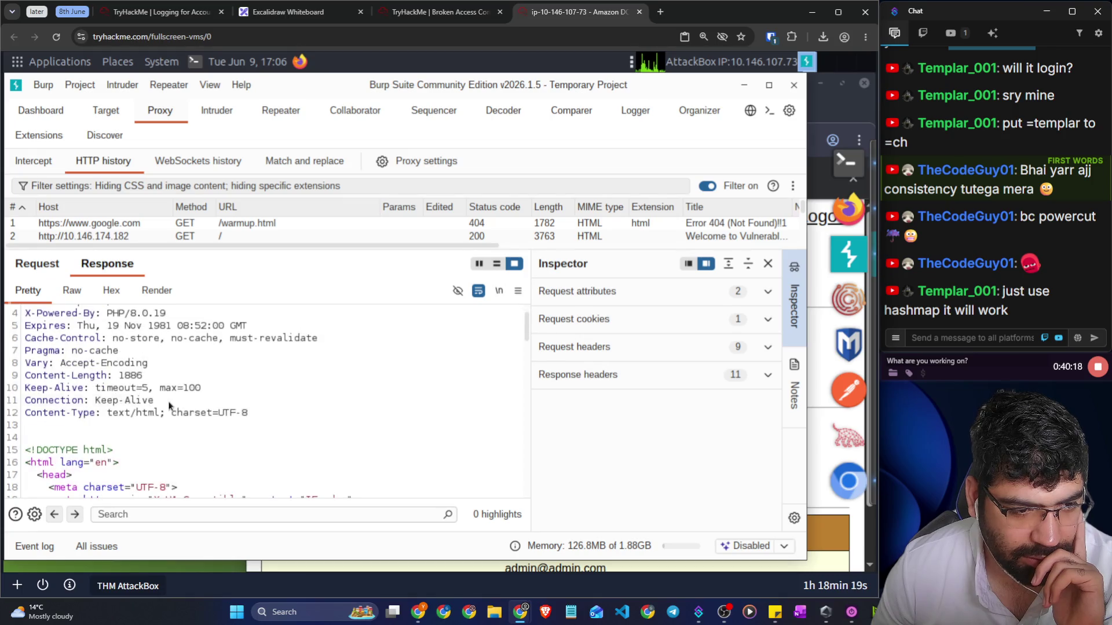
click(168, 401)
scroll(245, 230, down, 1)
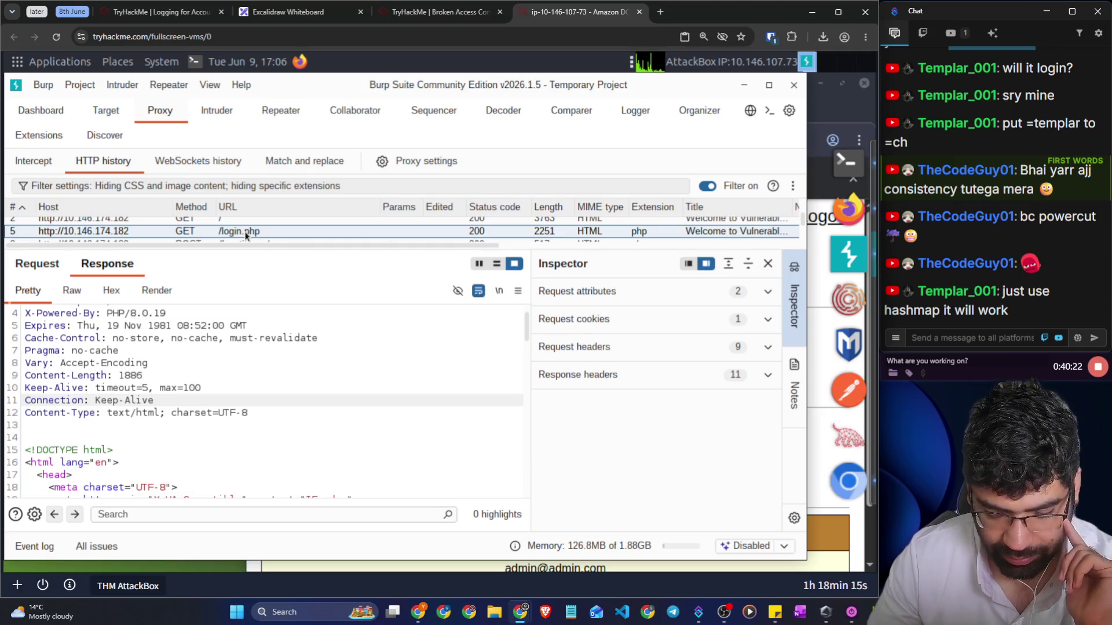
Open the POST /functions.php response and select is_admin false and the dashboard.php?isadmin=false redirect link.
key(Down)
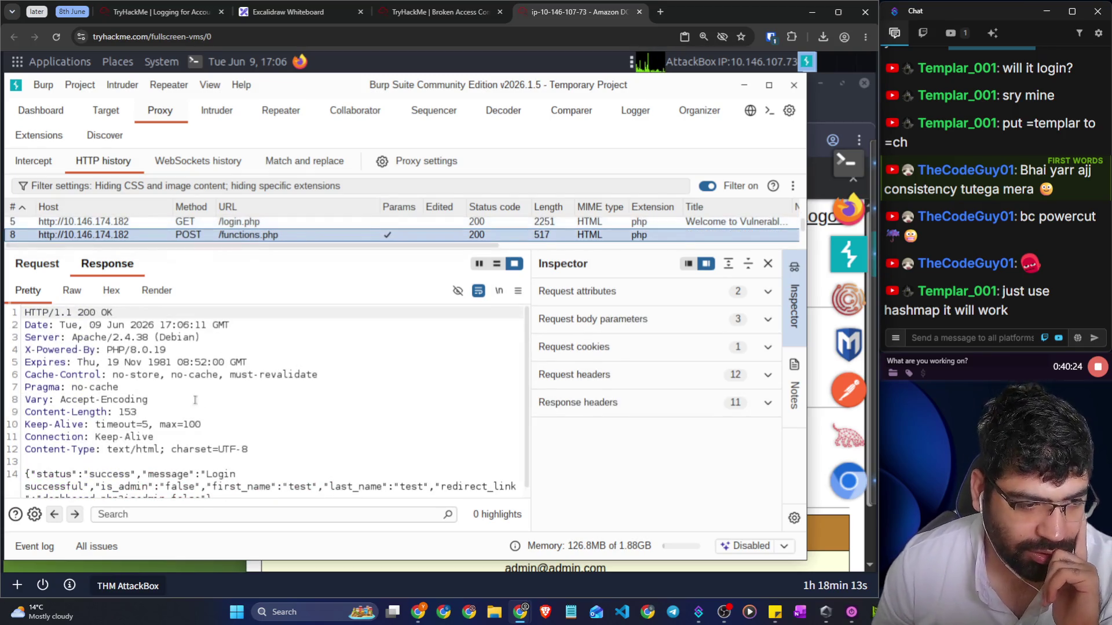
scroll(173, 403, down, 1)
click(32, 265)
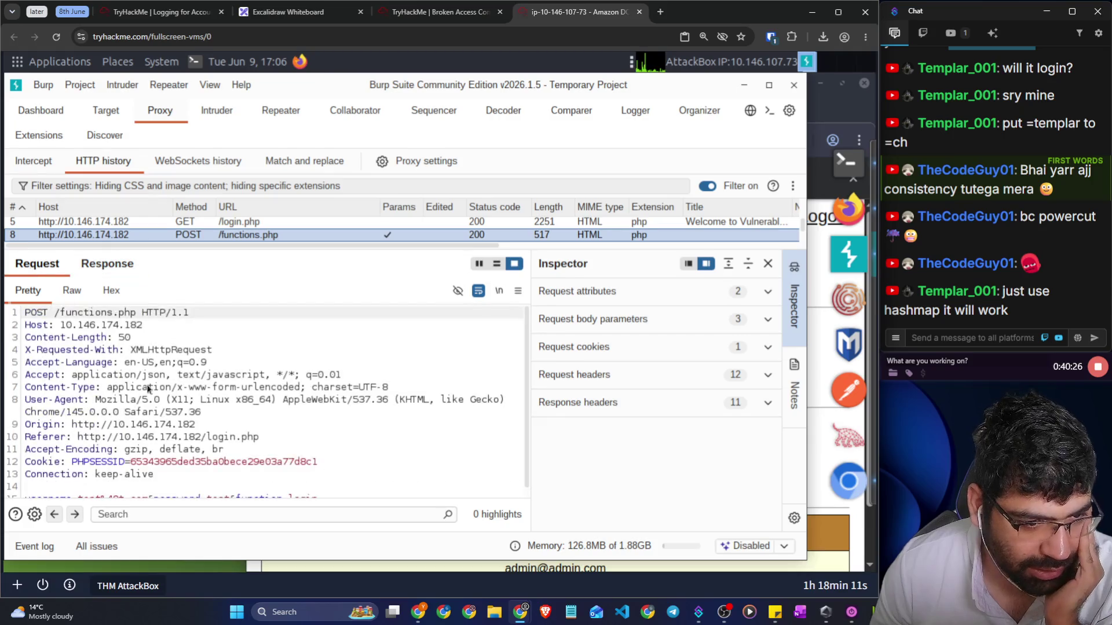
scroll(167, 428, down, 1)
drag(83, 490, 307, 490)
click(98, 266)
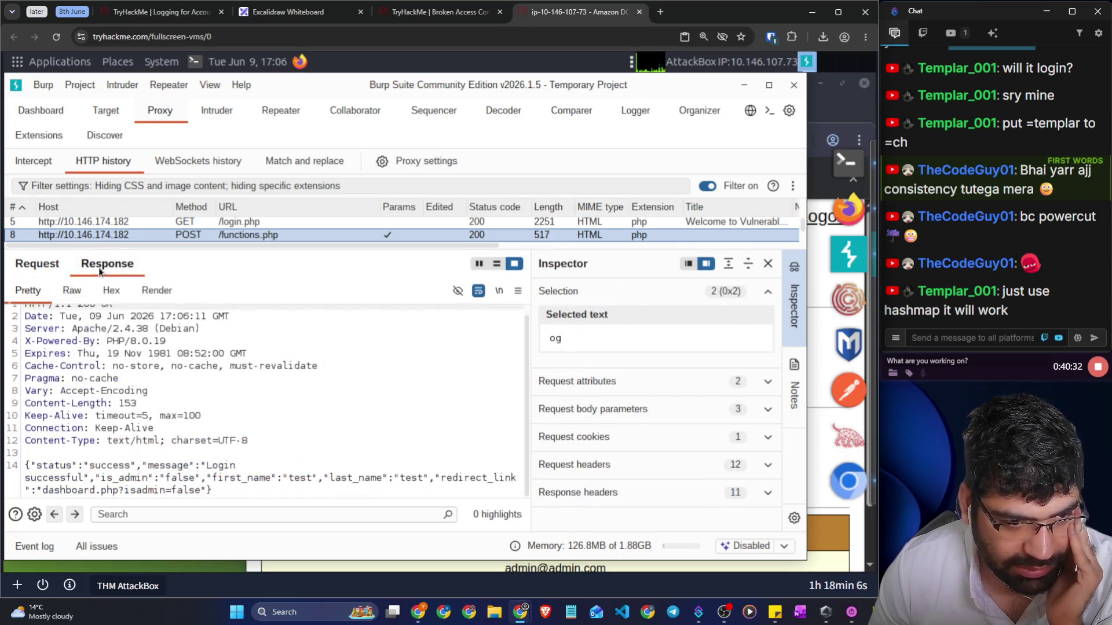
drag(90, 466, 242, 466)
click(188, 478)
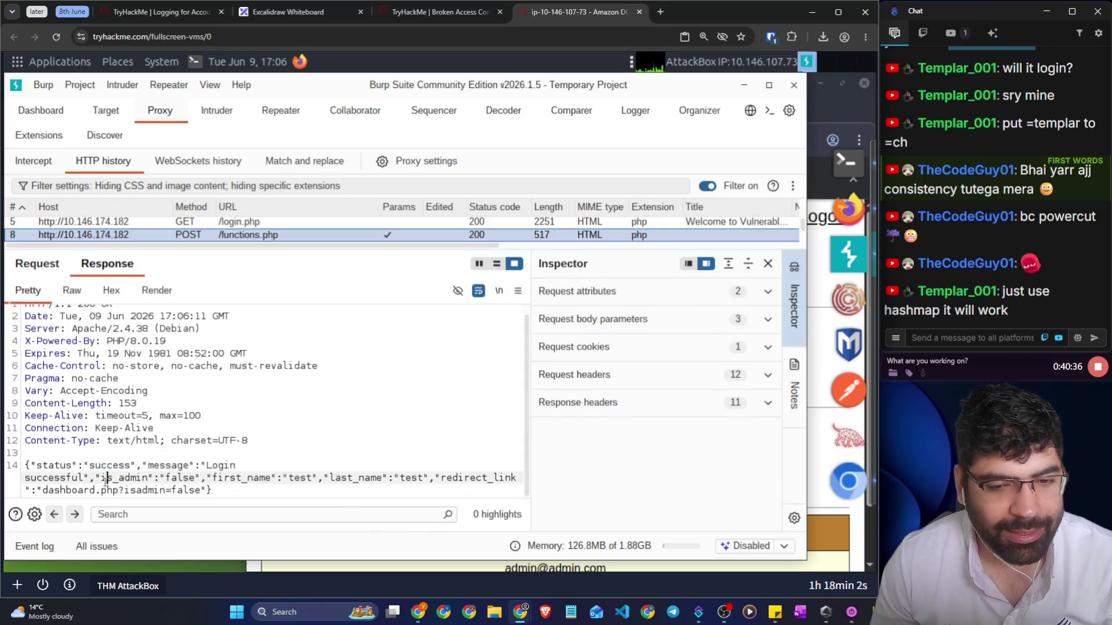
double_click(189, 478)
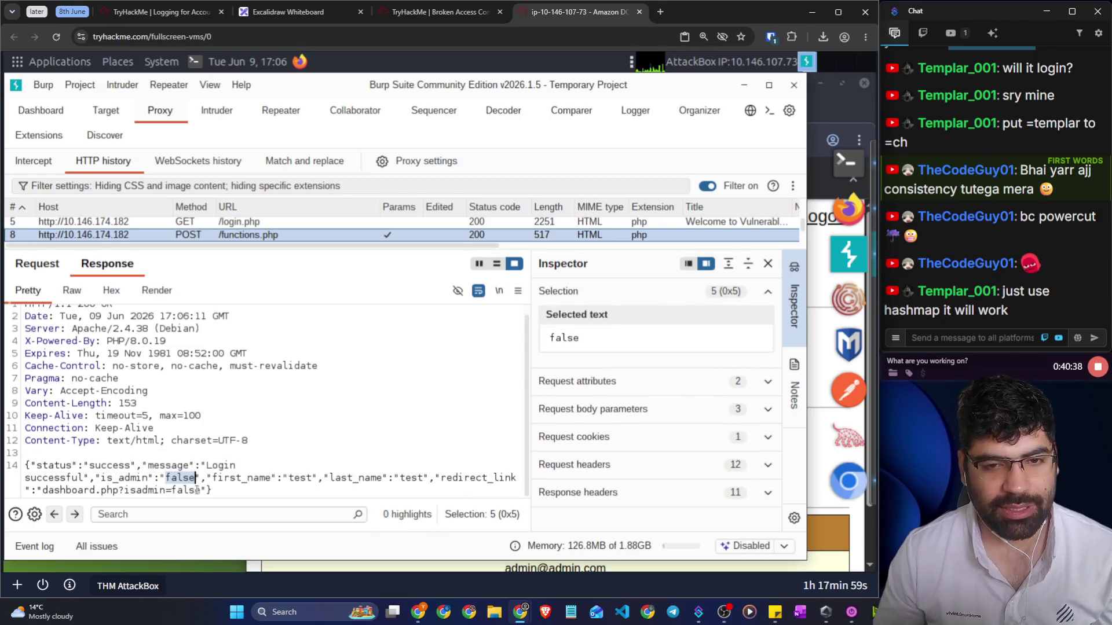
double_click(194, 490)
click(207, 491)
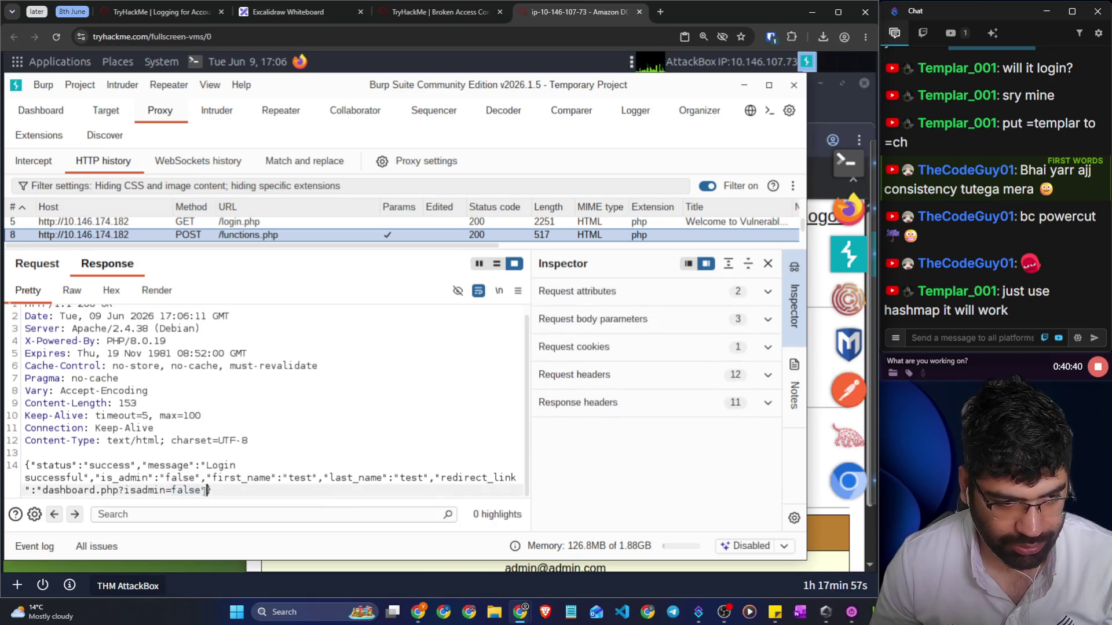
drag(207, 491, 43, 491)
Copy the redirect link and load dashboard.php?isadmin=true in Chromium's address bar.
right_click(88, 491)
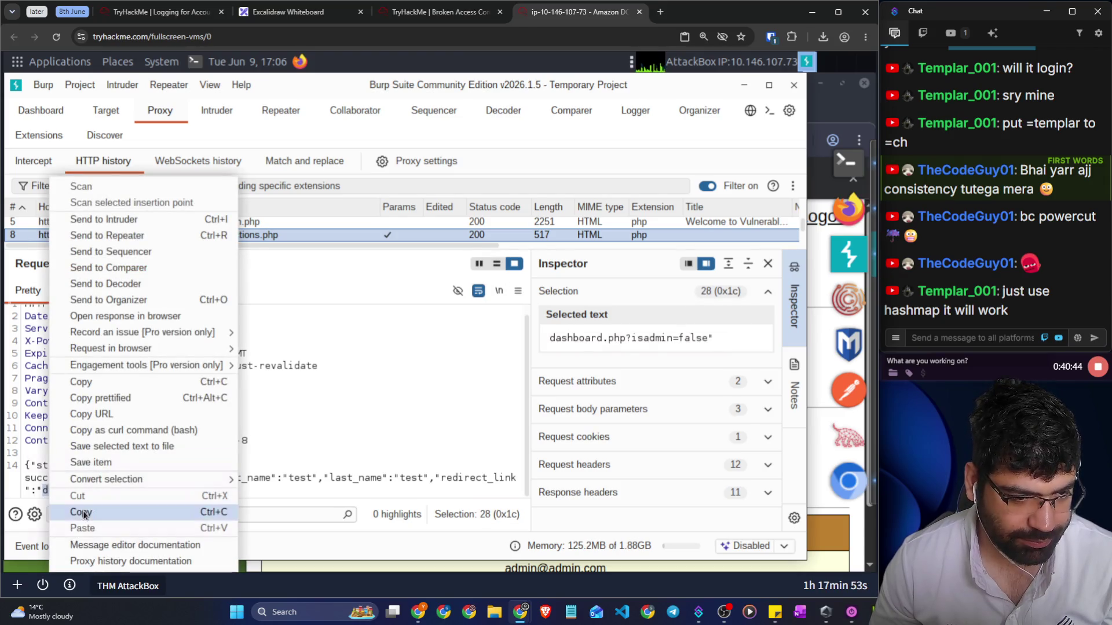
click(82, 511)
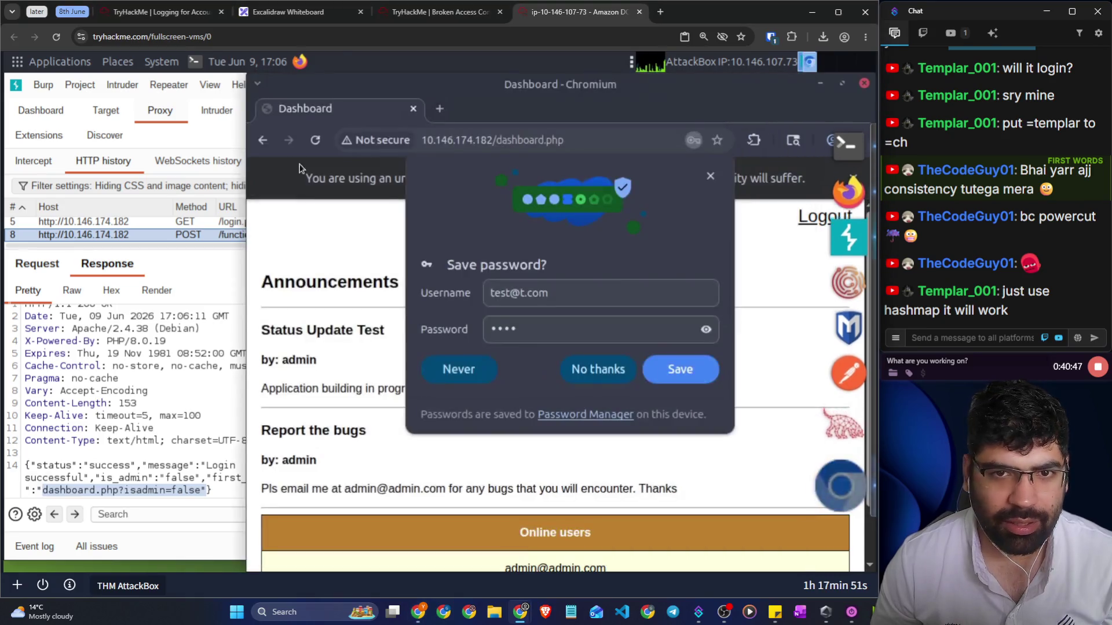
click(849, 480)
click(506, 144)
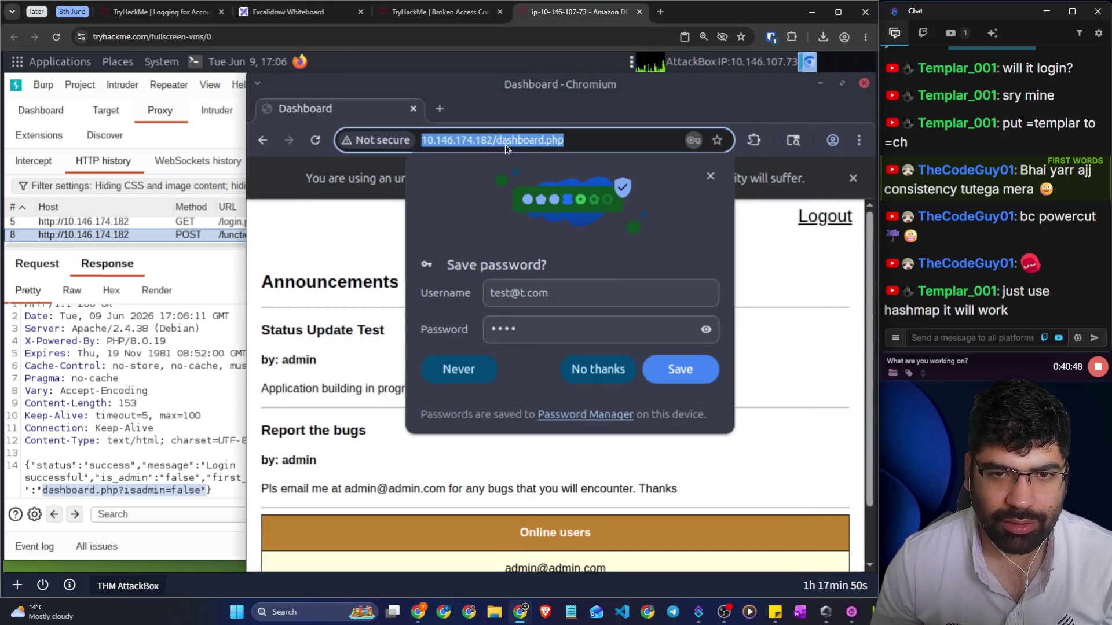
click(498, 141)
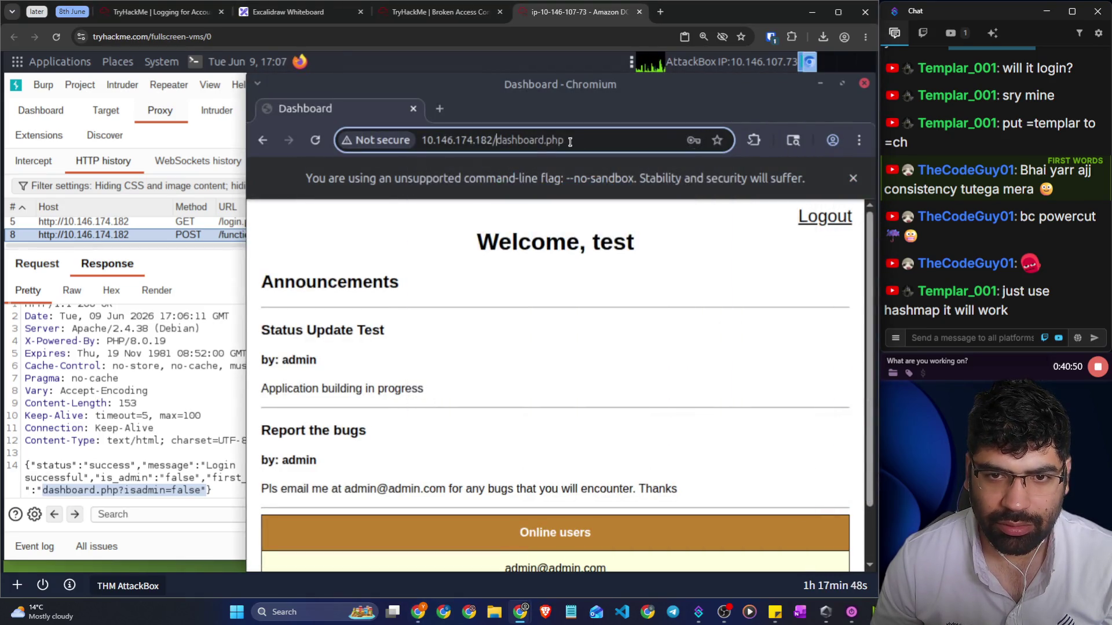
drag(570, 141, 499, 138)
key(ctrl+v)
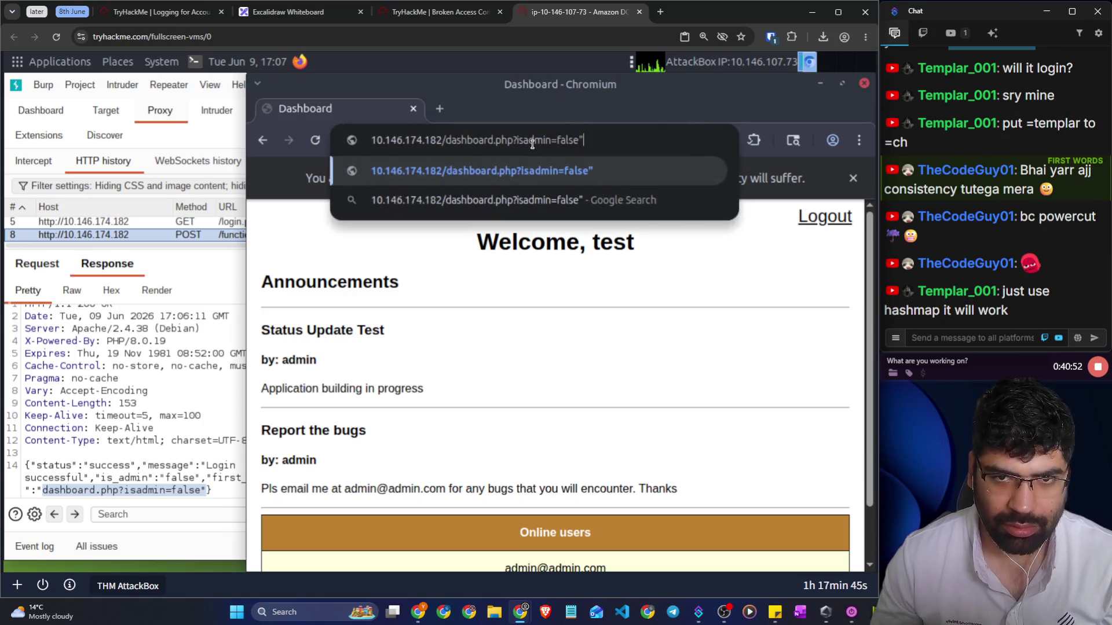
key(BackSpace)
key(BackSpace)
key(BackSpace)
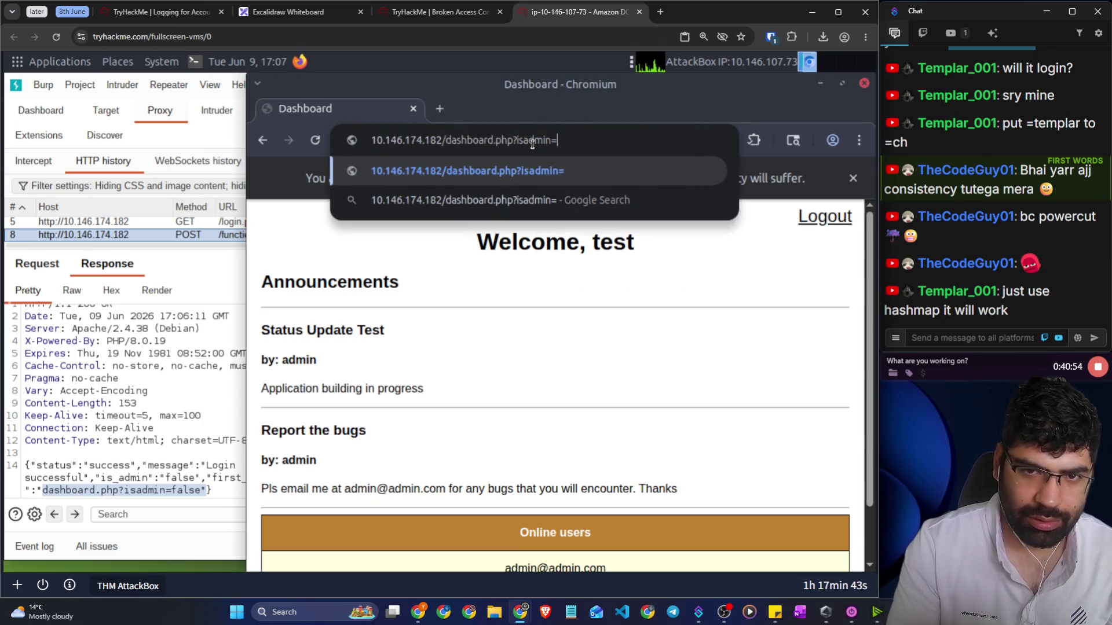
text(true)
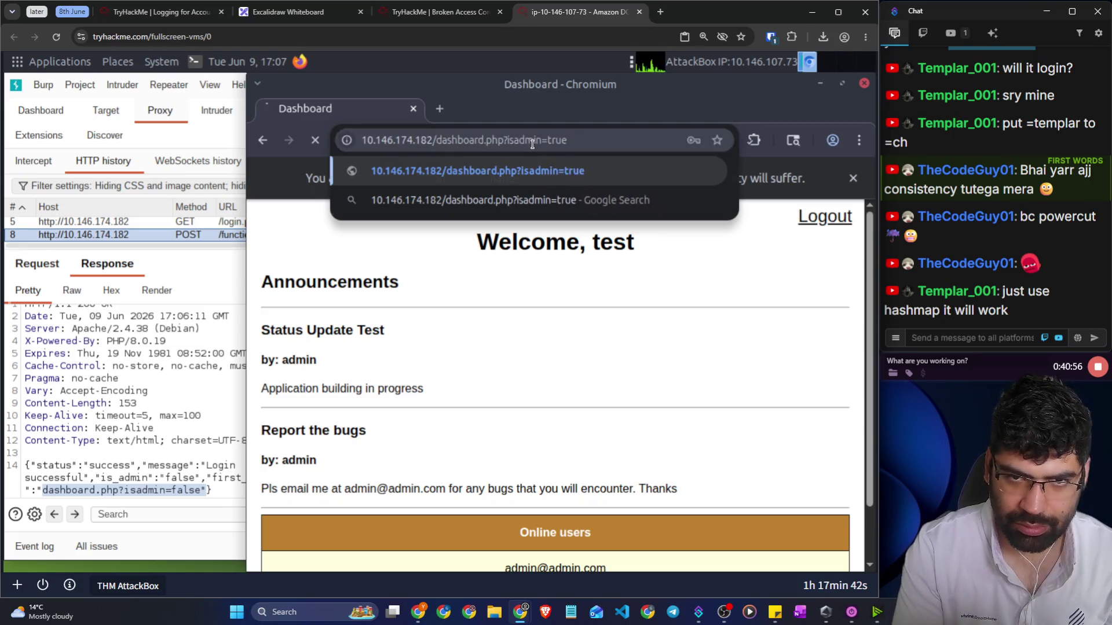
key(Return)
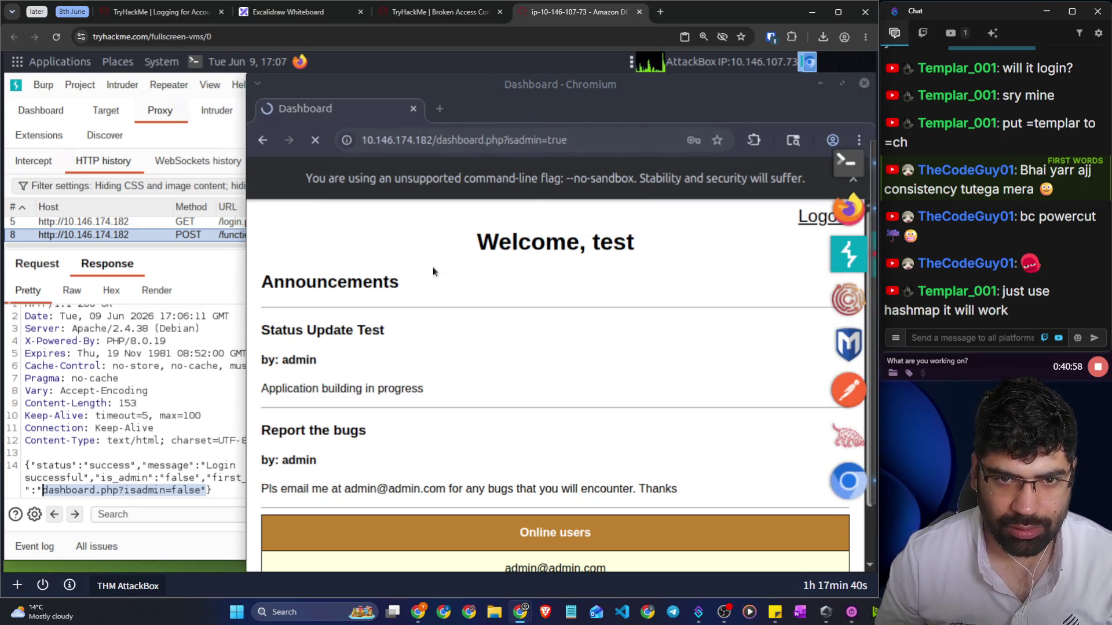
Forward the held dashboard and admin.php requests in Burp, then copy the flag from the admin page.
click(41, 161)
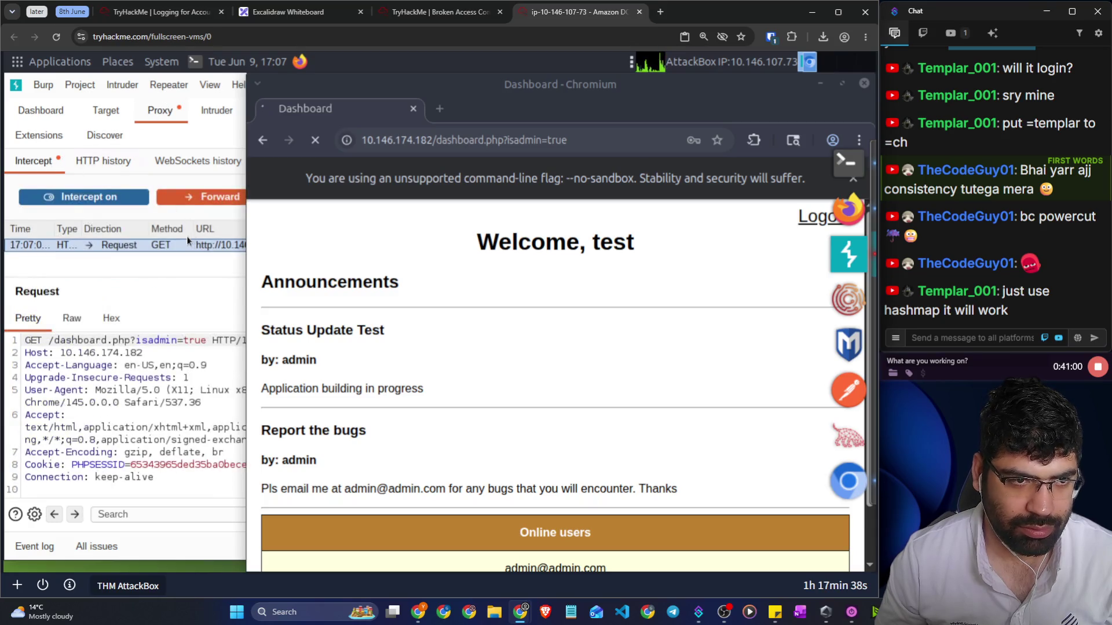
click(198, 200)
click(200, 200)
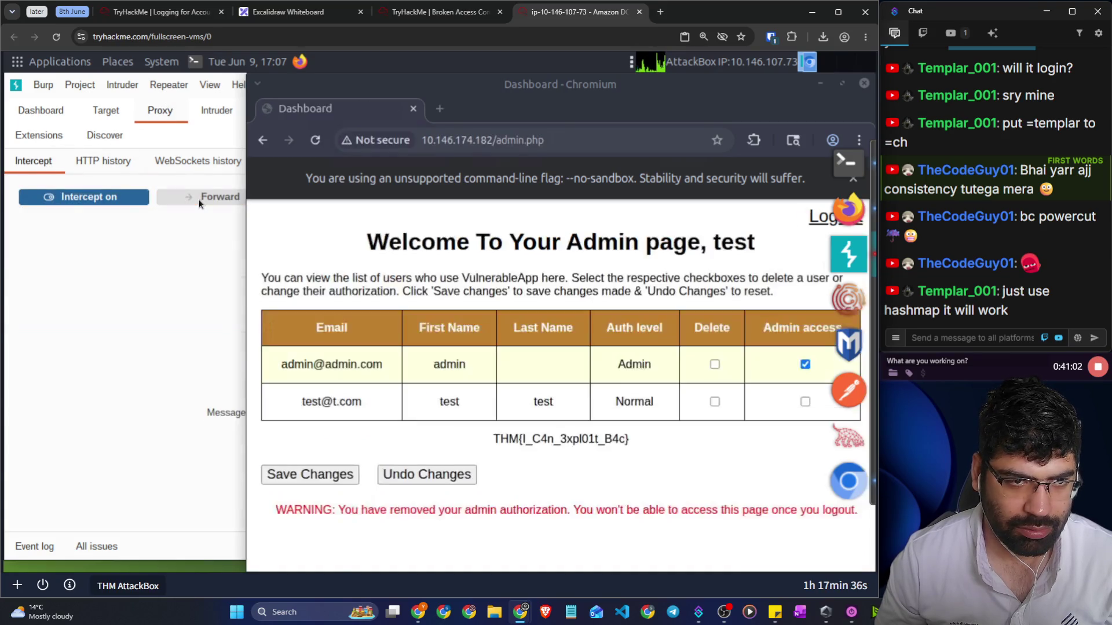
drag(634, 438, 489, 440)
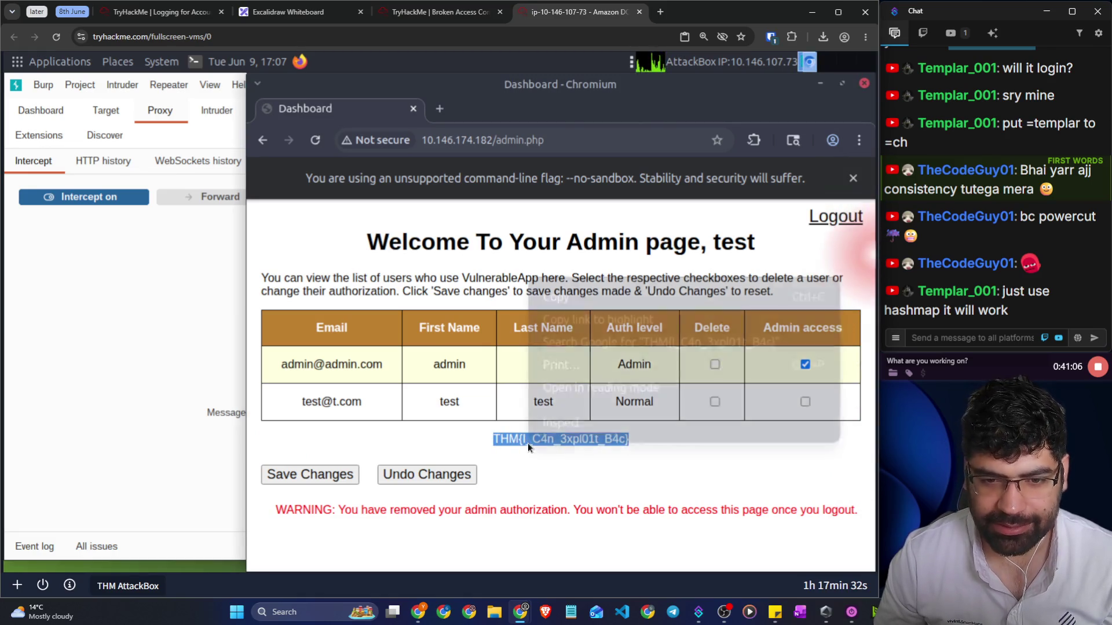
right_click(527, 443)
click(556, 301)
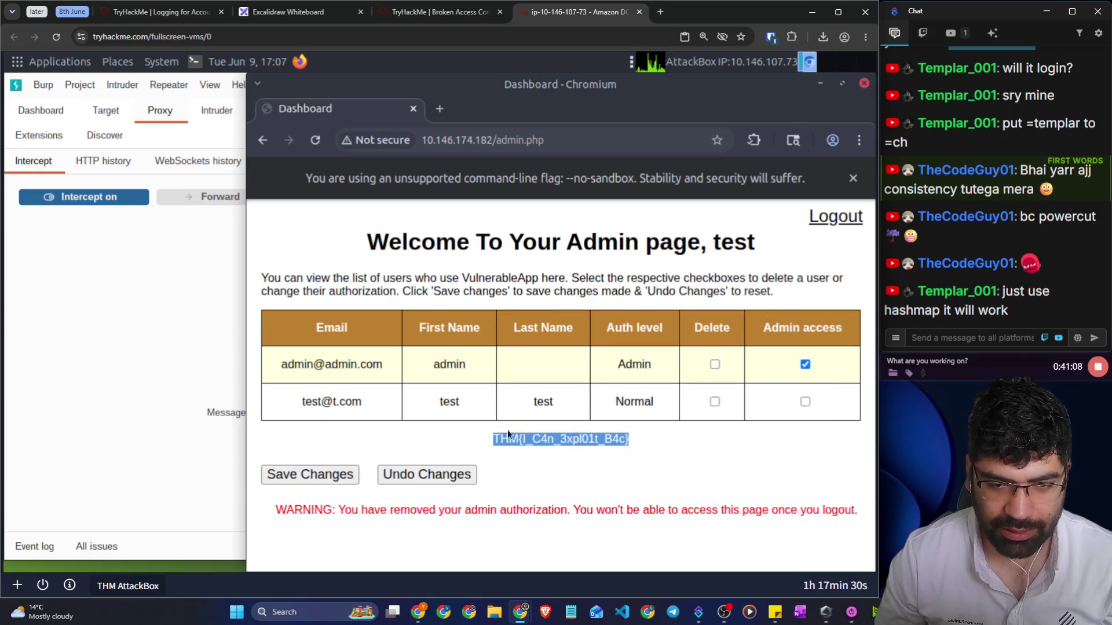
click(440, 11)
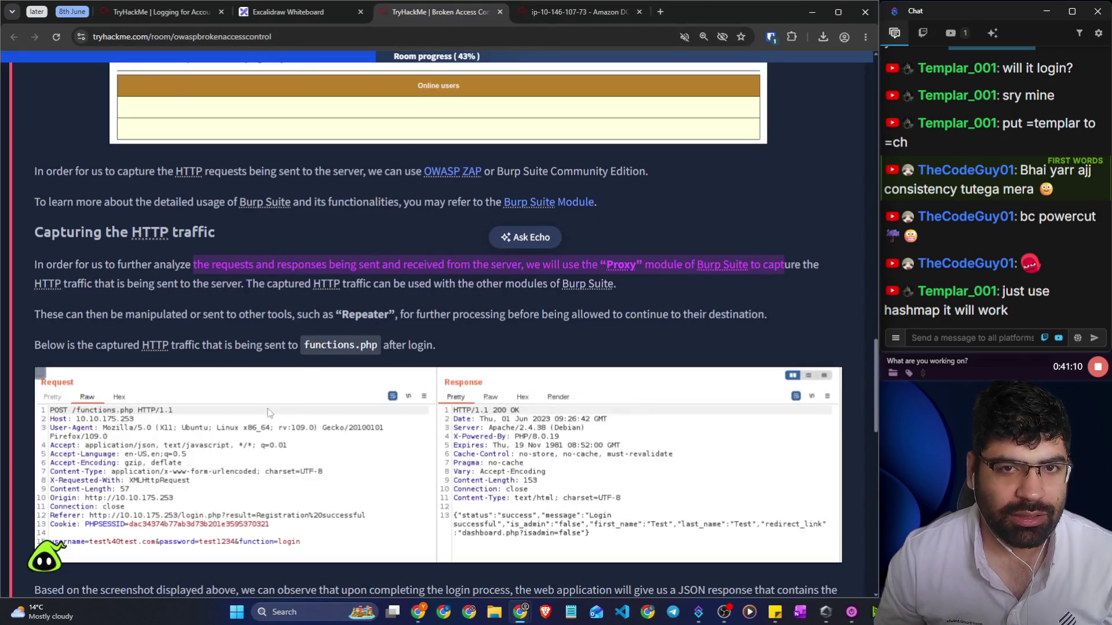
scroll(266, 403, down, 6)
ctrl+scroll(193, 337, up, 2)
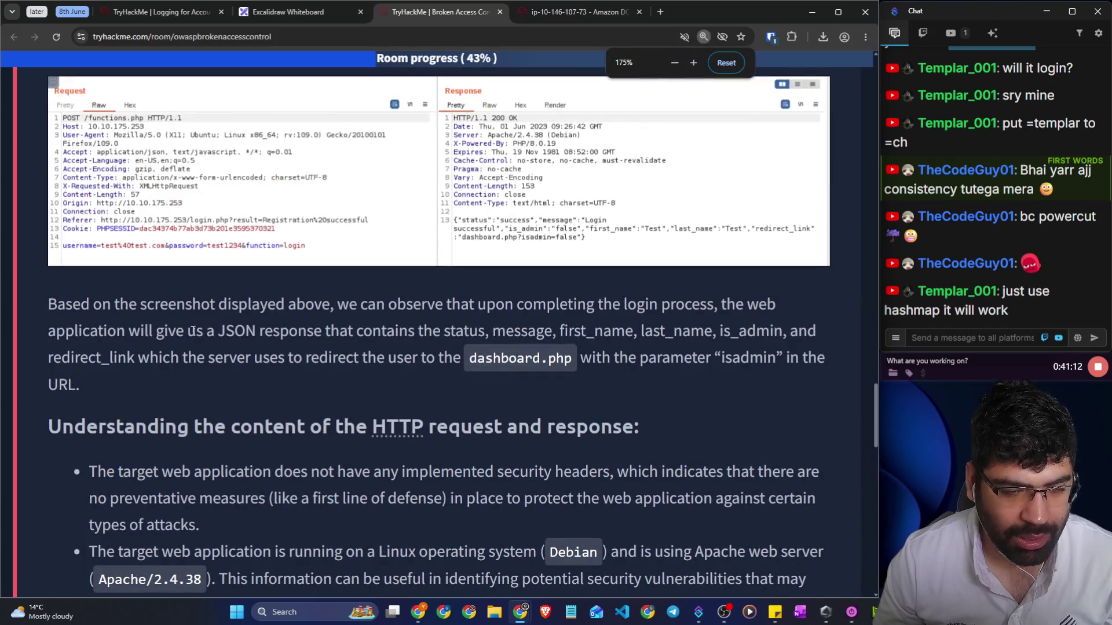
mouse_move(217, 306)
mouse_down()
mouse_move(502, 306)
mouse_move(686, 286)
mouse_move(735, 303)
mouse_up()
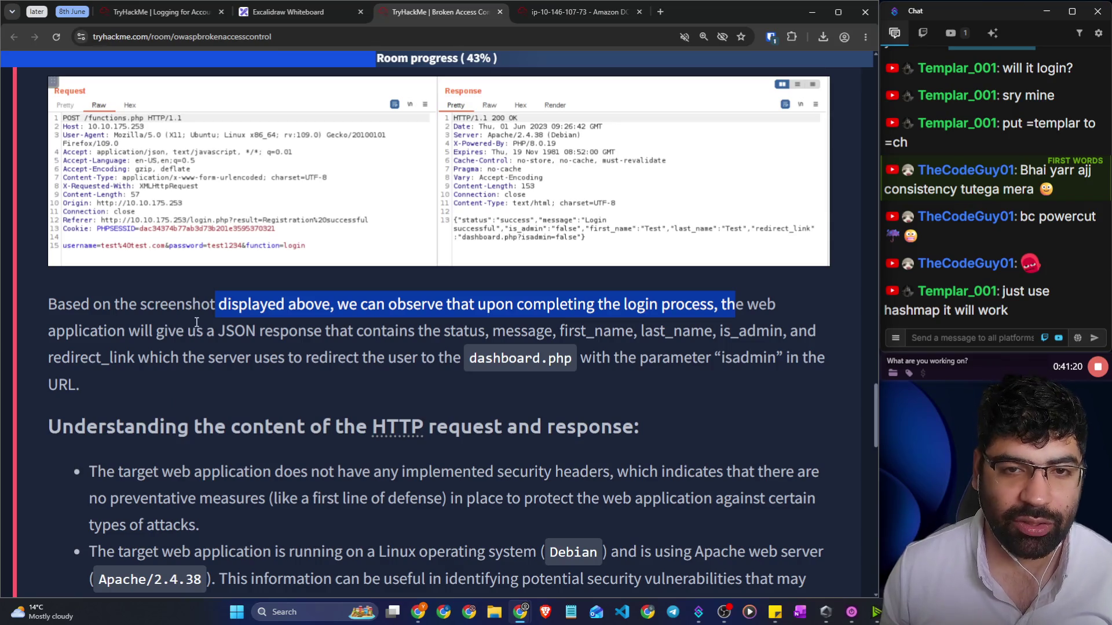
drag(234, 331, 610, 332)
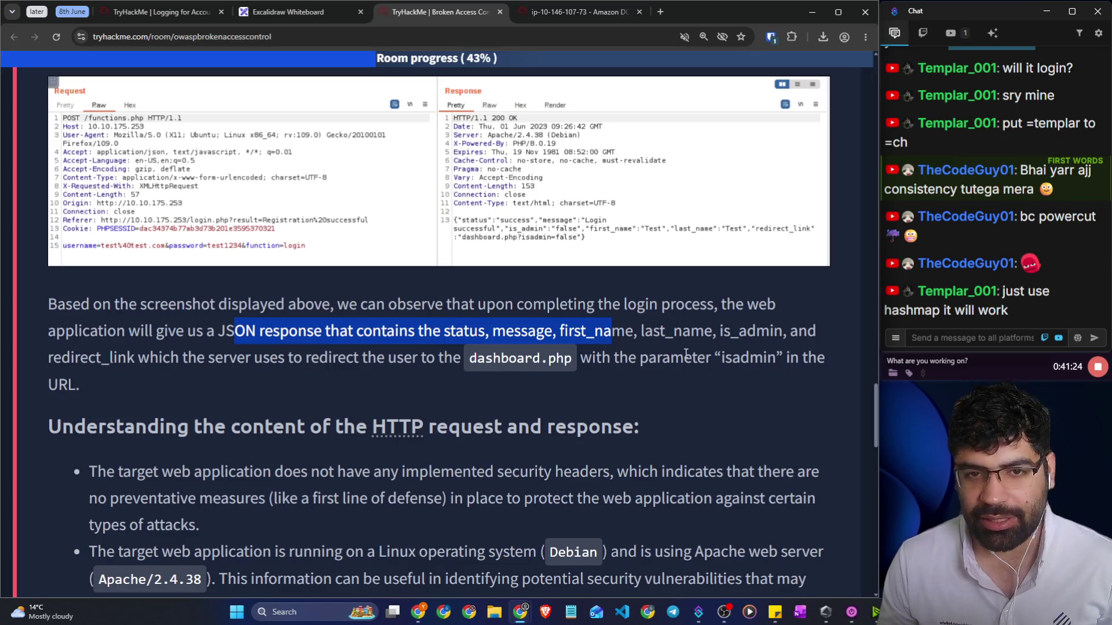
drag(710, 359, 776, 360)
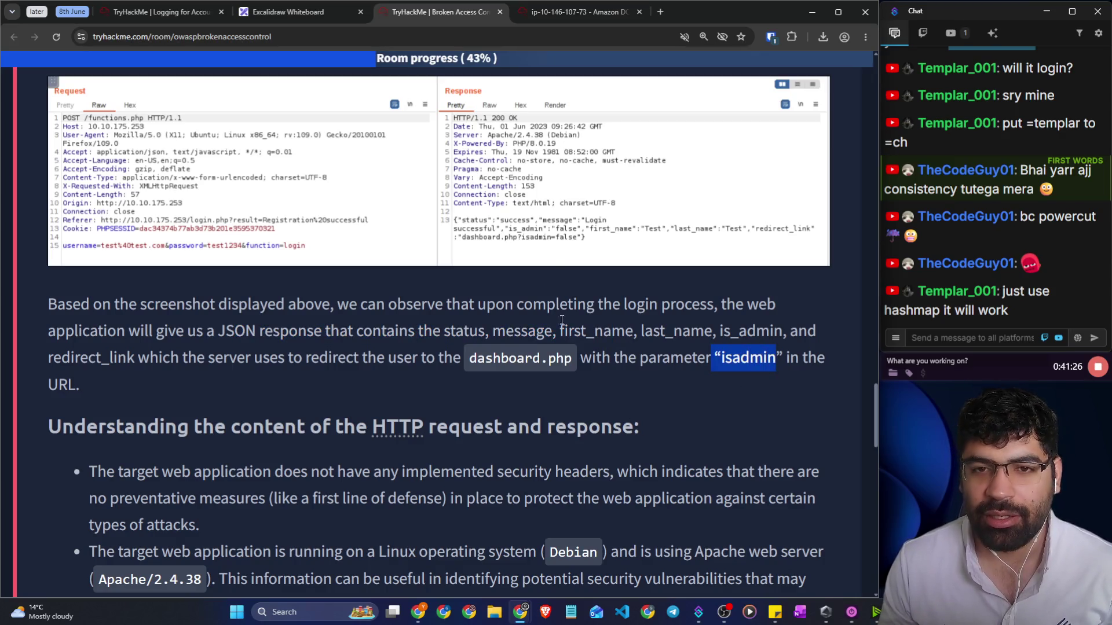
click(539, 253)
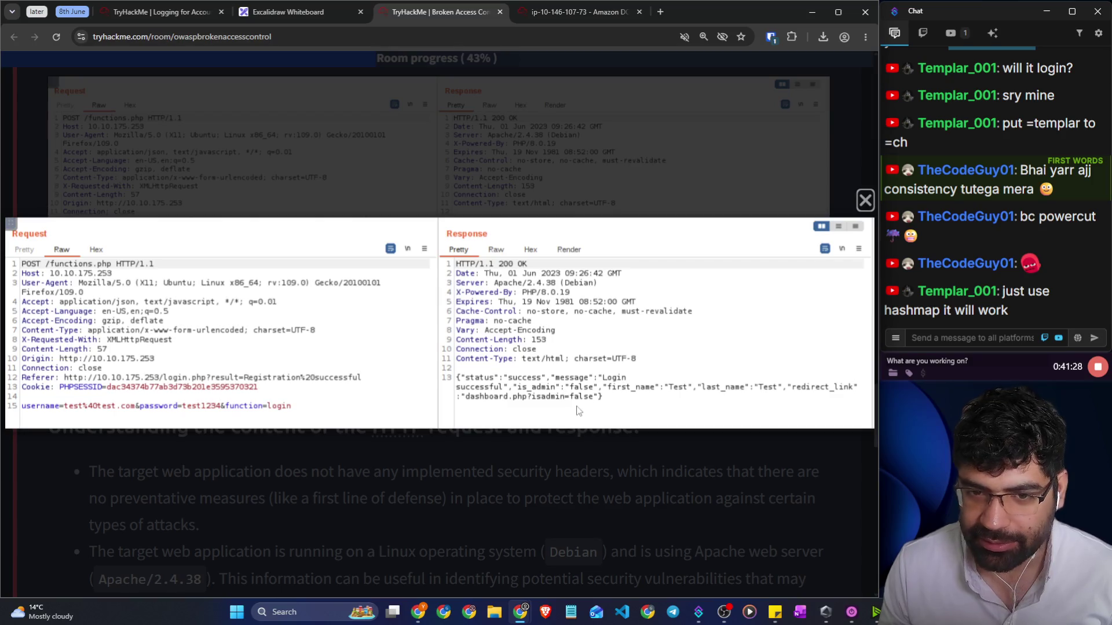
scroll(450, 473, down, 1)
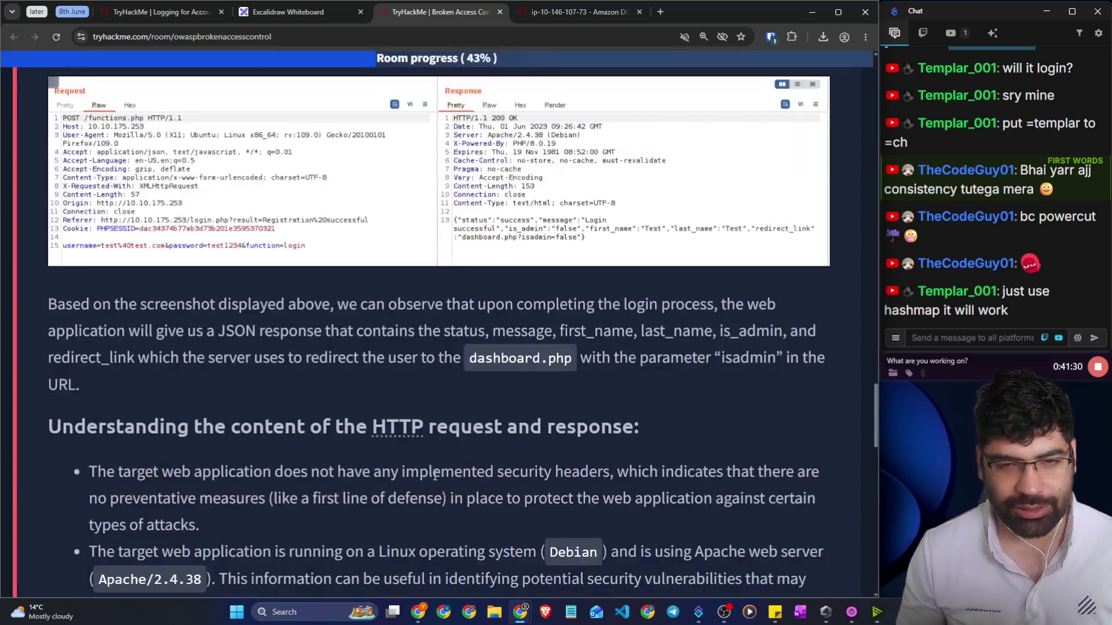
scroll(285, 418, down, 4)
drag(79, 212, 644, 199)
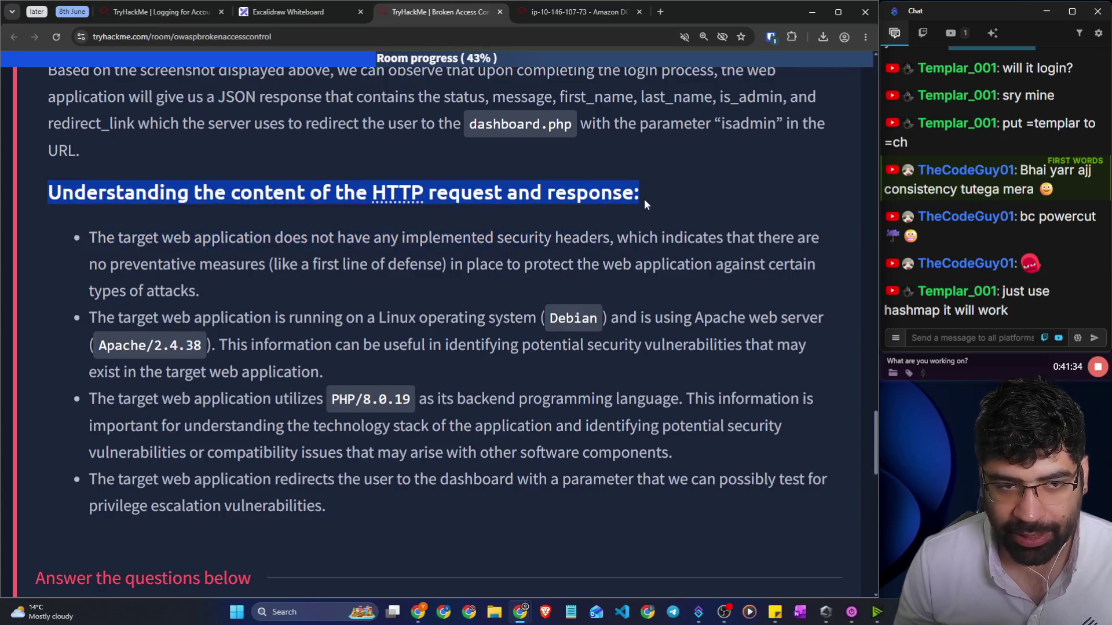
mouse_move(97, 238)
mouse_down()
mouse_move(542, 234)
mouse_move(783, 246)
mouse_up()
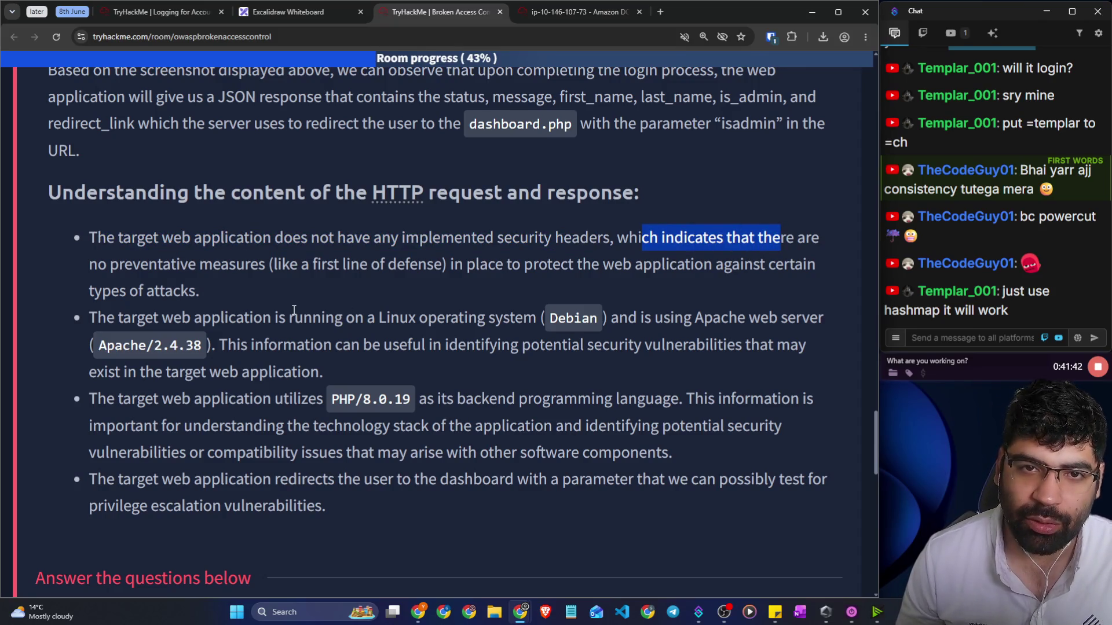
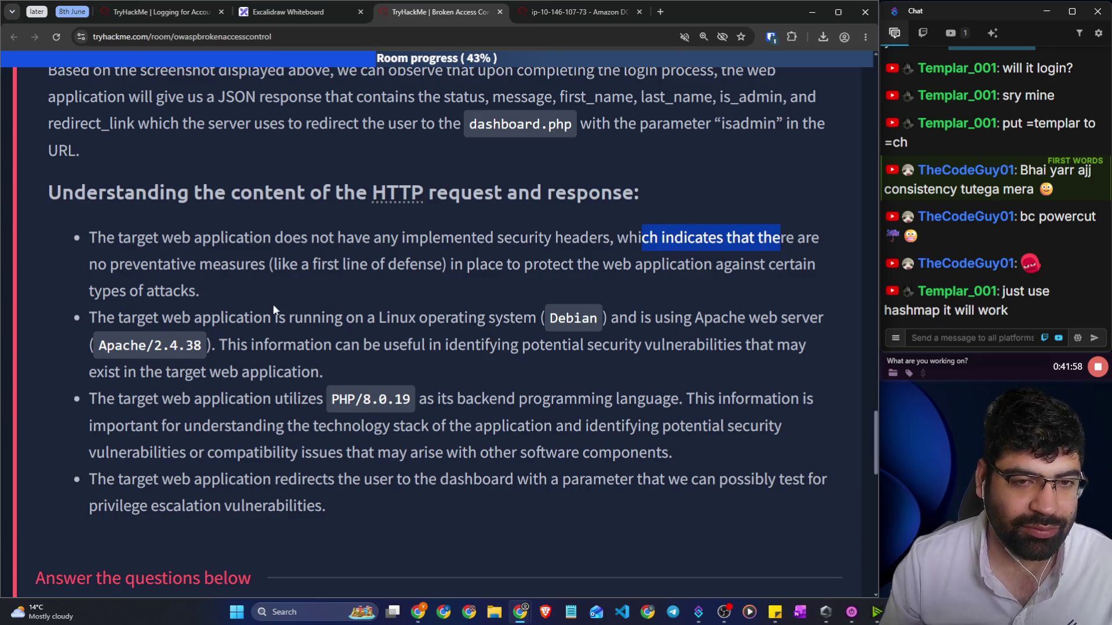
Highlight the notes on the Linux server, potential security vulnerabilities and the PHP/8.0.19 backend.
click(163, 324)
drag(82, 324, 813, 327)
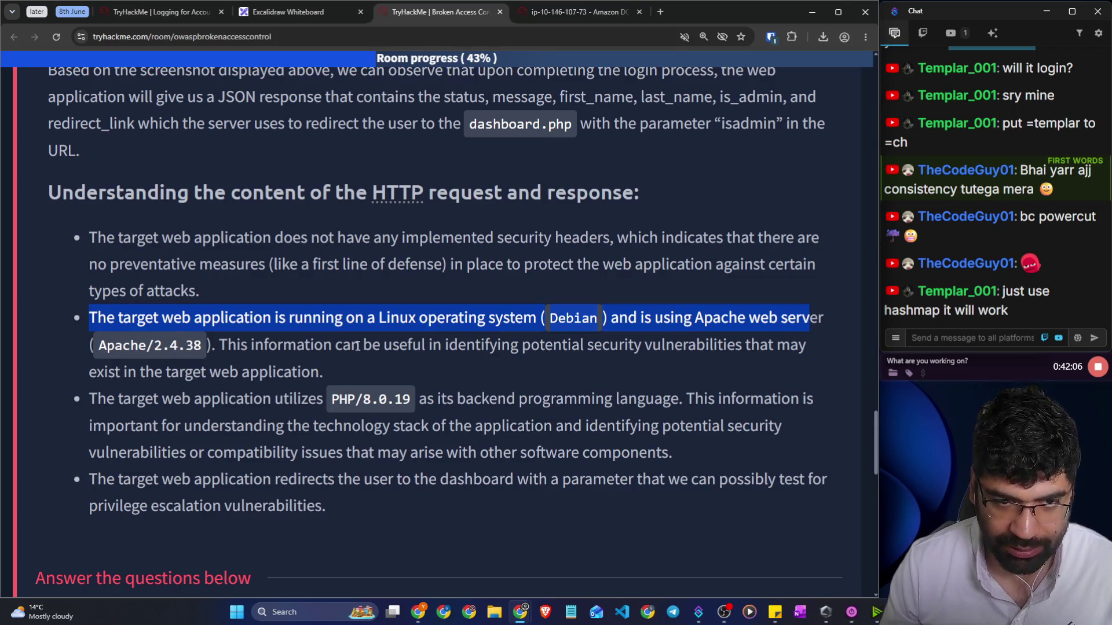
drag(466, 345, 656, 337)
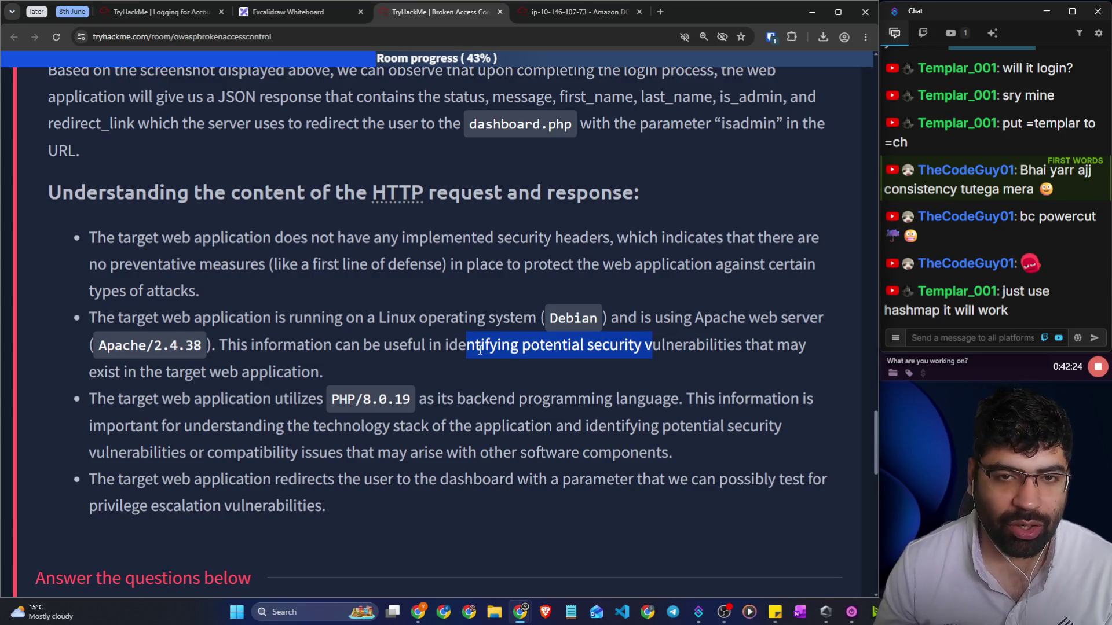
mouse_move(155, 398)
mouse_down()
mouse_move(665, 399)
mouse_move(655, 397)
mouse_up()
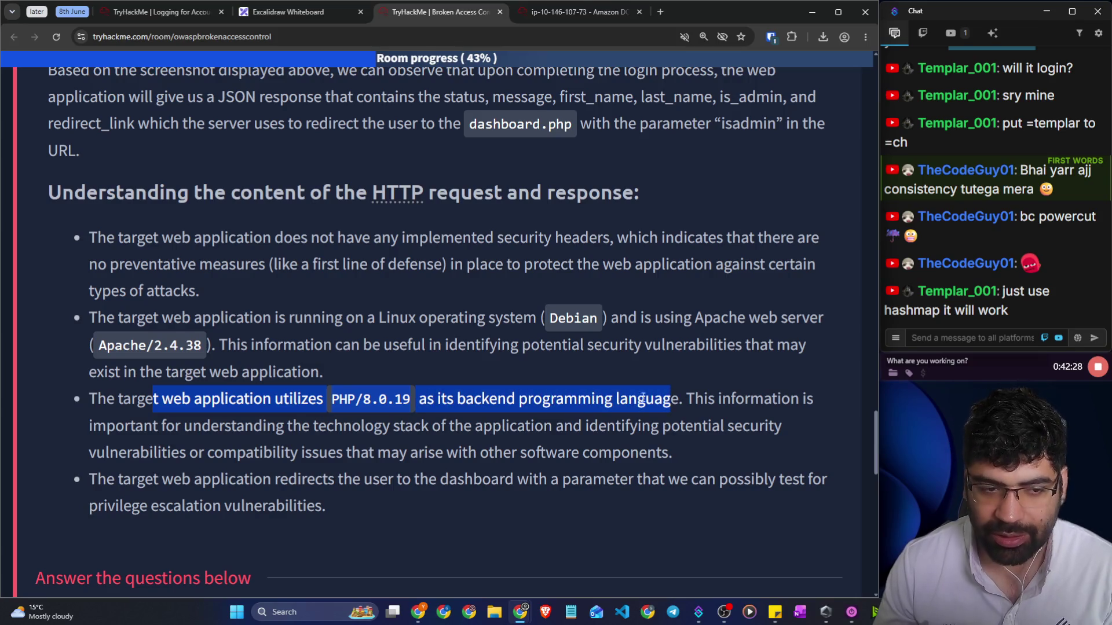
scroll(380, 392, down, 3)
Highlight the redirect-to-dashboard bullet and the server-type question below it.
drag(98, 245, 179, 245)
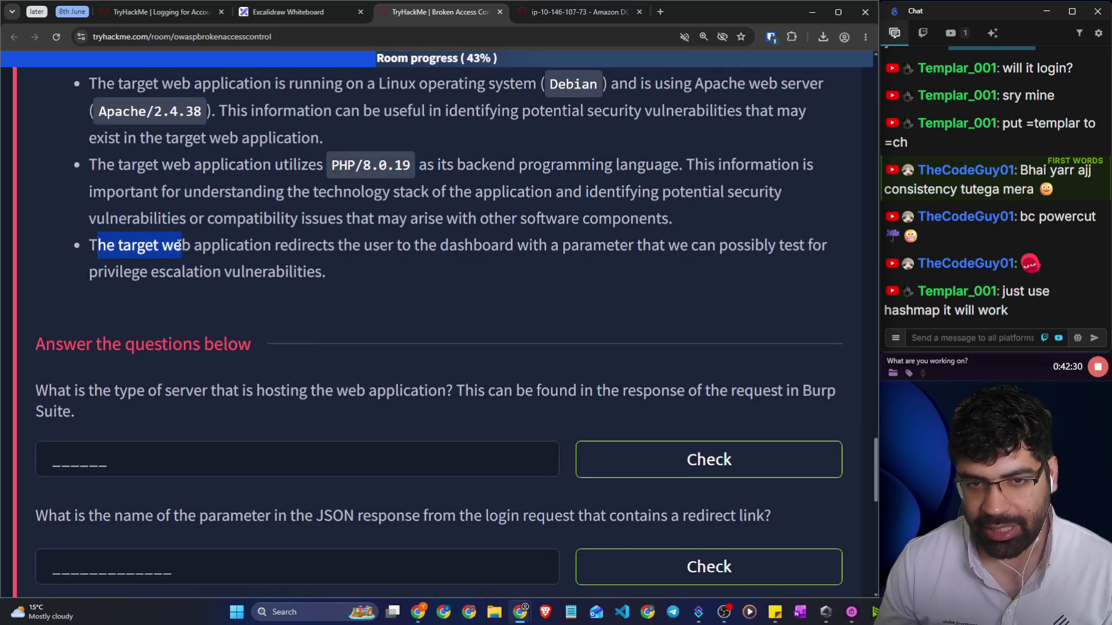
drag(262, 250, 587, 253)
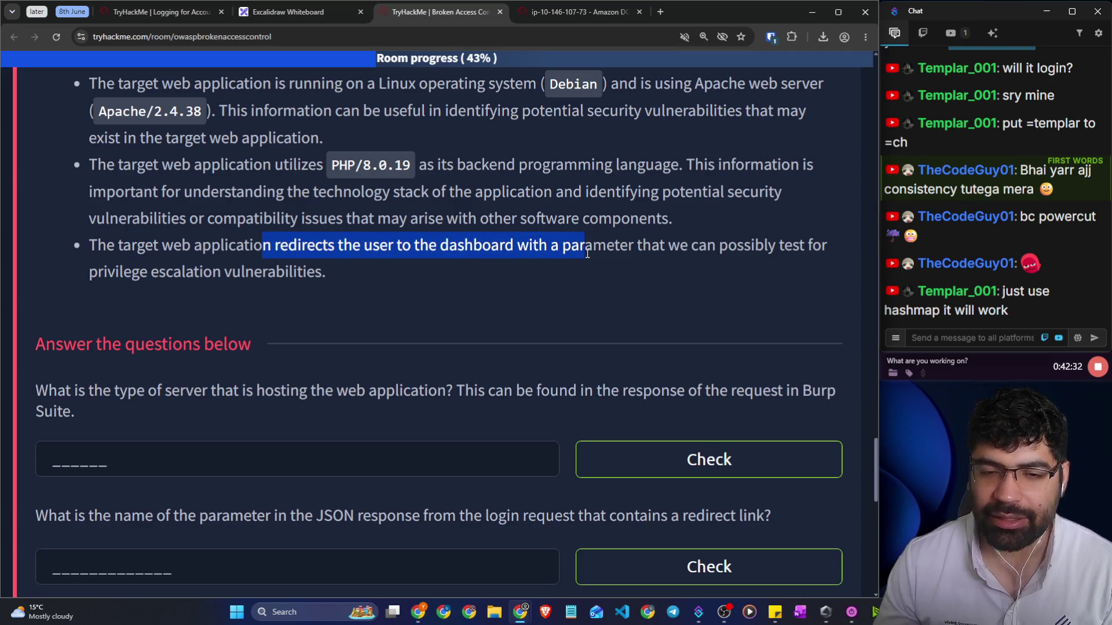
click(592, 263)
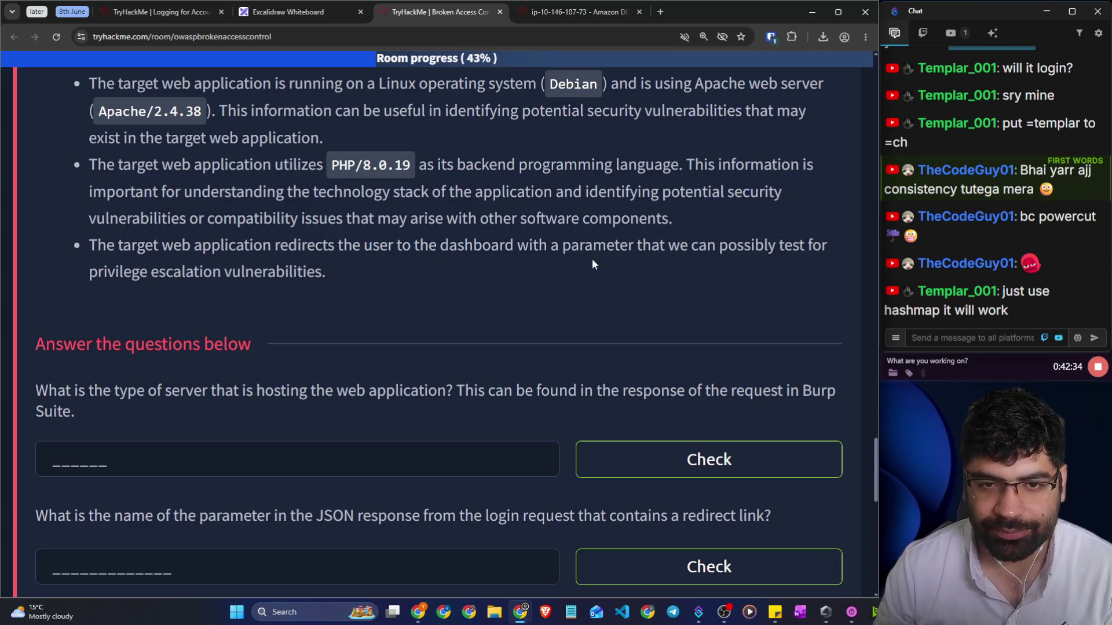
drag(181, 250, 731, 253)
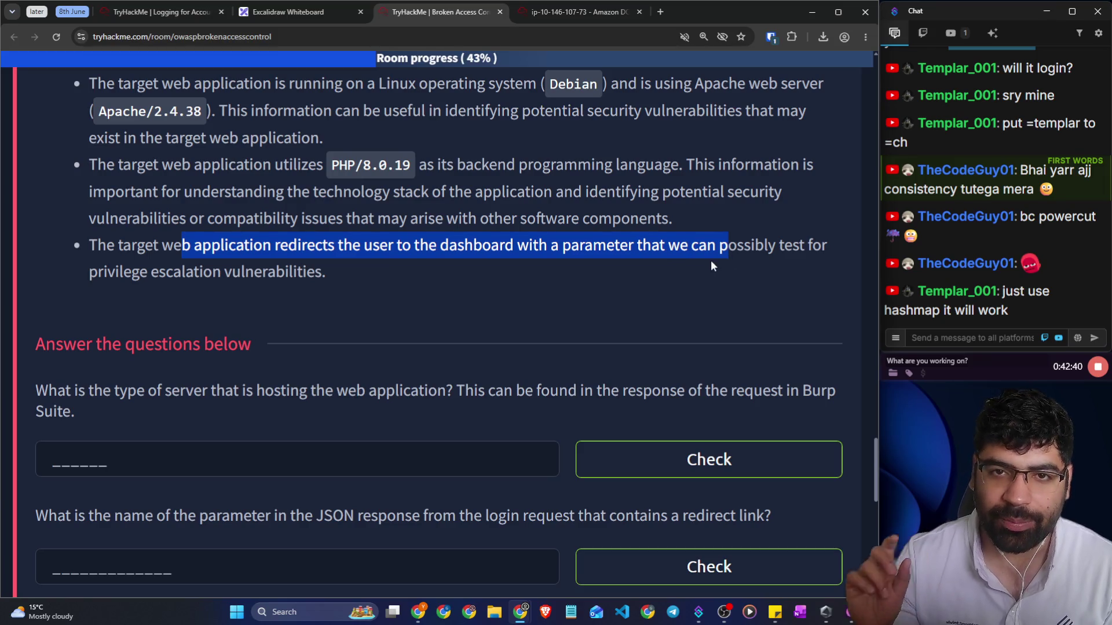
scroll(336, 259, down, 2)
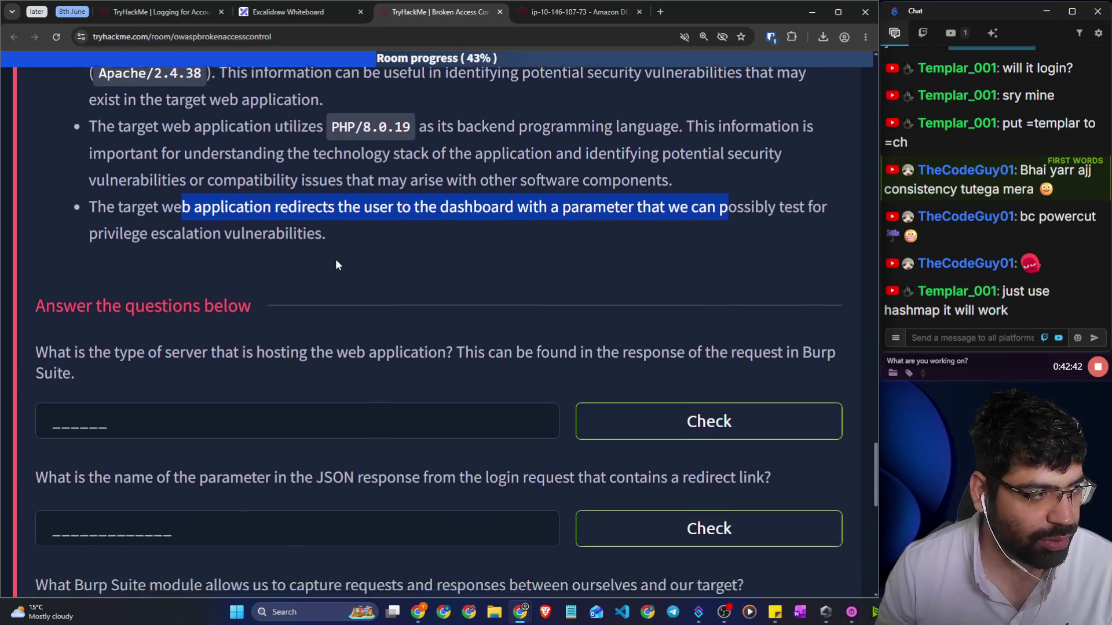
drag(36, 276, 735, 277)
click(203, 235)
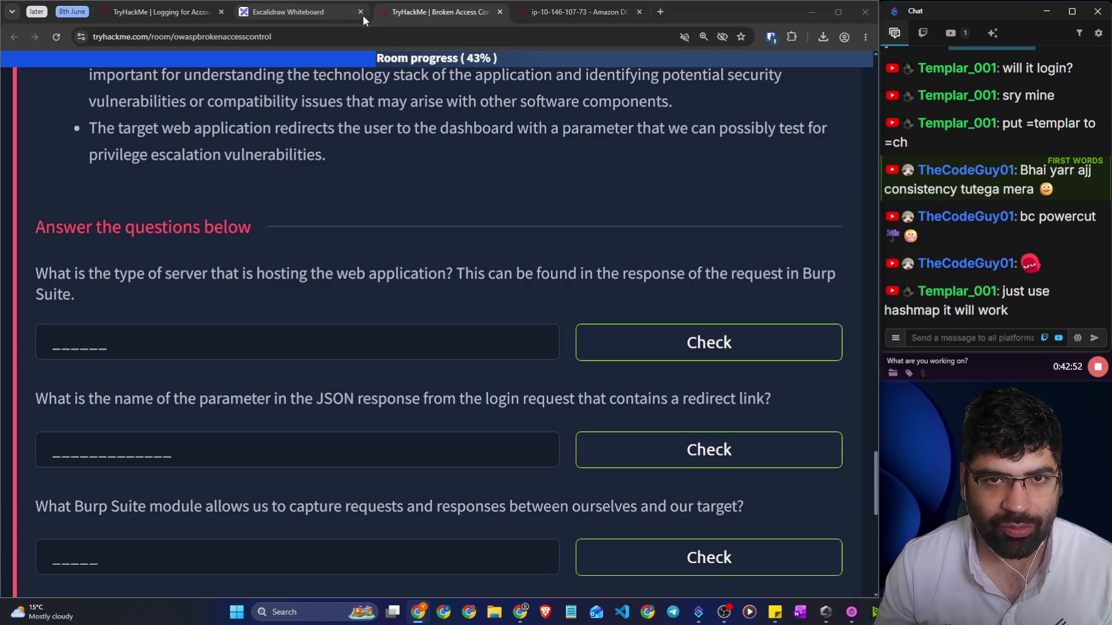
click(577, 13)
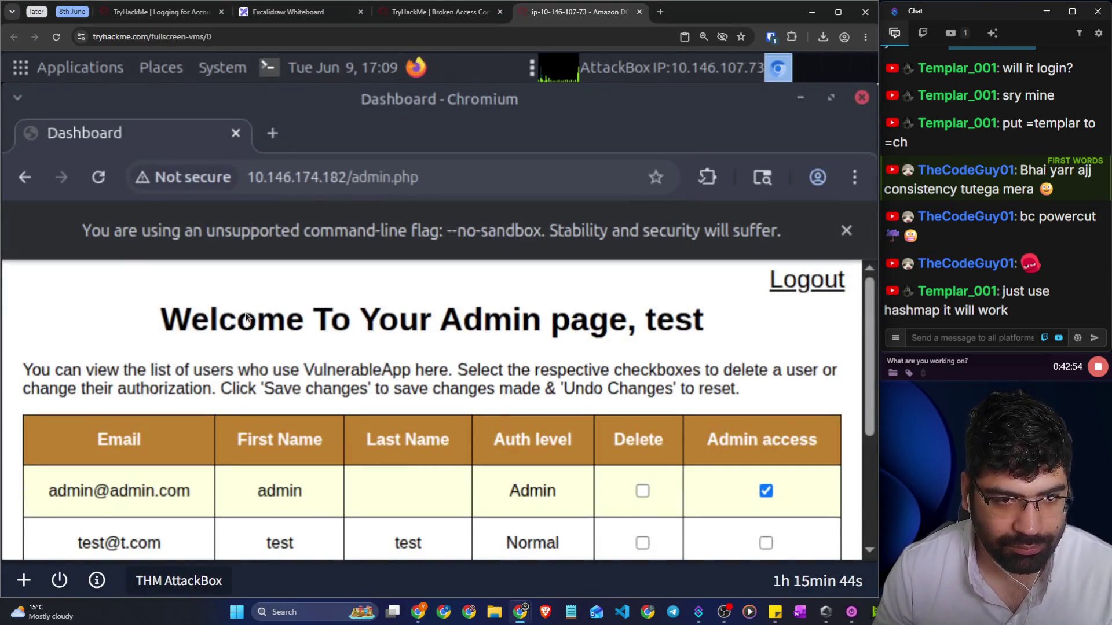
In Burp's Proxy HTTP history, highlight the Apache/2.4.38 (Debian) Server header of the login response.
click(420, 16)
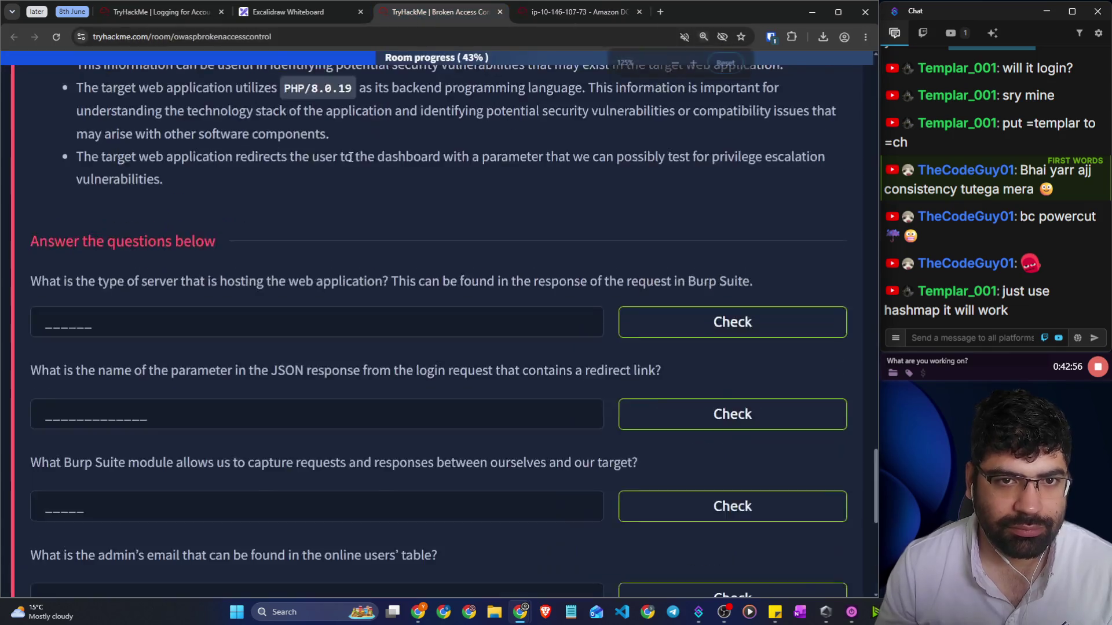
click(569, 16)
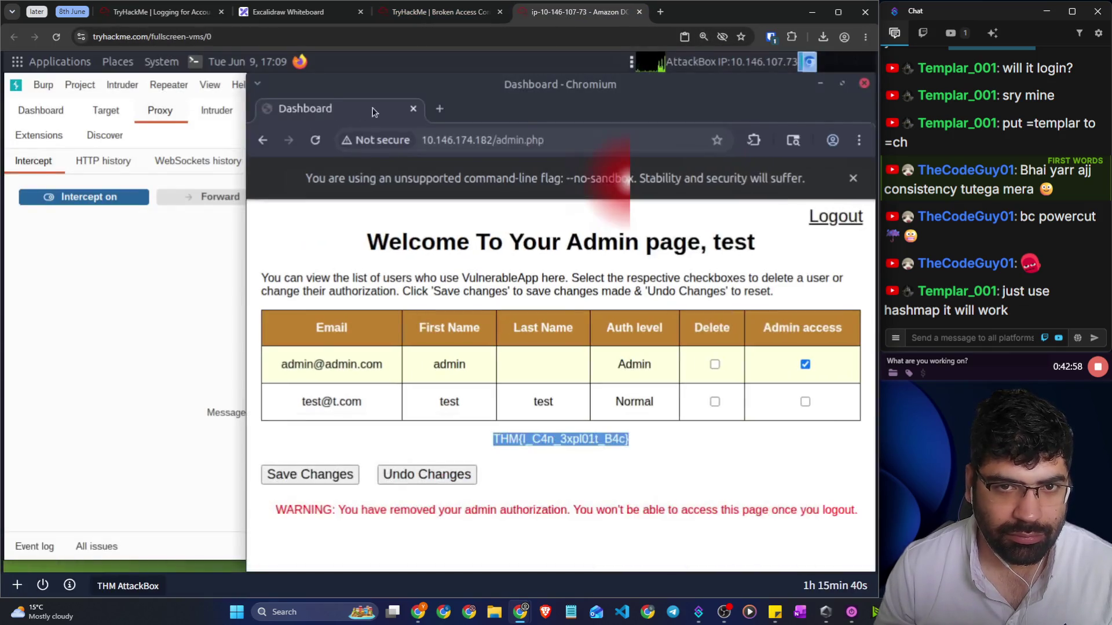
click(107, 113)
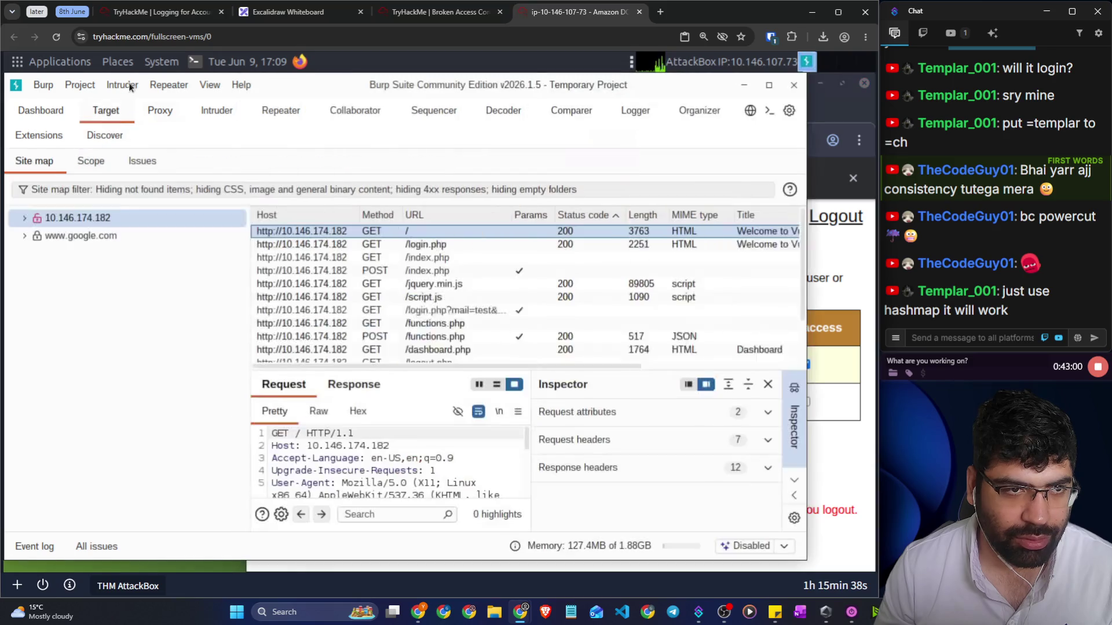
click(157, 116)
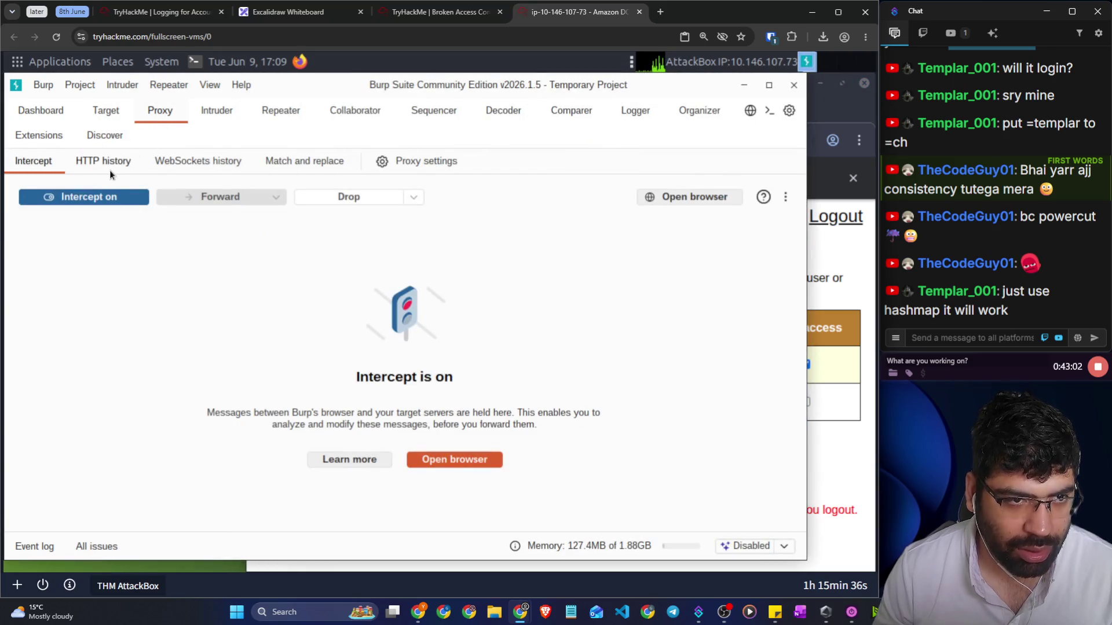
click(109, 168)
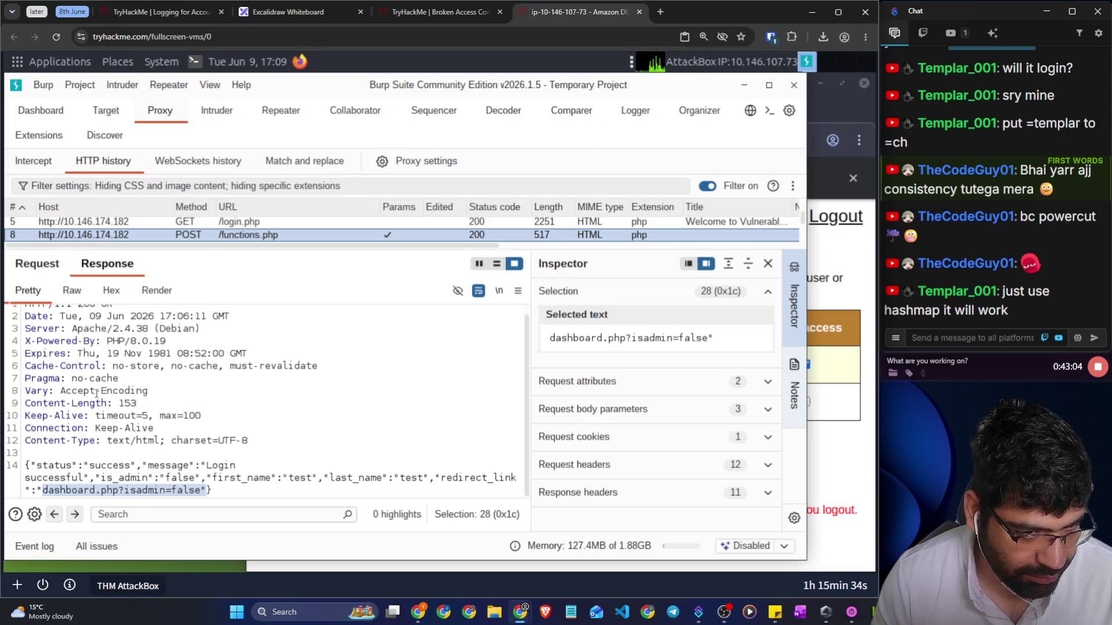
scroll(96, 394, up, 1)
click(138, 362)
drag(73, 337, 180, 350)
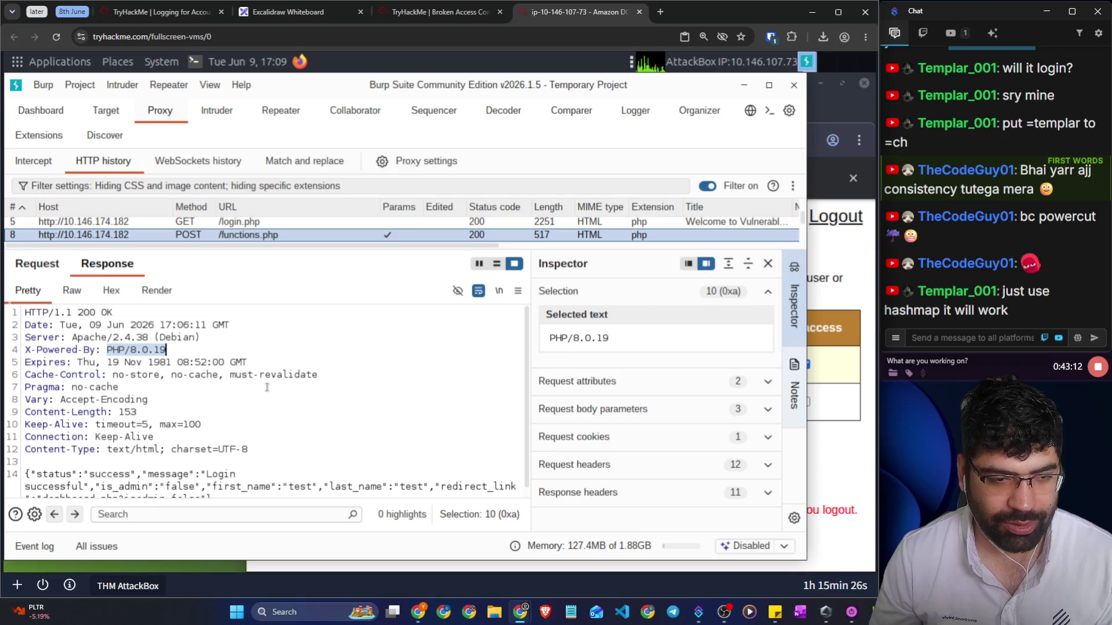
Answer the server-type question with 'apache'.
click(429, 13)
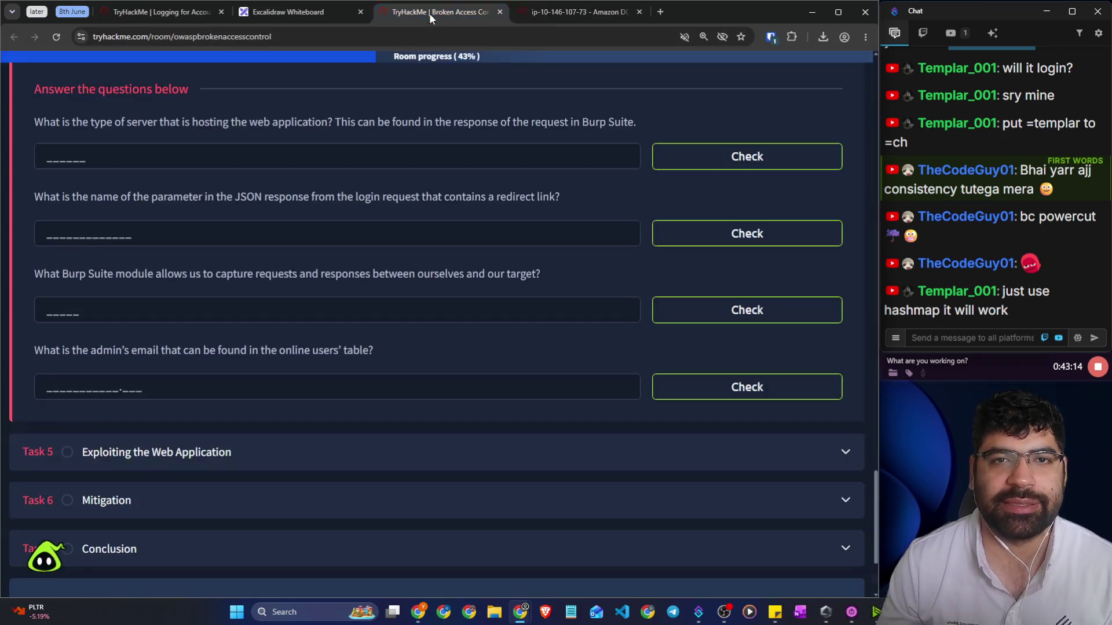
ctrl+scroll(168, 174, up, 1)
click(135, 319)
text(apache)
key(Return)
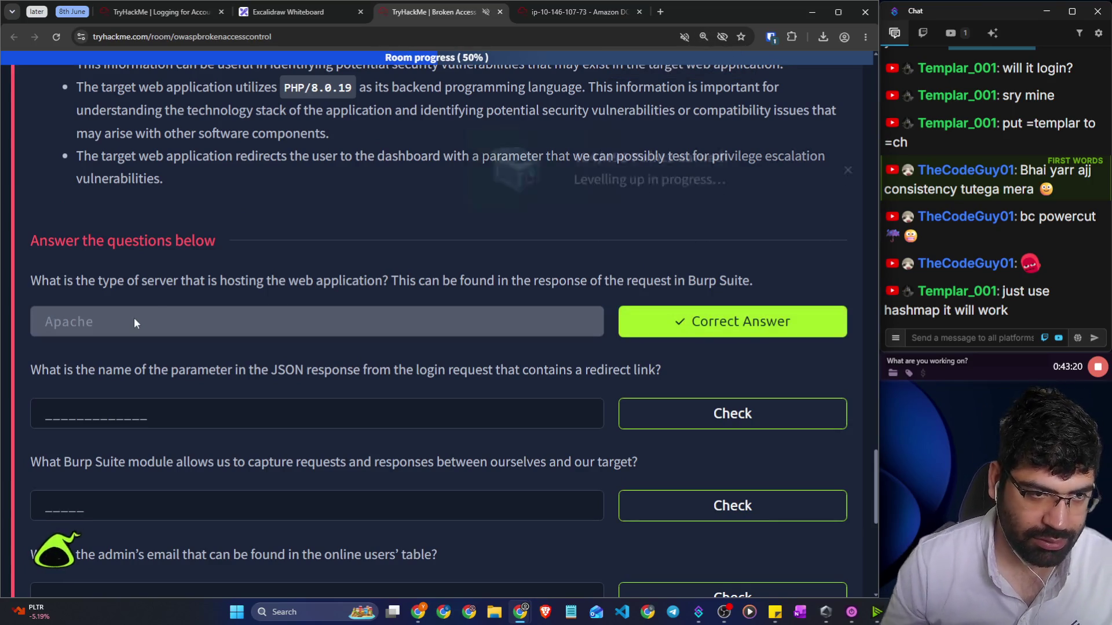
Start an answer to the redirect-link parameter question, then erase it.
drag(105, 370, 627, 376)
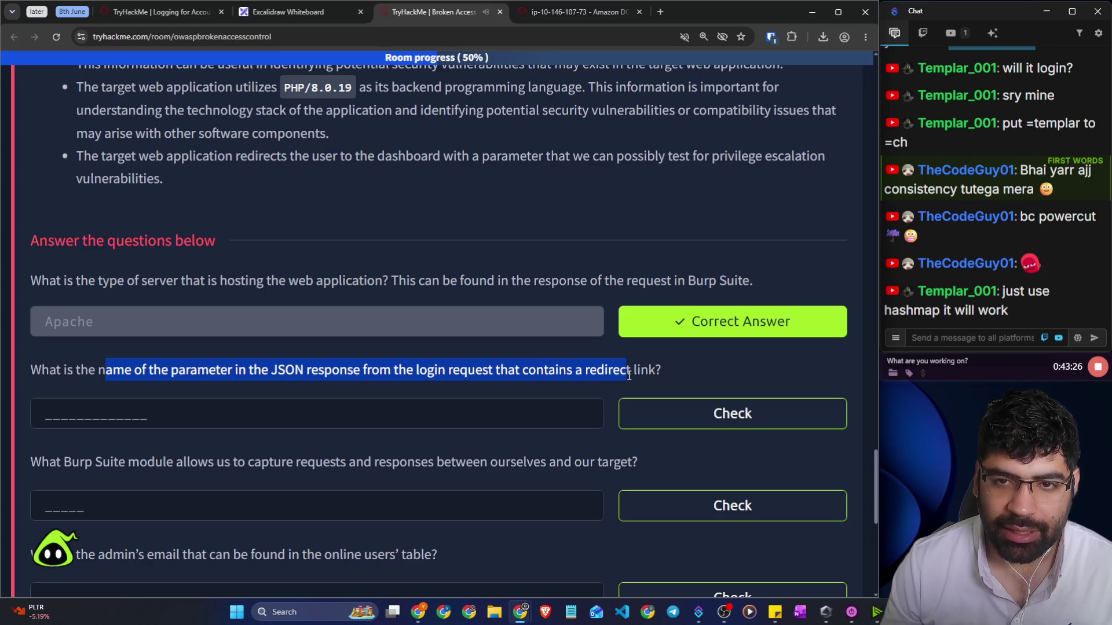
click(482, 408)
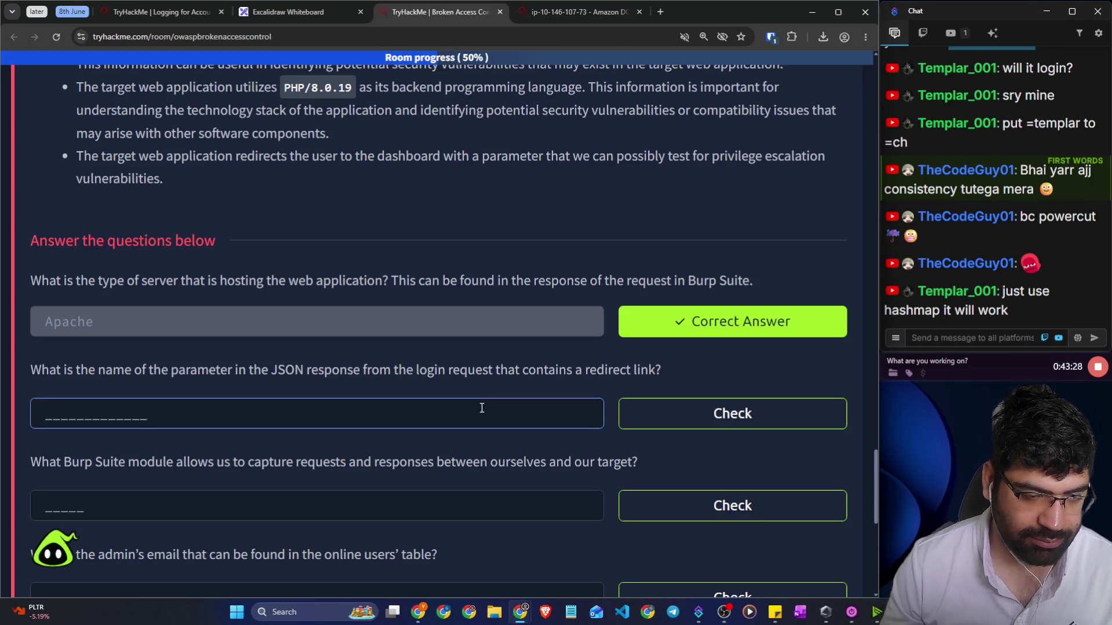
text(hboard.)
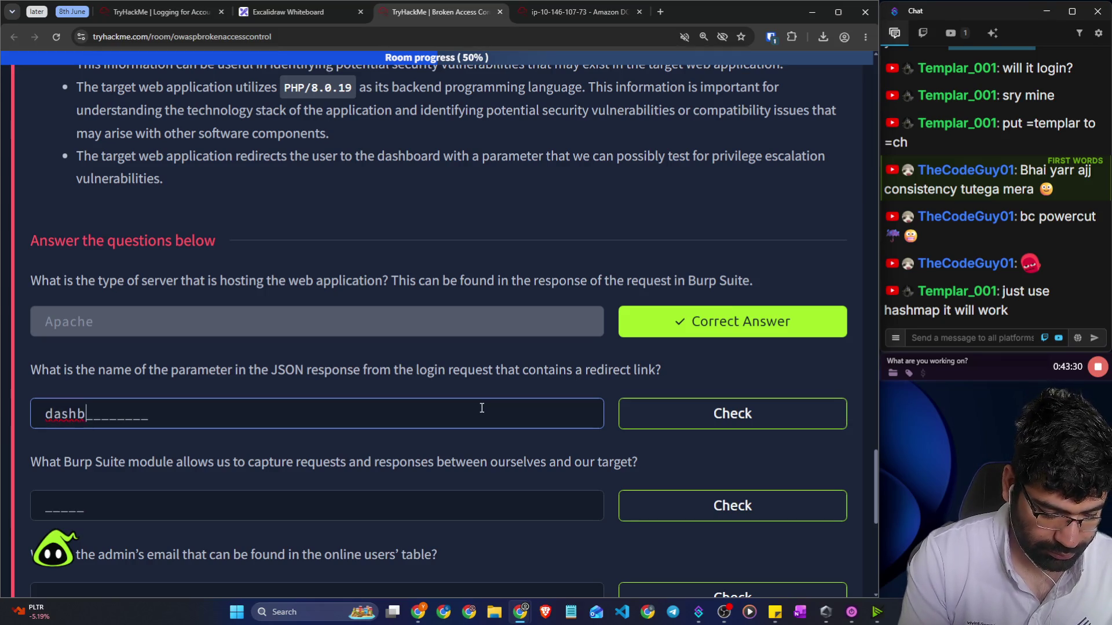
key(BackSpace)
key(BackSpace)
key(BackSpace)
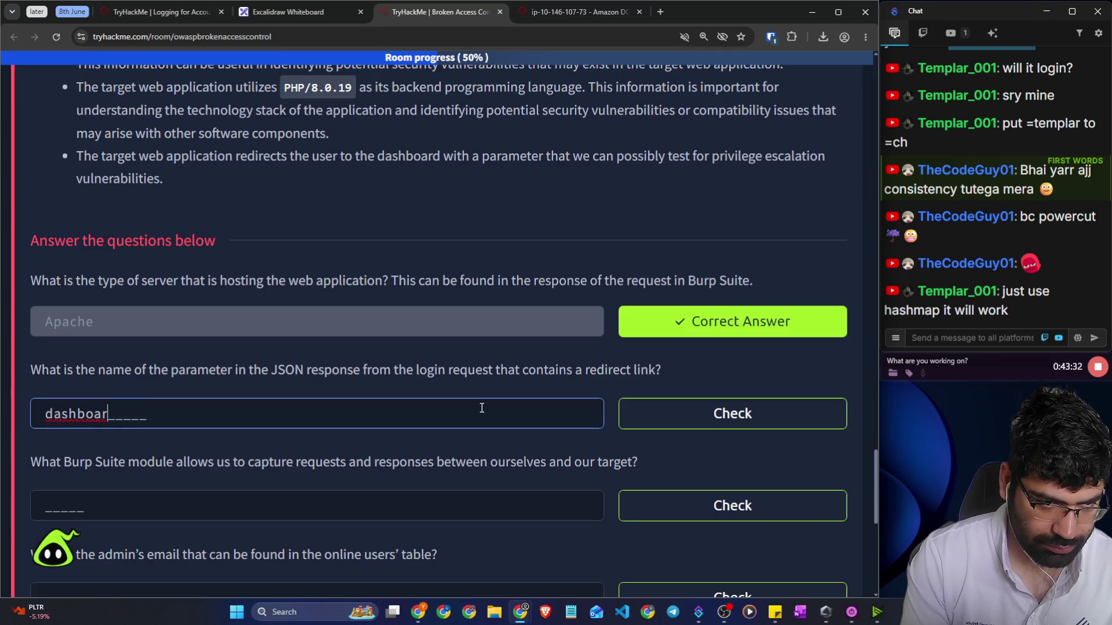
key(BackSpace)
key(BackSpace)
key(BackSpace)
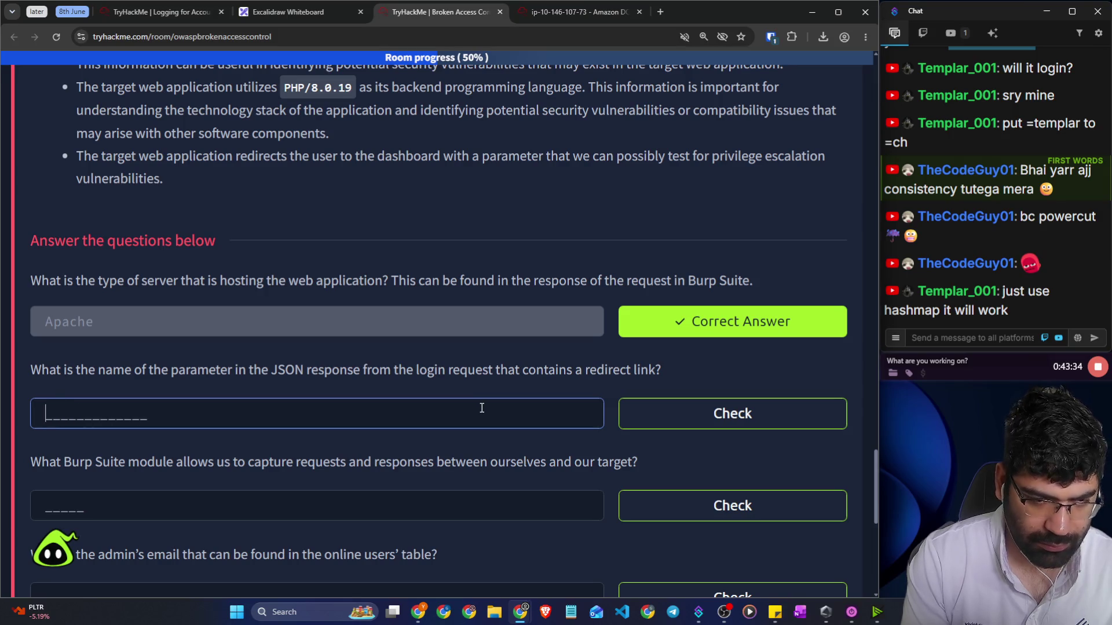
click(557, 16)
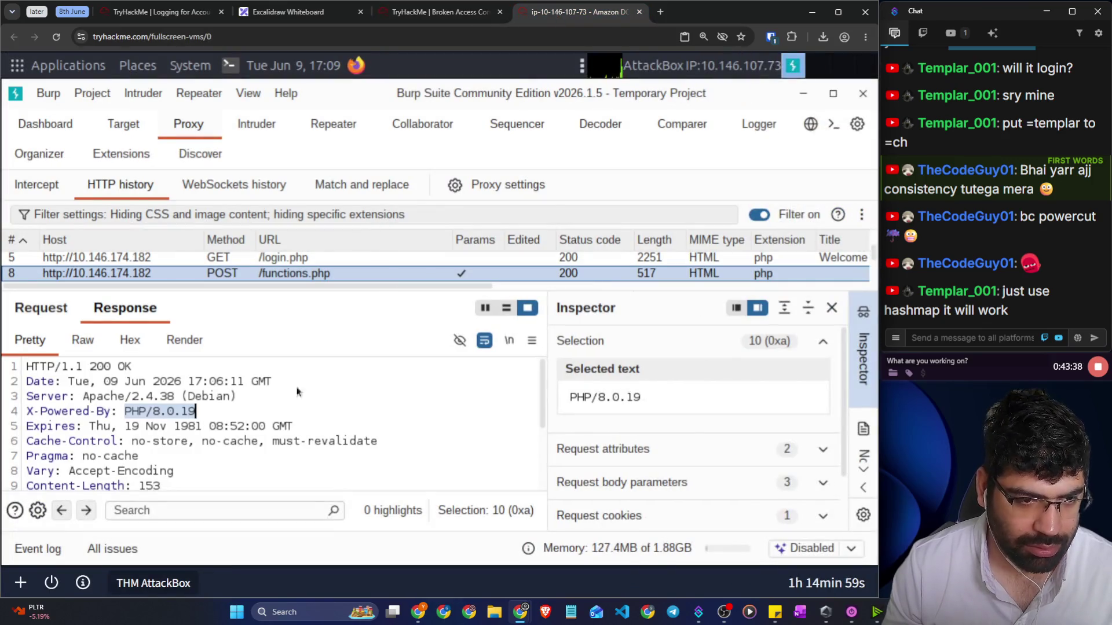
scroll(198, 444, down, 3)
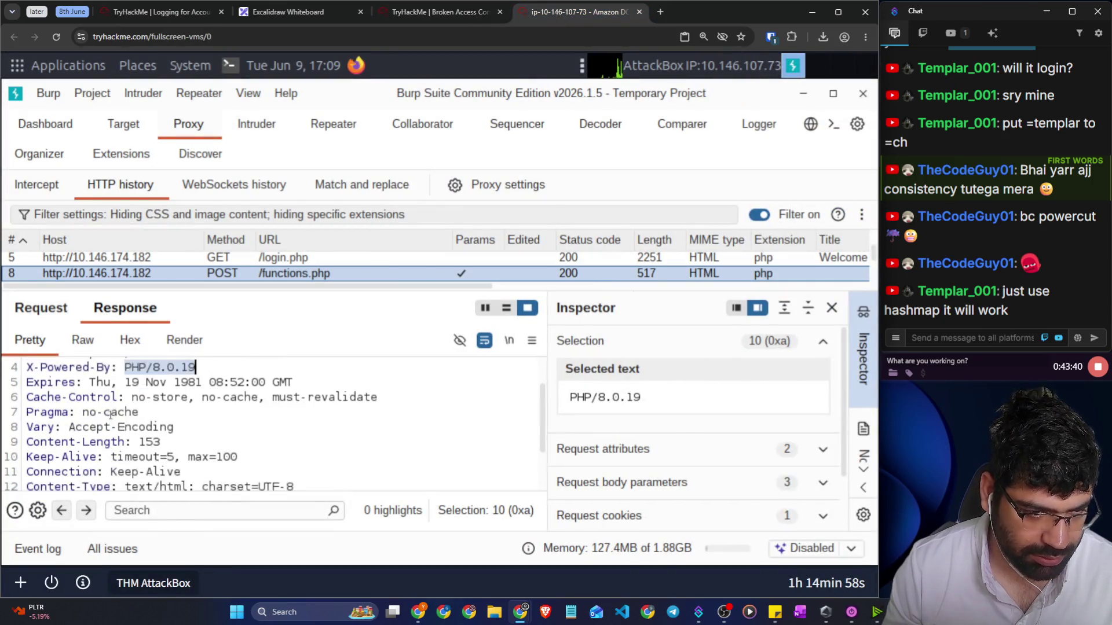
scroll(117, 414, down, 2)
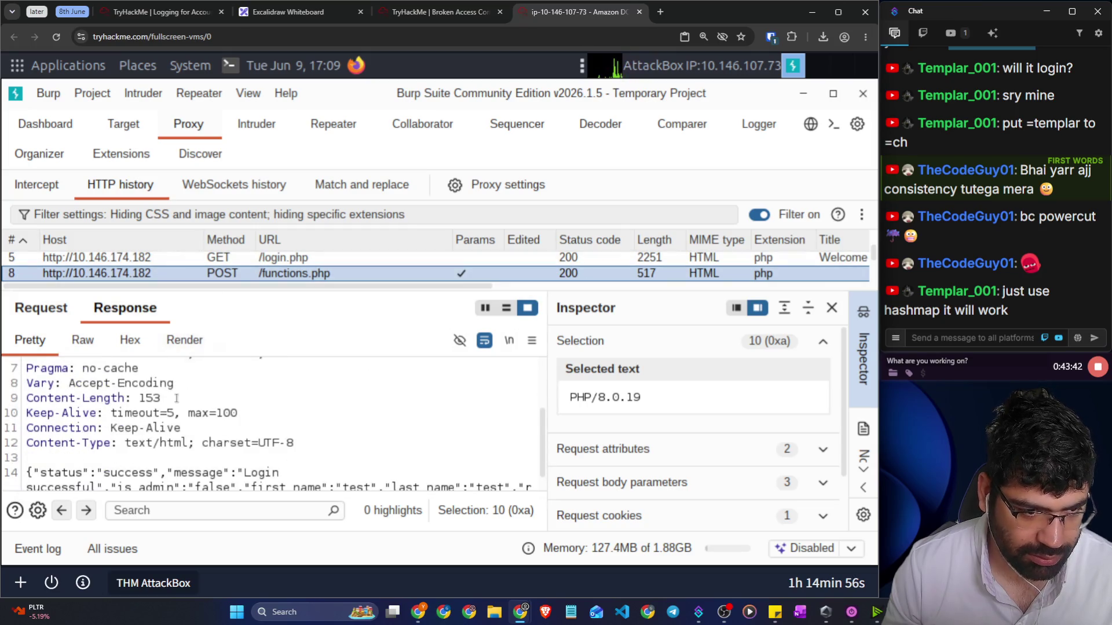
scroll(176, 400, down, 1)
key(Up)
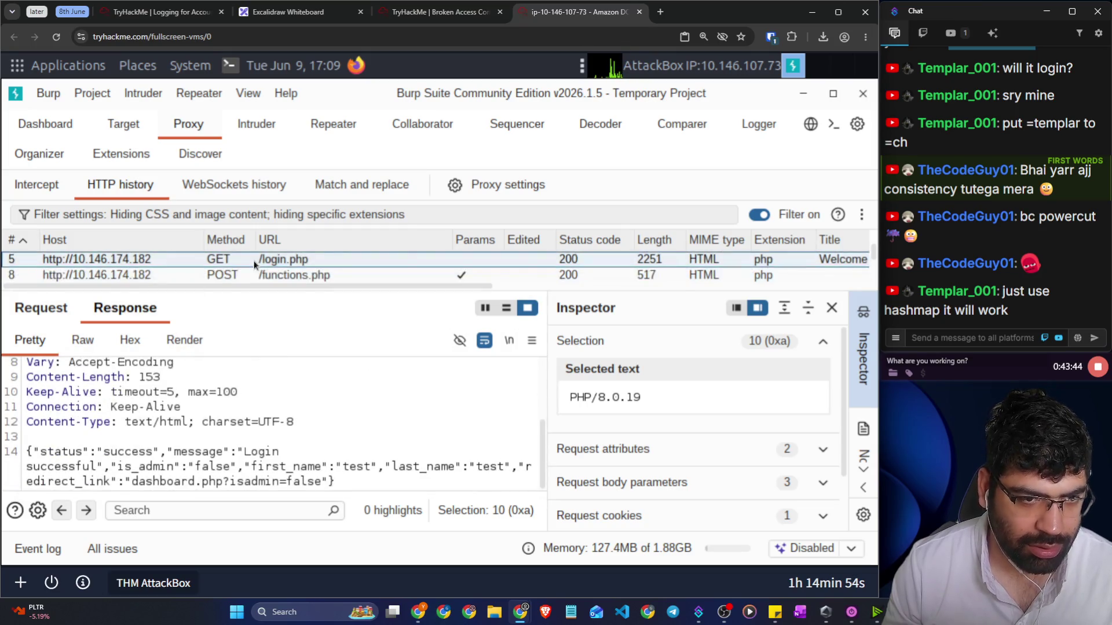
scroll(165, 417, down, 1)
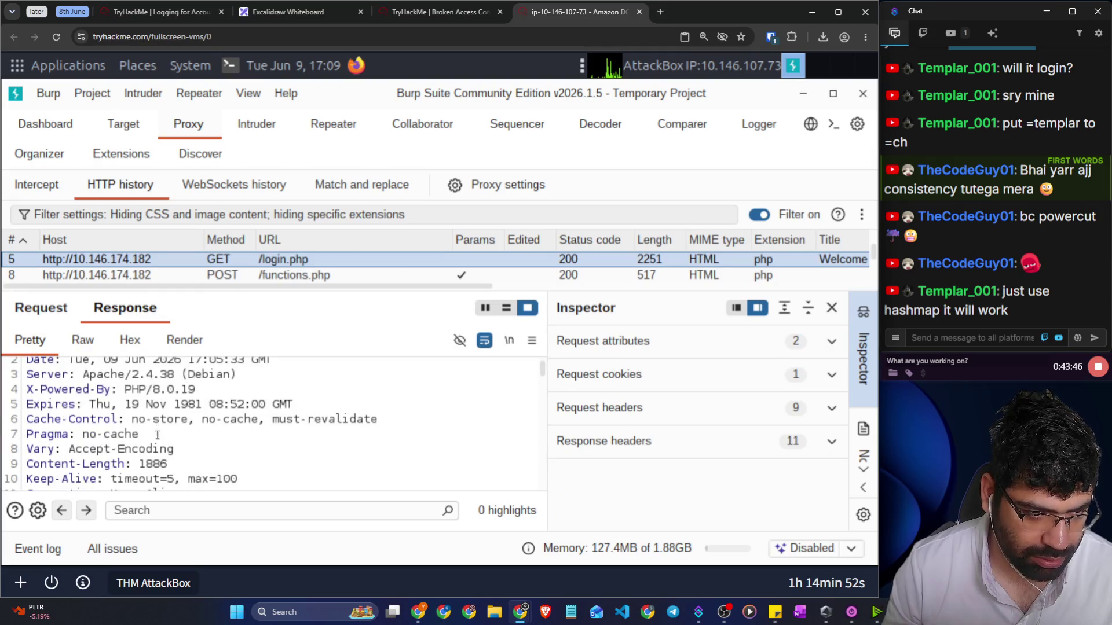
scroll(158, 434, down, 2)
scroll(160, 435, down, 2)
scroll(165, 437, down, 1)
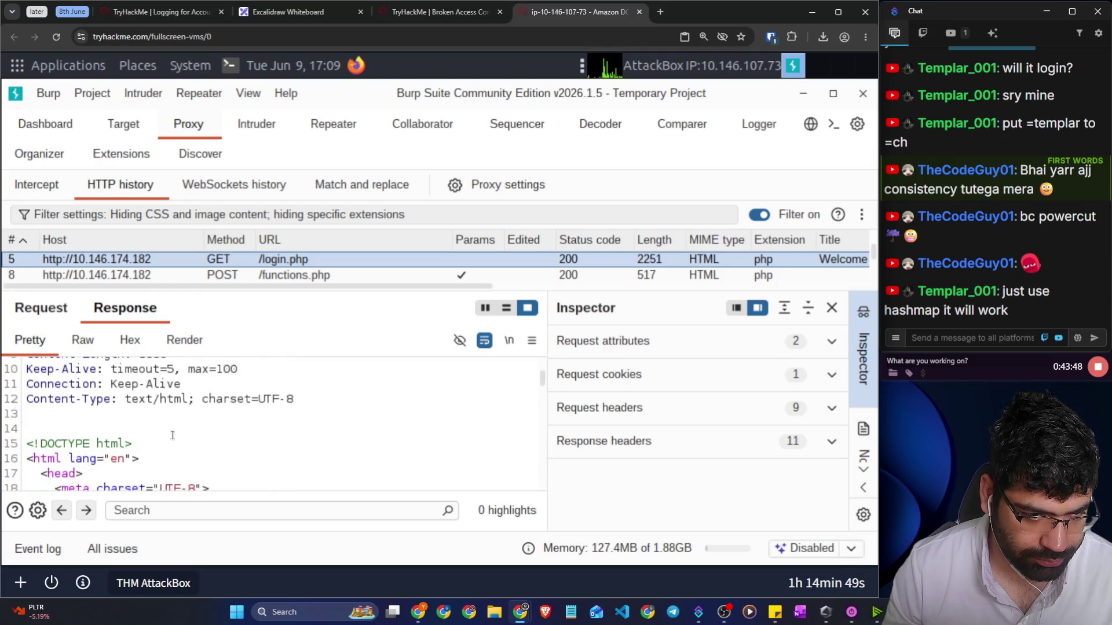
scroll(172, 440, down, 1)
scroll(172, 440, down, 2)
scroll(172, 441, down, 1)
scroll(173, 440, down, 1)
scroll(172, 440, down, 2)
scroll(172, 441, down, 1)
scroll(172, 441, down, 3)
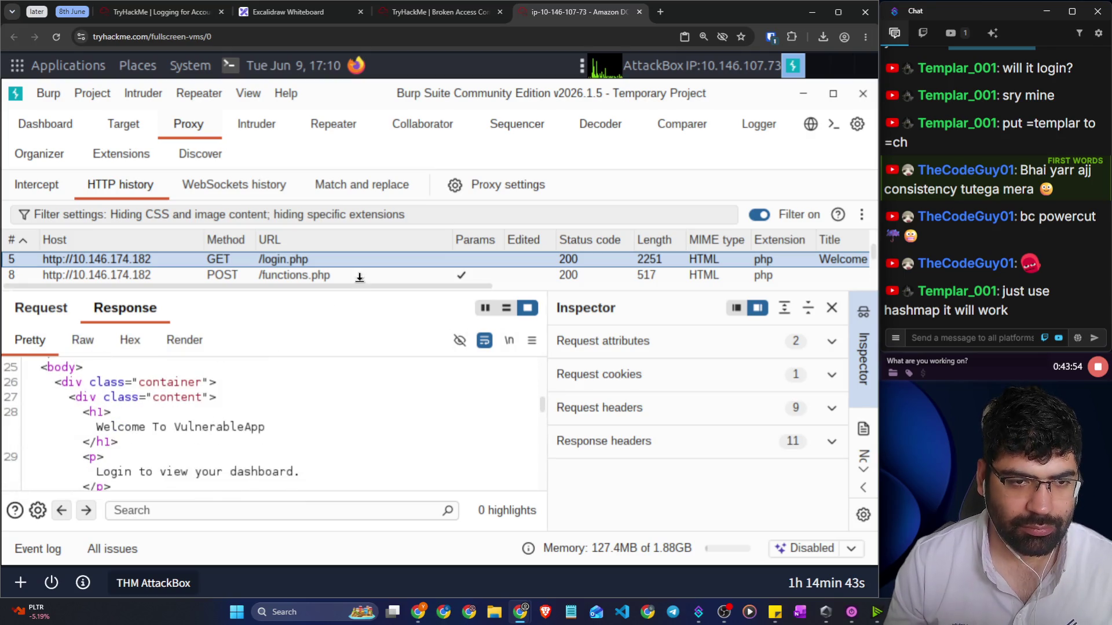
mouse_move(361, 289)
mouse_down()
mouse_move(356, 378)
mouse_move(359, 227)
mouse_up()
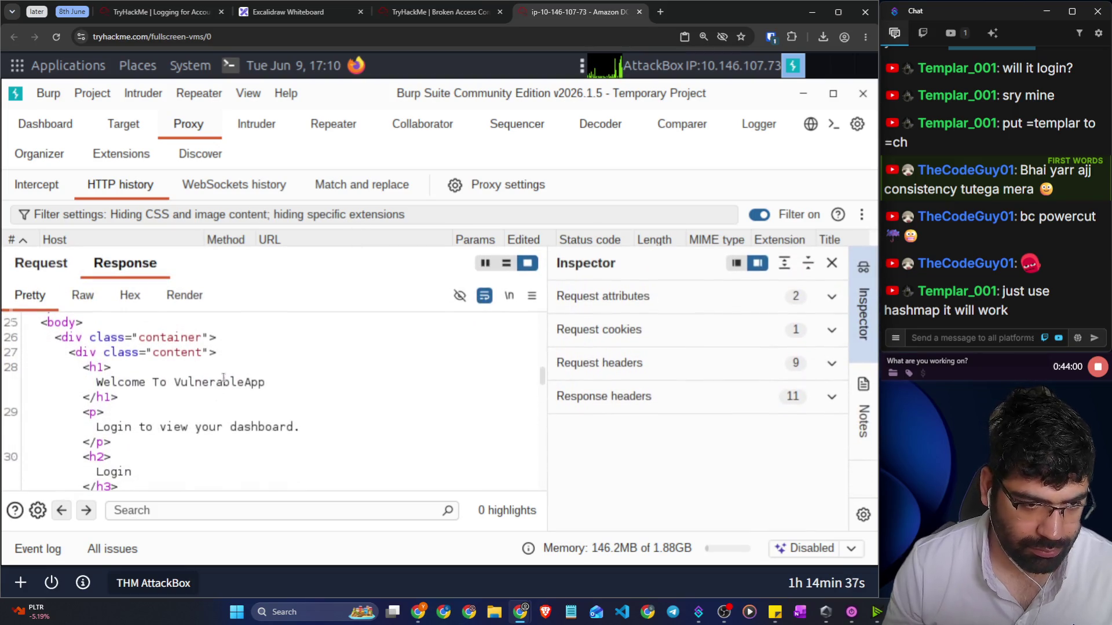
scroll(223, 377, down, 3)
scroll(222, 385, down, 5)
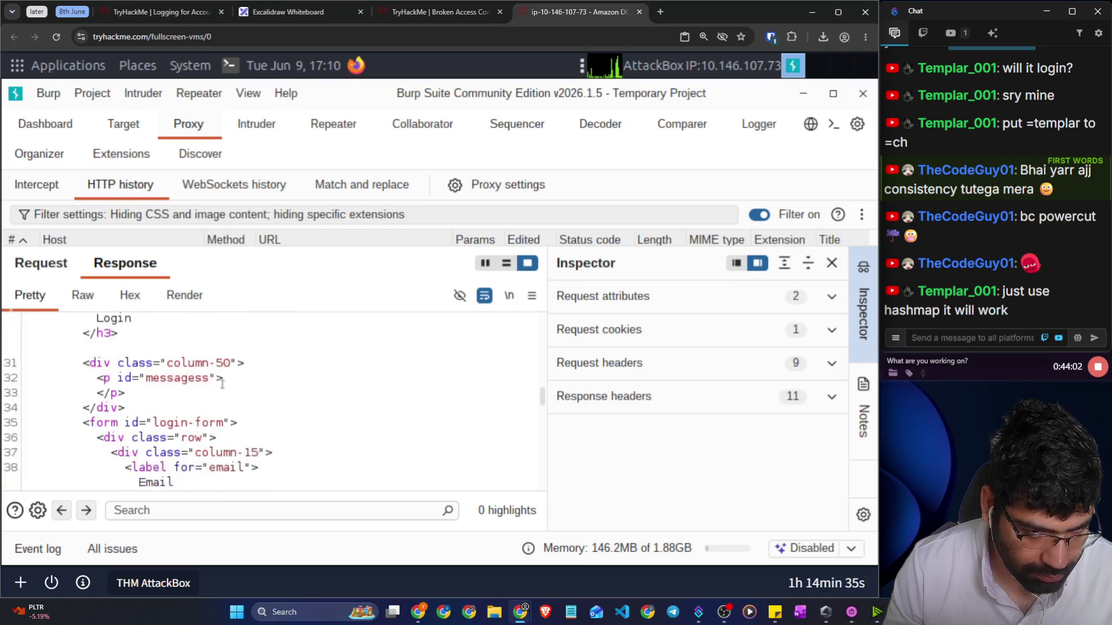
drag(222, 385, 224, 515)
click(275, 453)
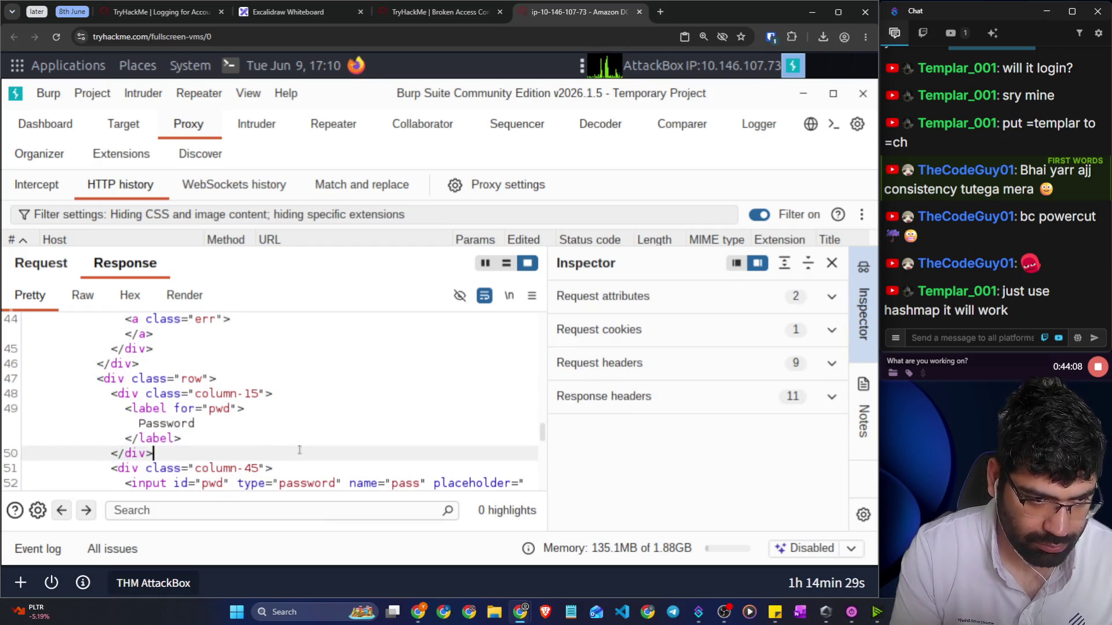
right_click(299, 451)
click(254, 513)
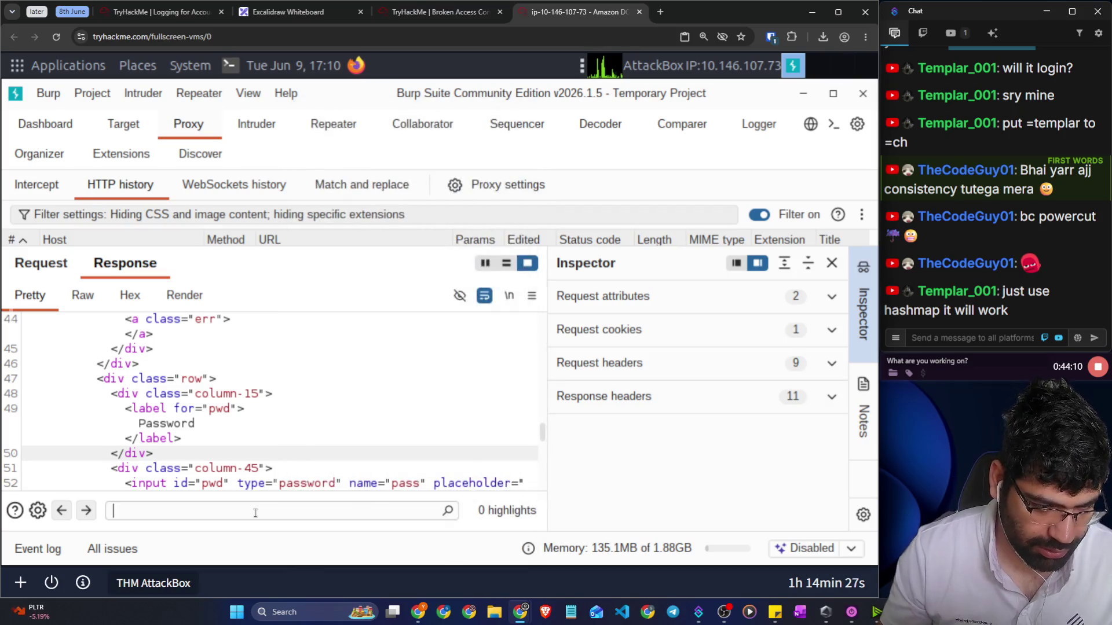
text(redire)
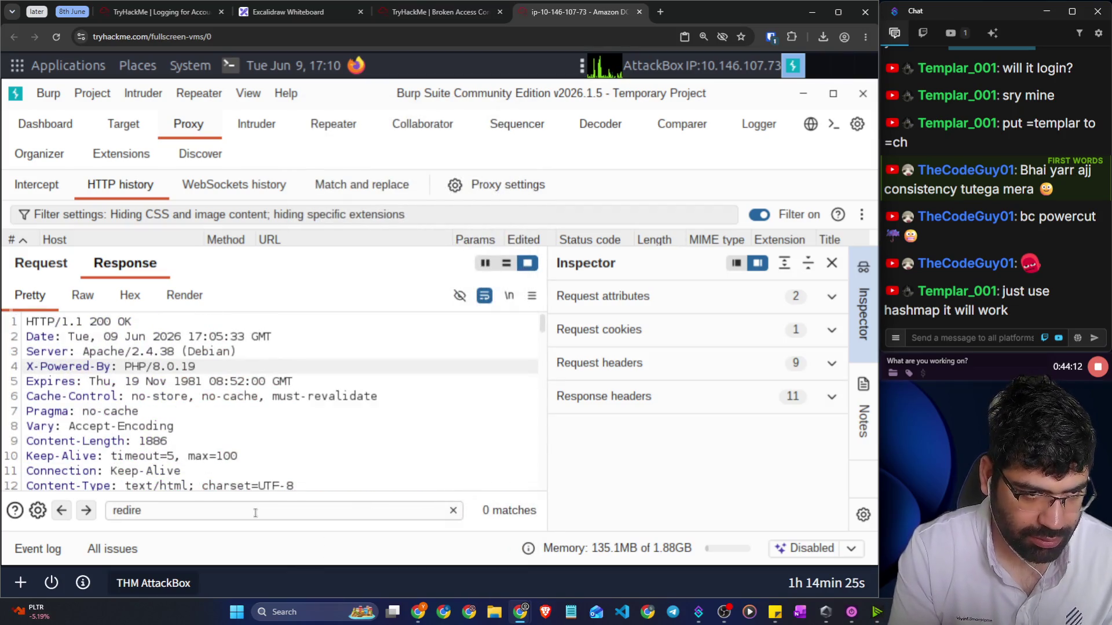
key(BackSpace)
key(BackSpace)
key(BackSpace)
key(BackSpace)
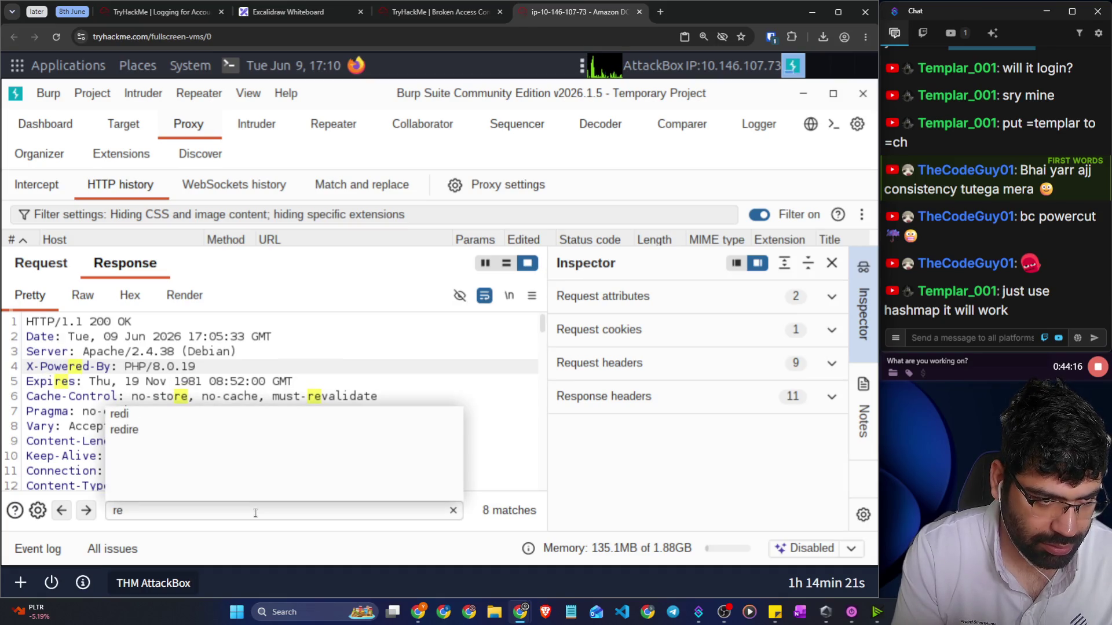
key(BackSpace)
key(BackSpace)
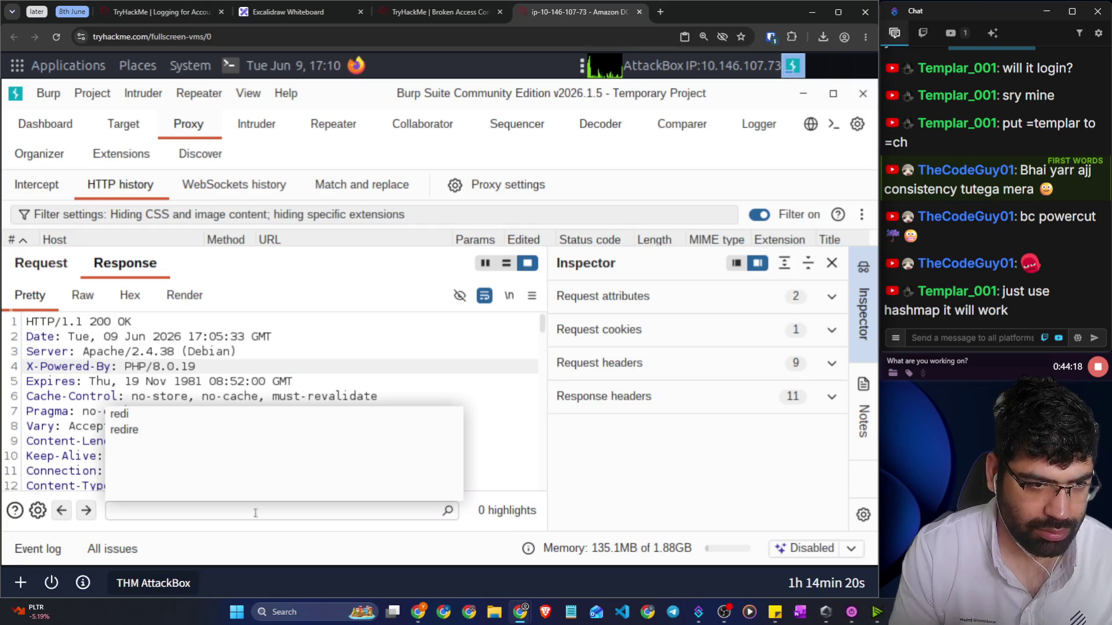
click(423, 12)
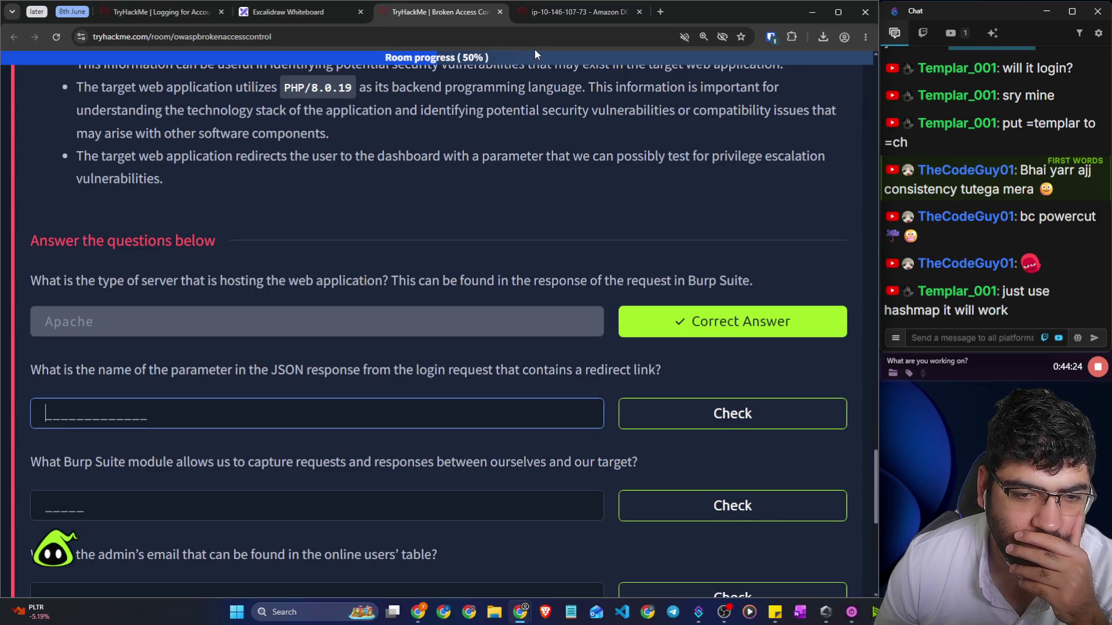
Enlarge Burp's HTTP history to list every request and view the /login.php request.
click(556, 10)
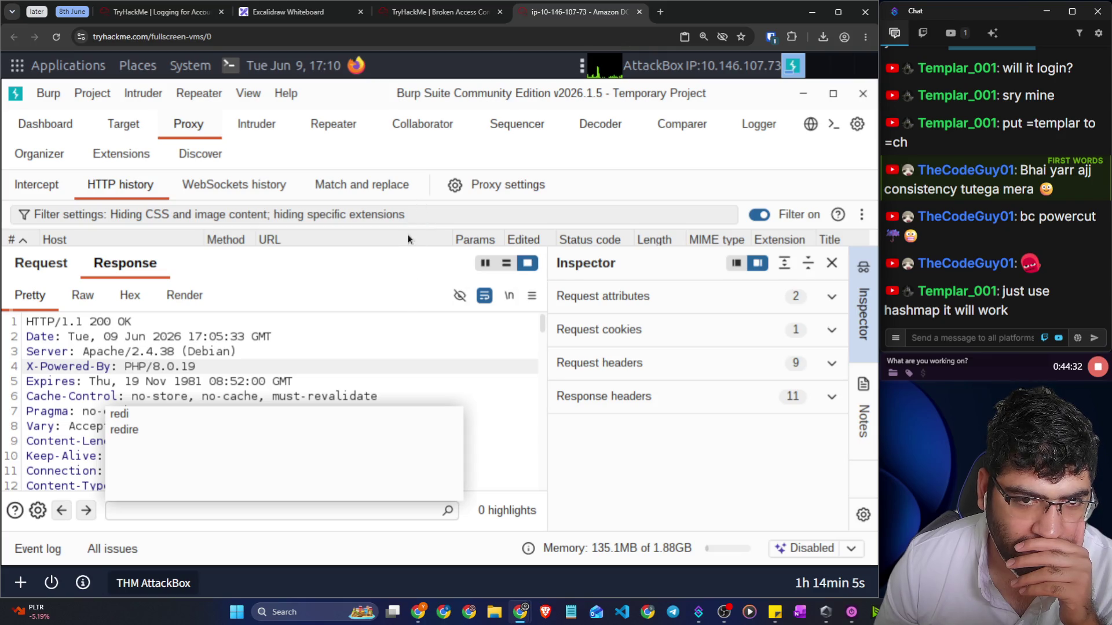
drag(408, 234, 377, 301)
click(41, 328)
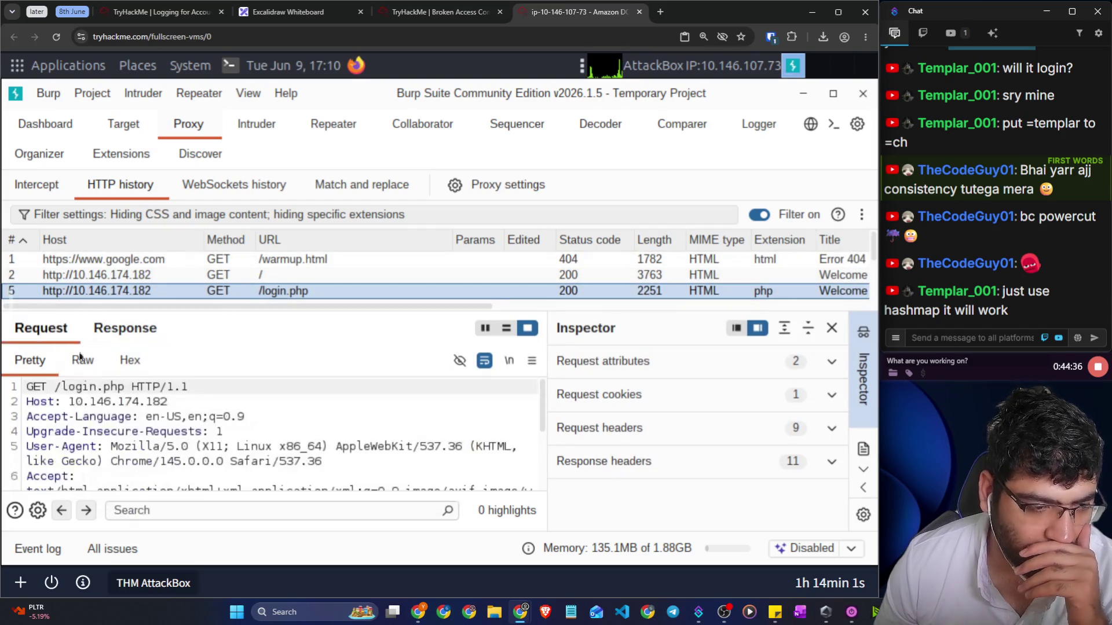
scroll(249, 440, down, 4)
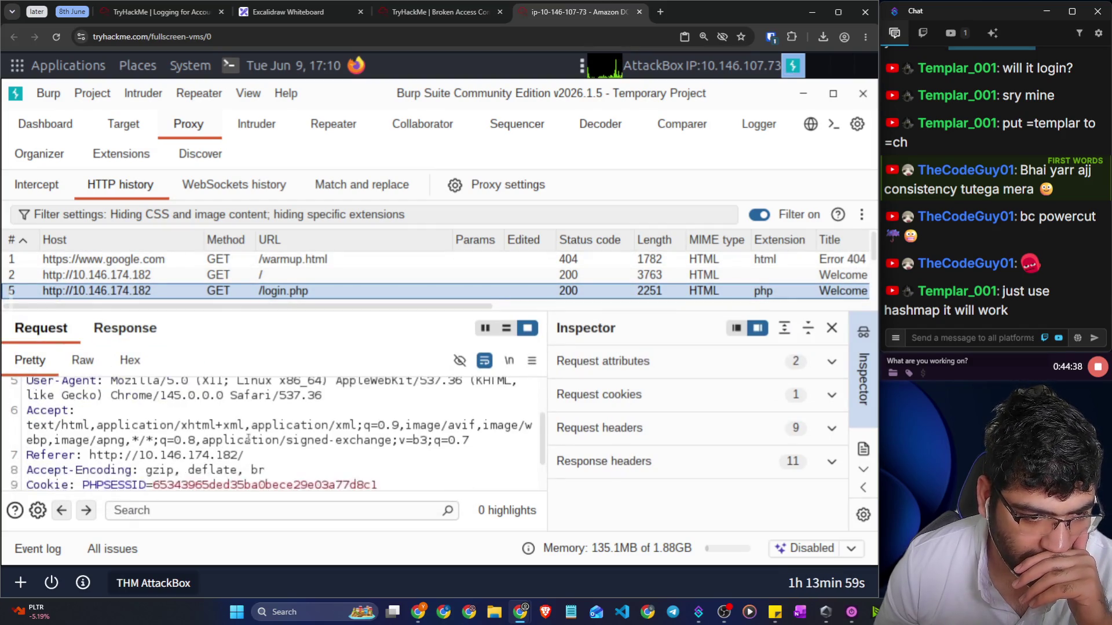
scroll(248, 438, down, 2)
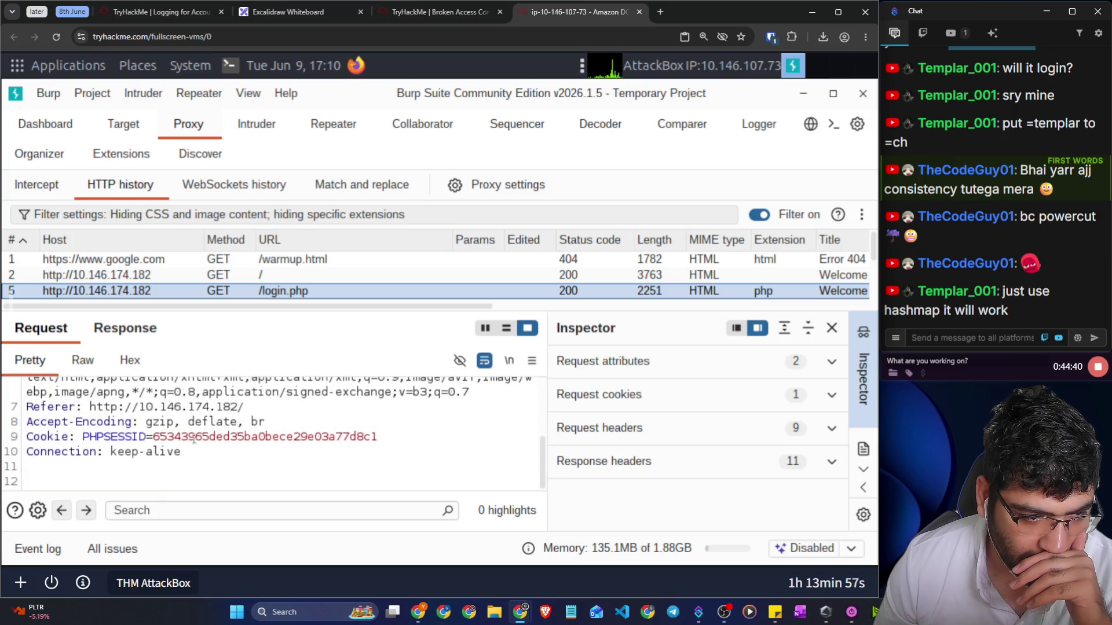
scroll(197, 433, up, 3)
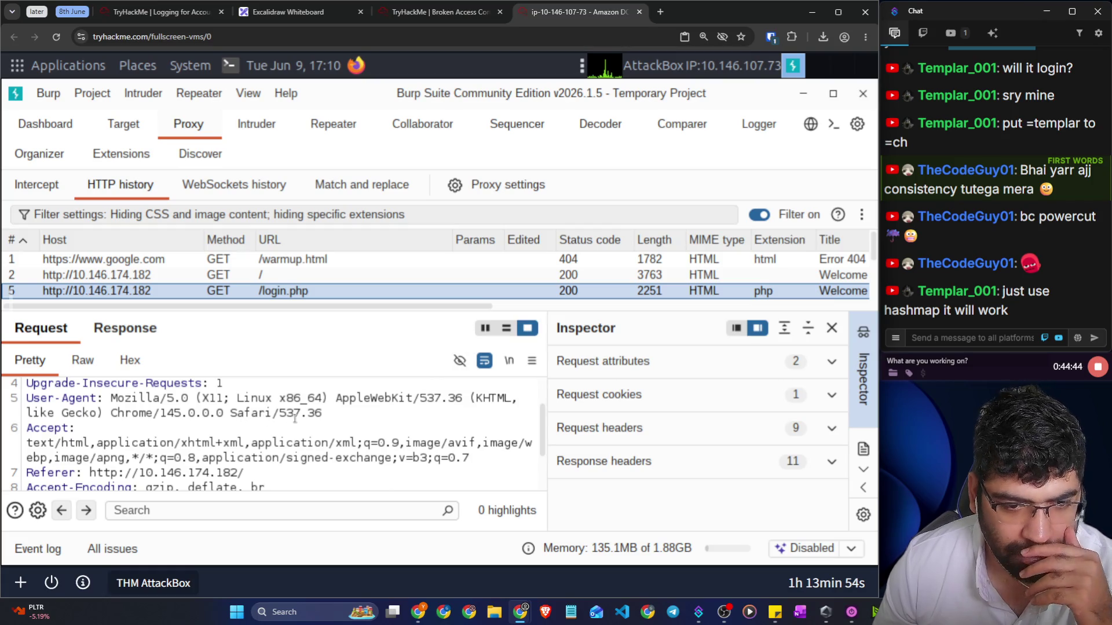
scroll(297, 416, up, 3)
scroll(297, 417, up, 1)
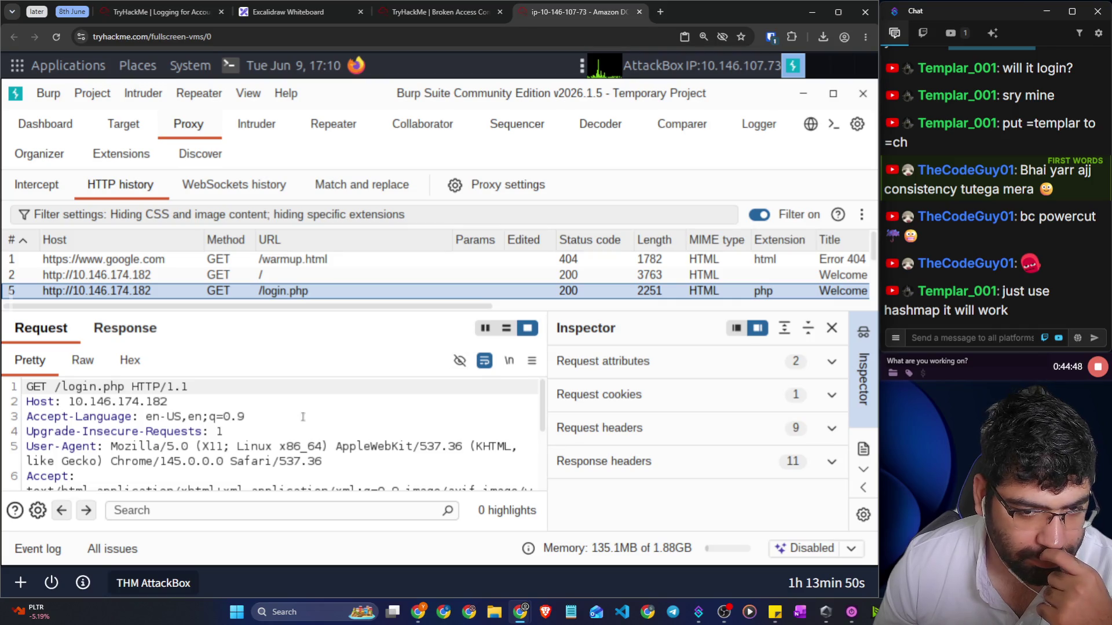
Open the GET / root page request and recheck the redirect-link question.
click(277, 282)
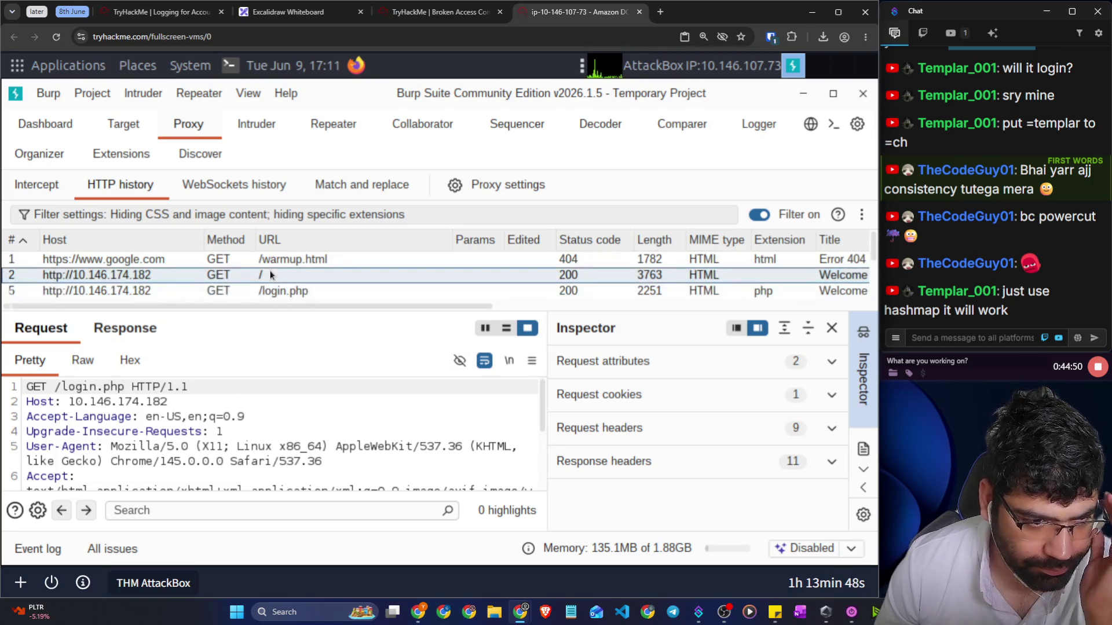
scroll(277, 428, down, 1)
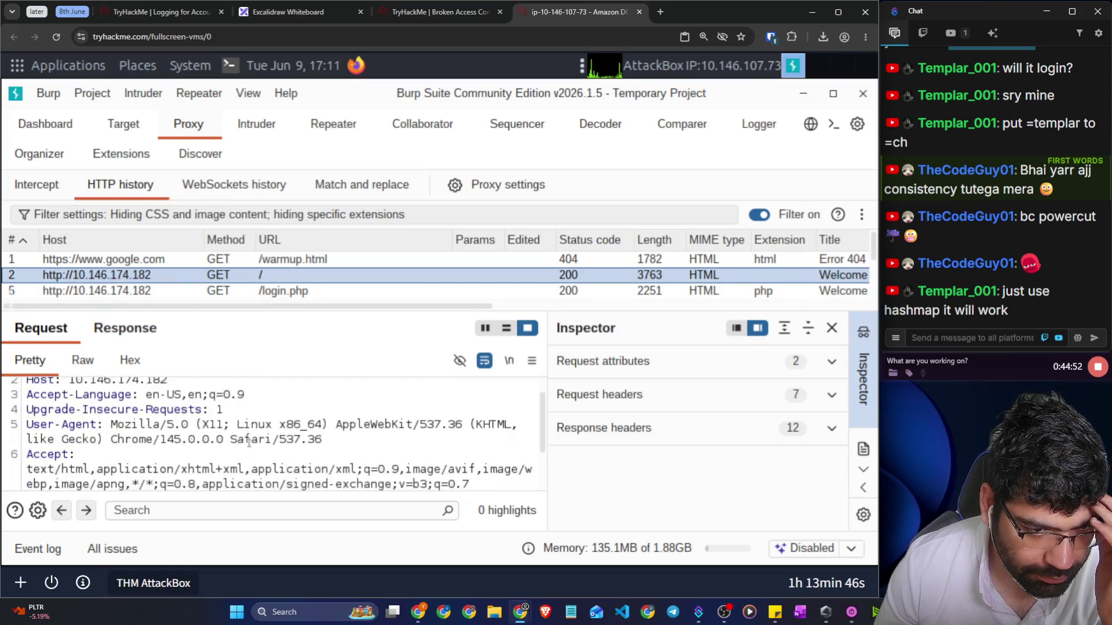
click(399, 26)
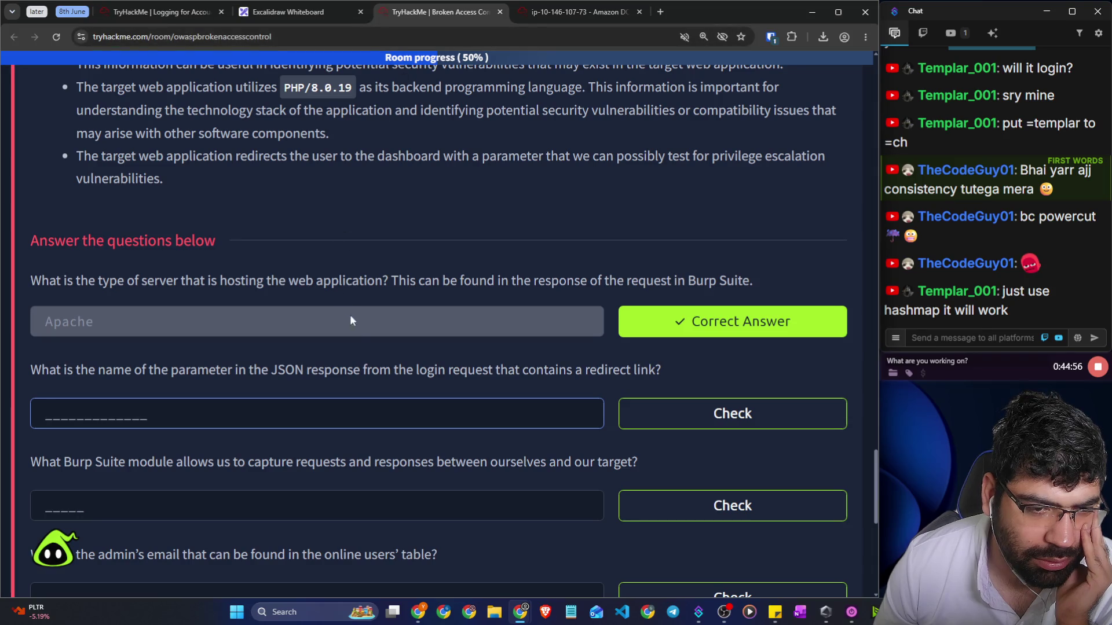
drag(345, 376, 393, 374)
click(557, 14)
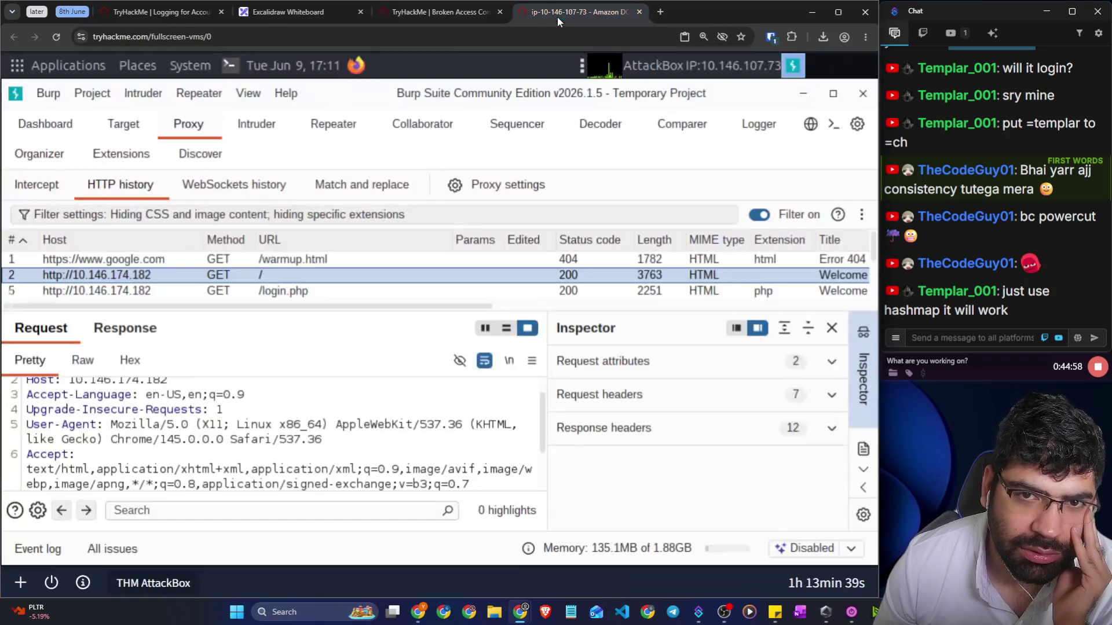
Read the root page's response HTML, selecting the 'Already have an account' link markup.
click(124, 329)
scroll(171, 428, down, 2)
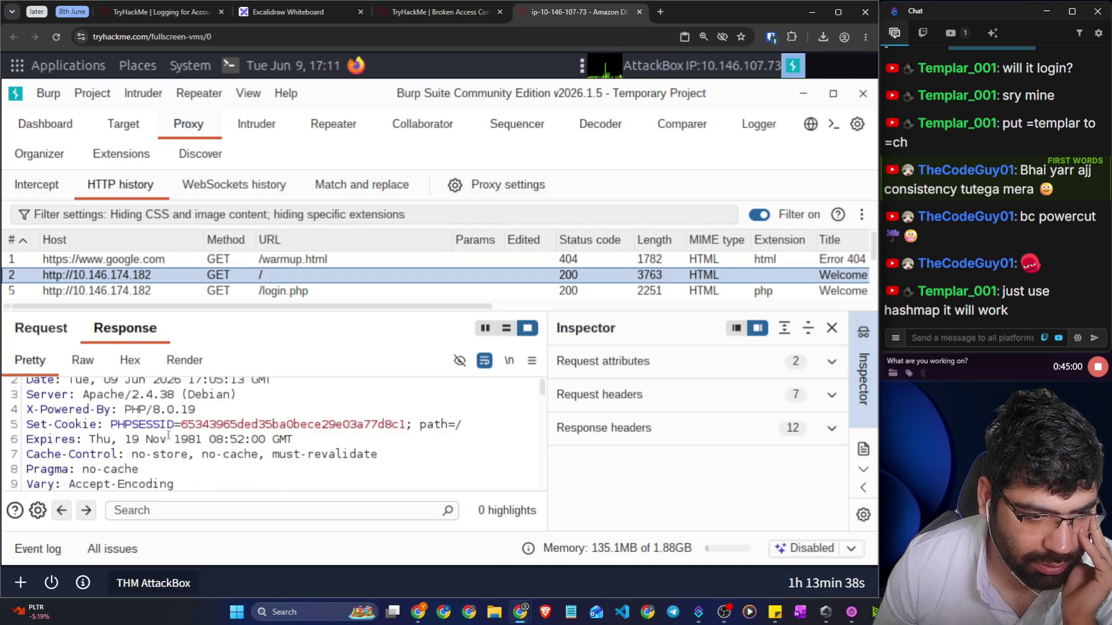
scroll(170, 428, down, 4)
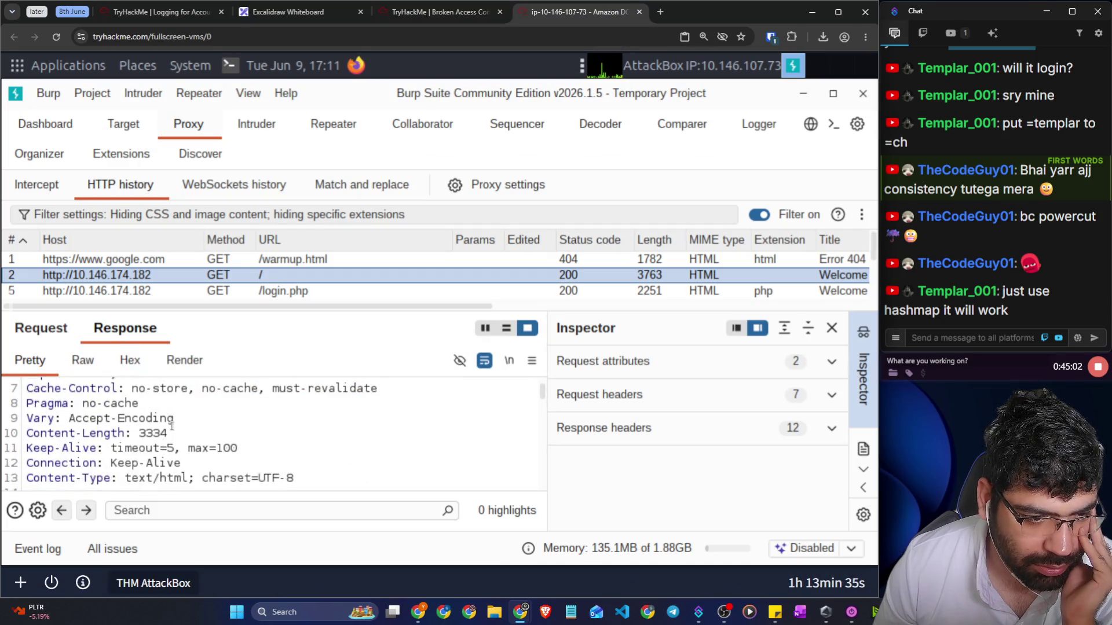
scroll(172, 427, down, 3)
drag(203, 421, 201, 491)
mouse_move(201, 492)
mouse_down()
mouse_move(197, 480)
mouse_move(213, 493)
mouse_move(212, 472)
mouse_move(218, 494)
mouse_move(218, 480)
mouse_move(217, 493)
mouse_move(411, 419)
mouse_up()
click(398, 415)
drag(95, 393, 474, 396)
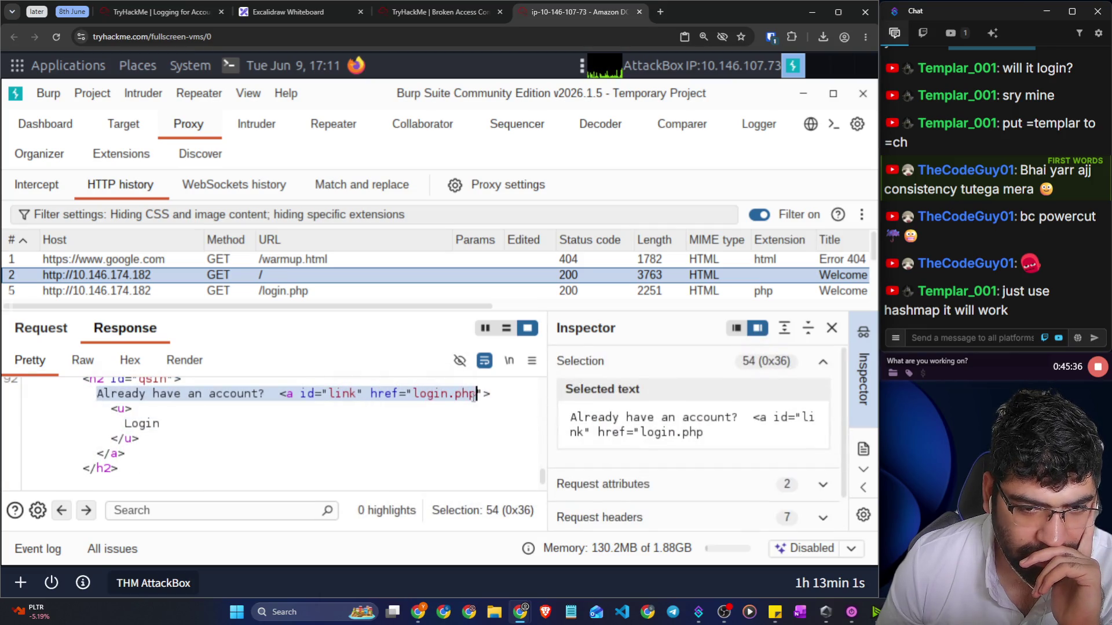
click(413, 413)
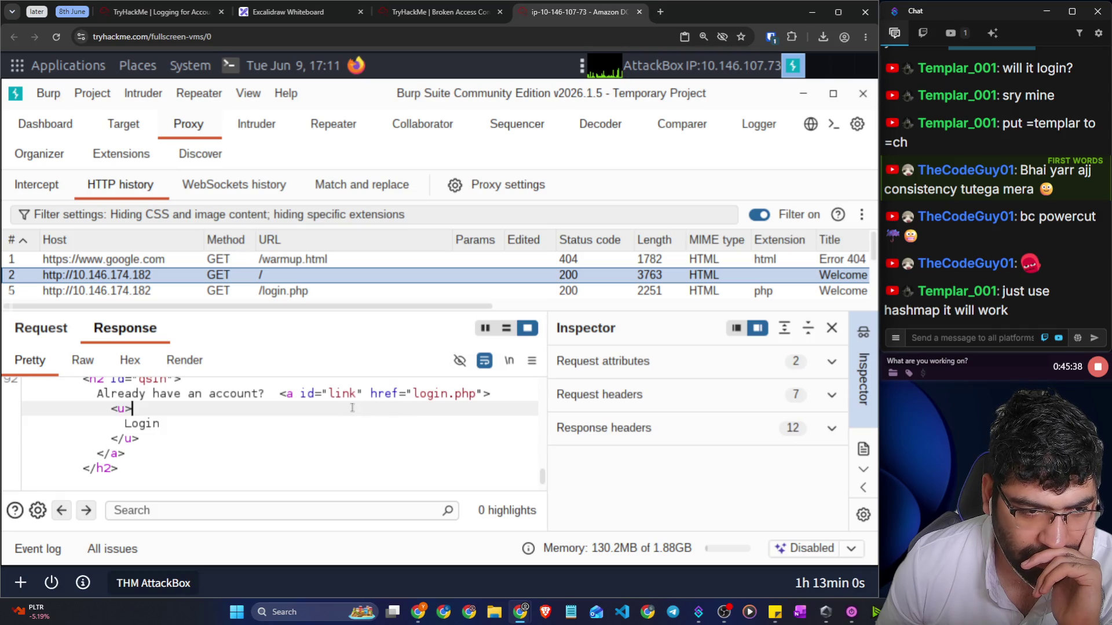
mouse_move(253, 421)
mouse_down()
mouse_move(230, 418)
mouse_move(221, 510)
mouse_move(234, 384)
mouse_up()
Search the root page response for '_' from around line 86.
scroll(260, 401, up, 1)
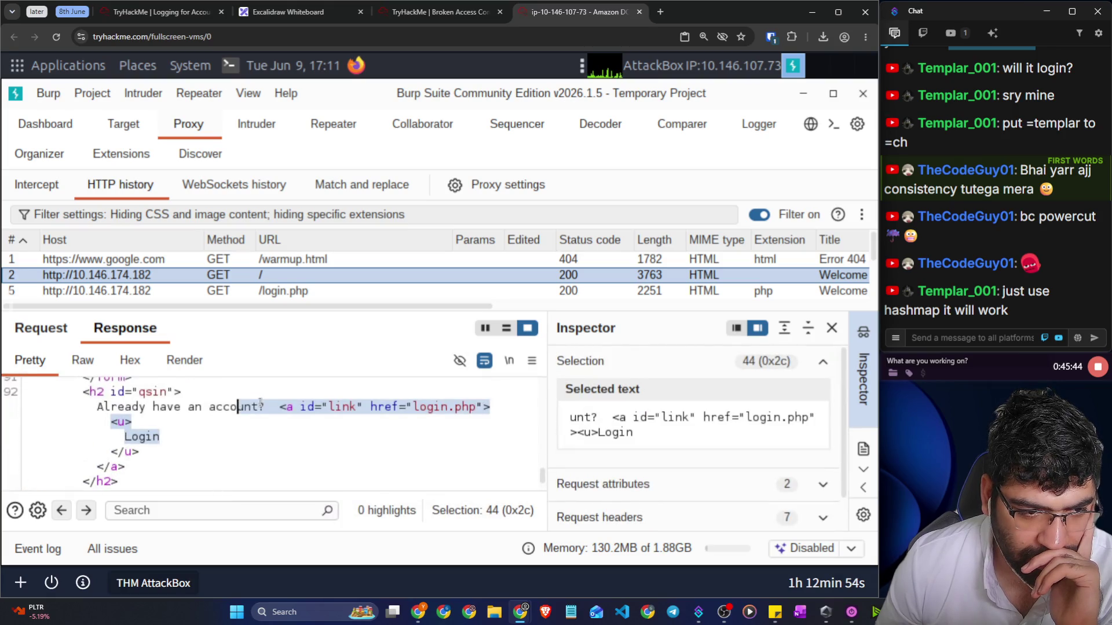
click(217, 406)
scroll(240, 407, up, 3)
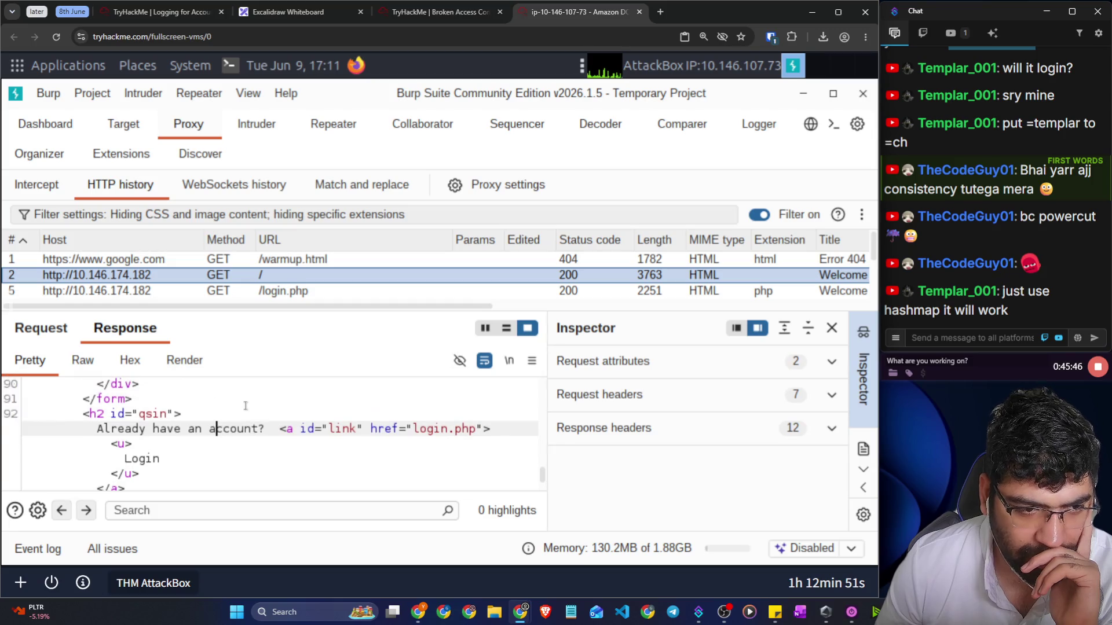
scroll(152, 392, up, 2)
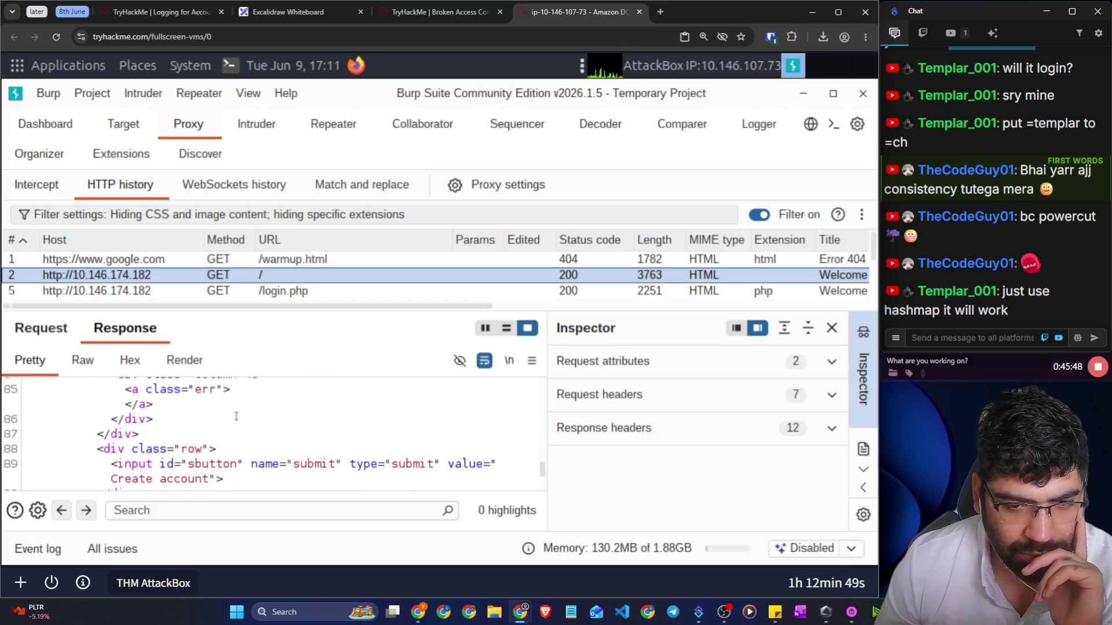
click(252, 416)
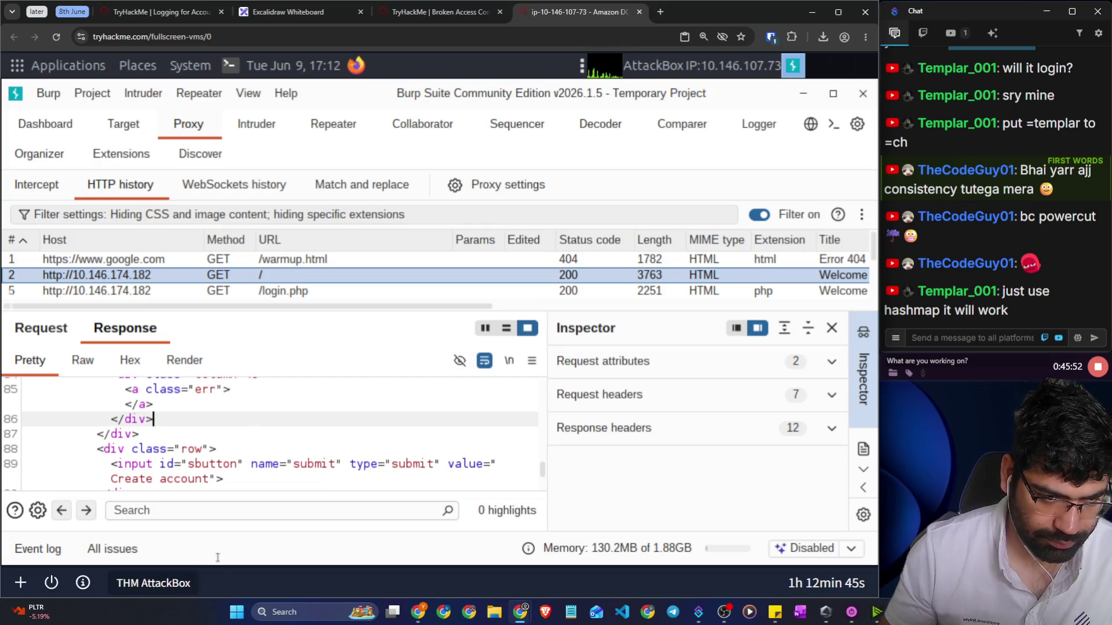
click(206, 517)
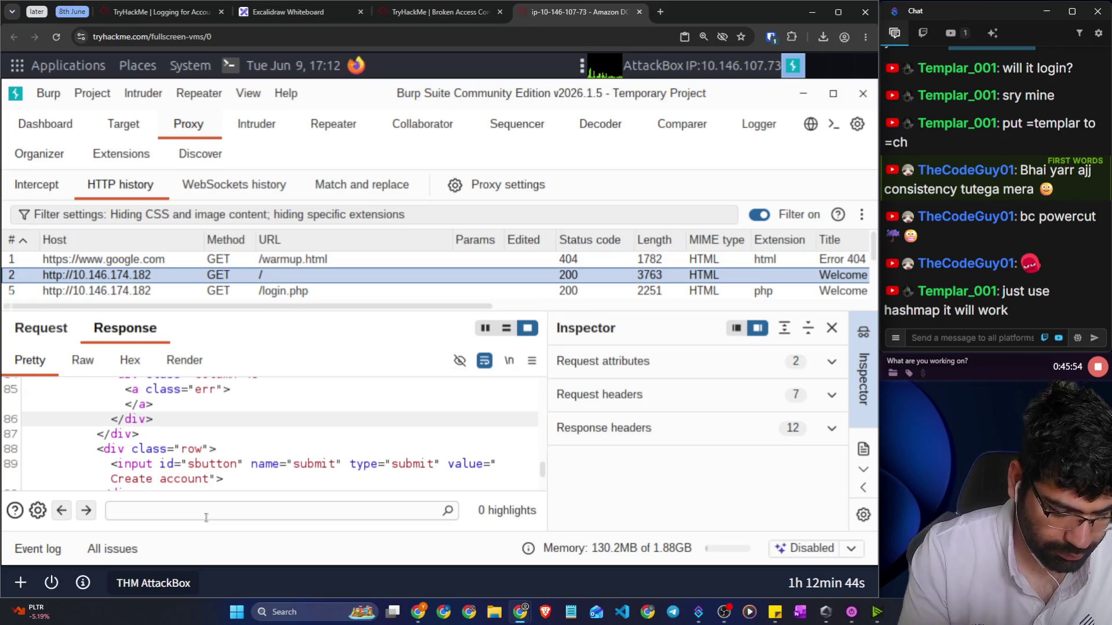
text(_)
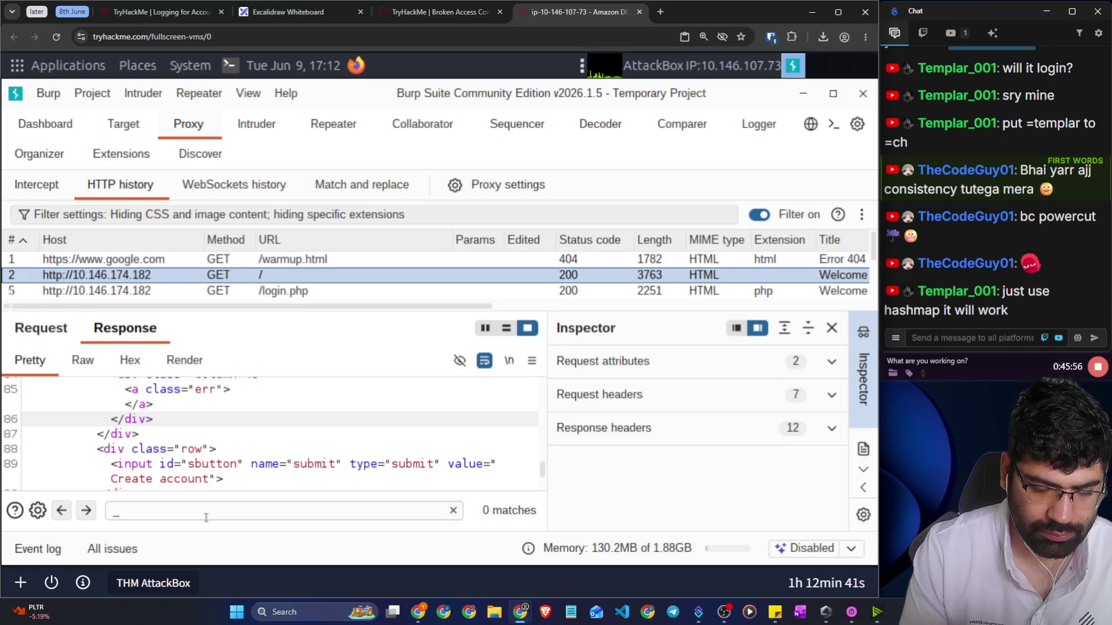
click(405, 19)
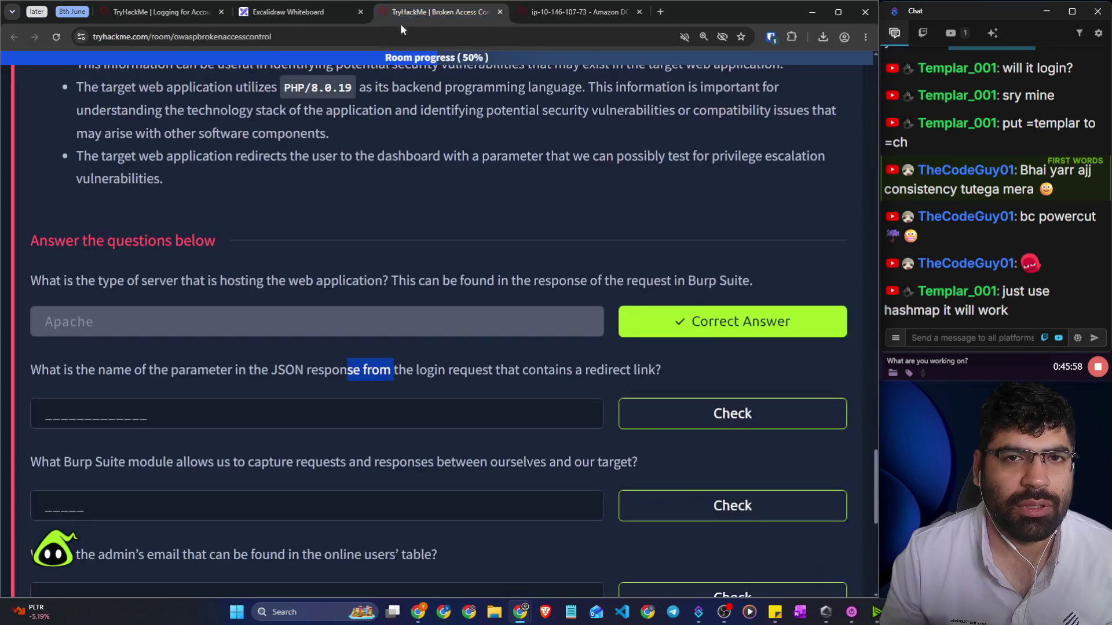
Remove the wrong 'login' guess from the redirect-parameter answer field.
click(181, 412)
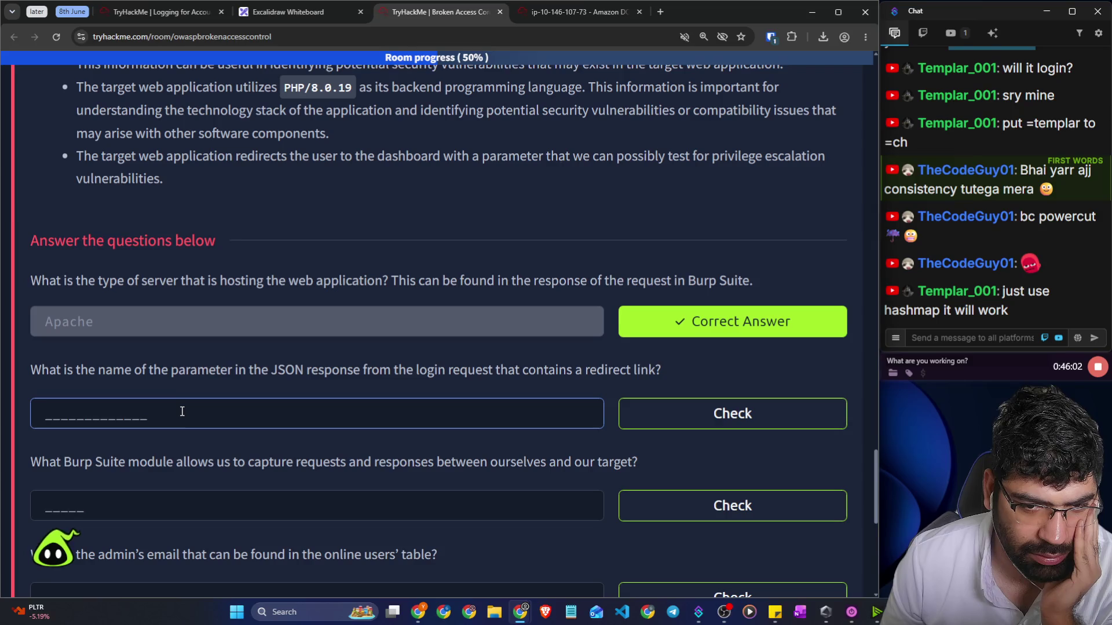
click(539, 12)
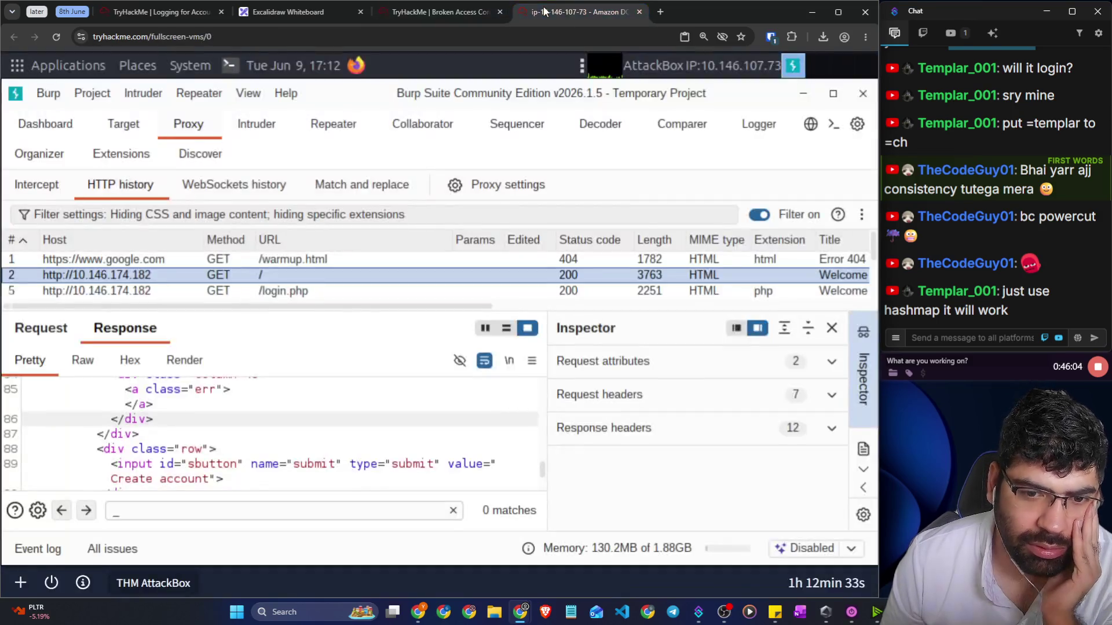
scroll(337, 454, down, 5)
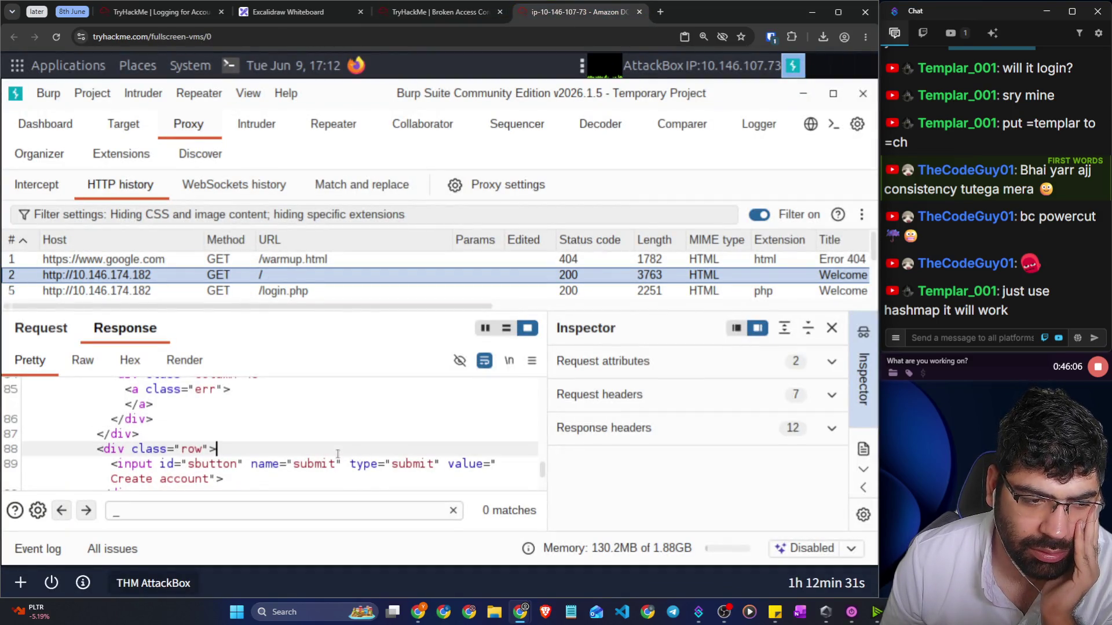
click(159, 12)
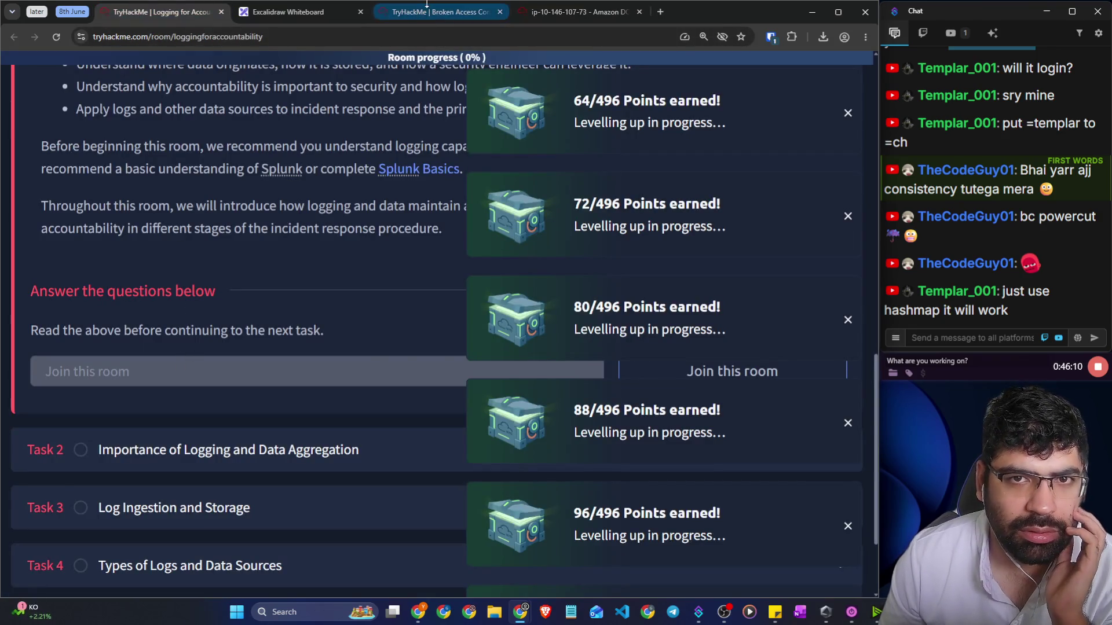
click(415, 14)
text(login.)
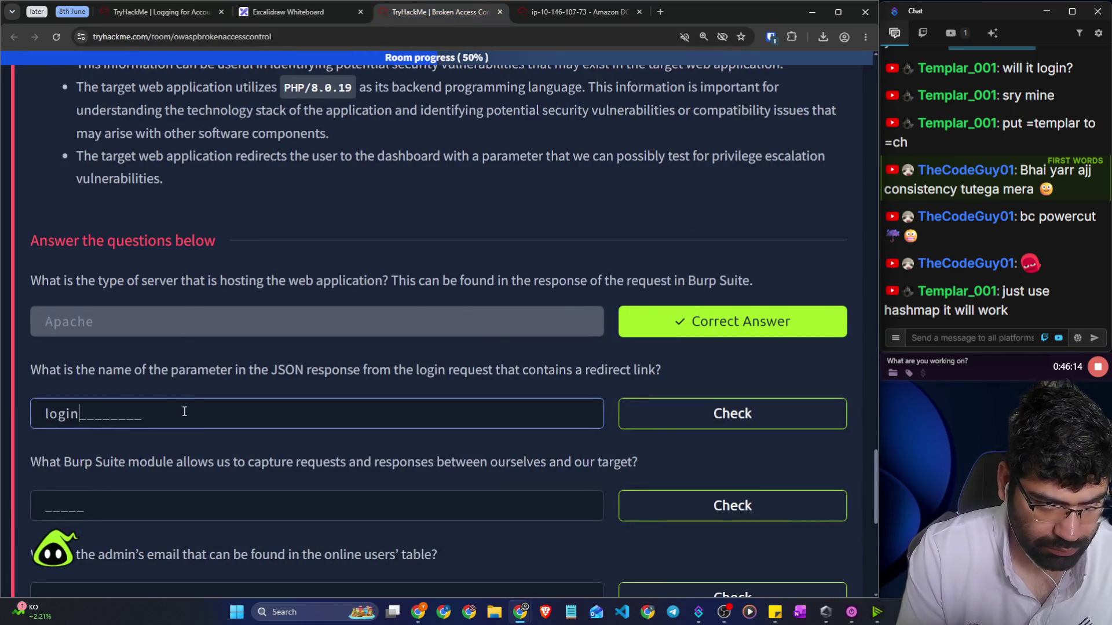
key(ctrl+BackSpace)
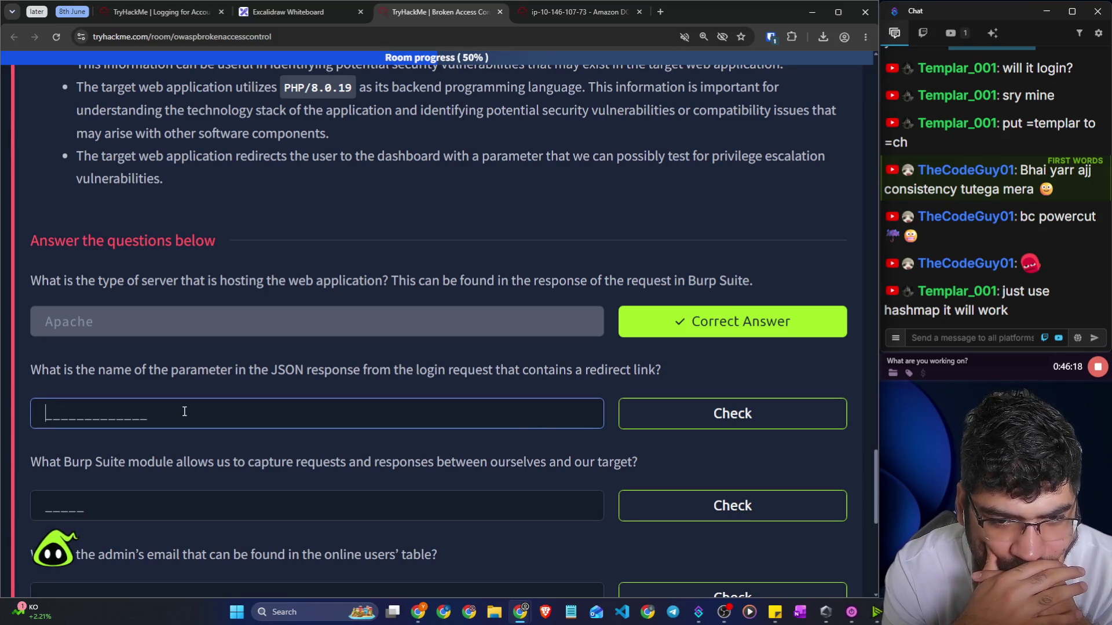
click(564, 12)
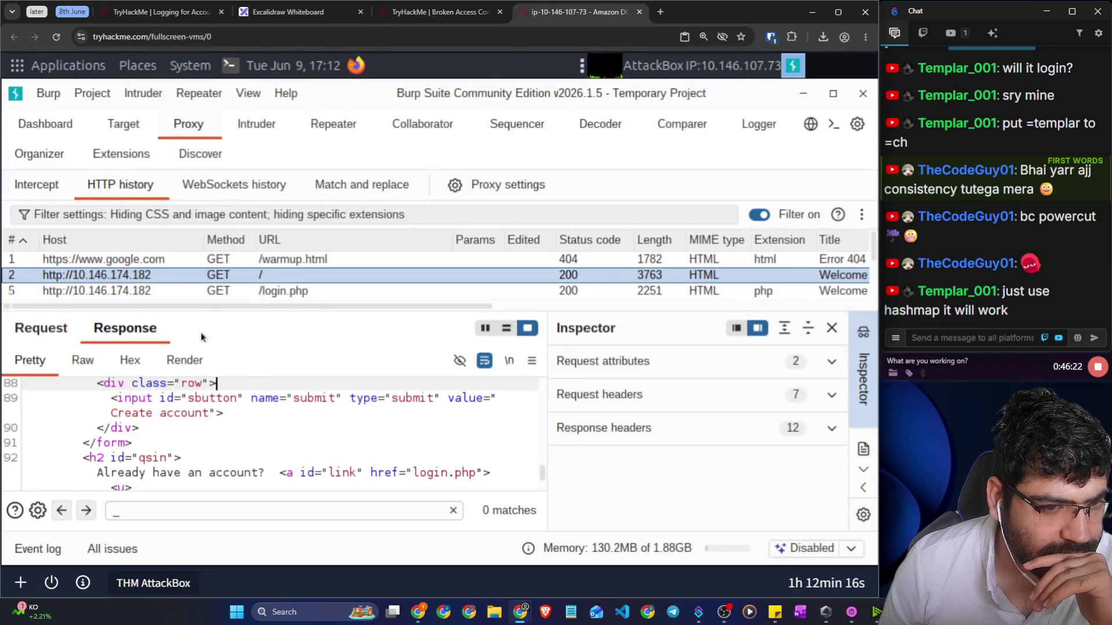
Inspect the /login.php response's login form markup with line wrapping removed.
click(253, 291)
scroll(173, 452, down, 1)
scroll(173, 452, down, 3)
scroll(168, 435, down, 2)
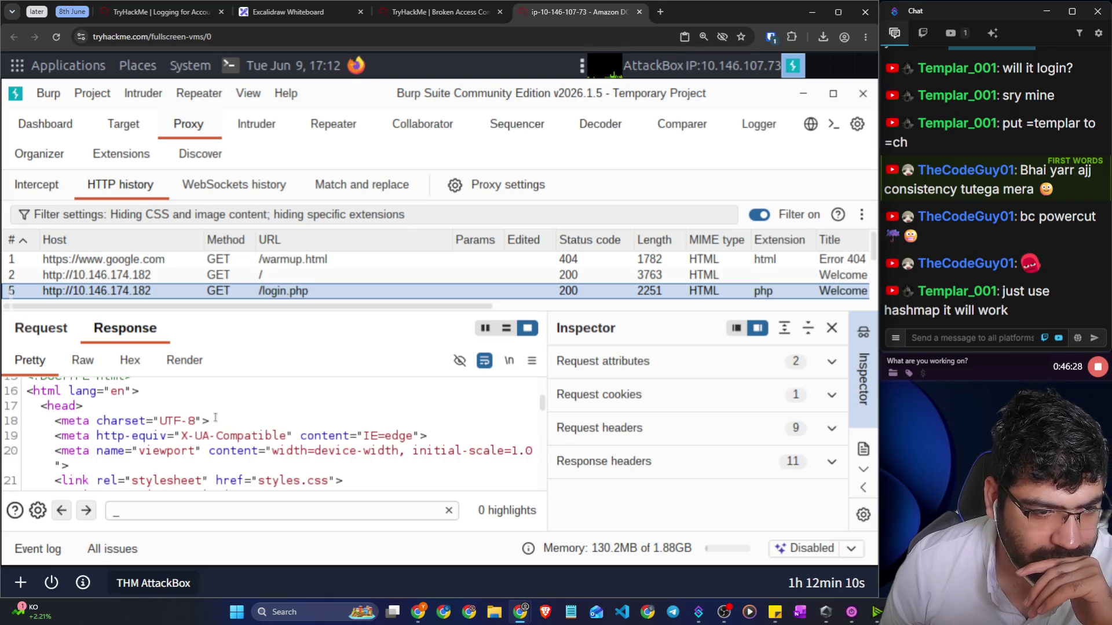
scroll(215, 417, down, 1)
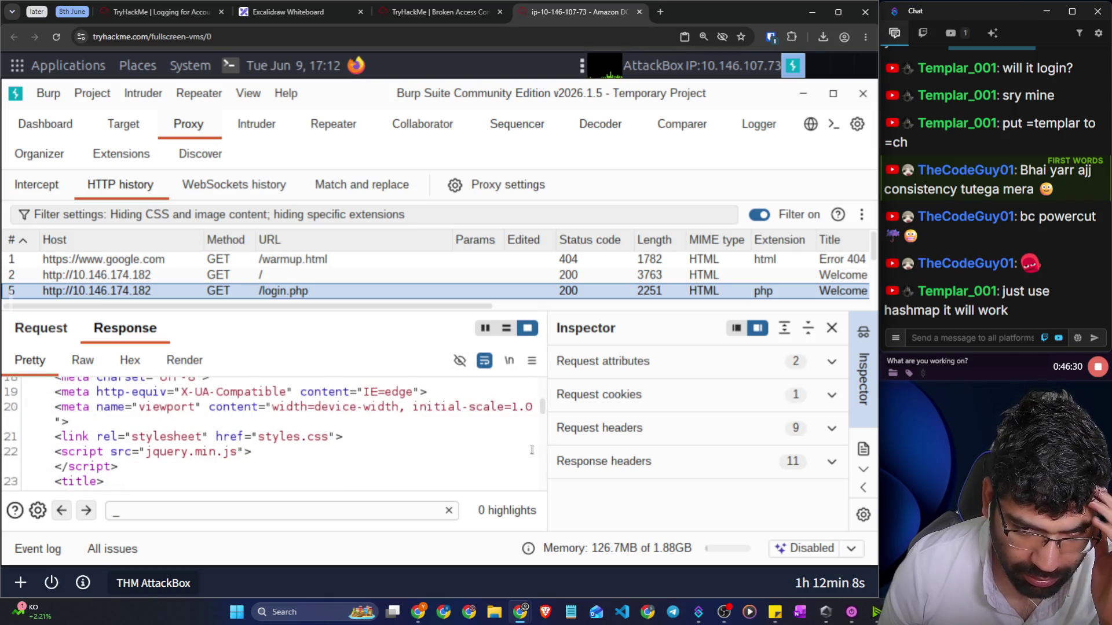
drag(553, 458, 782, 462)
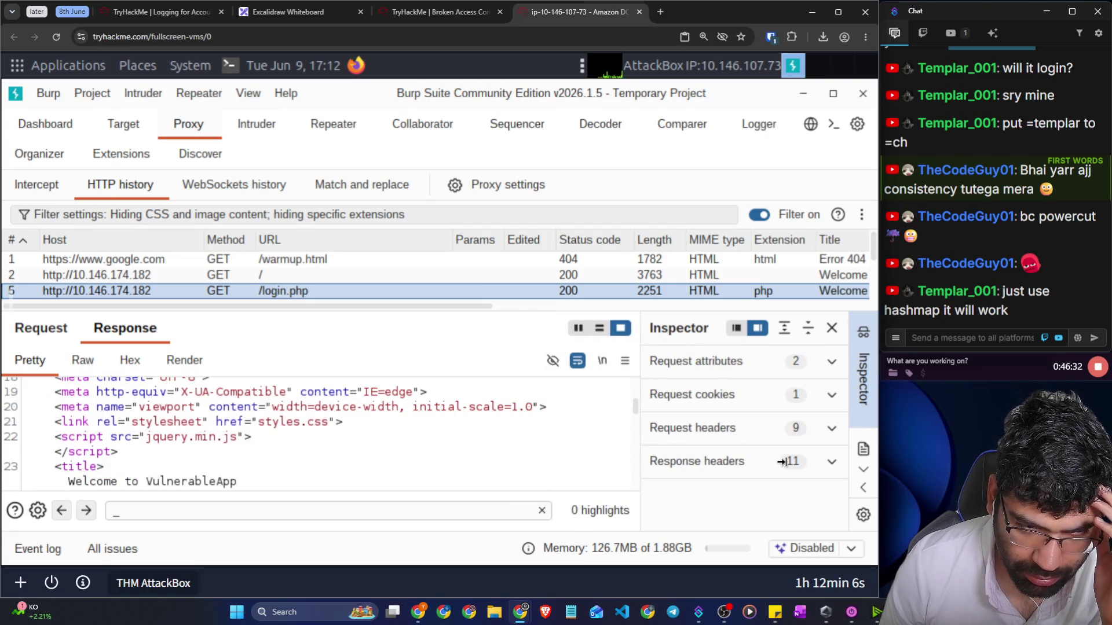
scroll(261, 434, down, 3)
scroll(261, 435, down, 1)
click(261, 434)
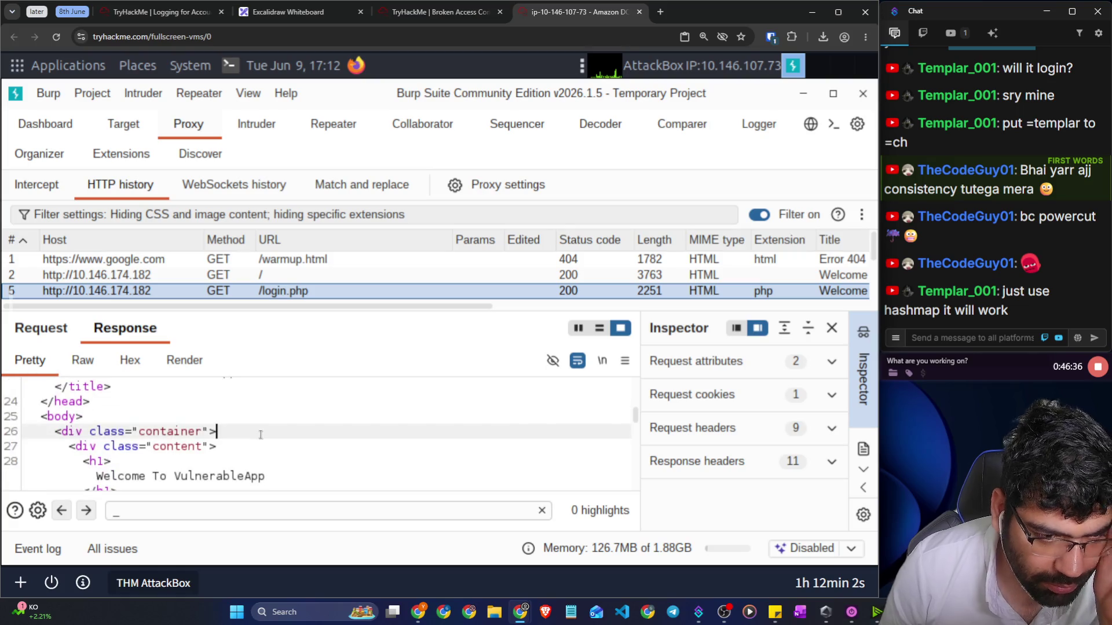
key(Down)
key(Down)
key(Down)
key(Down)
key(Down)
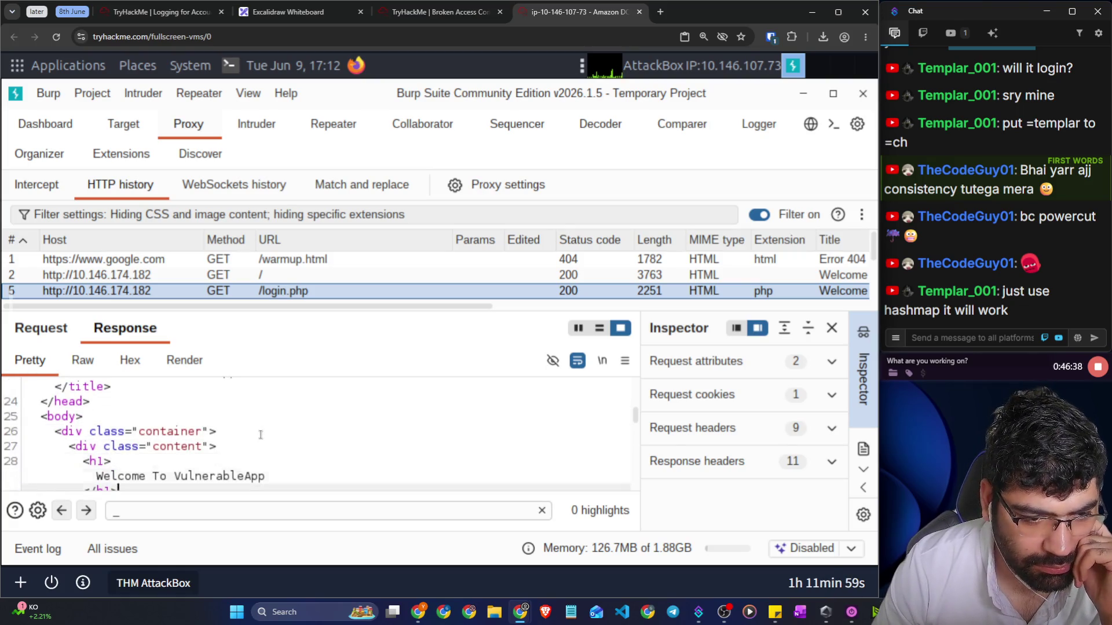
key(Down)
key(Down)
key(Down)
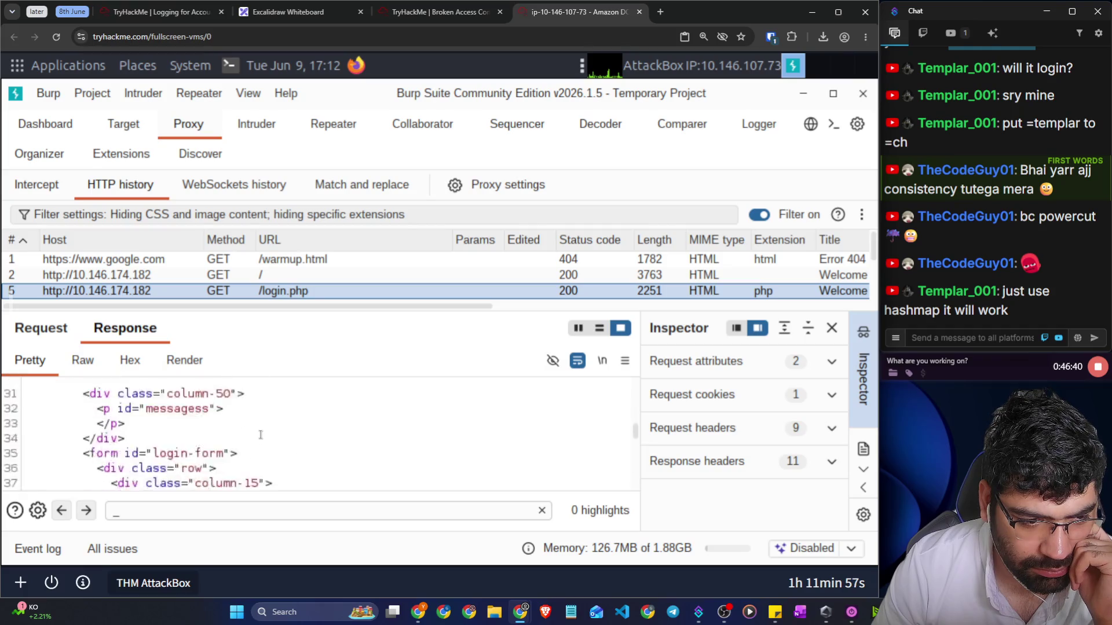
key(Down)
key(Down)
key(Down)
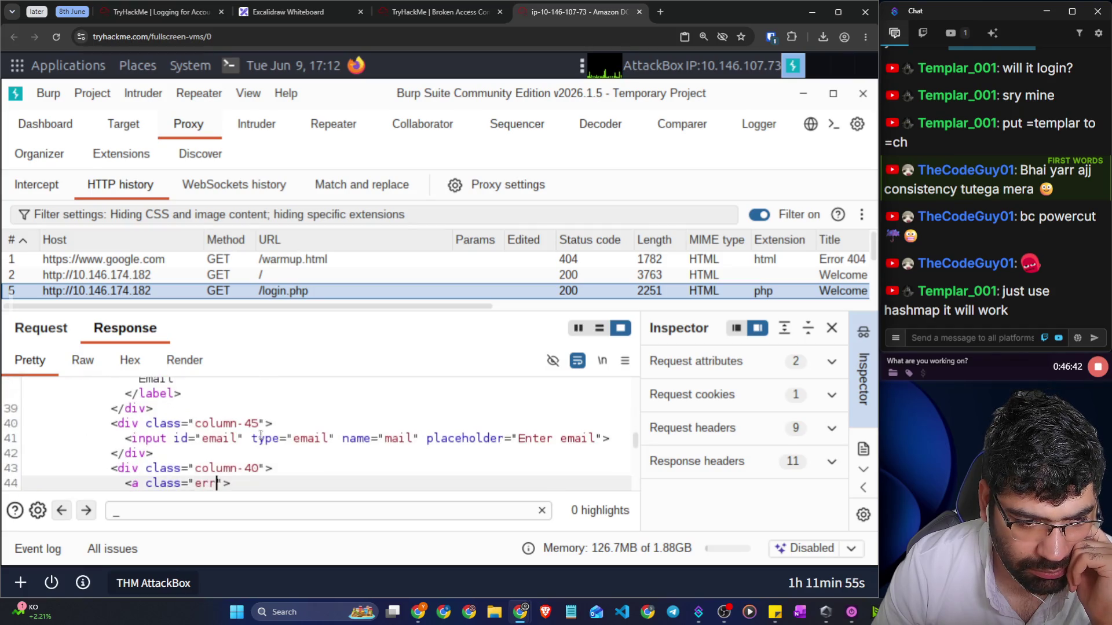
key(Down)
key(Down)
key(Down)
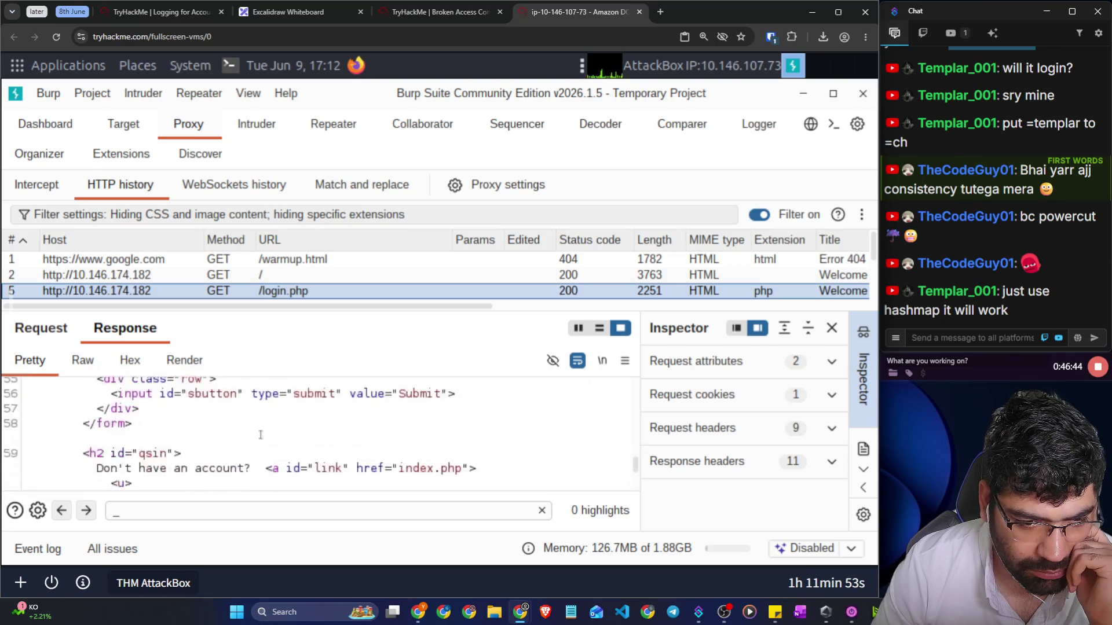
key(Down)
key(Down)
key(Down)
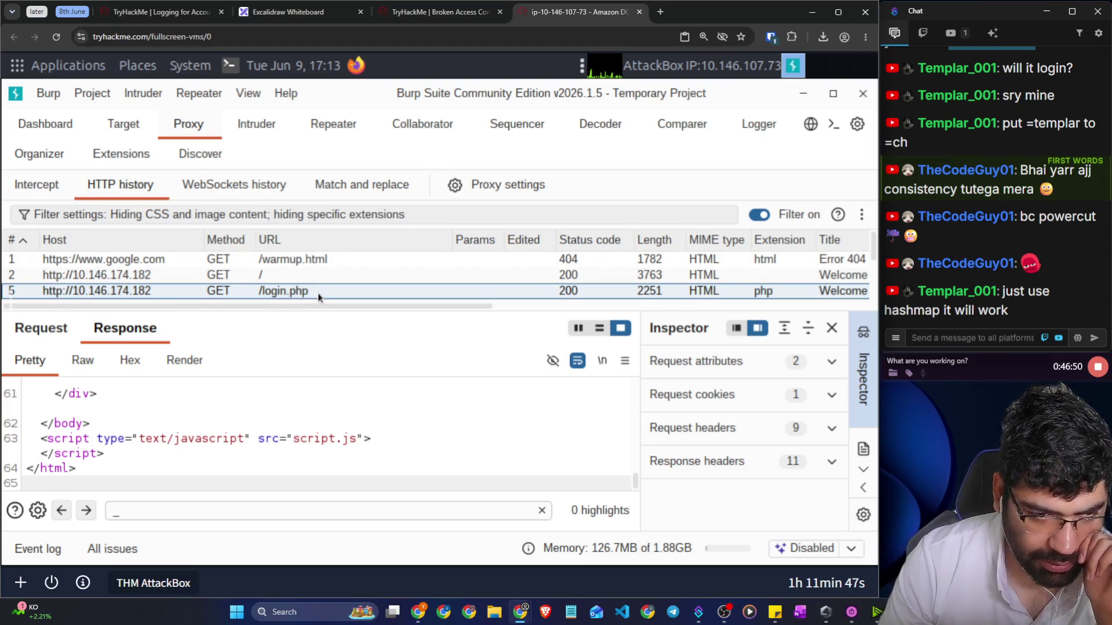
Select POST /functions.php and locate redirect_link in its JSON response body.
key(Down)
click(359, 415)
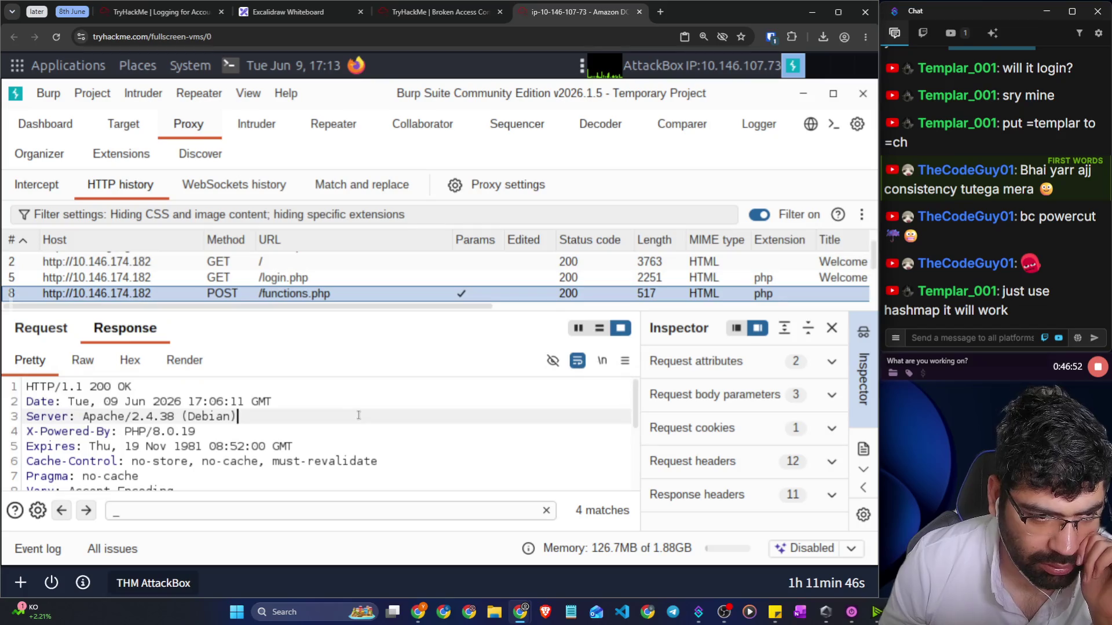
click(354, 506)
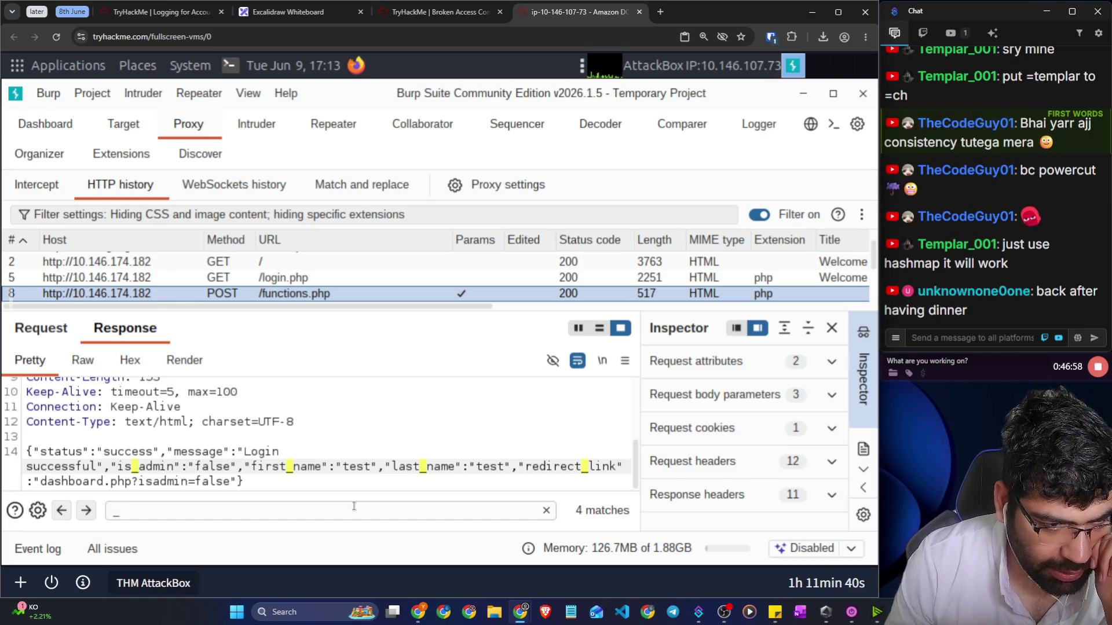
drag(525, 467, 610, 467)
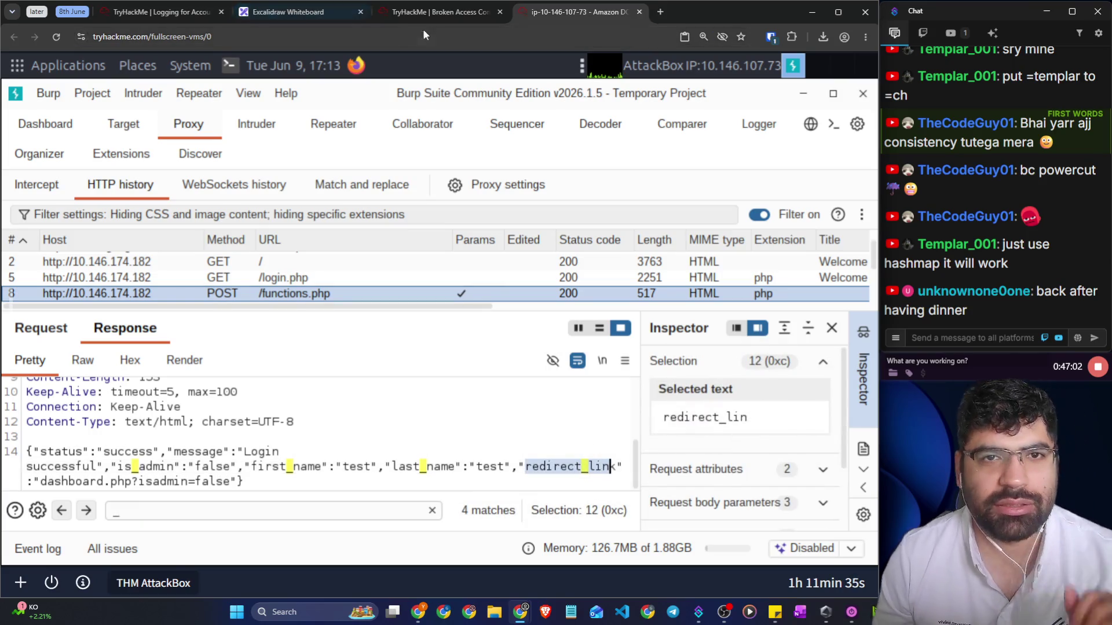
click(442, 13)
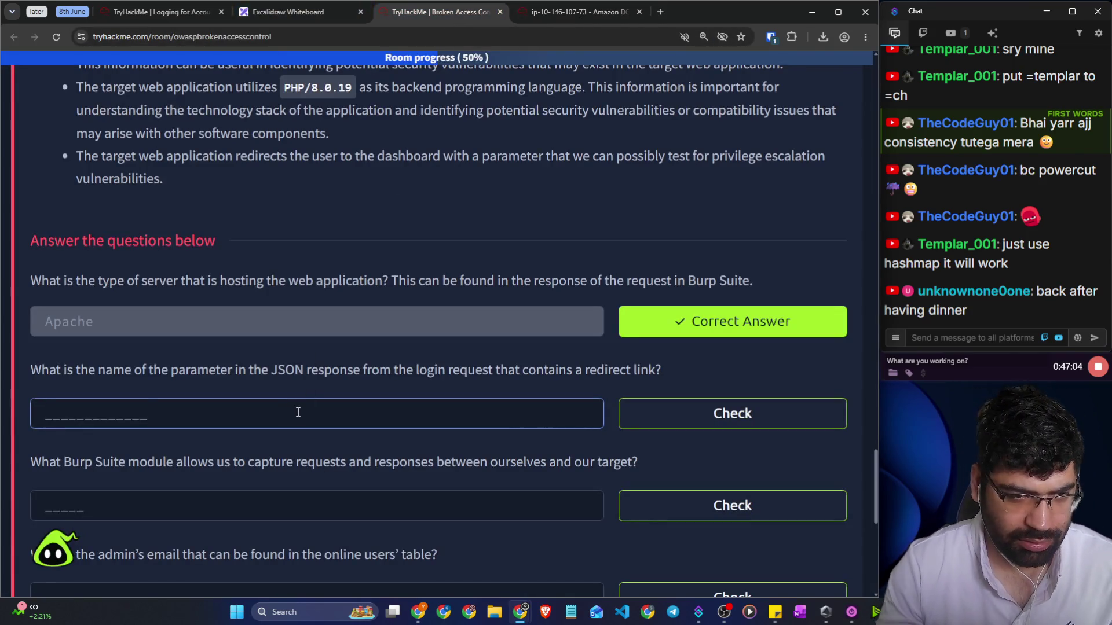
Answer 'redirect_link' for the redirect parameter and 'Proxy' for the Burp module.
text(t_link)
key(Return)
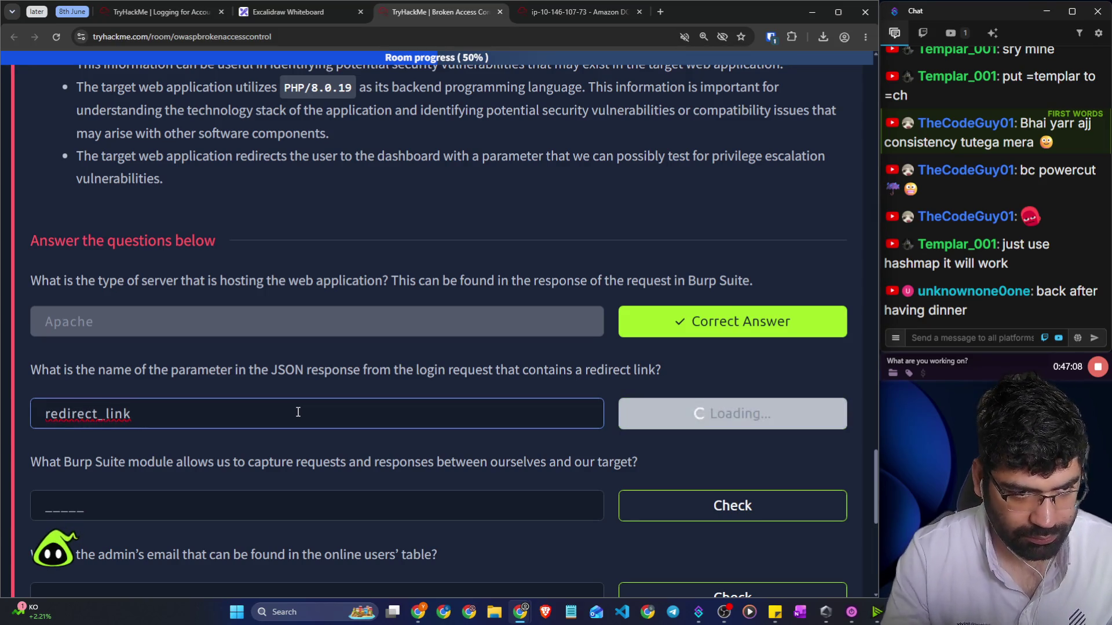
scroll(296, 405, down, 4)
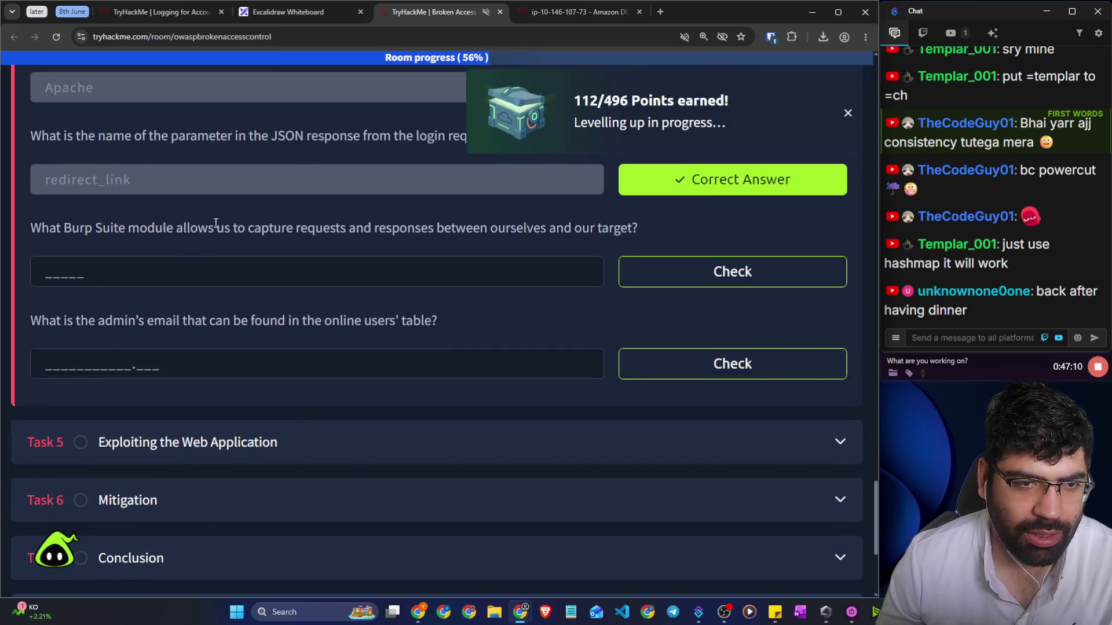
drag(216, 227, 392, 228)
right_click(277, 276)
click(204, 270)
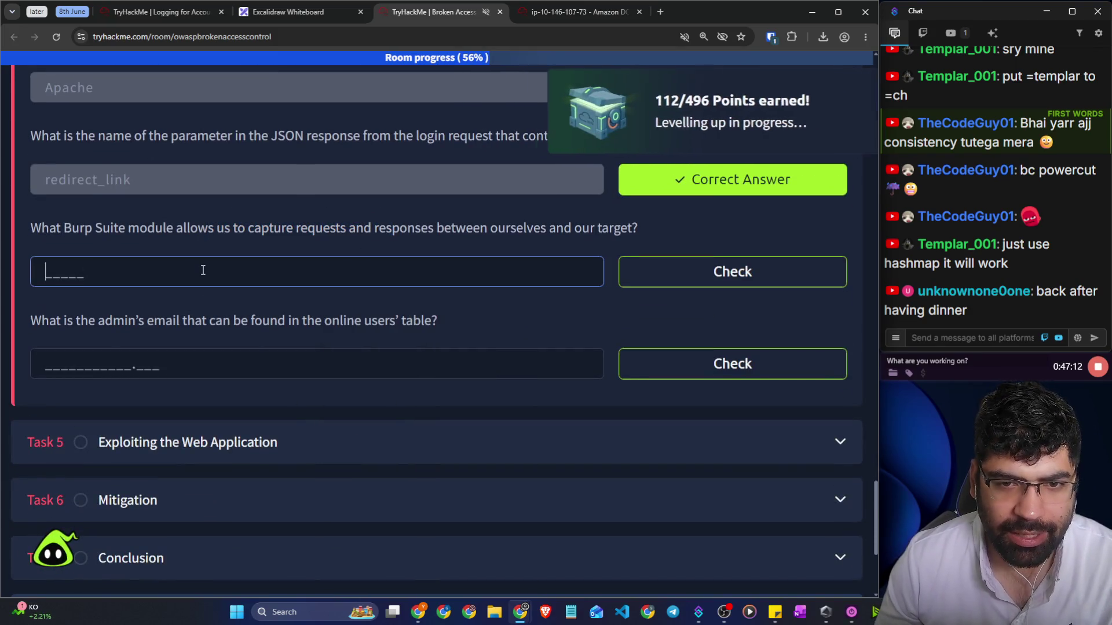
key(Return)
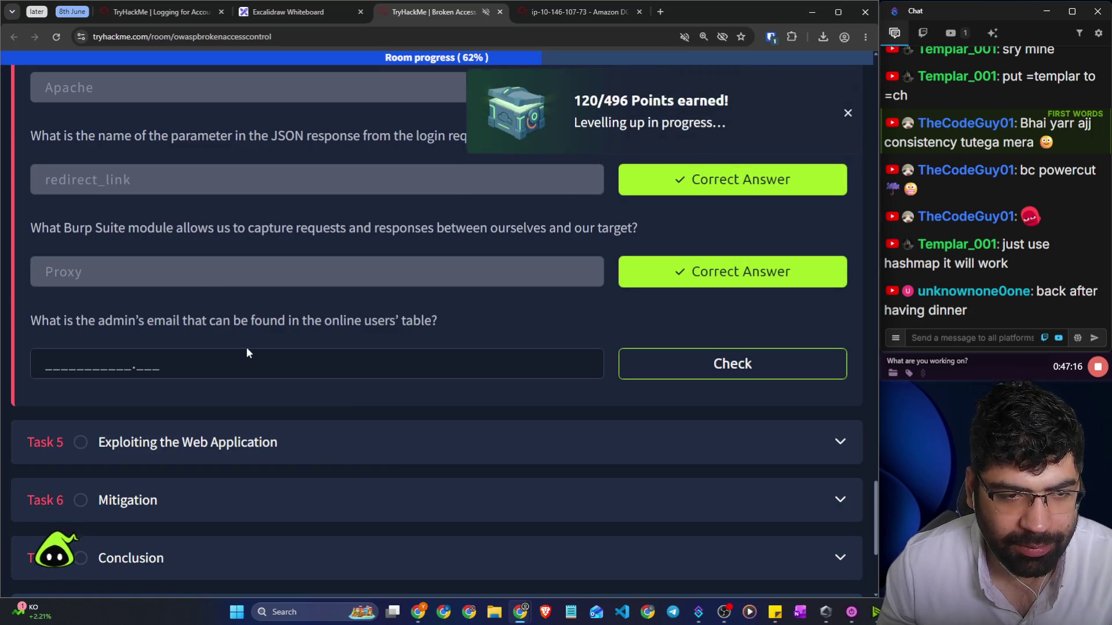
Submit the admin's email as the answer and expand Task 5, Exploiting the Web Application.
click(244, 360)
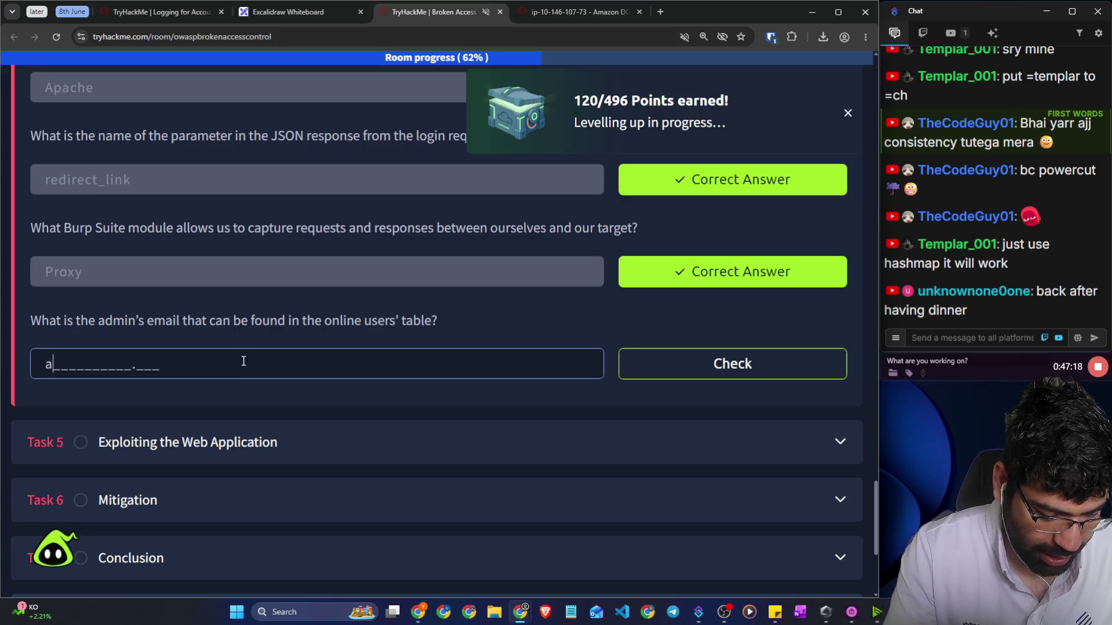
text(dmin@admin.)
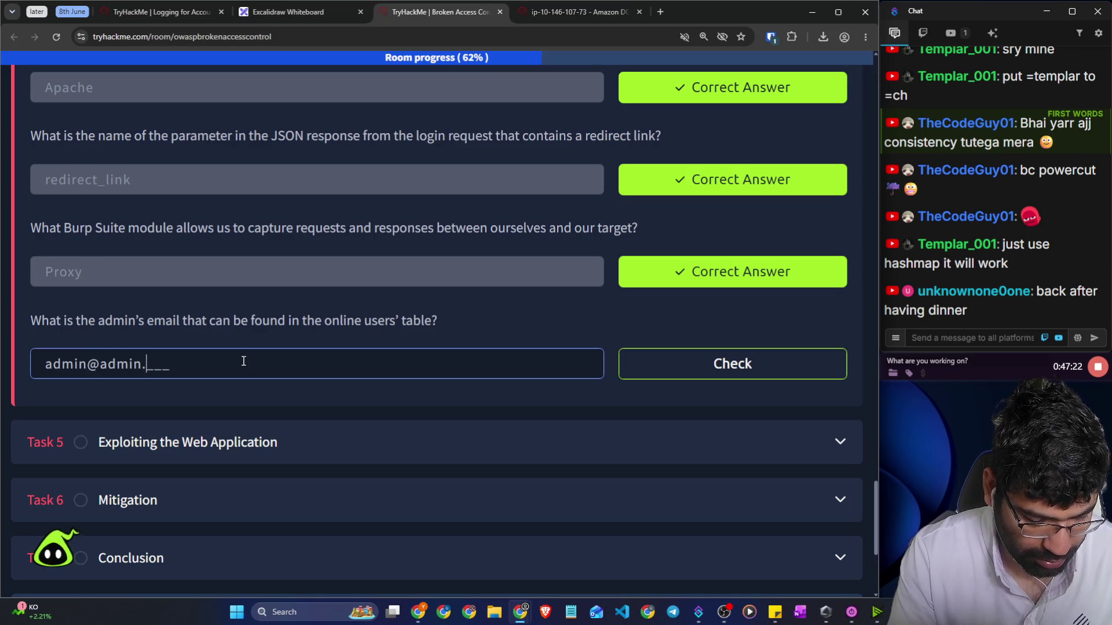
text(com)
key(Return)
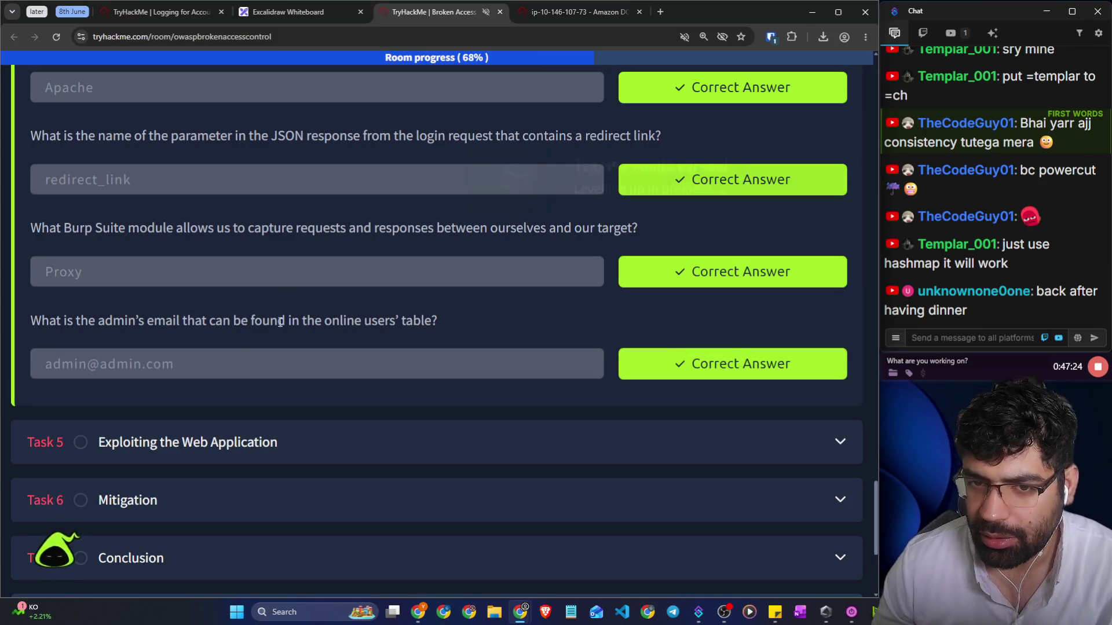
scroll(291, 330, down, 4)
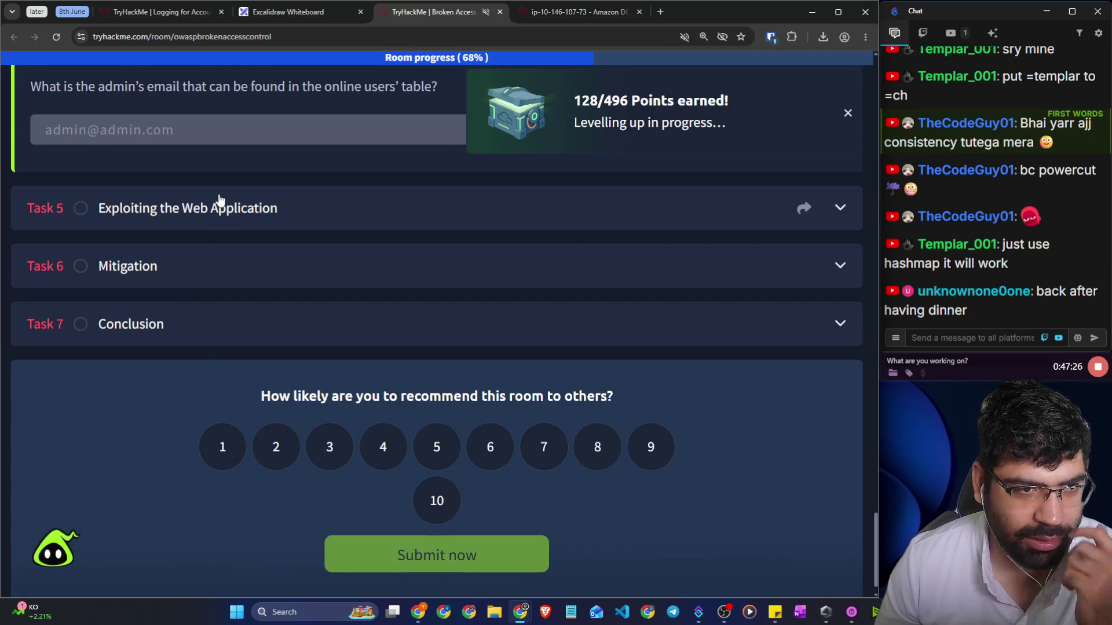
click(219, 204)
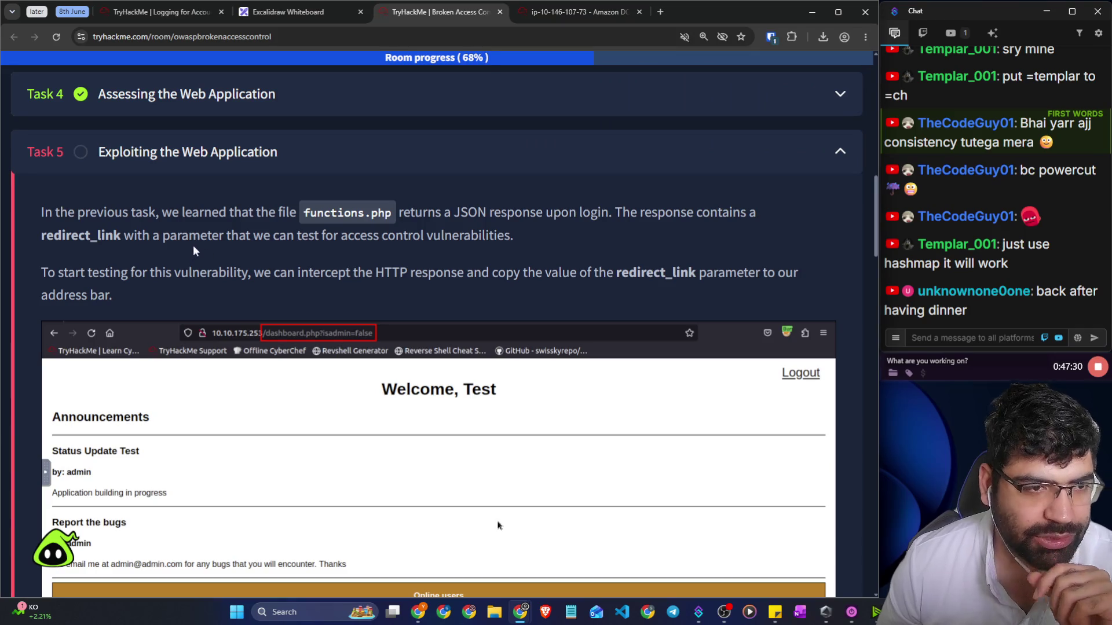
Zoom in and highlight Task 5's notes on functions.php, redirect_link and changing the parameter.
key(ctrl+plus)
drag(277, 238, 793, 240)
drag(125, 266, 643, 276)
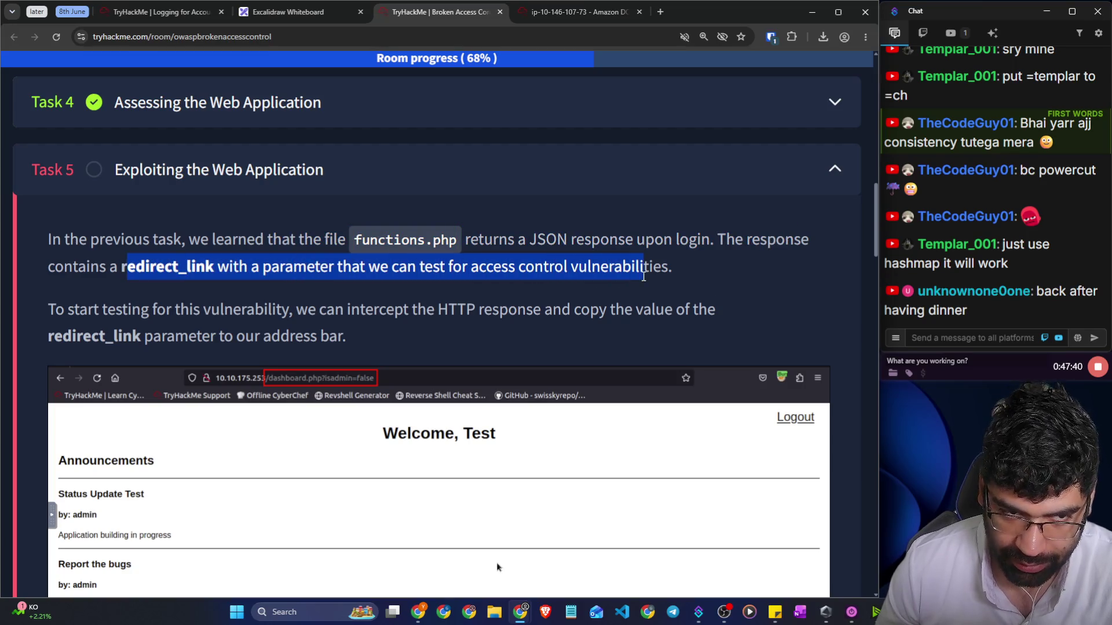
drag(71, 311, 700, 326)
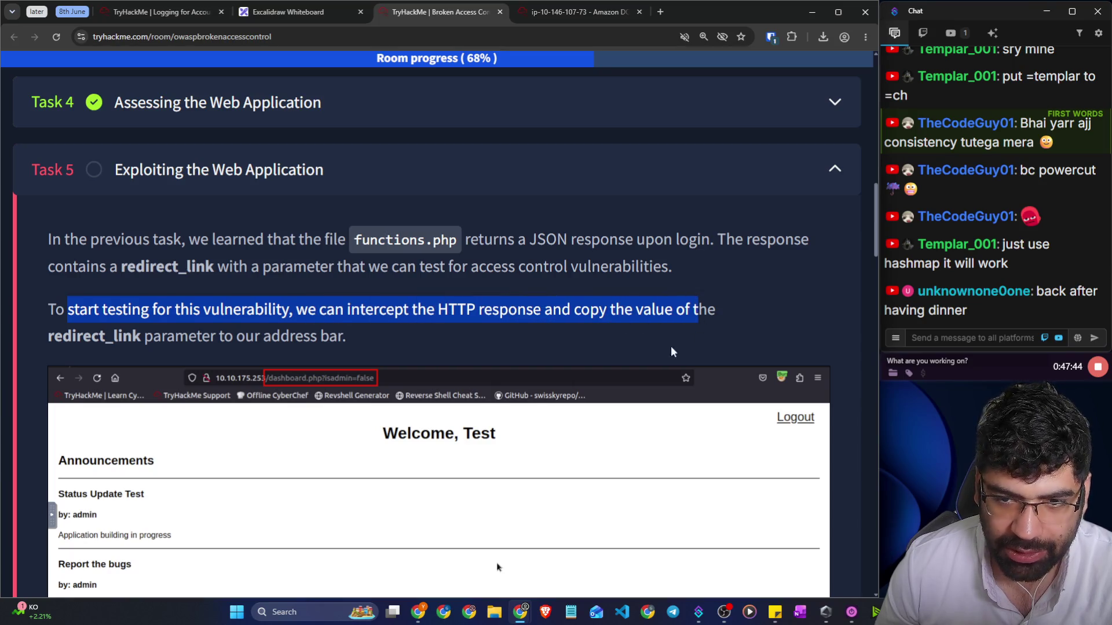
drag(49, 336, 377, 355)
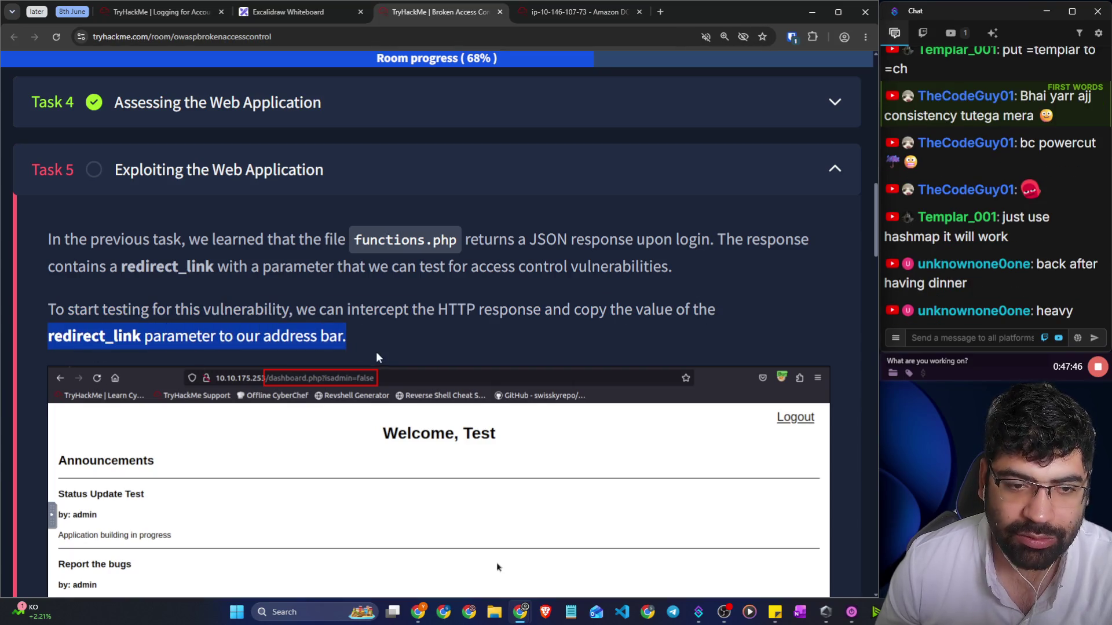
scroll(408, 339, down, 4)
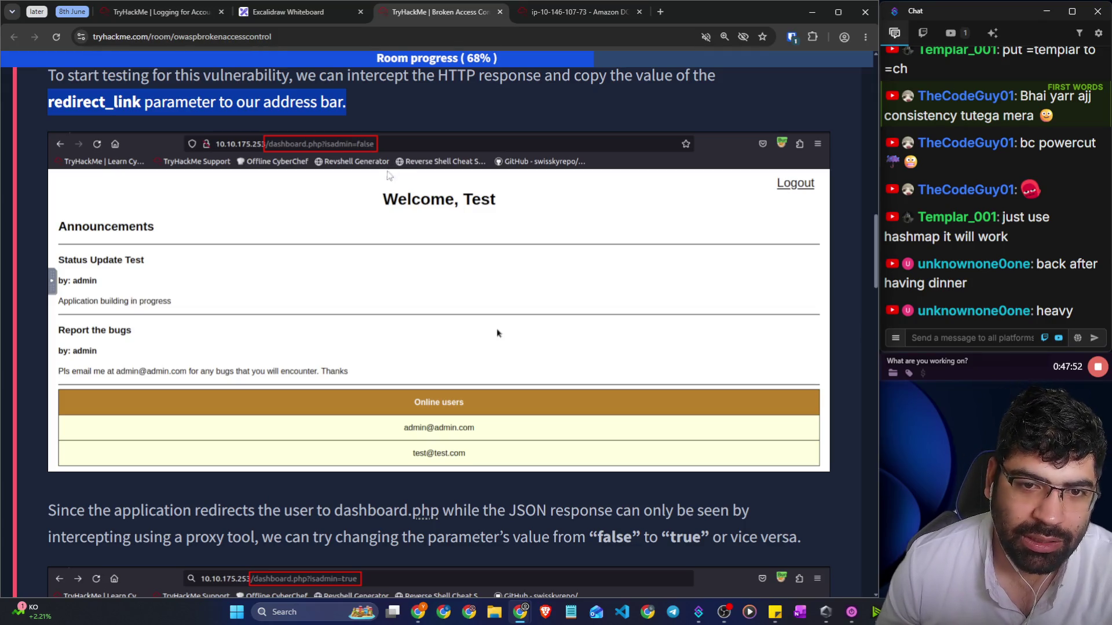
scroll(402, 209, down, 5)
drag(96, 227, 471, 232)
key(ctrl+Tab)
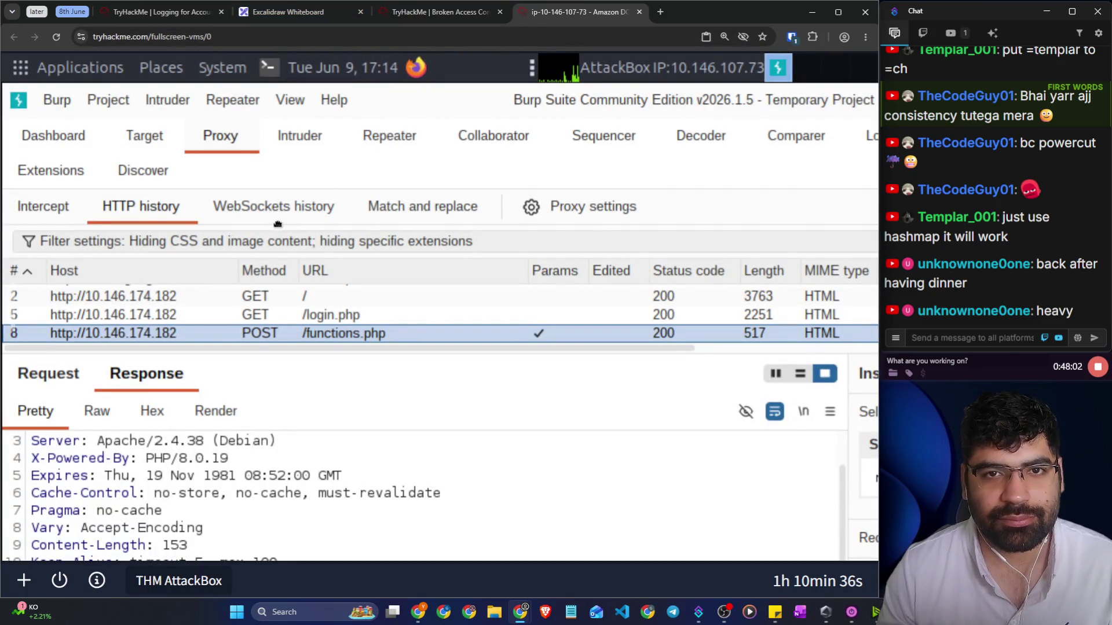
Load dashboard.php?isadmin=false in the AttackBox browser.
key(alt+Tab)
click(430, 182)
drag(429, 183, 352, 179)
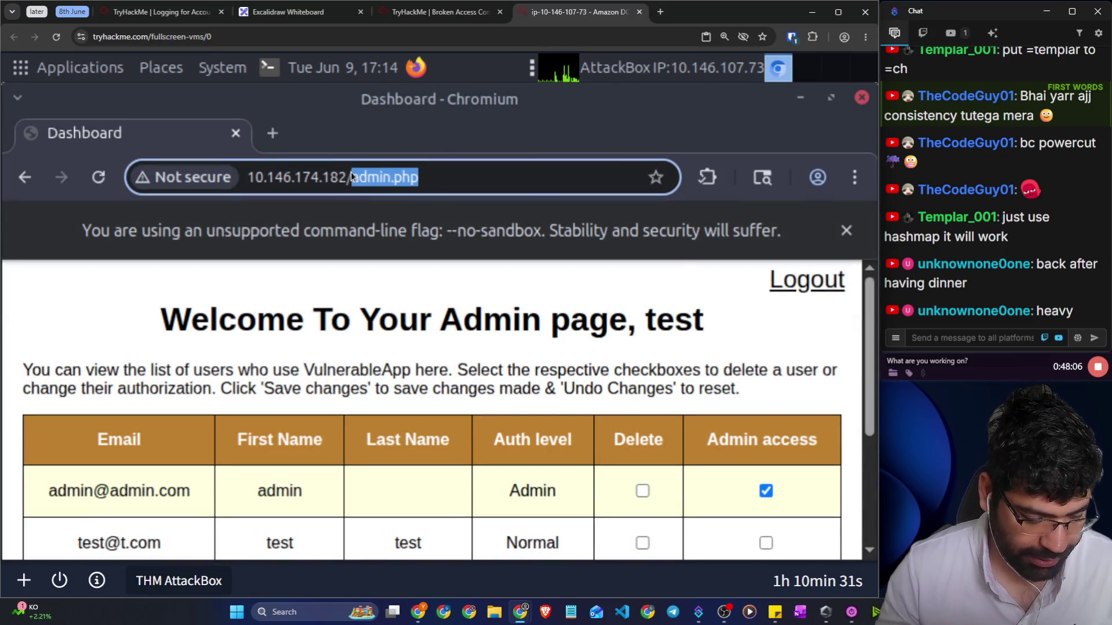
text(dashb)
key(End)
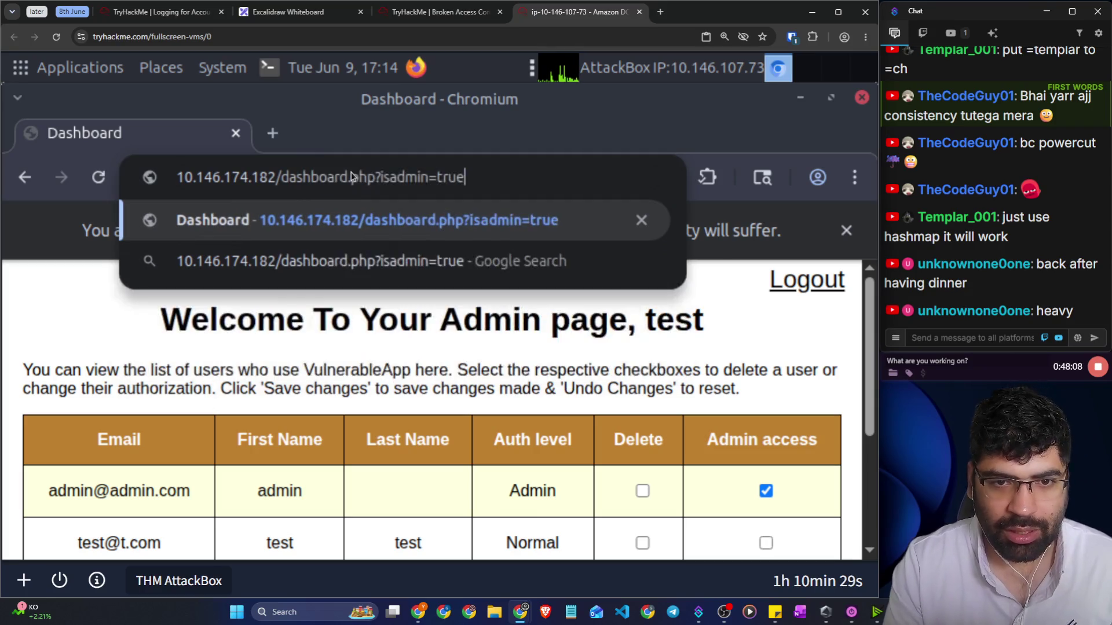
key(BackSpace)
key(BackSpace)
key(BackSpace)
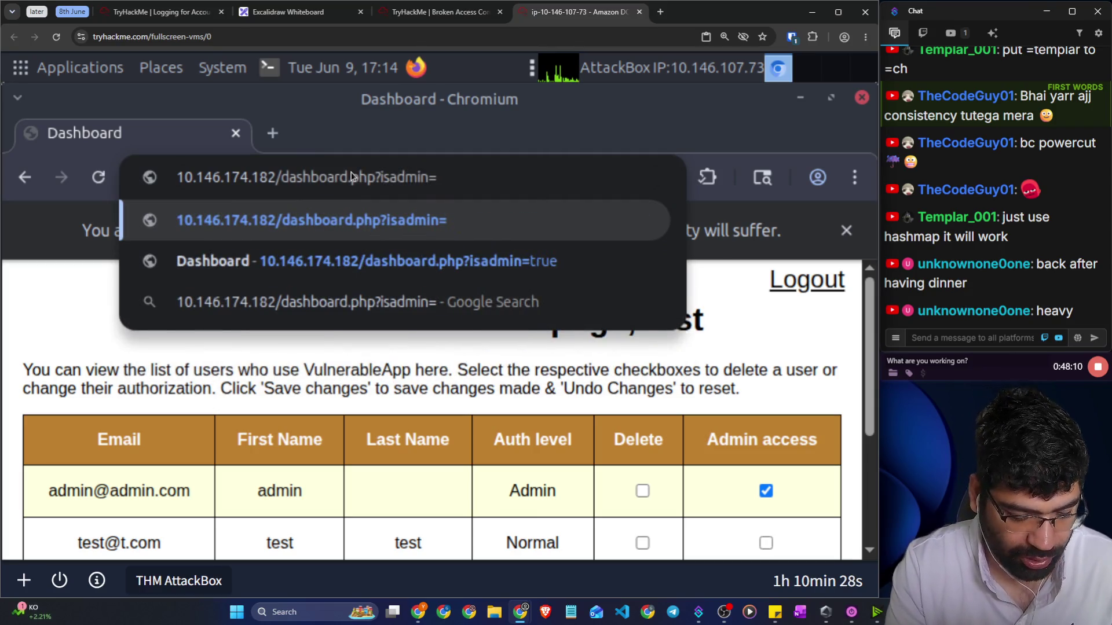
text(false)
key(Return)
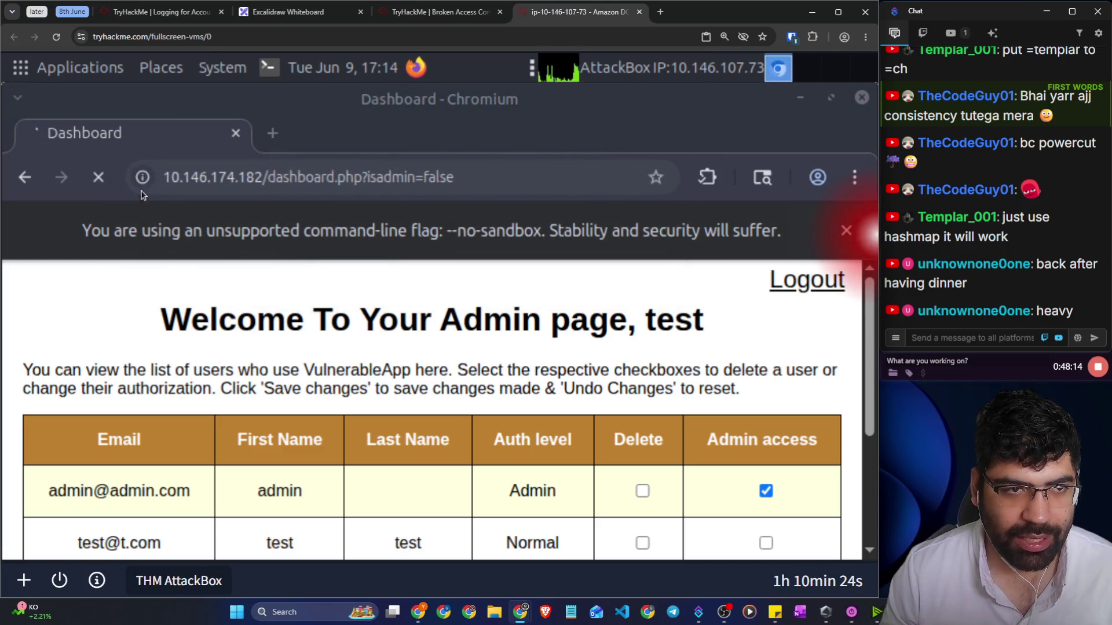
click(387, 8)
key(ctrl+minus)
key(ctrl+minus)
key(ctrl+minus)
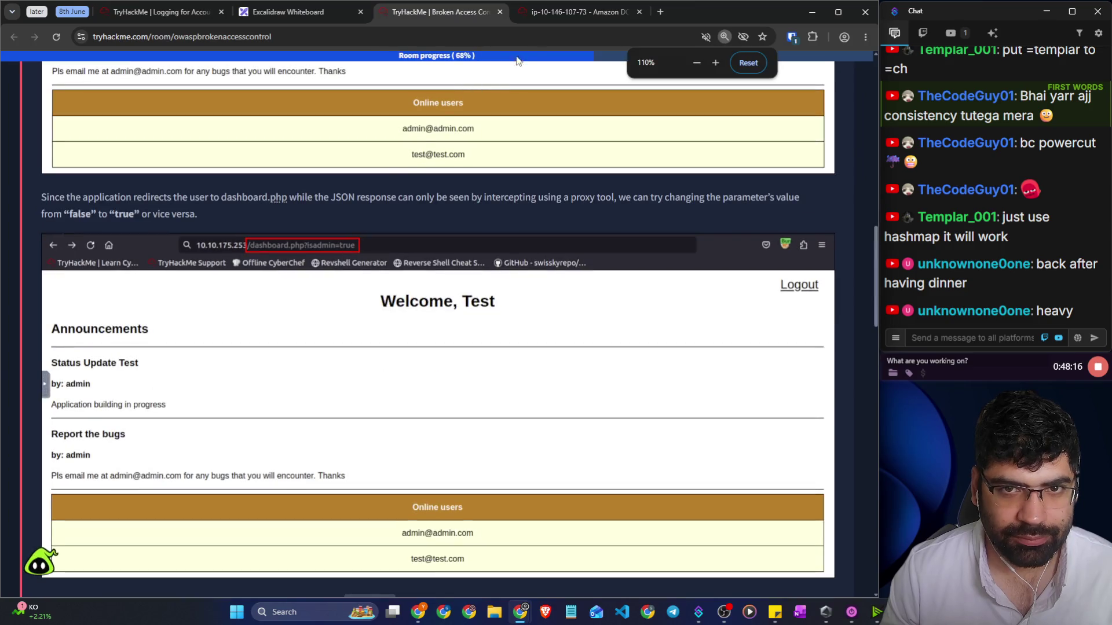
click(573, 12)
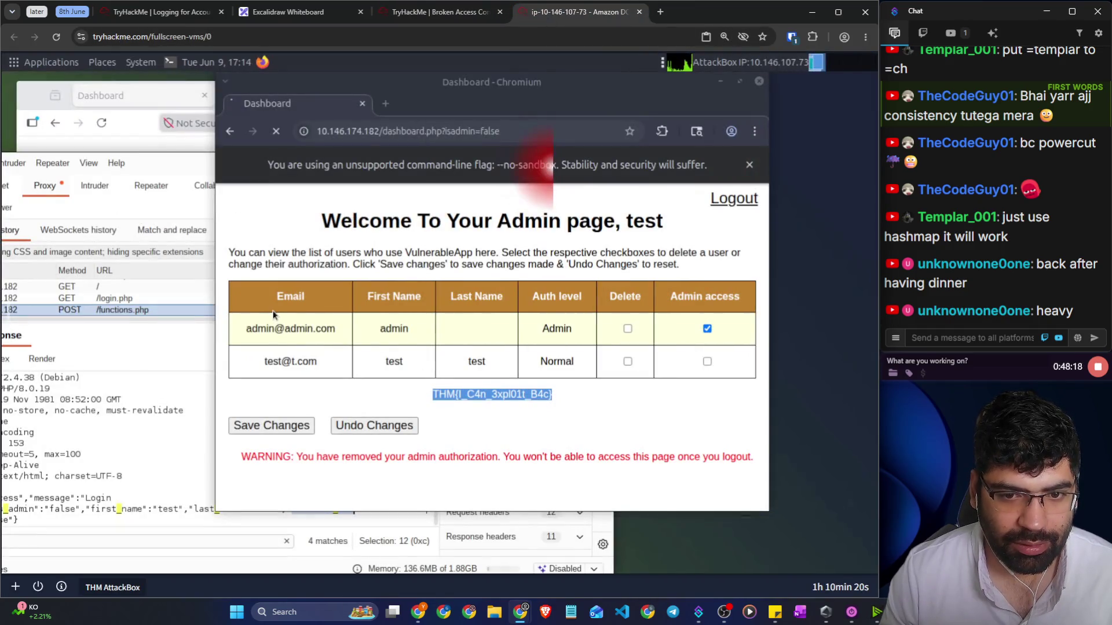
Turn off request interception in Burp's Proxy.
click(468, 137)
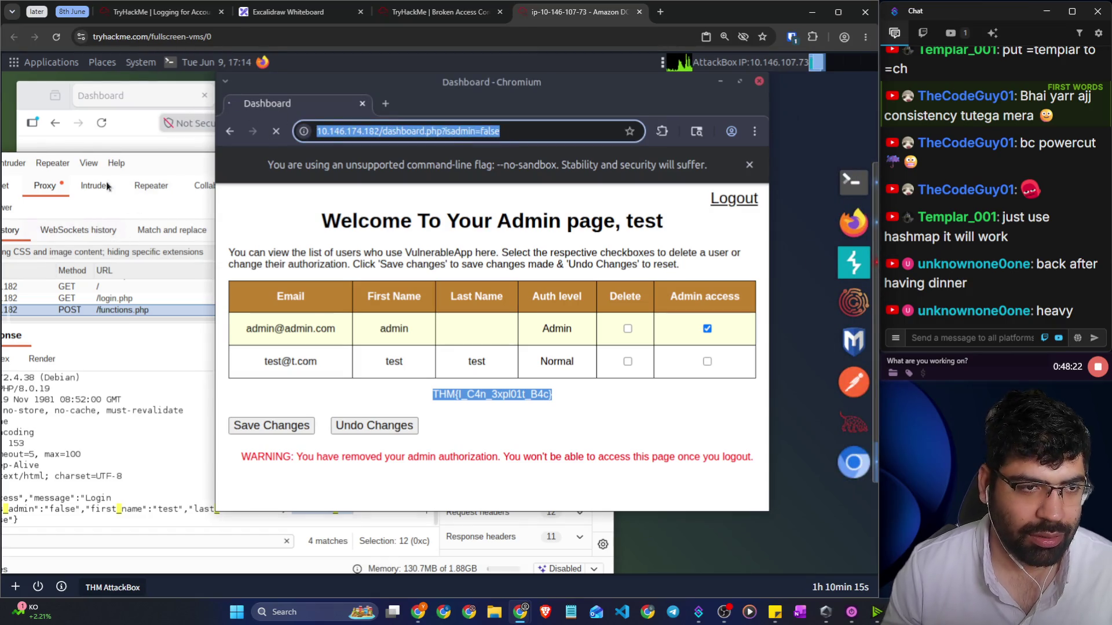
click(115, 163)
click(145, 163)
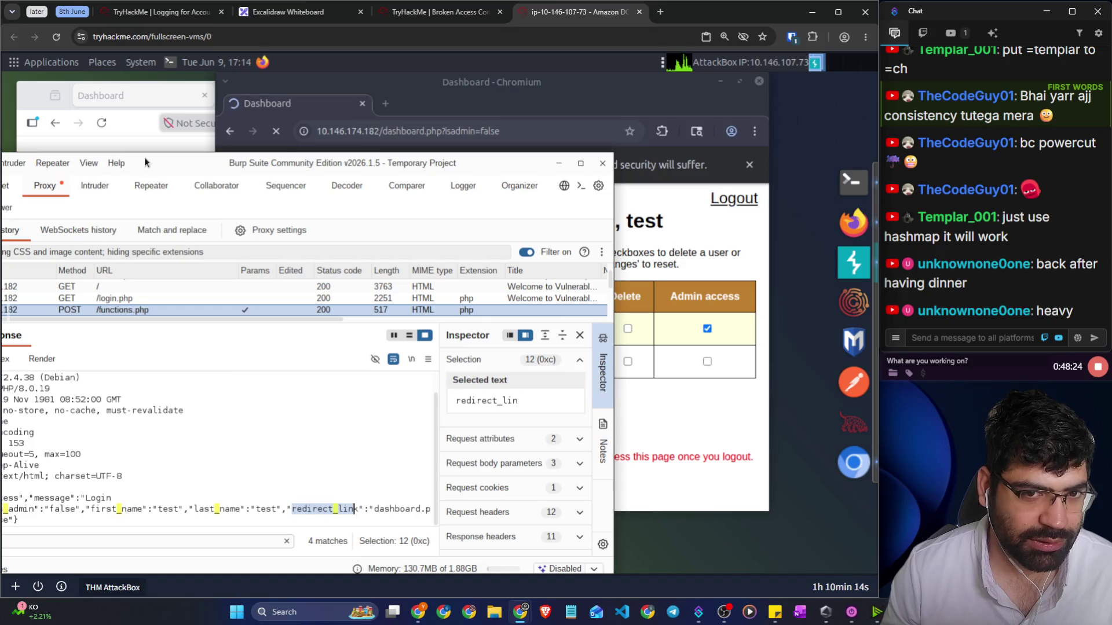
drag(271, 171, 408, 169)
click(69, 228)
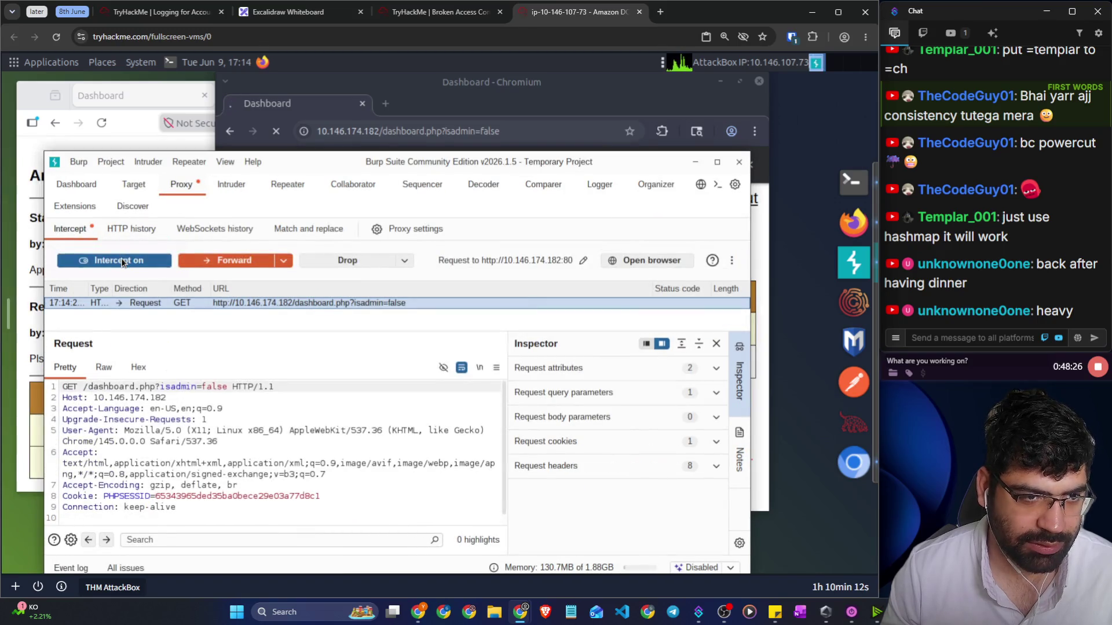
click(114, 260)
click(439, 91)
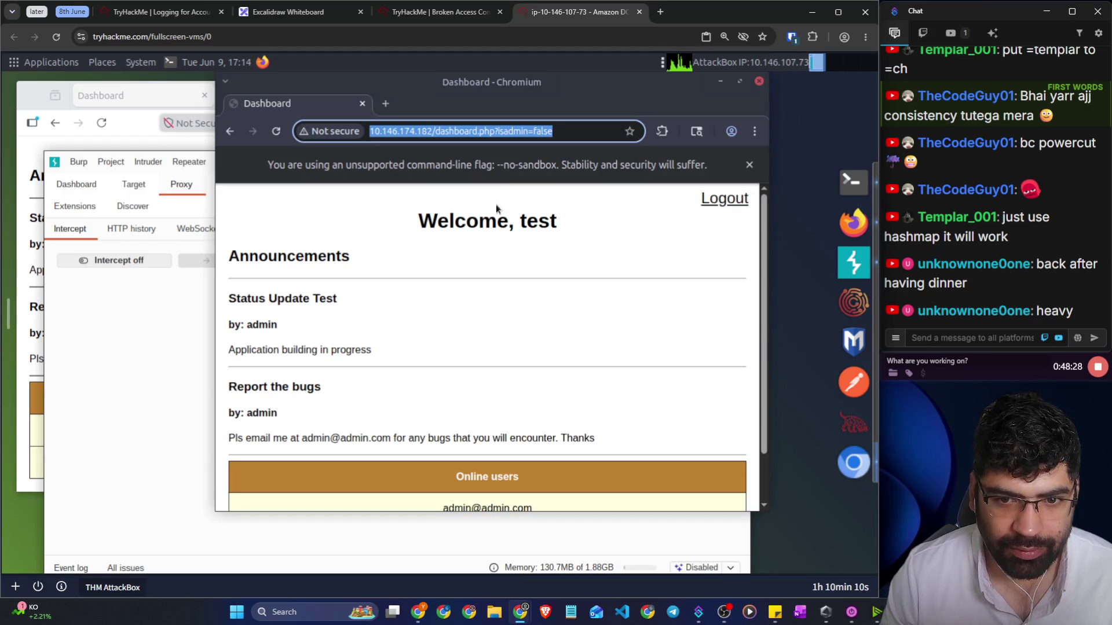
Change the URL's isadmin value to true and reach admin.php.
click(451, 307)
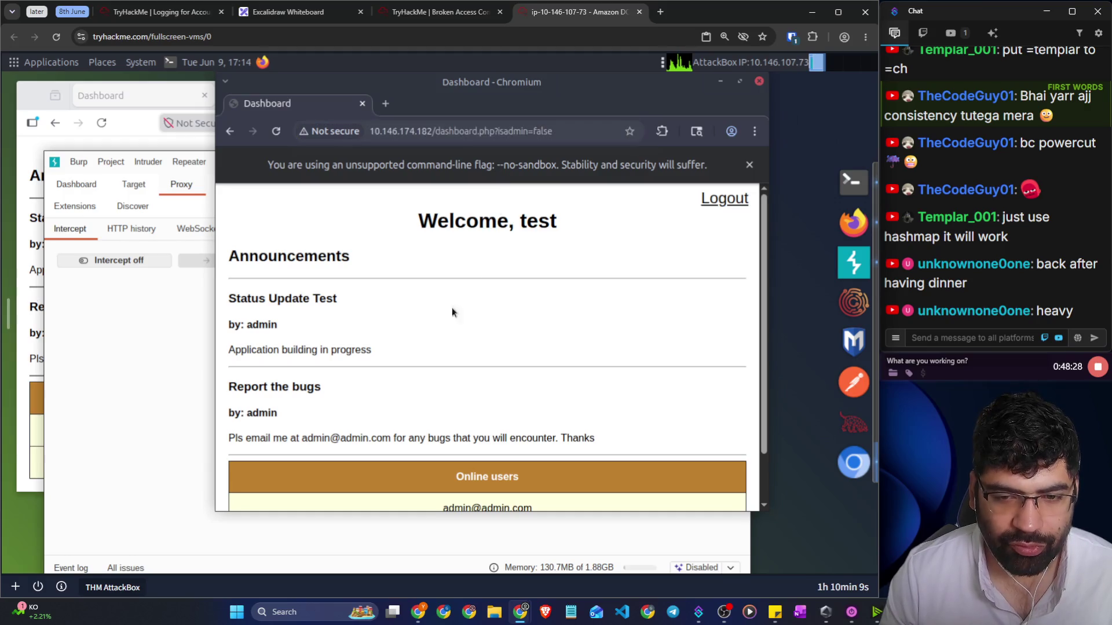
click(559, 130)
double_click(537, 130)
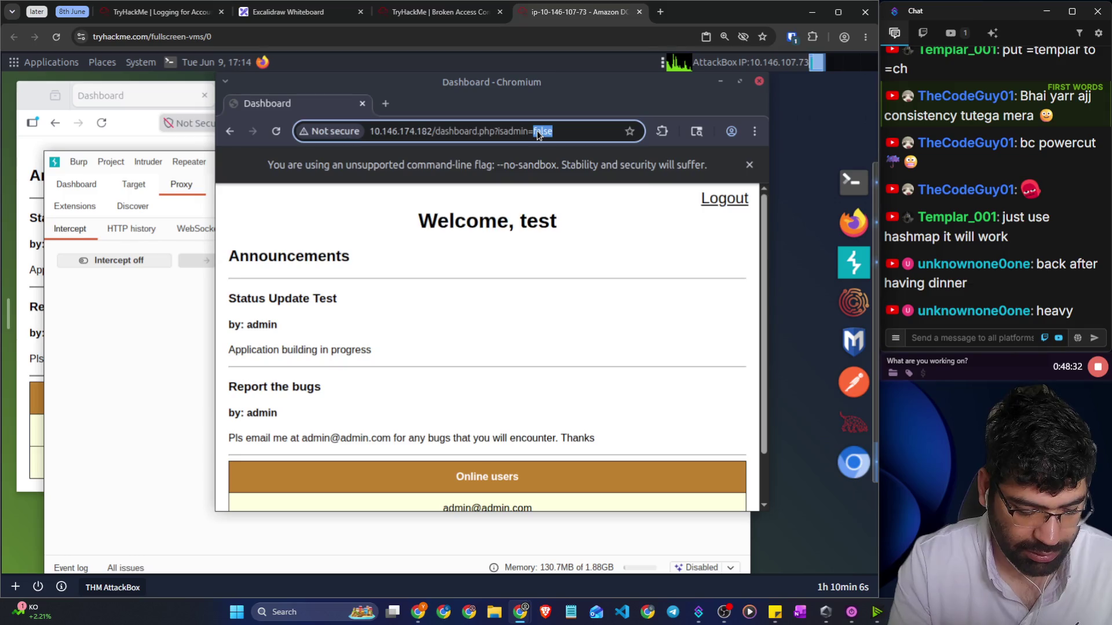
text(true)
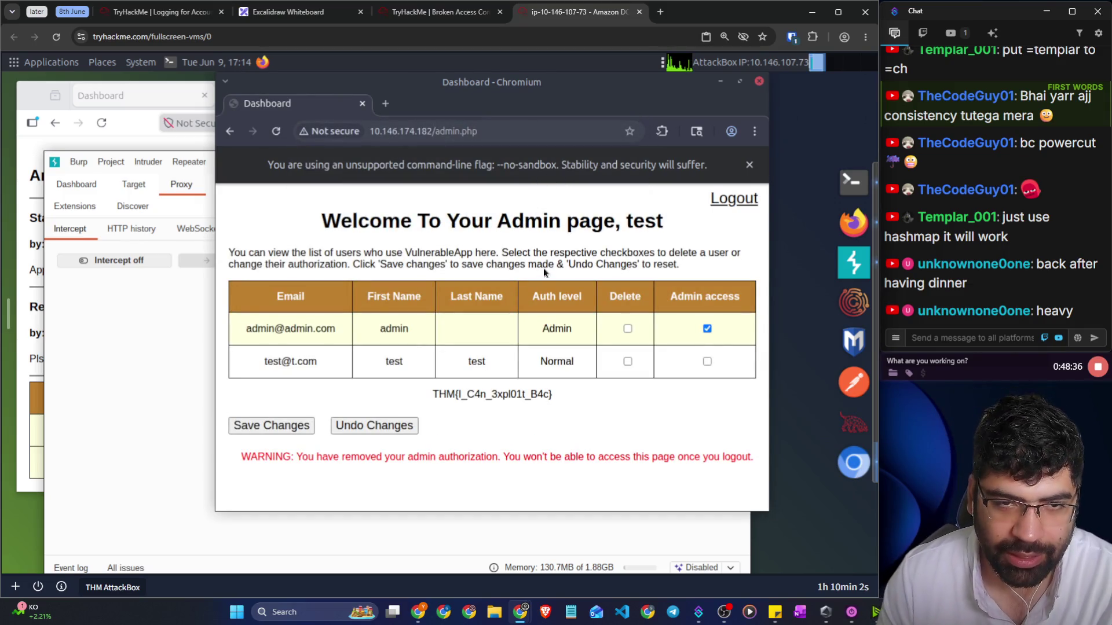
drag(481, 132, 440, 132)
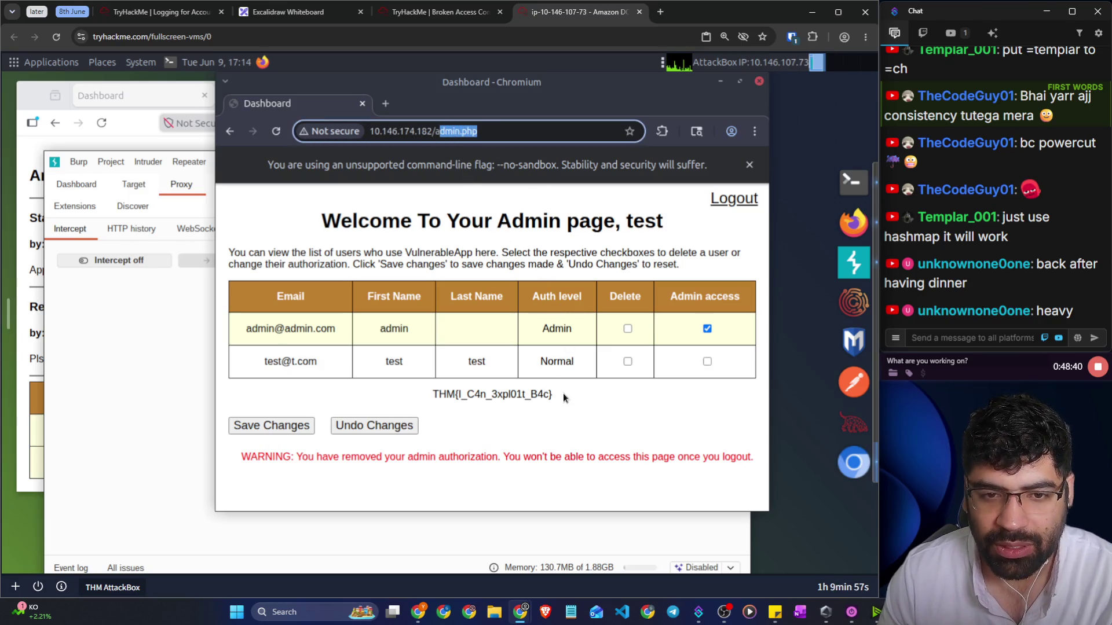
Copy the flag shown on the admin.php page.
drag(562, 396, 376, 395)
drag(447, 221, 653, 239)
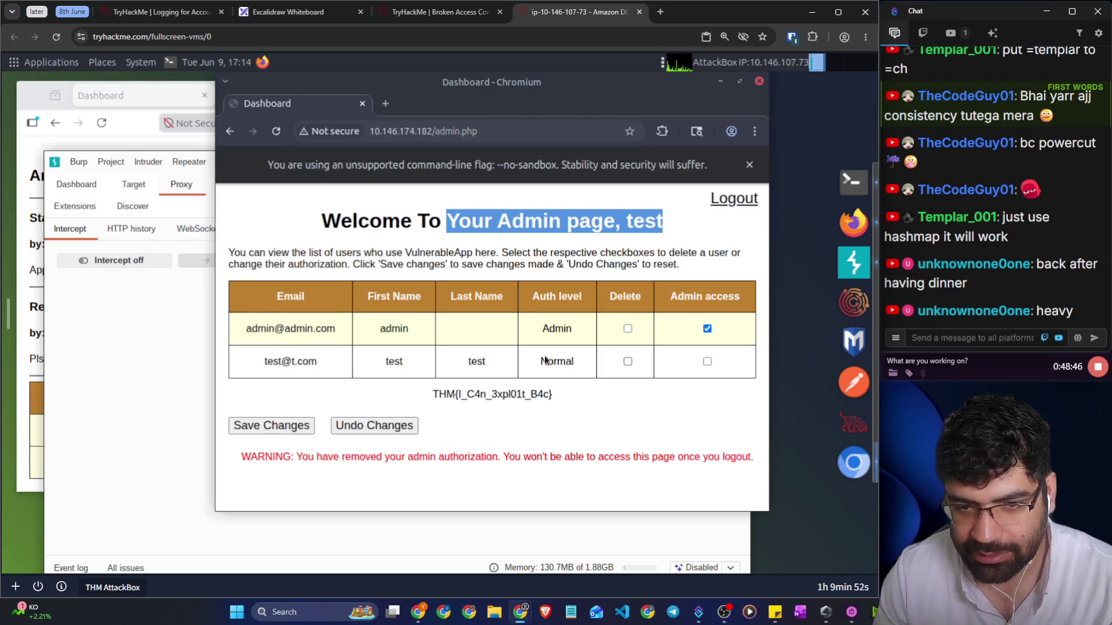
click(451, 352)
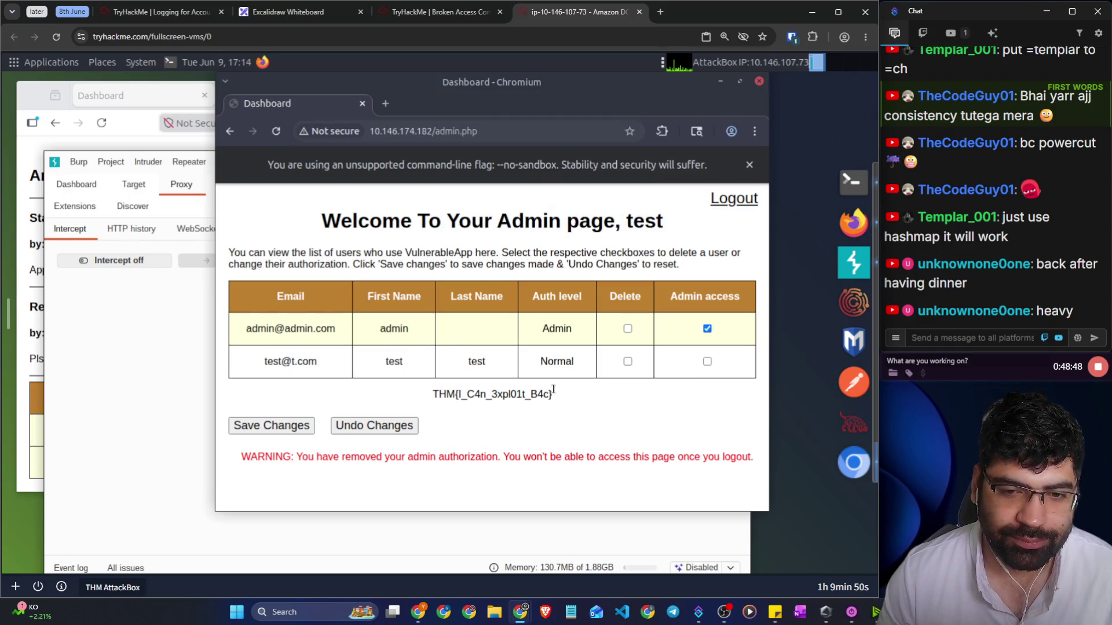
triple_click(474, 395)
right_click(475, 386)
click(493, 407)
click(432, 10)
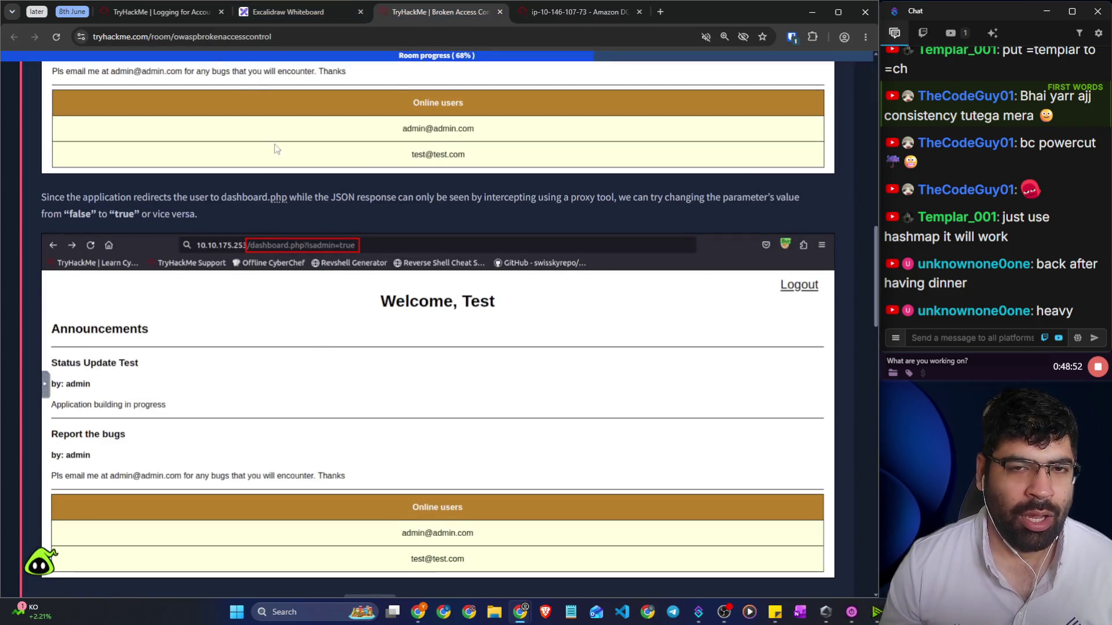
Paste the copied flag into the admin-page flag answer field.
scroll(293, 263, down, 5)
scroll(294, 264, down, 15)
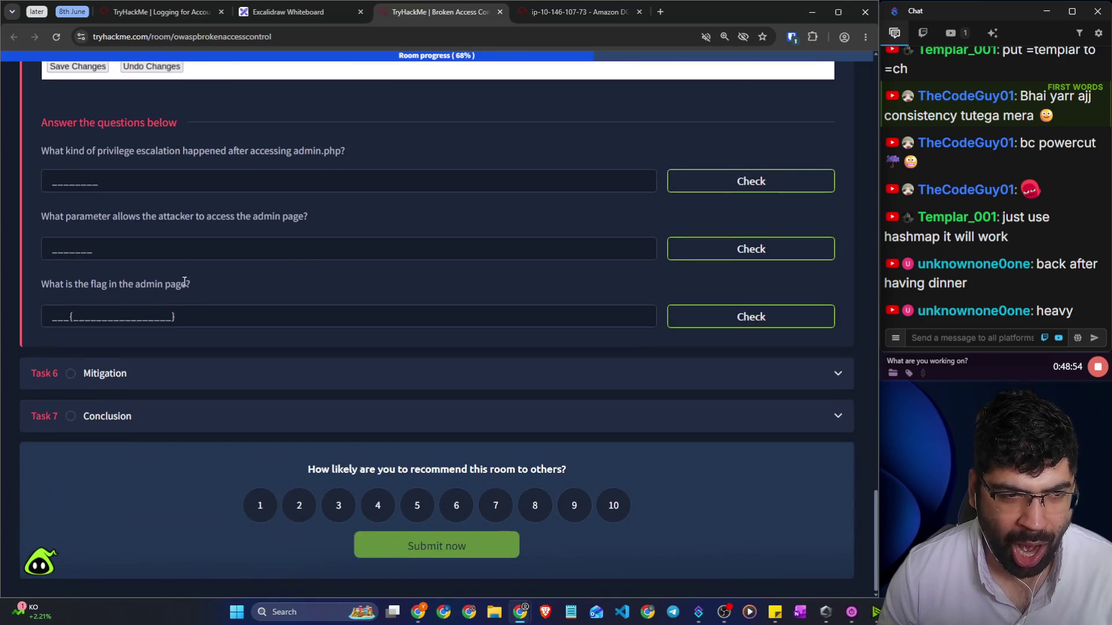
click(187, 315)
key(ctrl+v)
Highlight Task 5's sentences on changing false to true, the admin.php redirect and the captured request.
scroll(311, 242, up, 12)
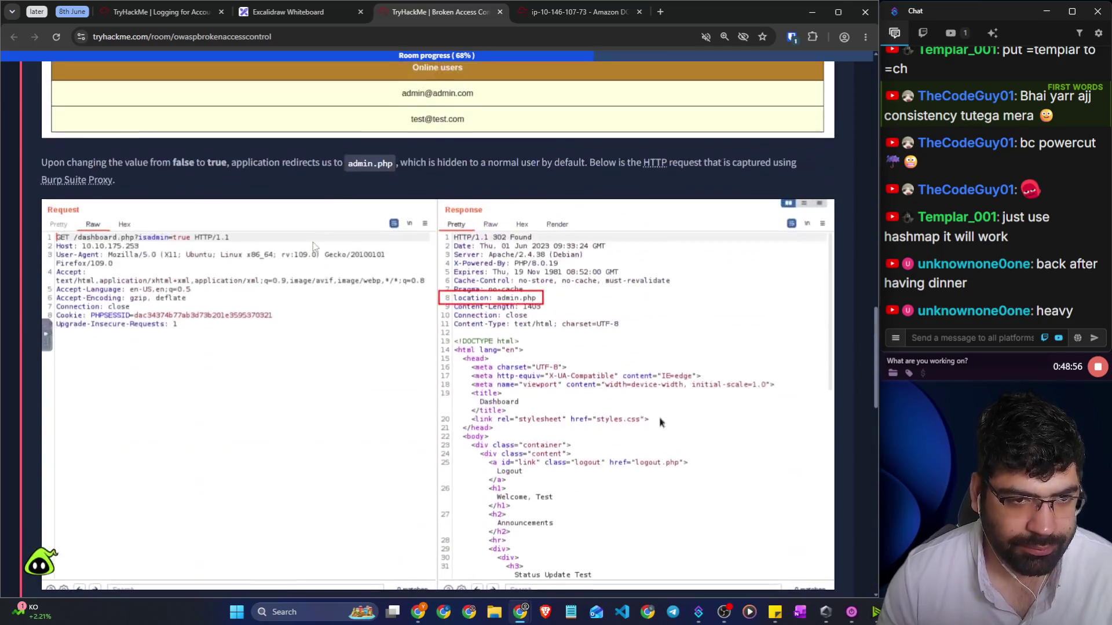
scroll(311, 242, up, 7)
scroll(231, 273, up, 5)
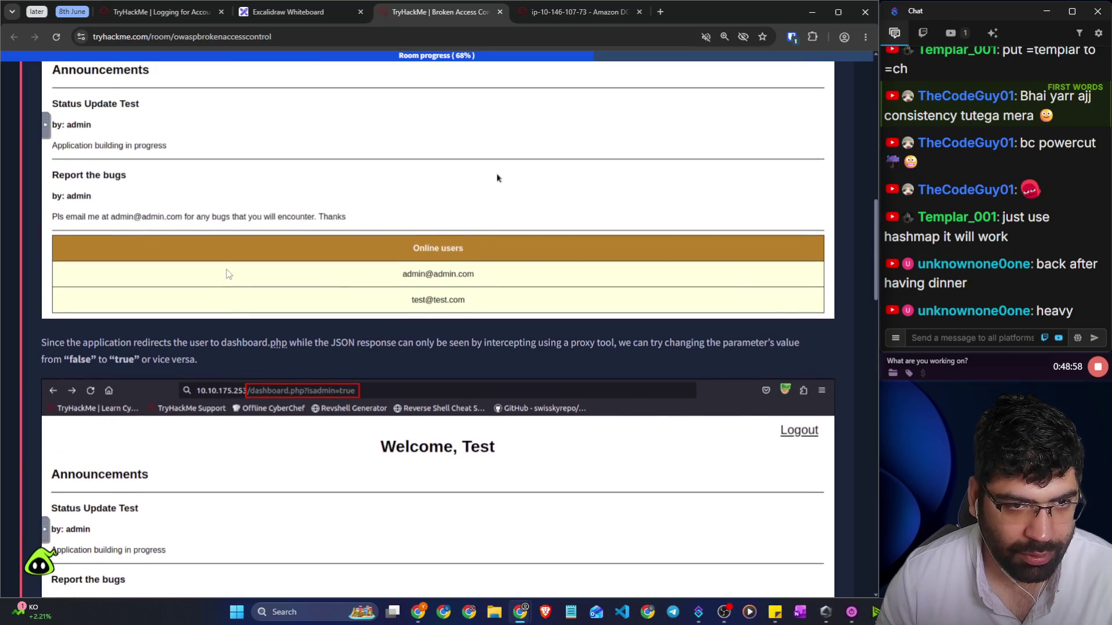
scroll(234, 290, up, 3)
scroll(234, 289, down, 3)
drag(105, 212, 831, 218)
drag(133, 236, 511, 234)
scroll(533, 249, down, 2)
scroll(533, 249, down, 6)
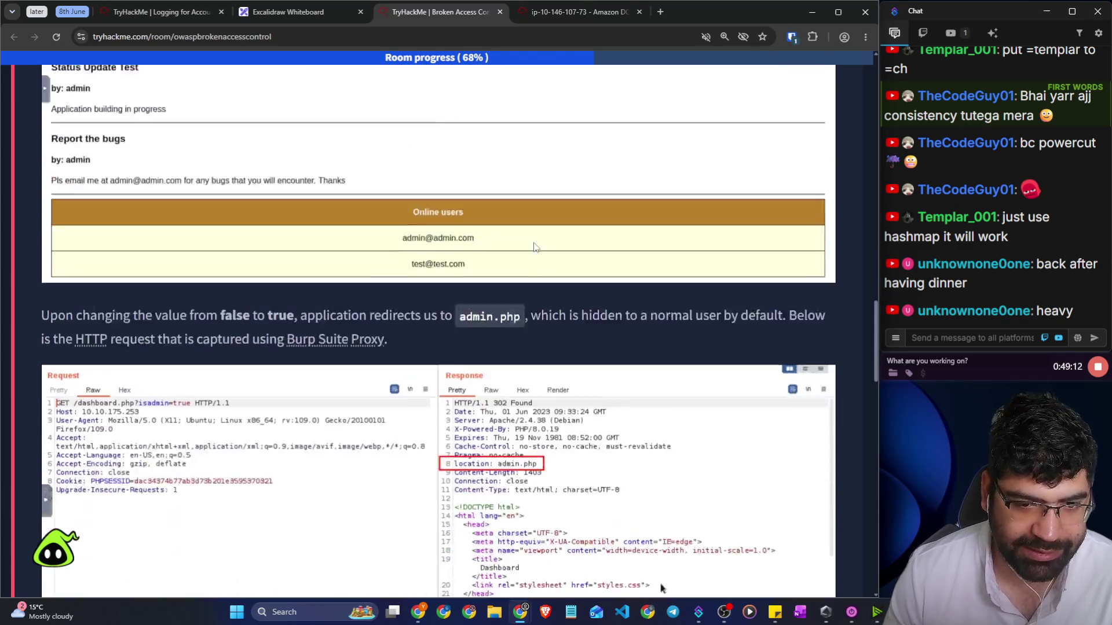
drag(49, 172, 775, 169)
drag(42, 195, 359, 196)
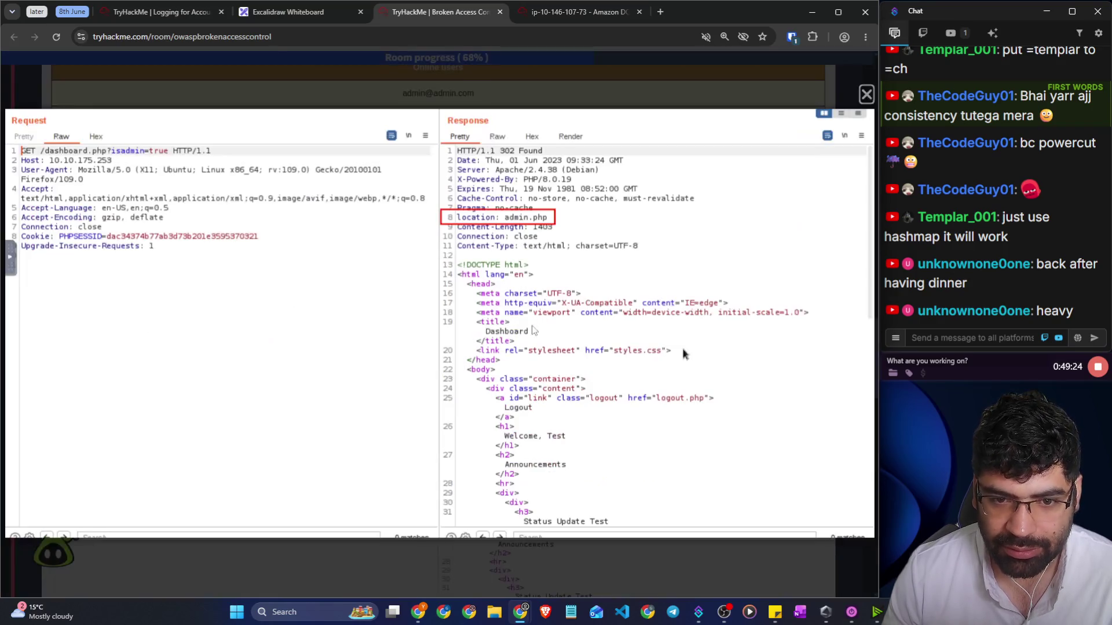
Enlarge the Burp request/response screenshot and the one showing location: admin.php.
click(541, 315)
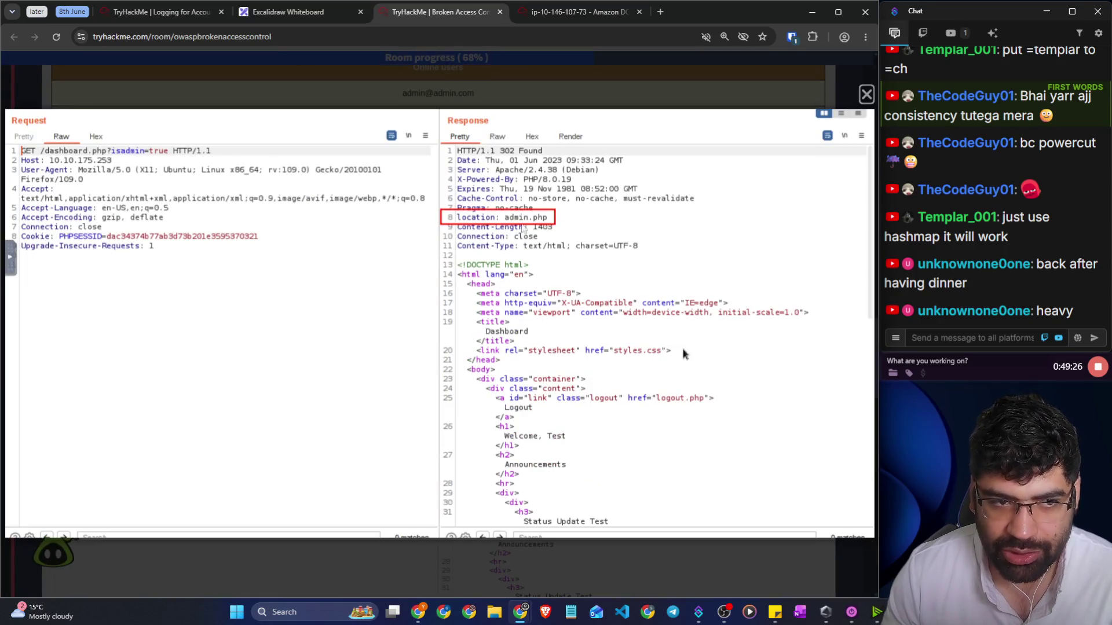
click(866, 94)
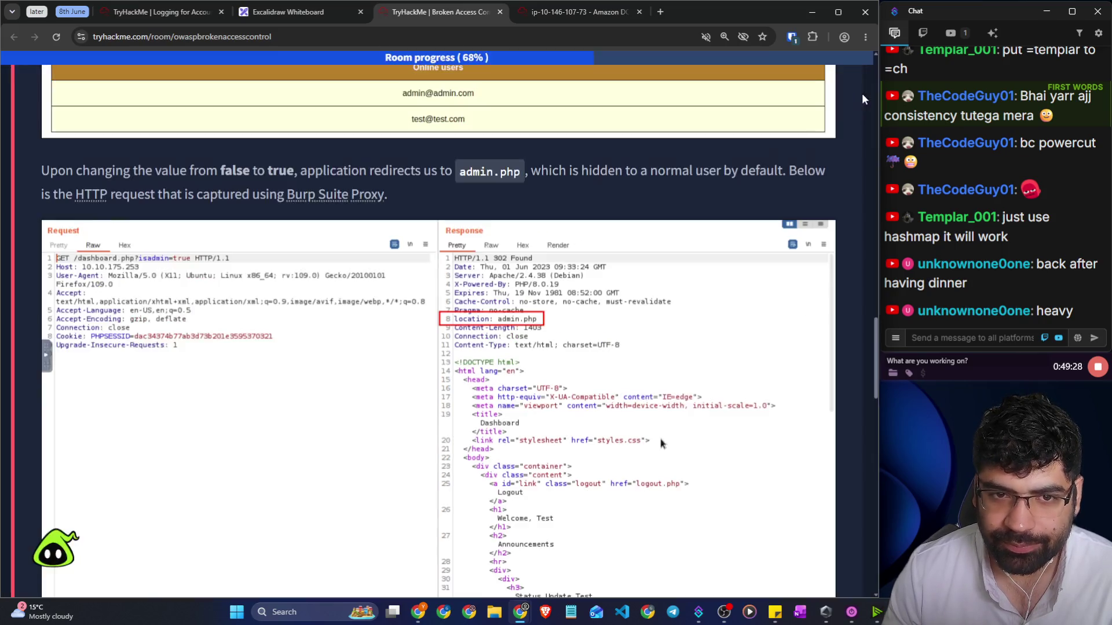
scroll(223, 223, down, 4)
scroll(223, 223, down, 6)
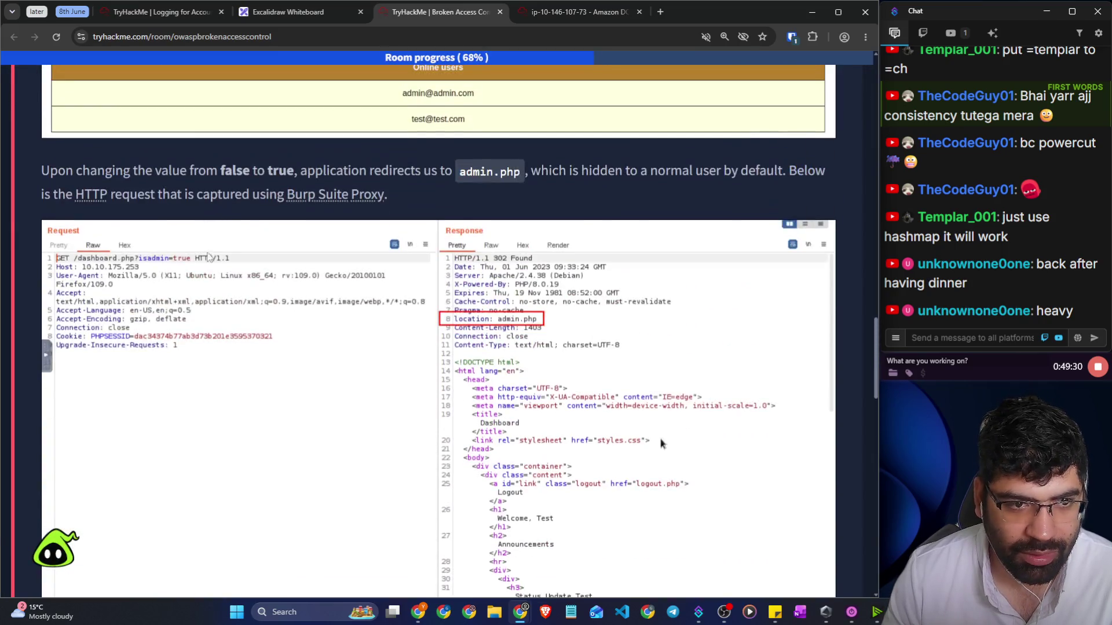
click(223, 223)
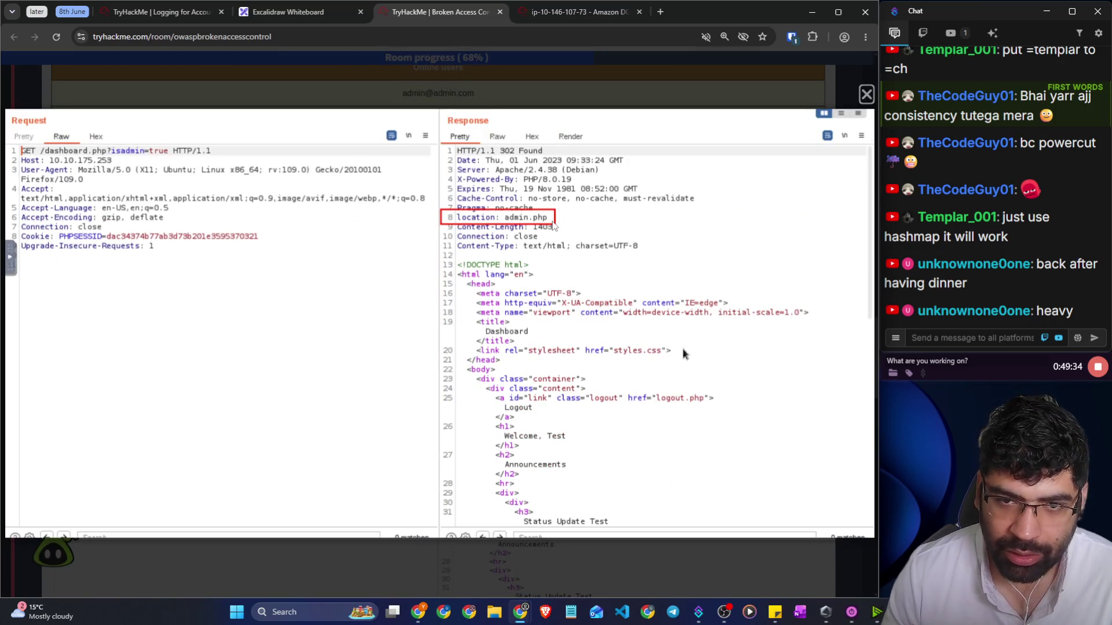
scroll(682, 353, down, 5)
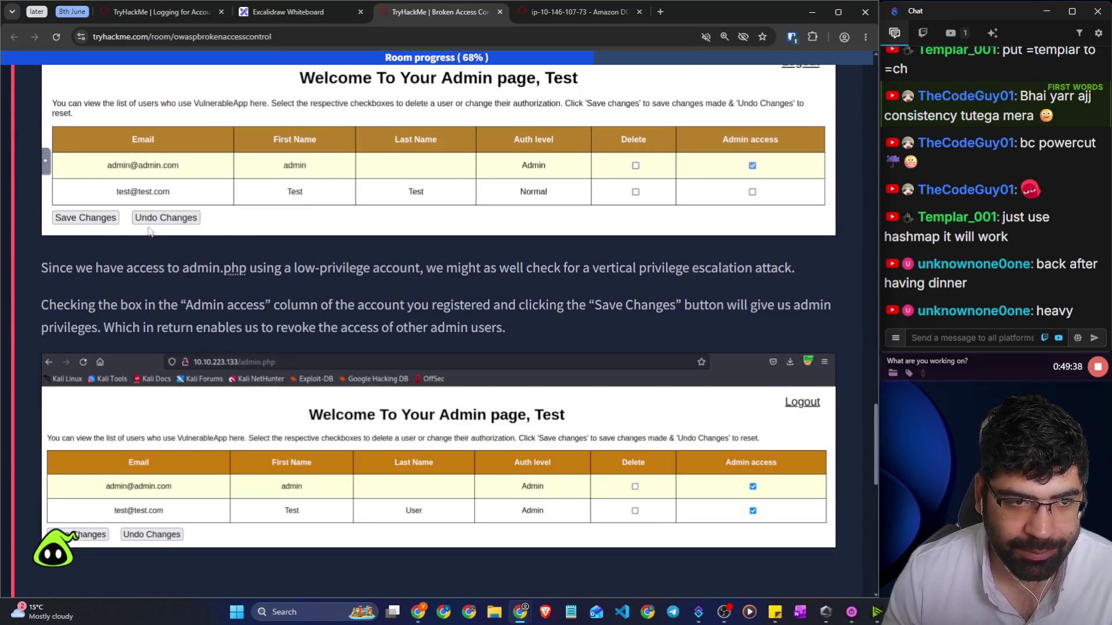
Zoom in and highlight the low-privilege account and Admin access column instructions.
drag(103, 270, 152, 275)
key(ctrl+plus)
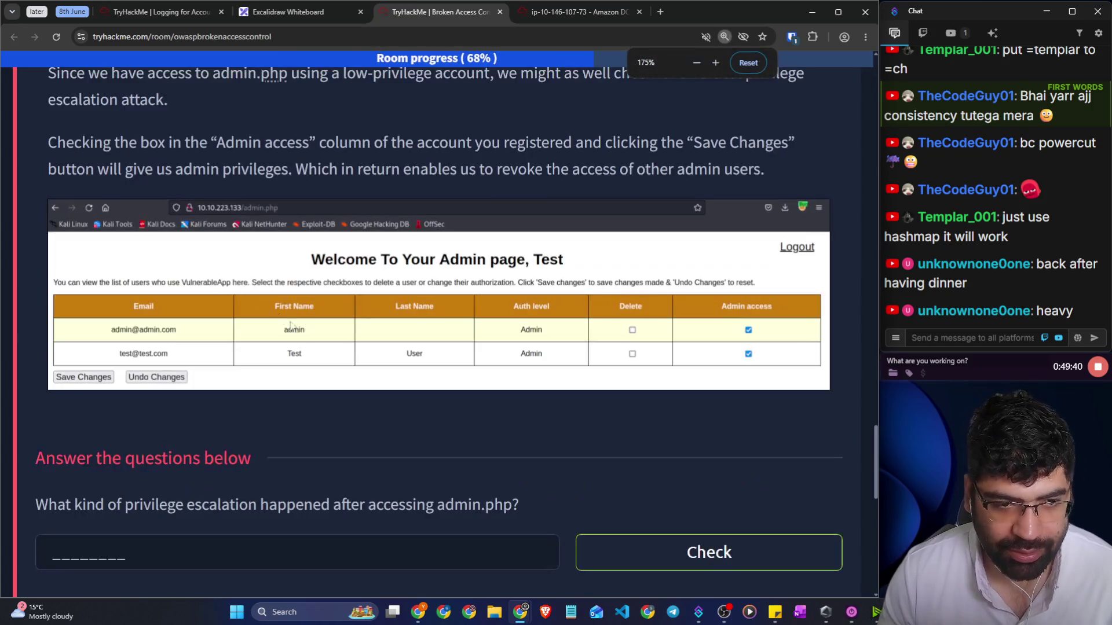
scroll(282, 246, up, 4)
drag(314, 302, 758, 307)
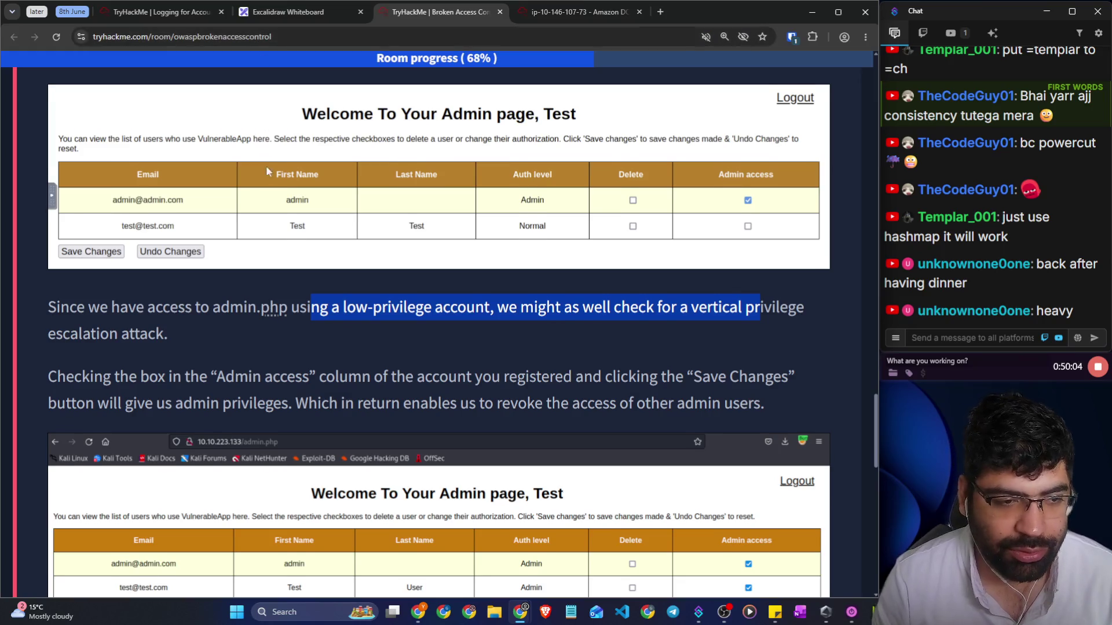
scroll(212, 202, down, 3)
drag(128, 201, 348, 203)
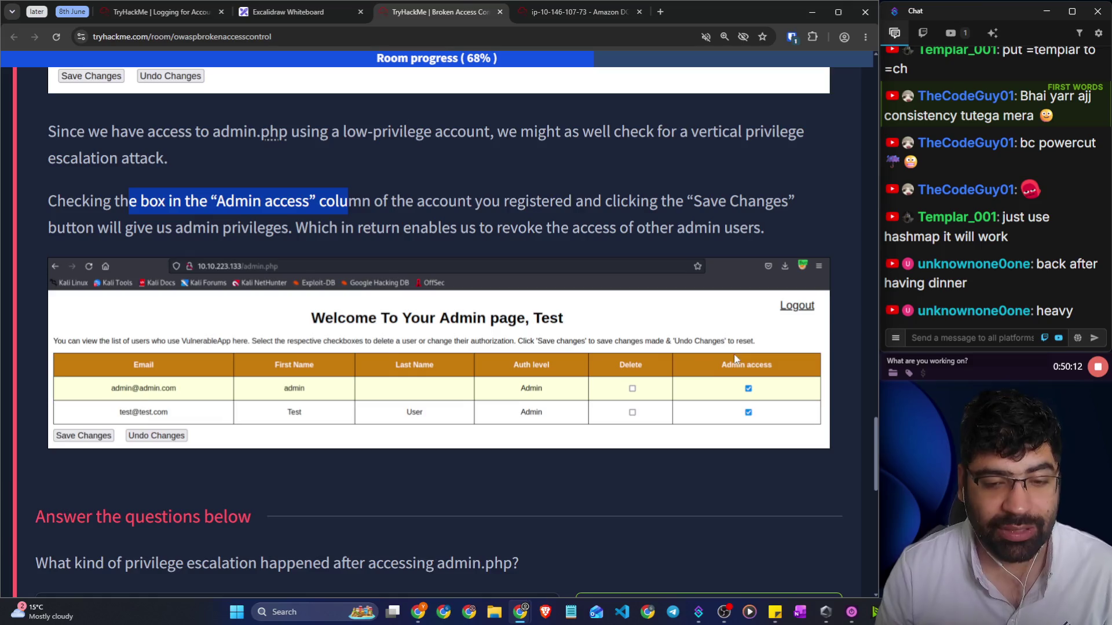
scroll(590, 354, down, 5)
click(223, 312)
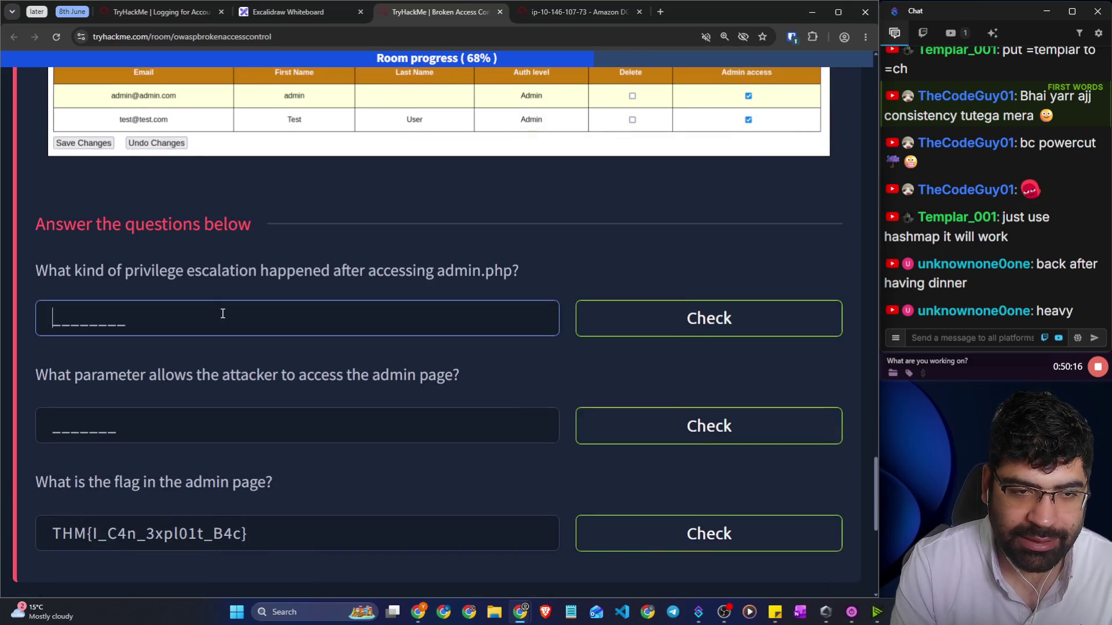
Answer Vertical for the privilege escalation question, then try and clear is_admi as the parameter.
text(vertical)
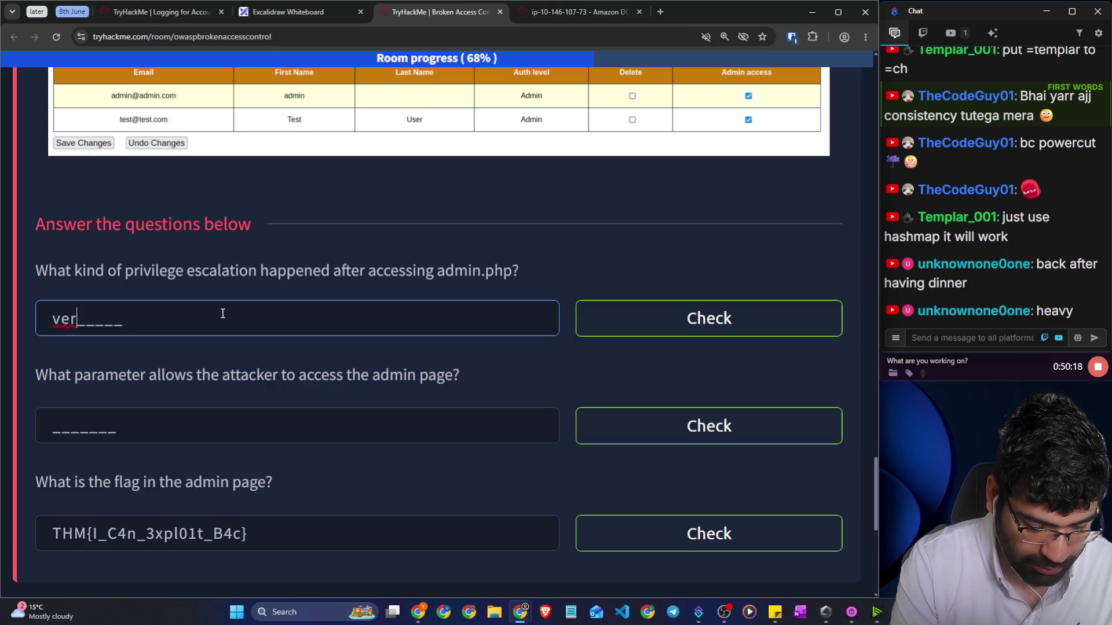
key(Return)
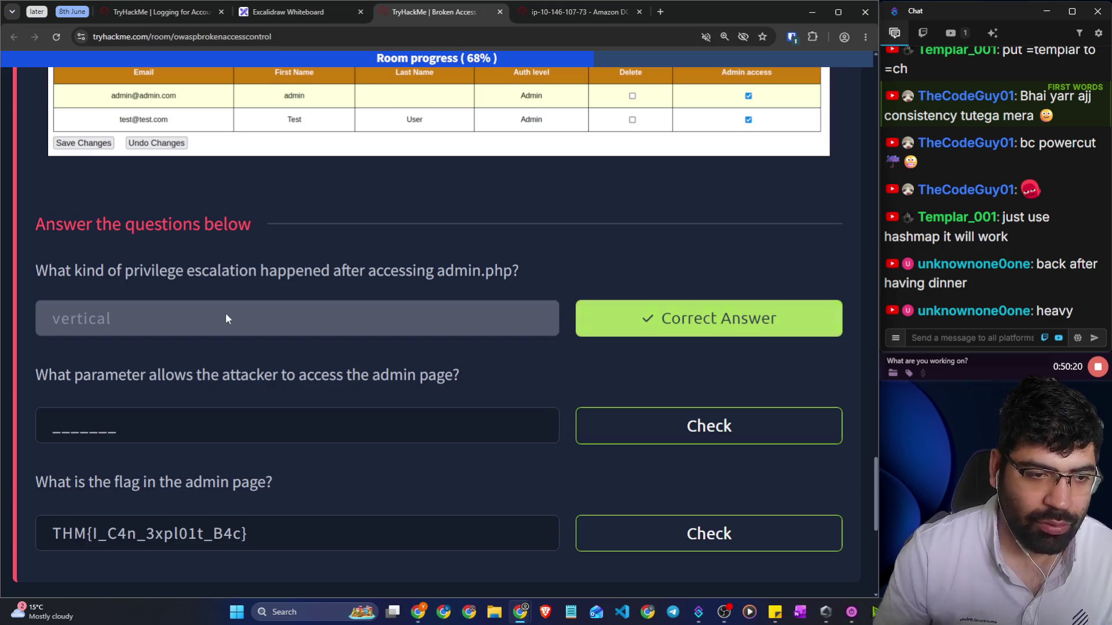
click(220, 433)
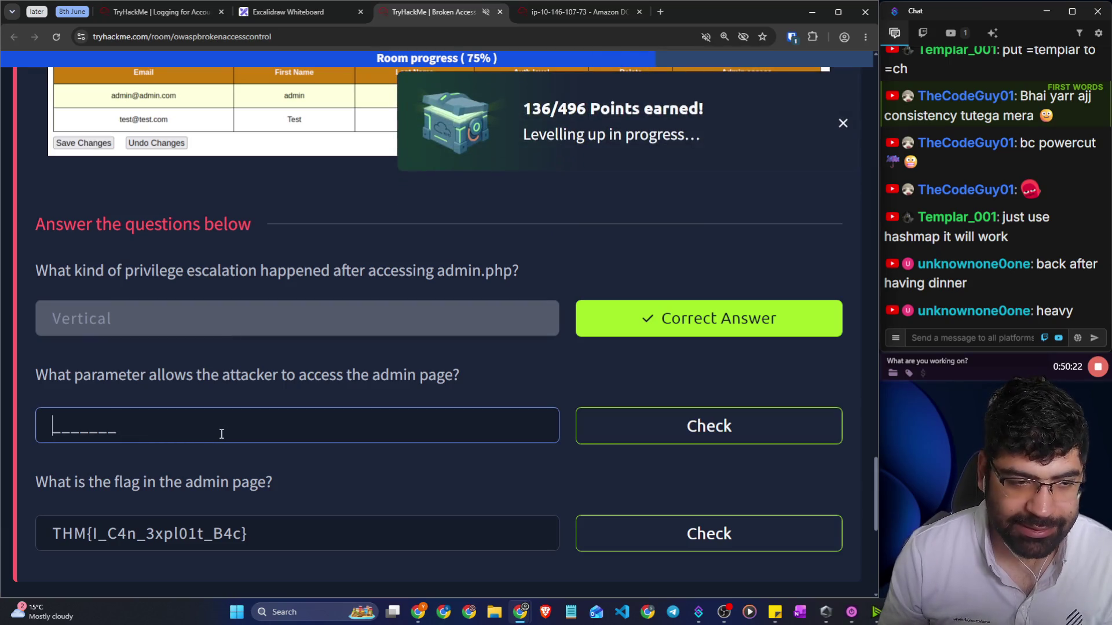
text(is_admi)
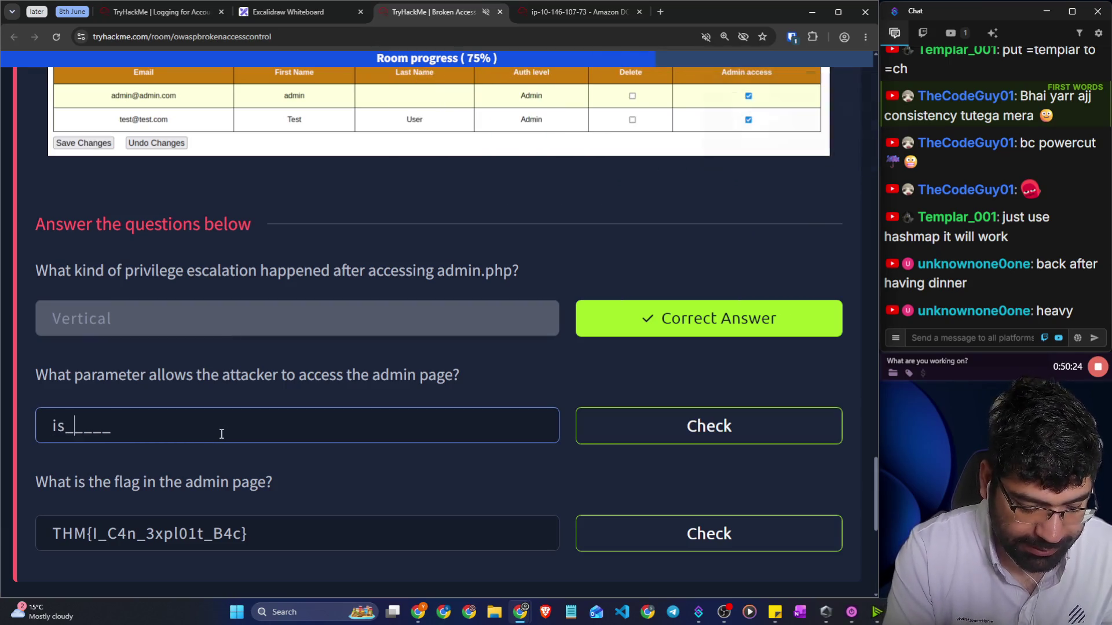
key(Return)
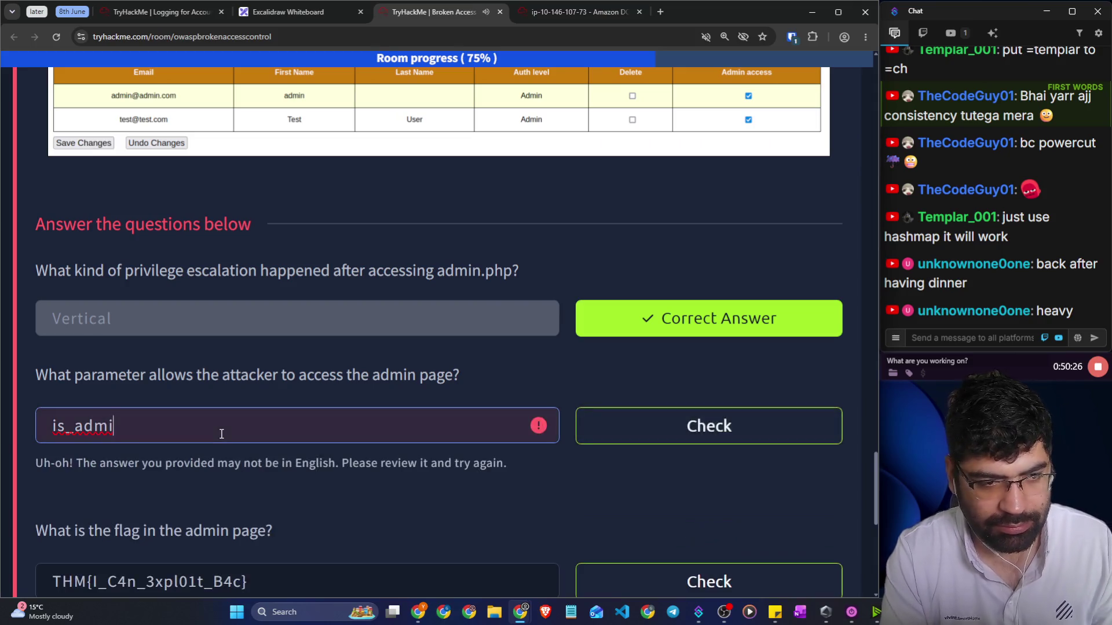
key(BackSpace)
key(BackSpace)
key(BackSpace)
key(BackSpace)
key(BackSpace)
key(BackSpace)
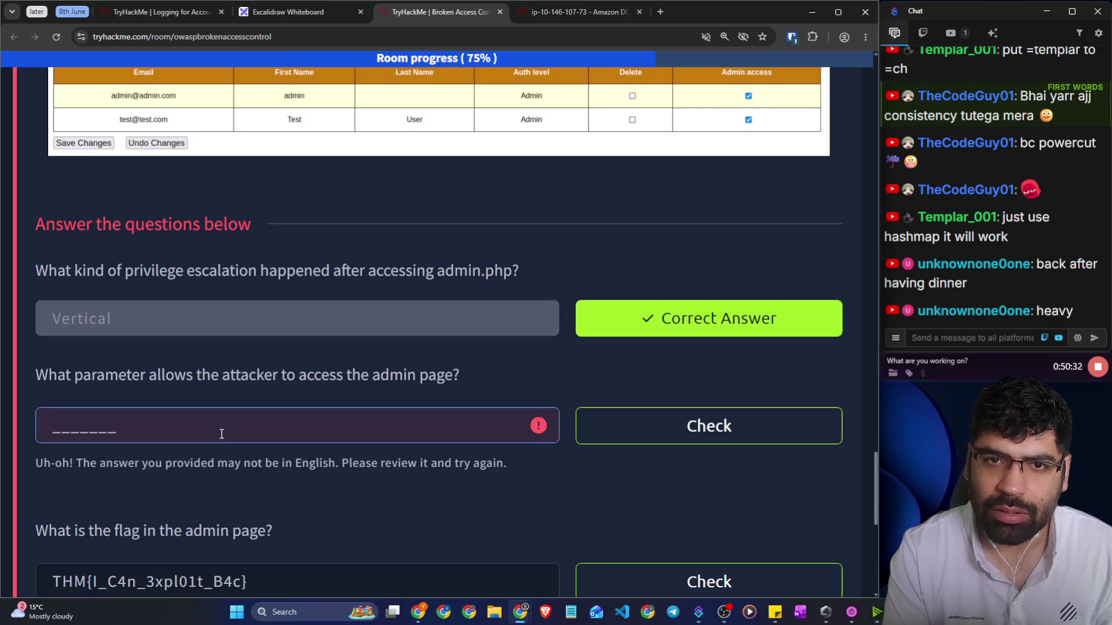
text(admi)
key(BackSpace)
key(BackSpace)
key(BackSpace)
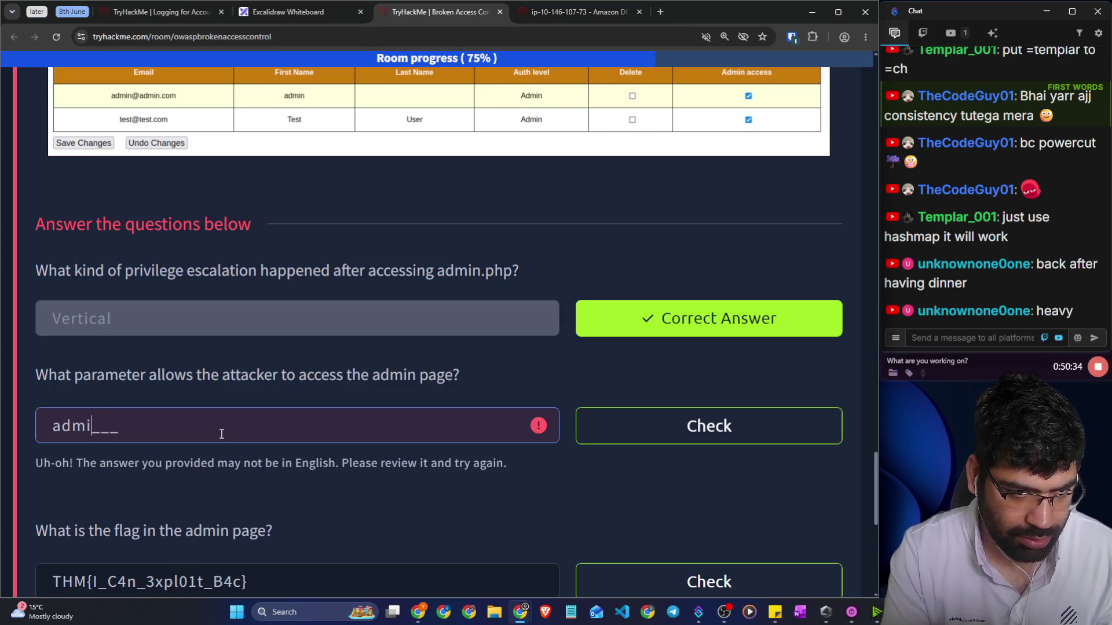
key(BackSpace)
Check the admin.php address on the AttackBox and submit isadmin as the parameter answer.
click(562, 13)
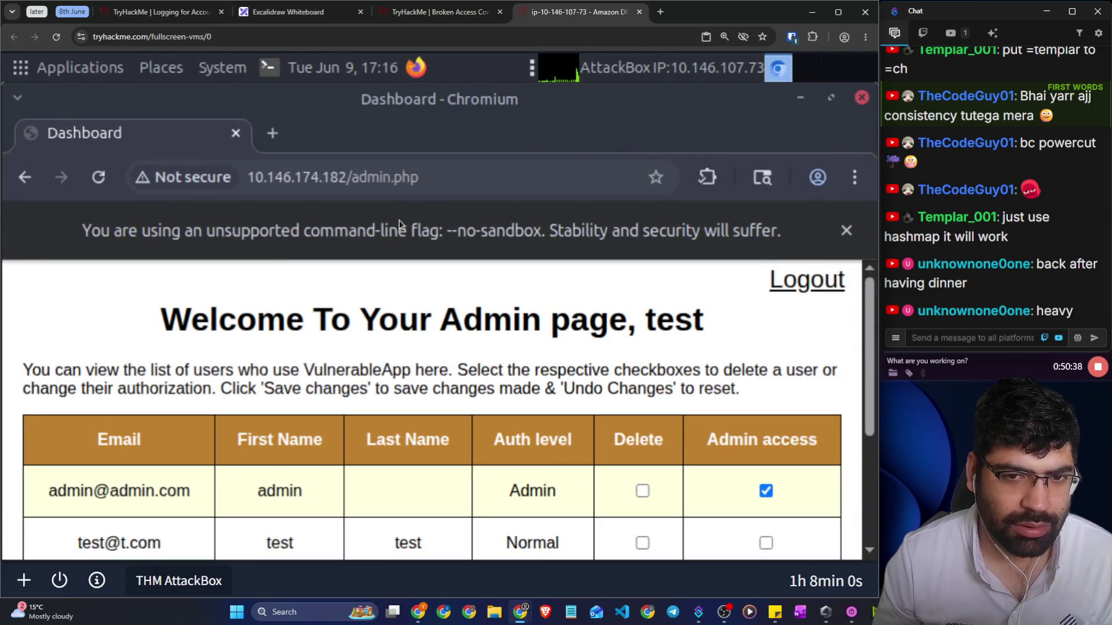
click(429, 189)
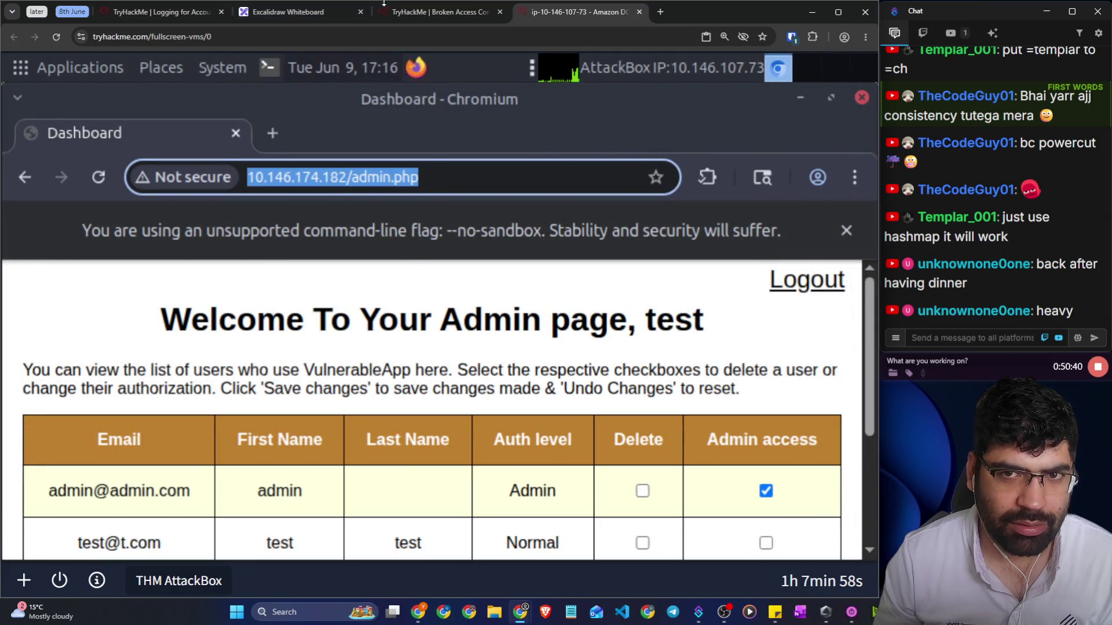
click(415, 10)
scroll(314, 262, up, 4)
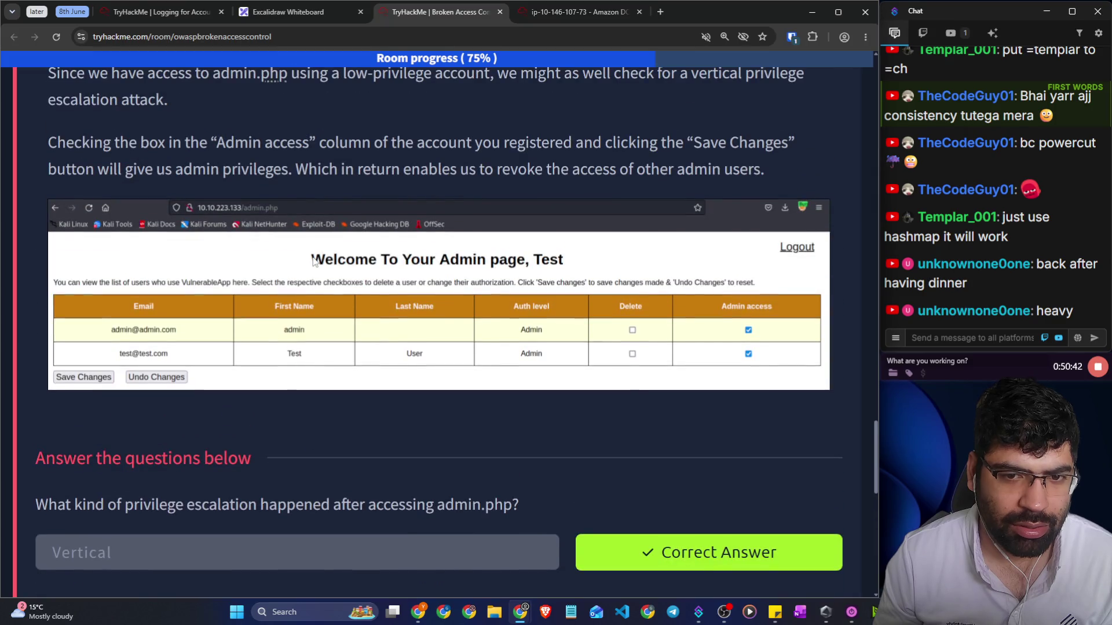
scroll(315, 262, up, 8)
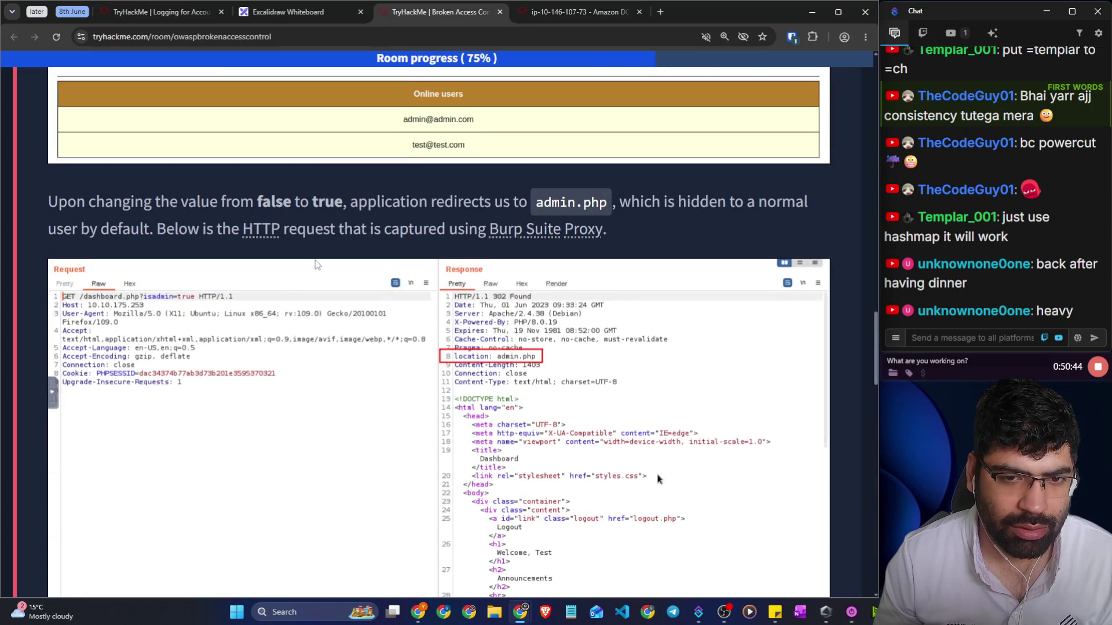
scroll(315, 260, down, 10)
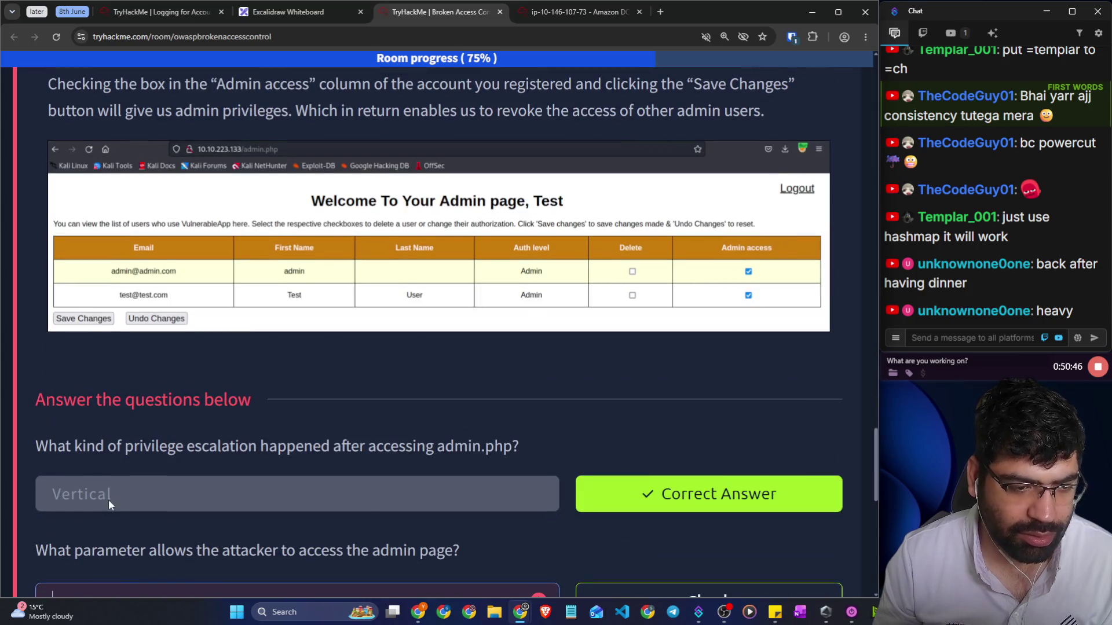
text(isadmin)
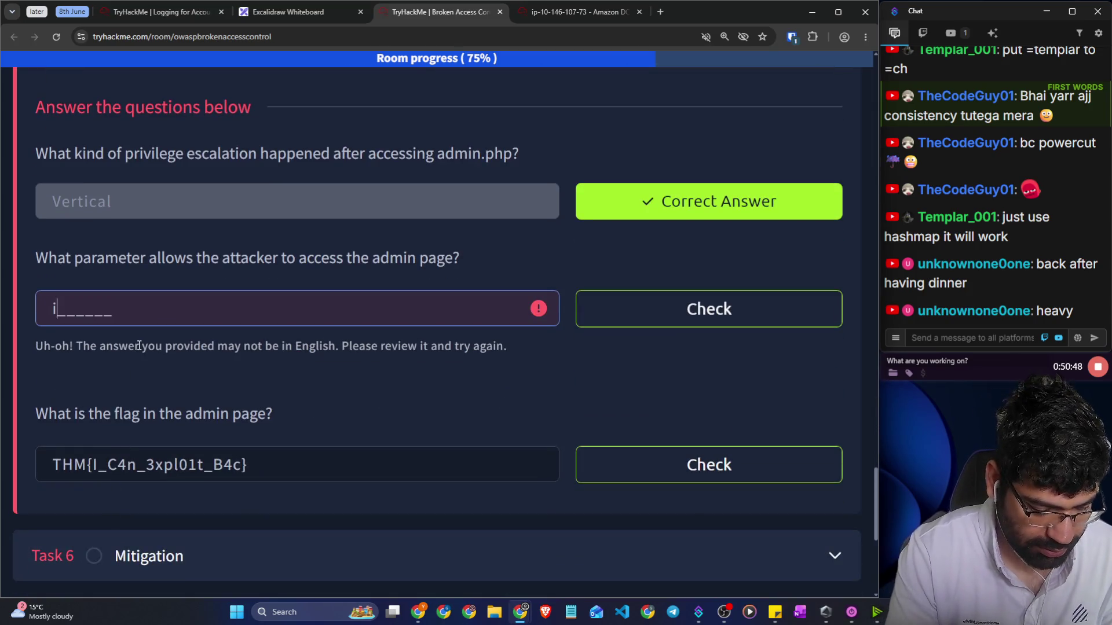
key(Return)
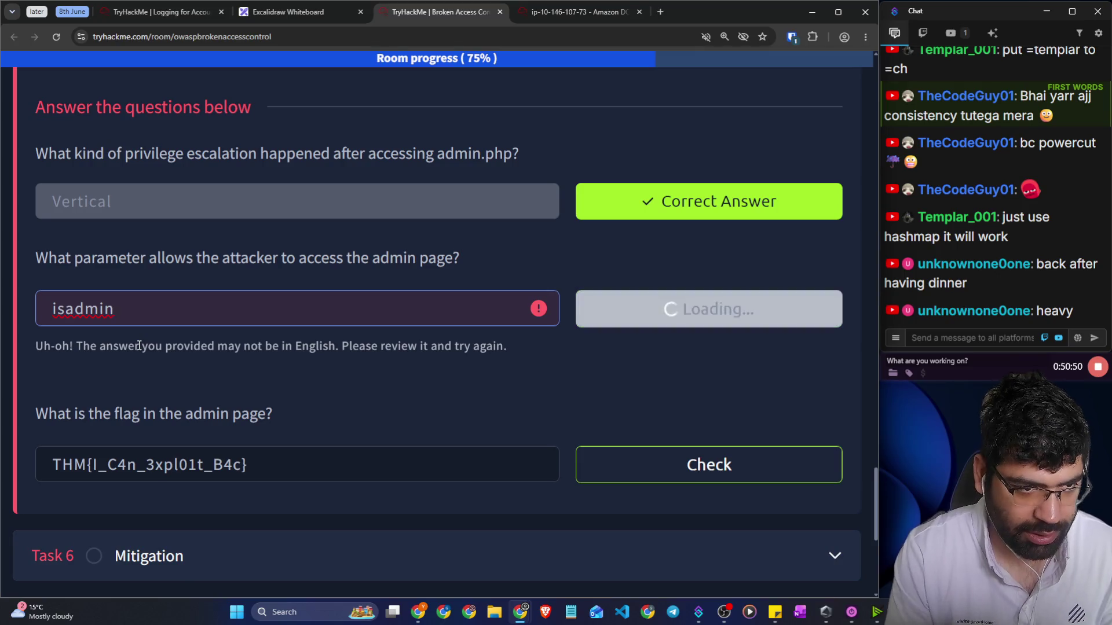
Submit the admin-page flag again until it is accepted, reaching 87% progress.
click(594, 427)
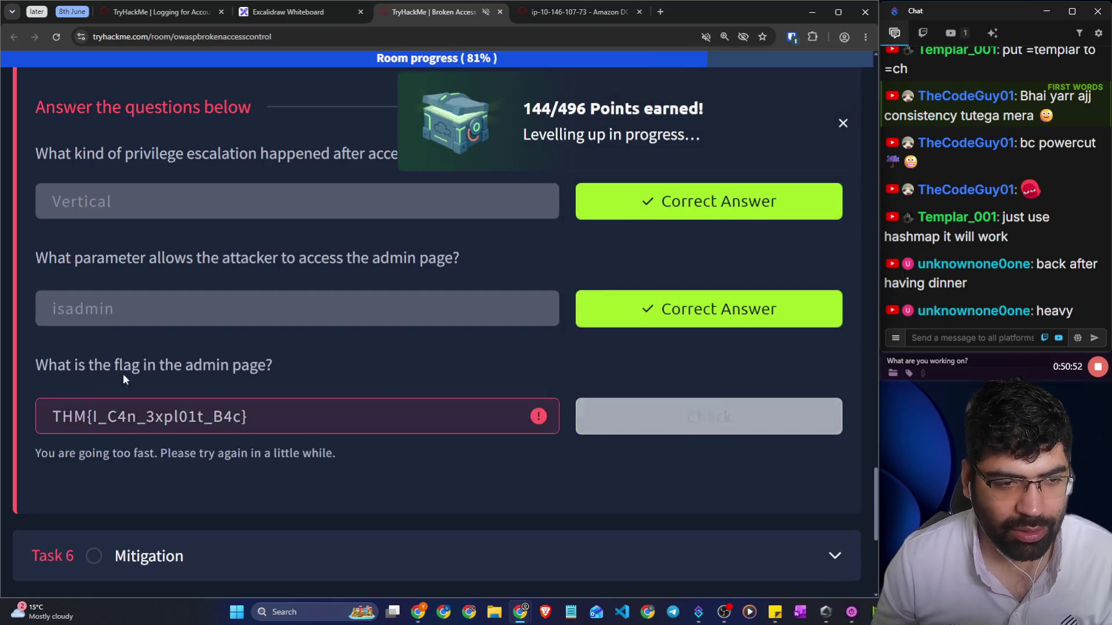
scroll(269, 297, down, 5)
scroll(297, 290, up, 3)
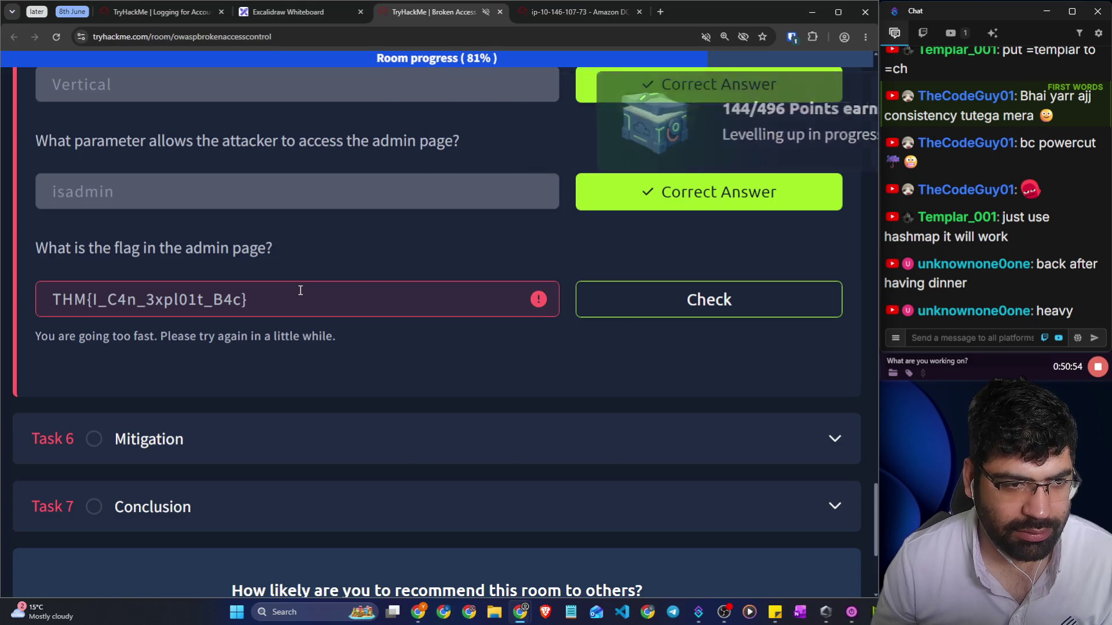
click(621, 304)
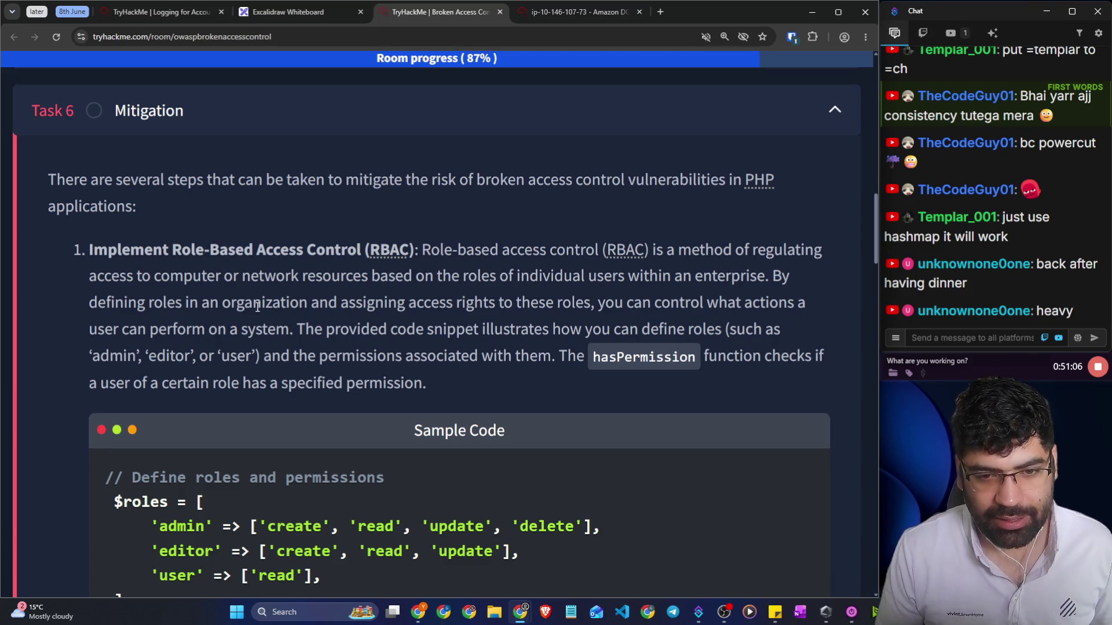
Highlight the role-based access control definition about regulating access to computer resources.
click(724, 612)
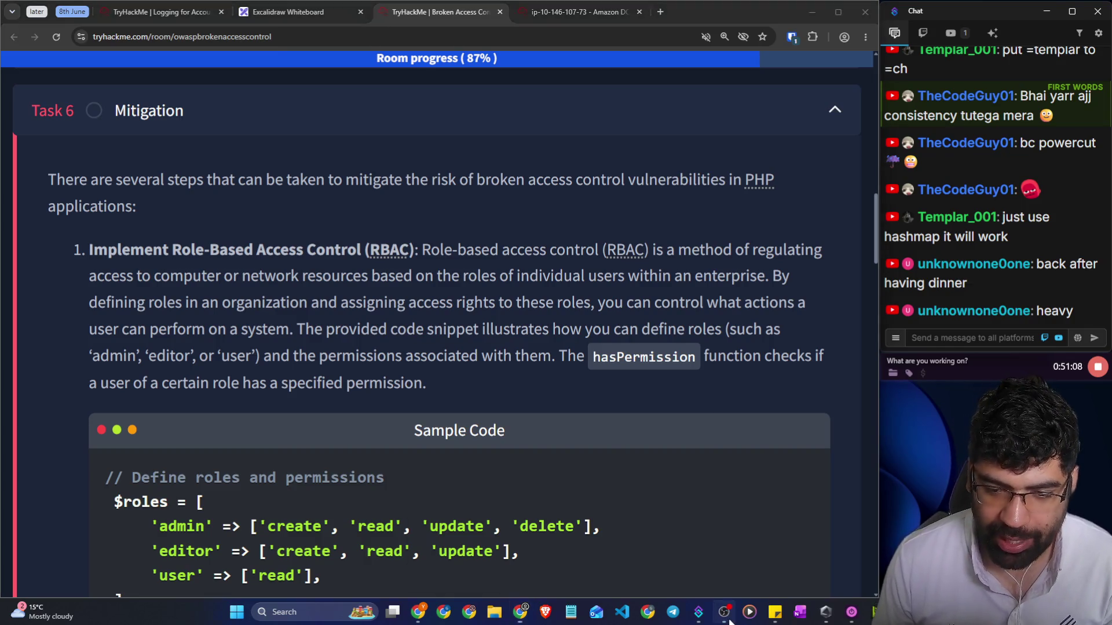
click(150, 402)
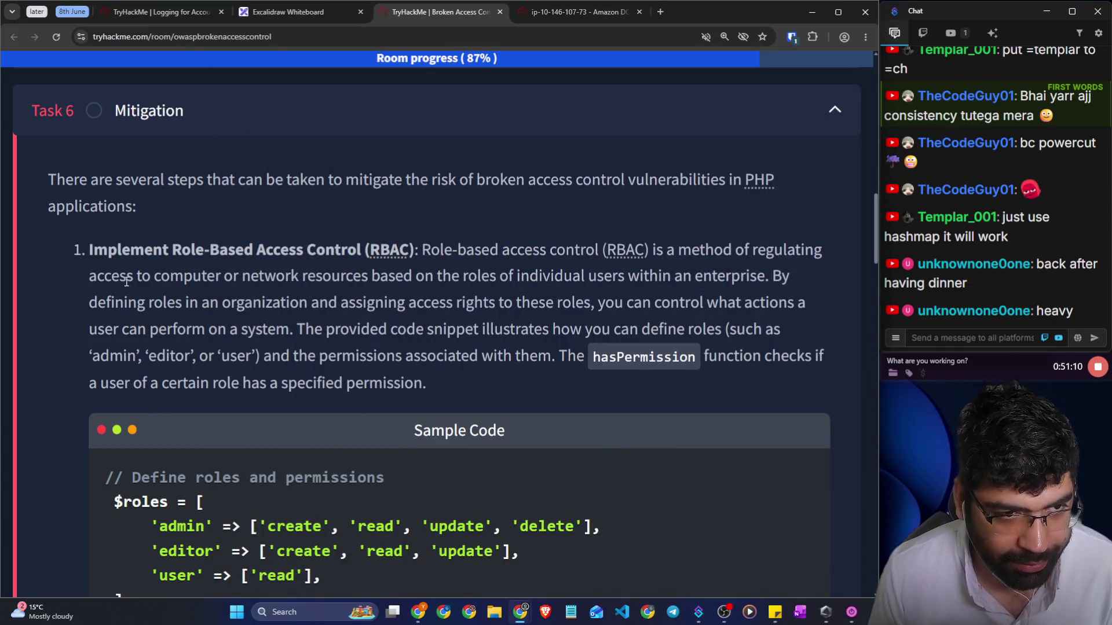
drag(95, 239, 335, 231)
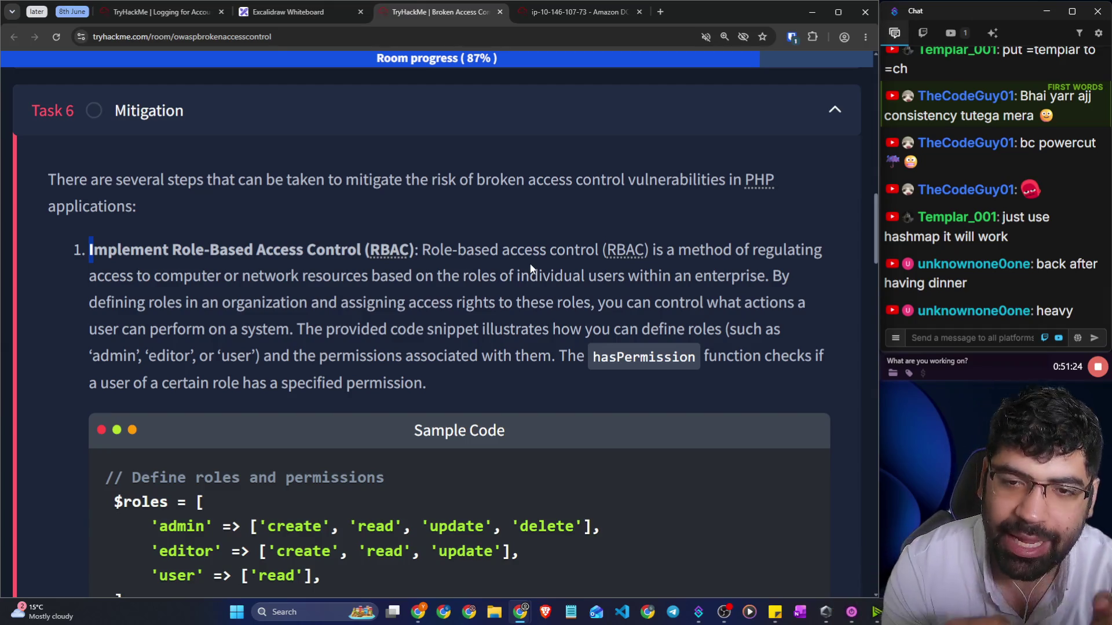
drag(452, 250, 605, 249)
click(698, 244)
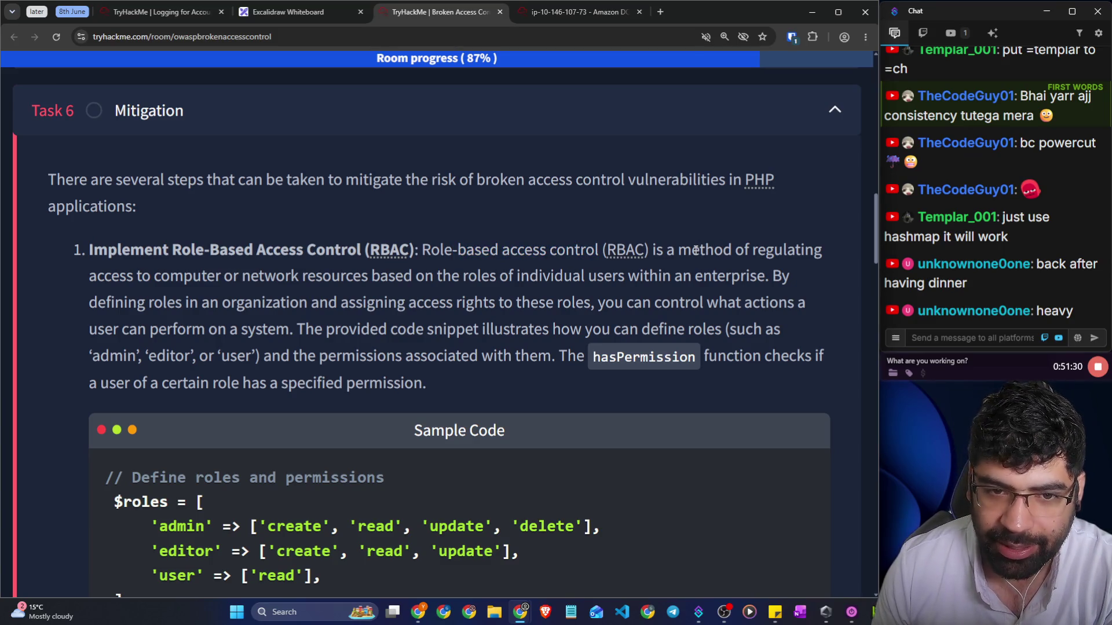
drag(672, 246, 822, 250)
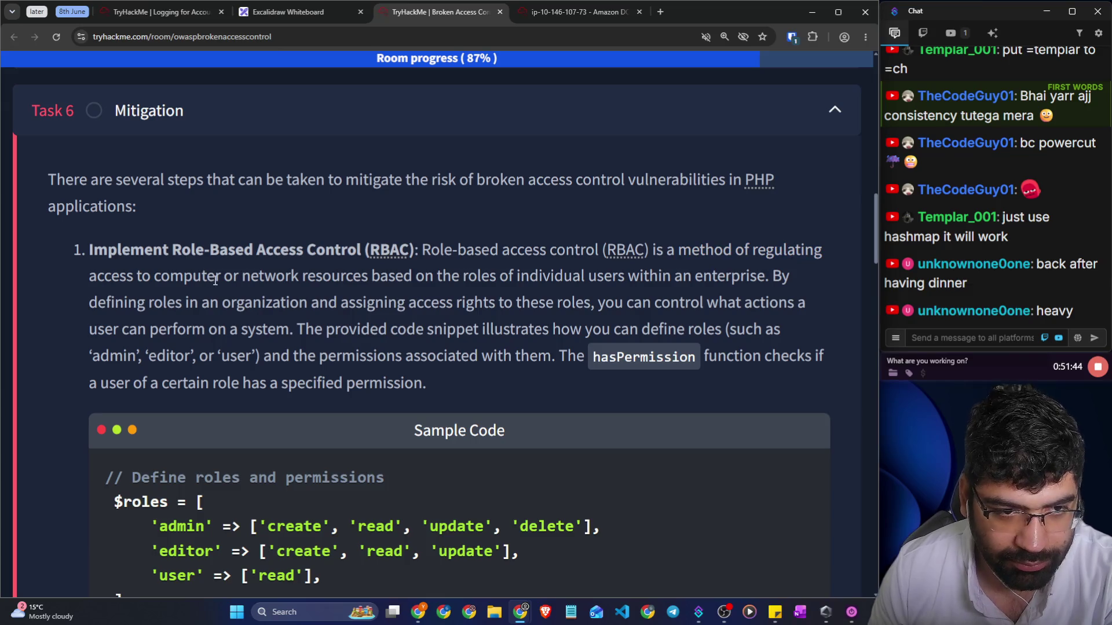
drag(215, 277, 417, 284)
drag(666, 255, 813, 254)
drag(127, 276, 772, 277)
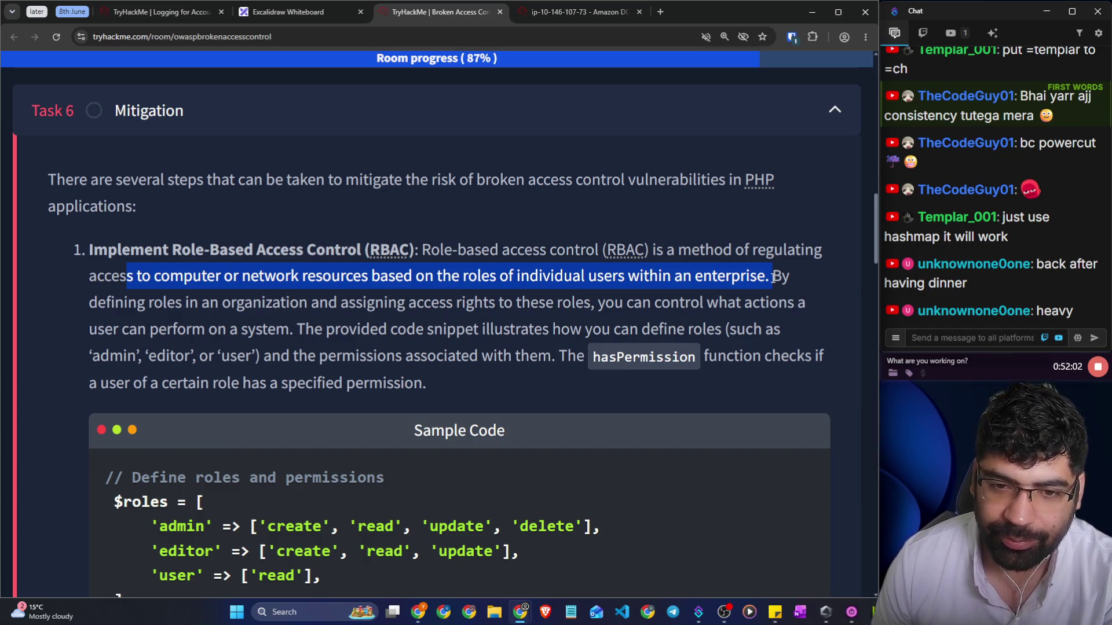
Highlight the roles and hasPermission explanation and the editor and read-only user role lines.
mouse_move(111, 302)
mouse_down()
mouse_move(119, 329)
mouse_move(426, 297)
mouse_move(564, 312)
mouse_move(804, 305)
mouse_up()
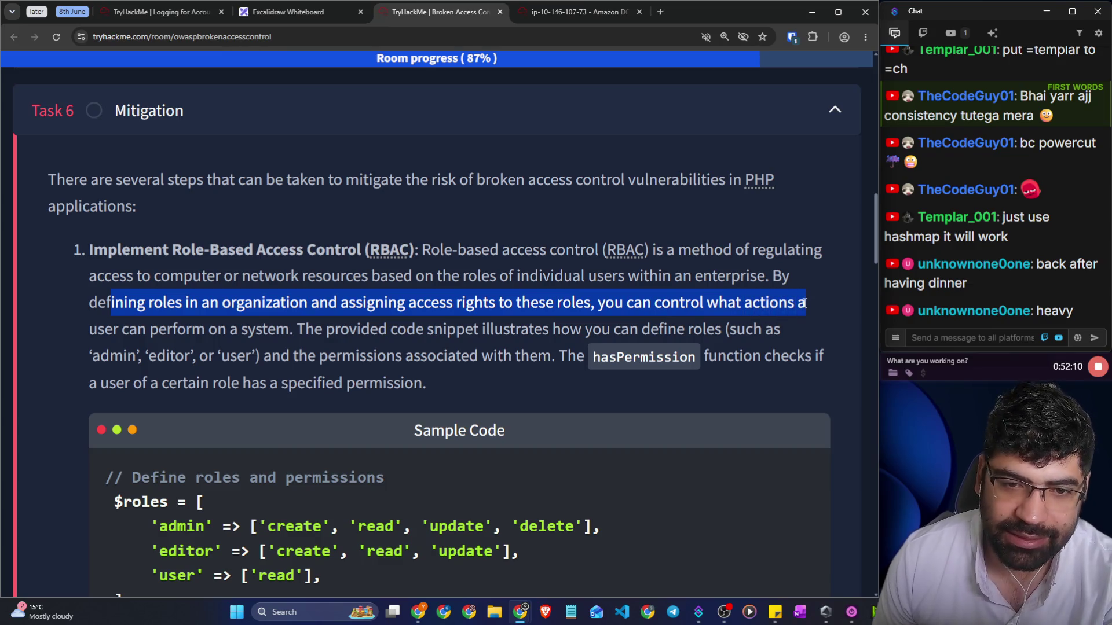
drag(325, 332, 802, 339)
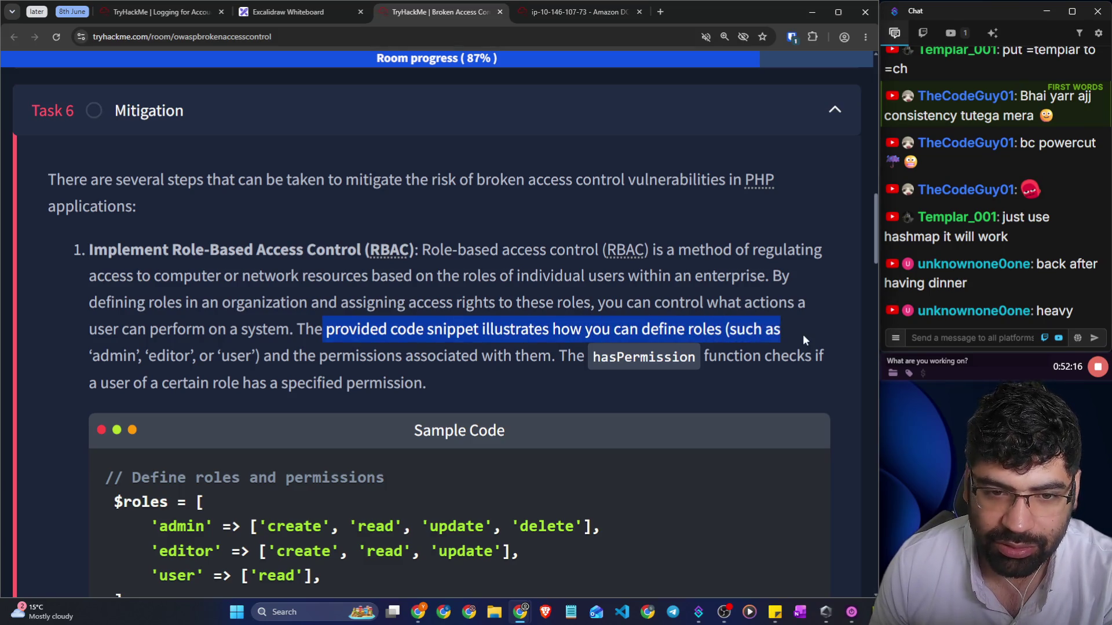
mouse_move(160, 355)
mouse_down()
mouse_move(784, 355)
mouse_move(833, 370)
mouse_move(816, 377)
mouse_up()
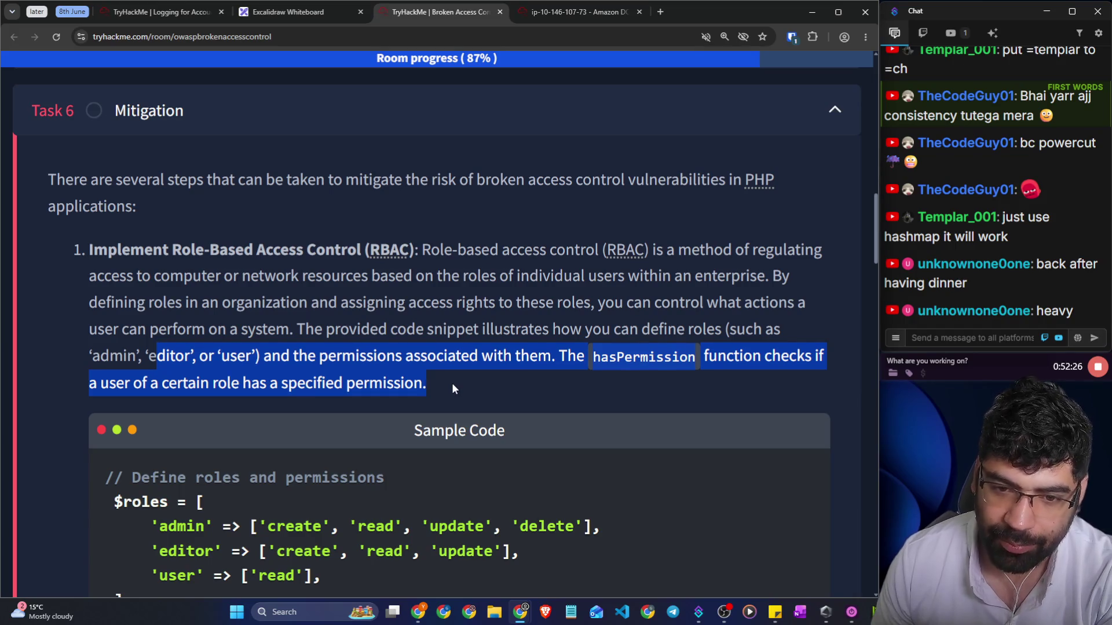
scroll(452, 389, down, 3)
drag(141, 349, 612, 359)
drag(172, 372, 451, 372)
click(138, 400)
drag(138, 399, 319, 399)
scroll(319, 398, down, 3)
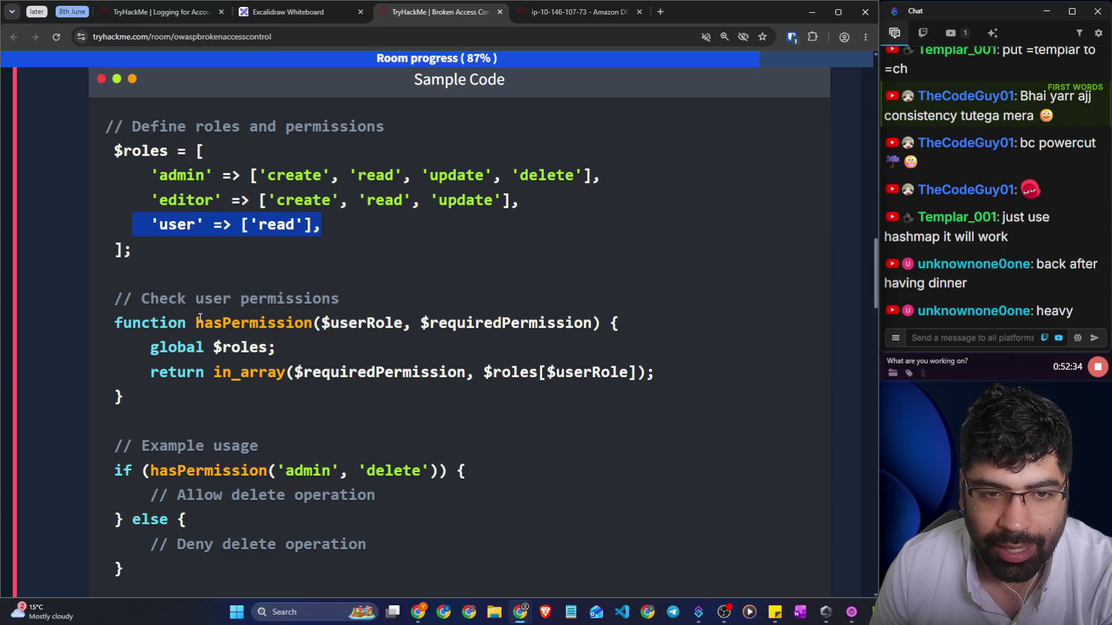
drag(196, 323, 348, 325)
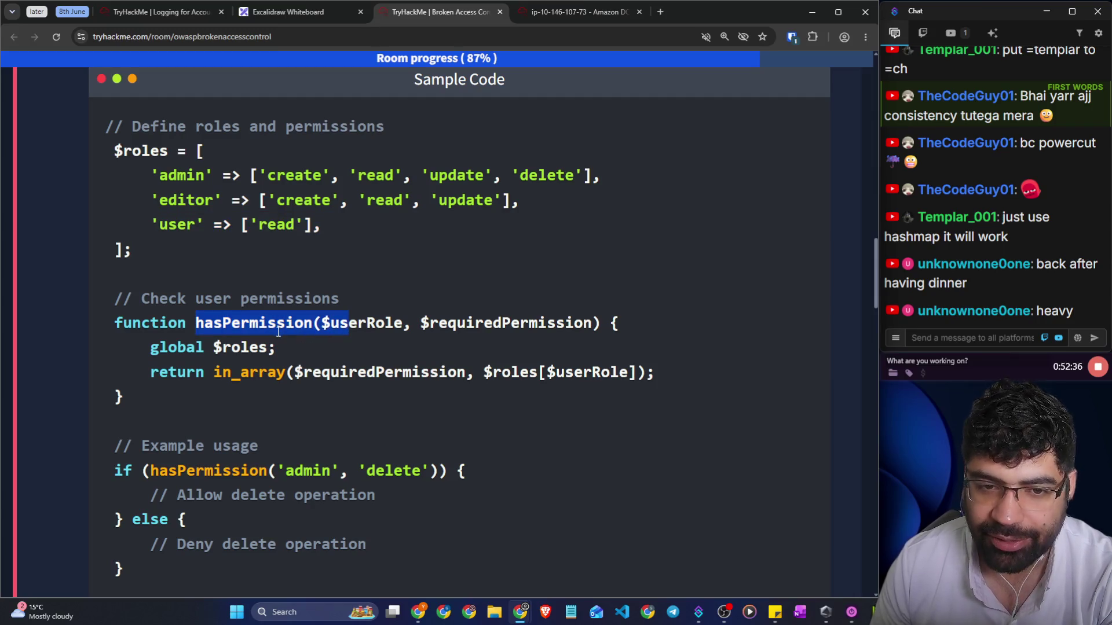
scroll(273, 335, down, 2)
mouse_move(149, 329)
mouse_down()
mouse_move(172, 330)
mouse_move(278, 428)
mouse_move(251, 454)
mouse_up()
click(259, 362)
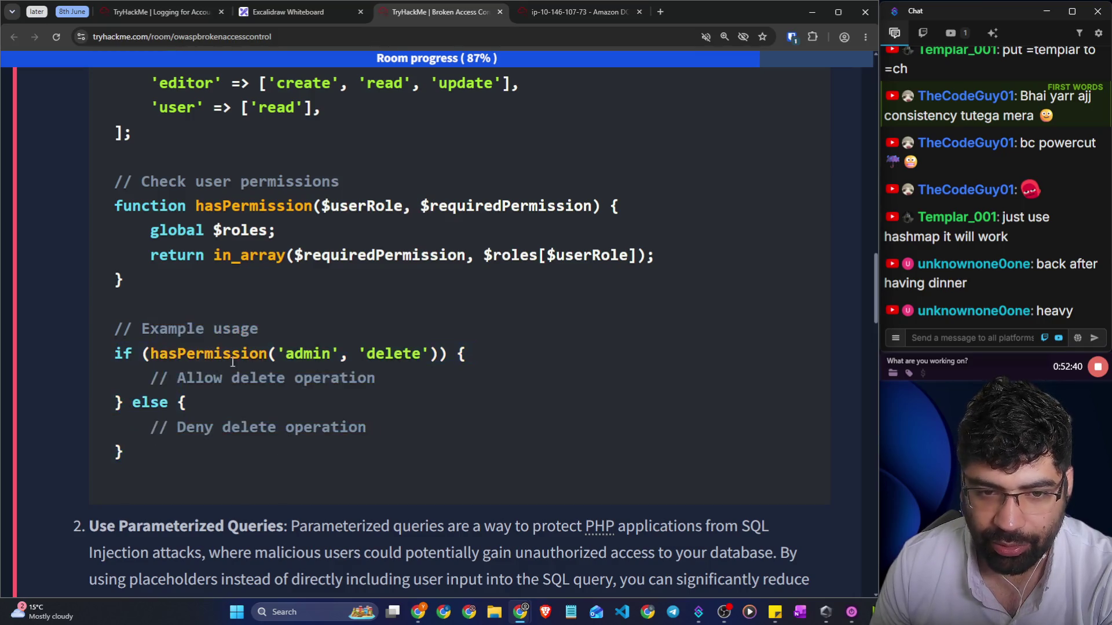
drag(151, 354, 435, 354)
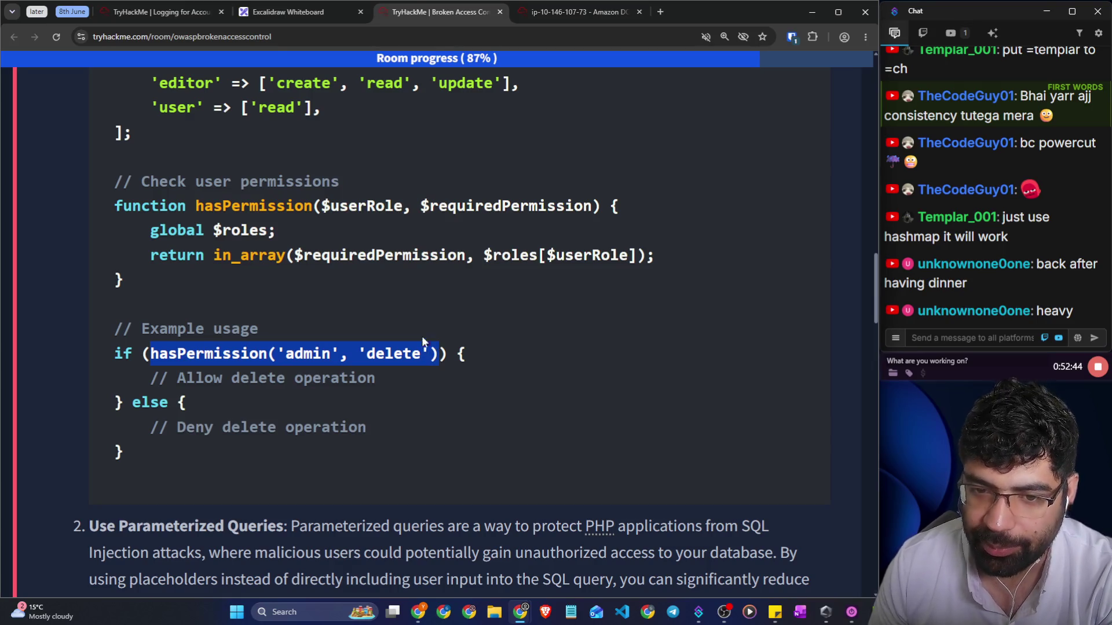
drag(186, 378, 387, 373)
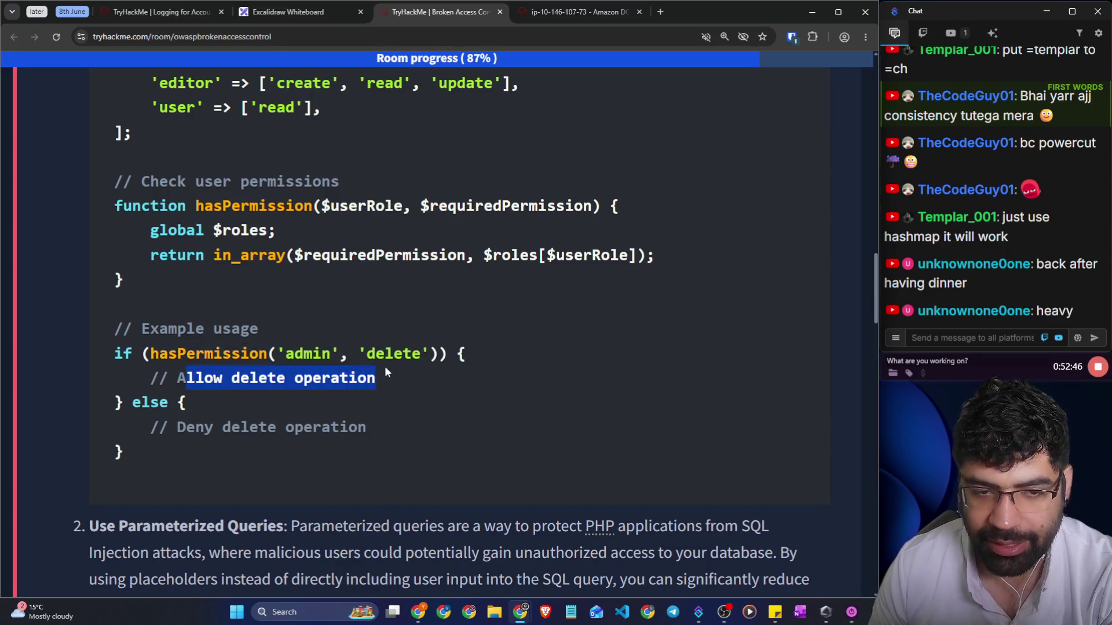
Highlight the parameterized queries definition, user-input and SQL injection phrases in point 2.
scroll(351, 394, down, 5)
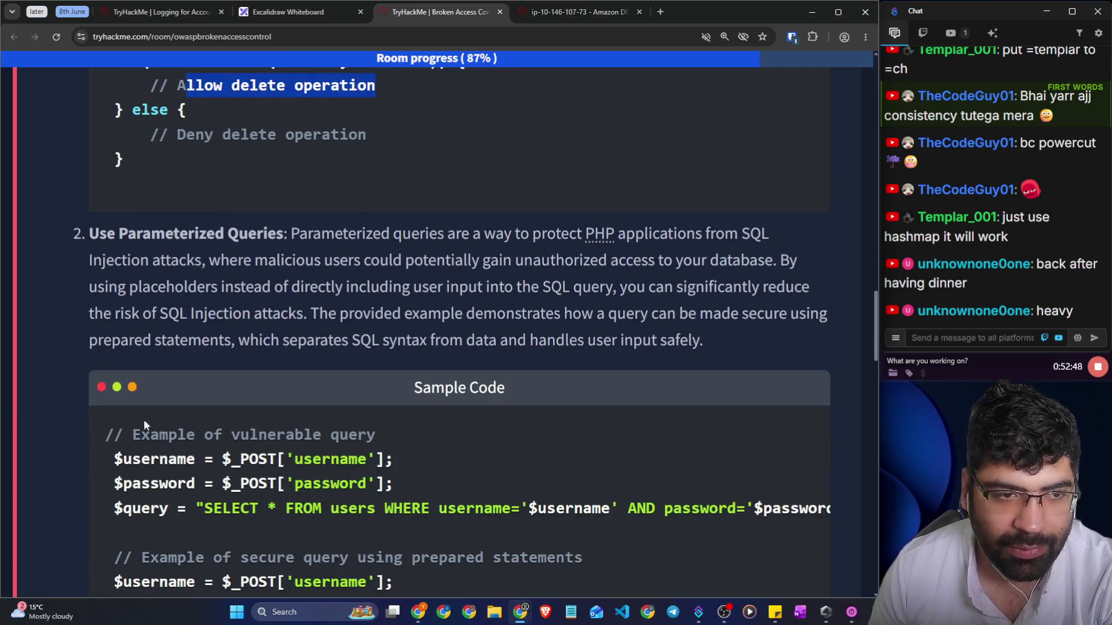
drag(300, 233, 778, 237)
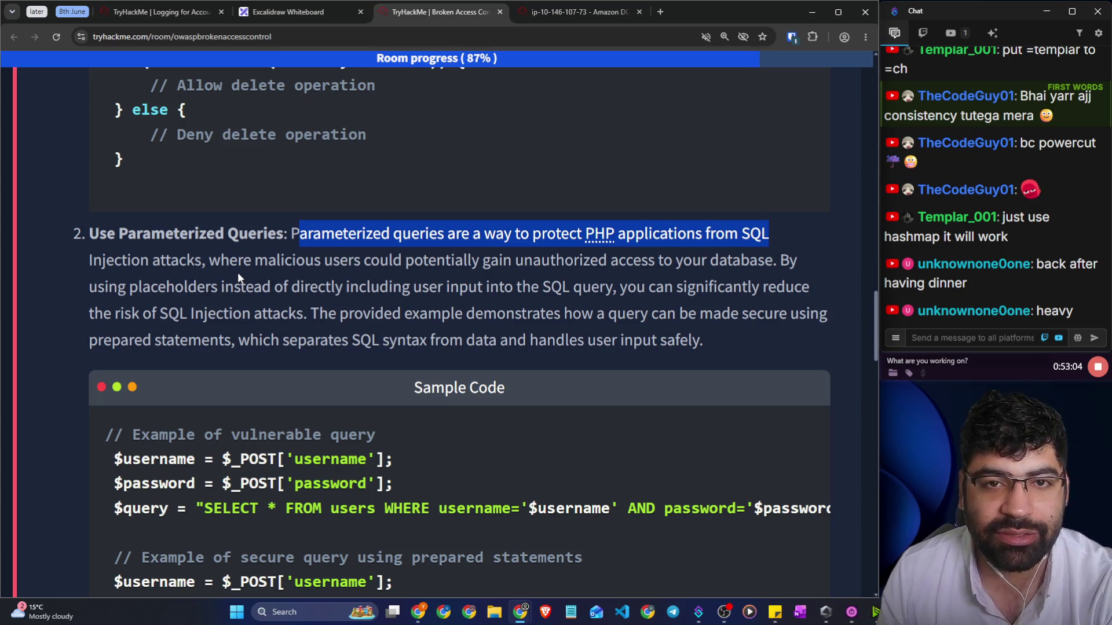
click(241, 274)
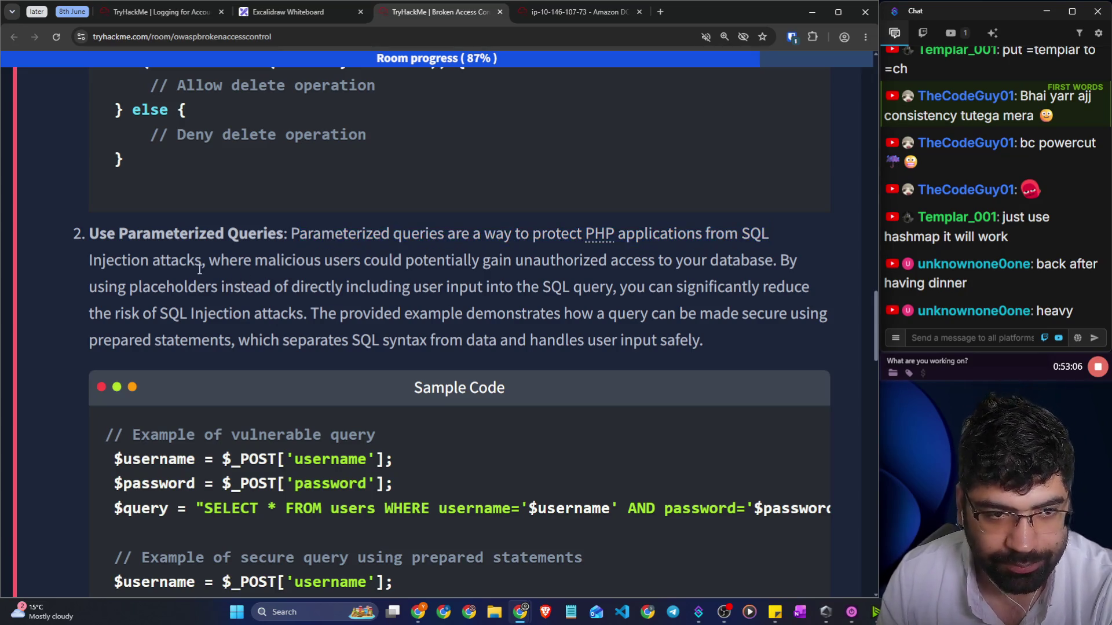
drag(209, 262, 802, 272)
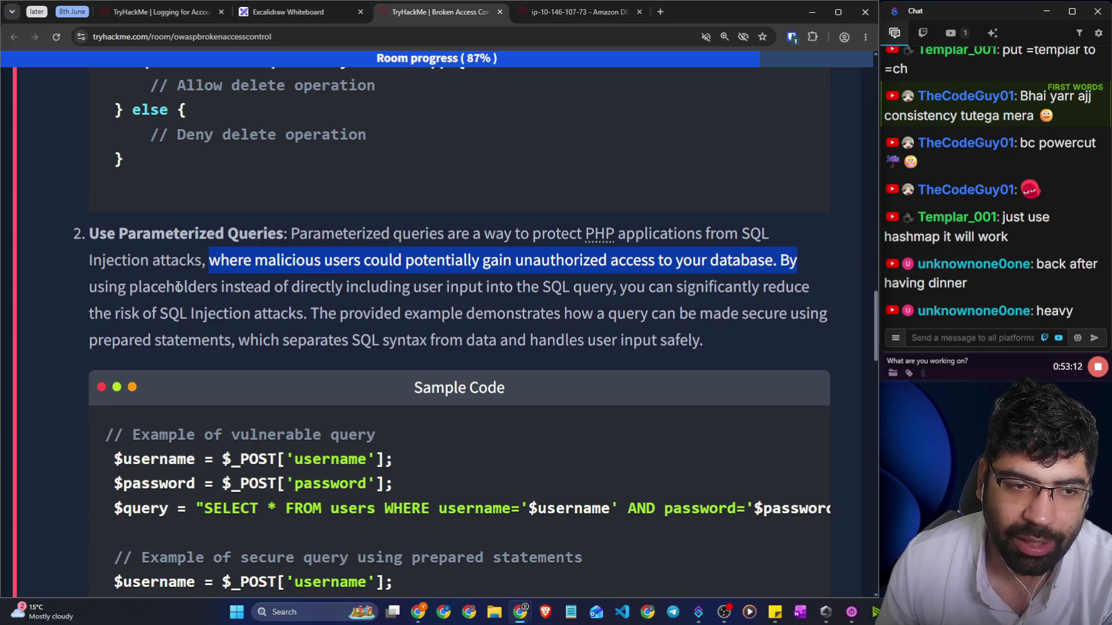
mouse_move(318, 288)
mouse_down()
mouse_move(806, 293)
mouse_move(794, 294)
mouse_up()
drag(203, 313, 309, 316)
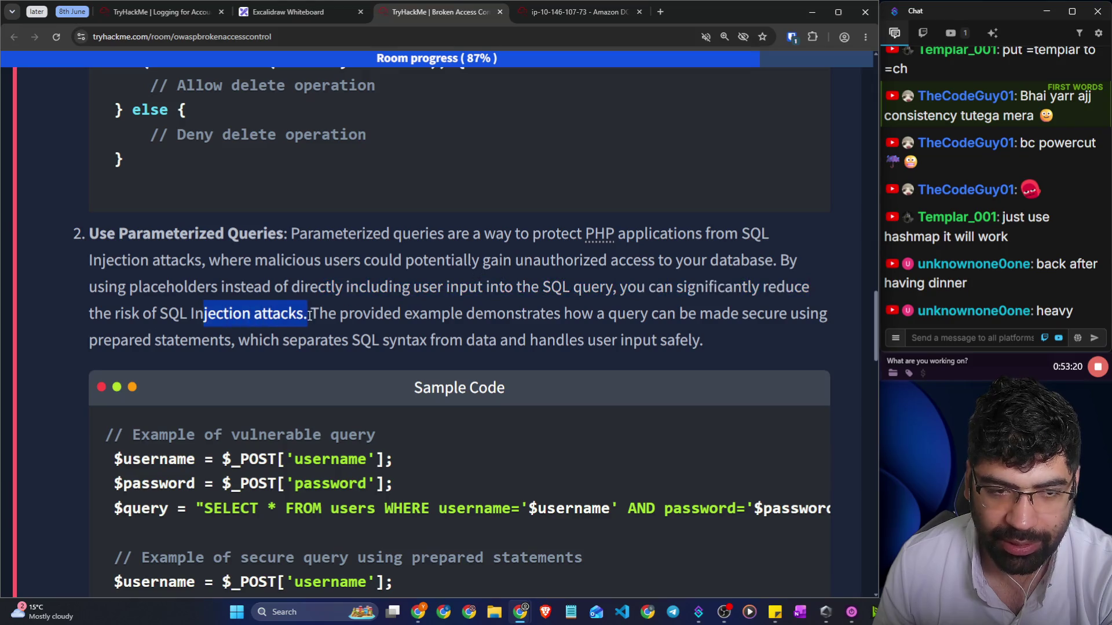
drag(404, 313, 752, 316)
Mark the POST username and password lines and the prepared statement's execute and fetch lines.
scroll(488, 283, down, 5)
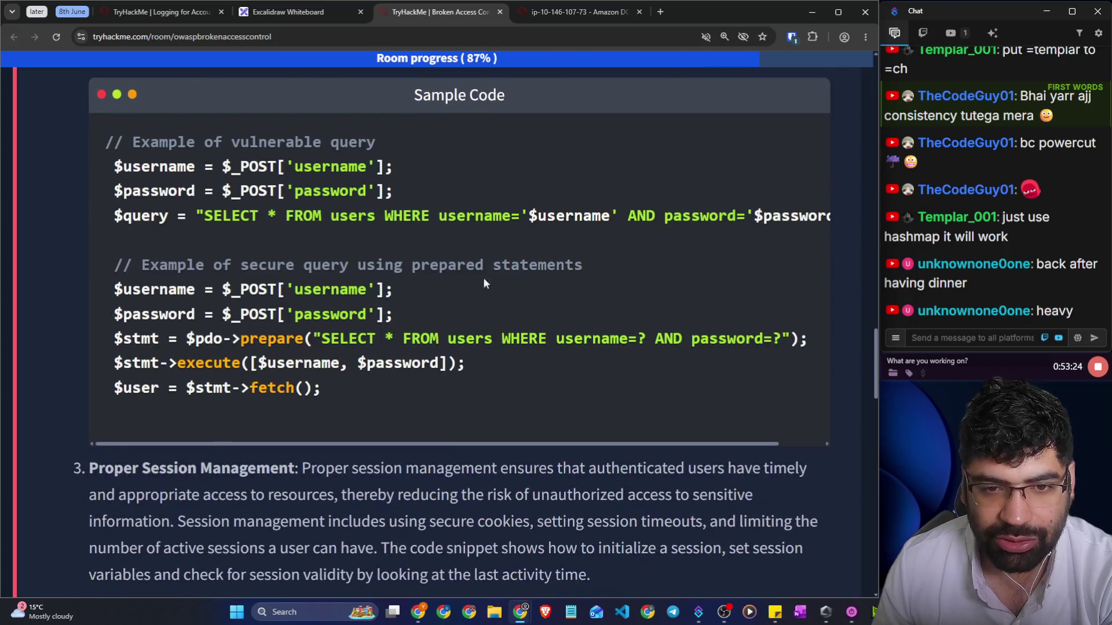
drag(222, 168, 395, 169)
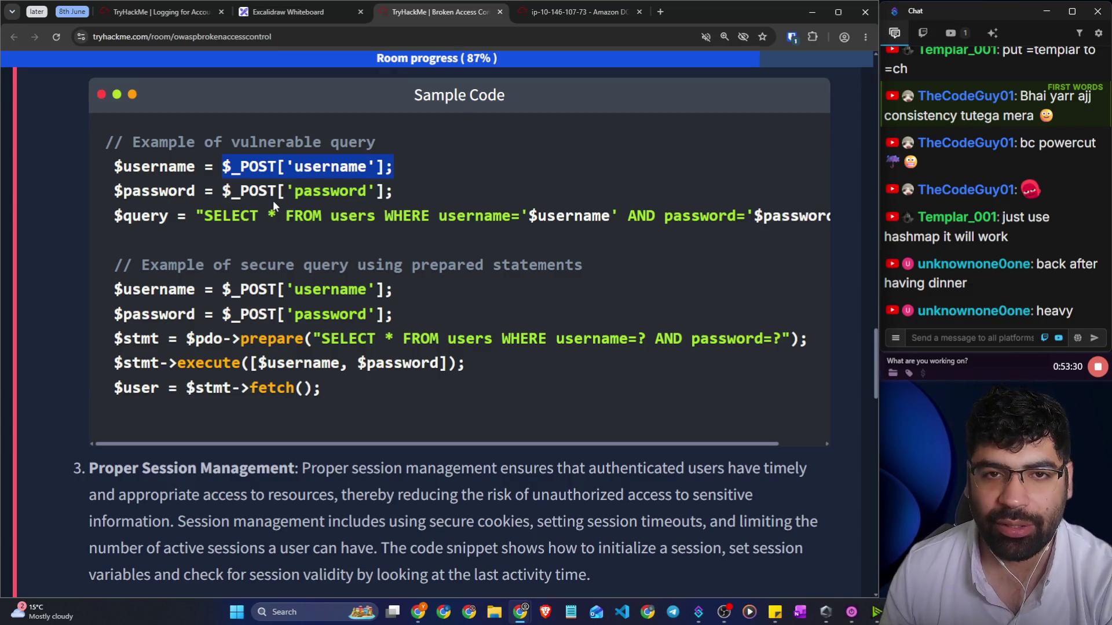
click(308, 167)
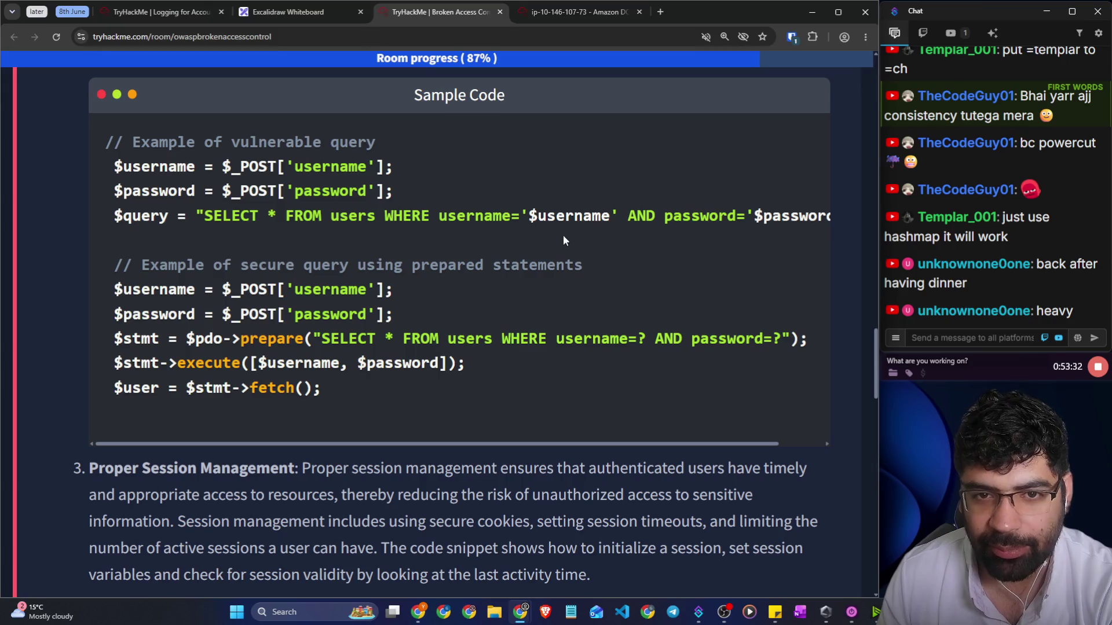
drag(528, 215, 611, 215)
click(264, 191)
drag(260, 191, 384, 192)
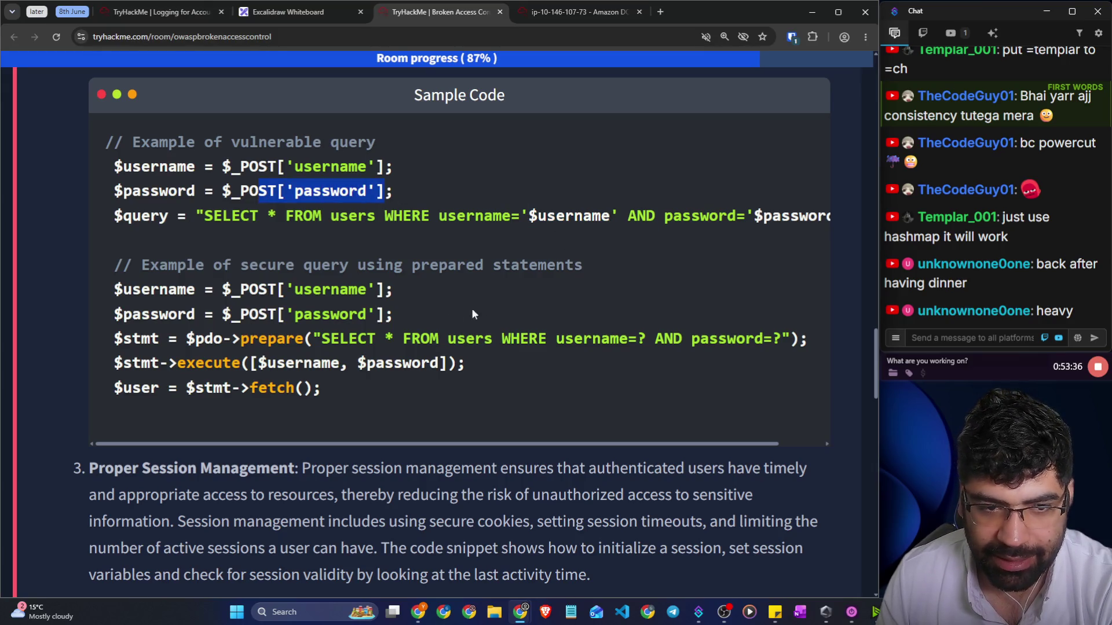
click(317, 339)
drag(107, 363, 459, 372)
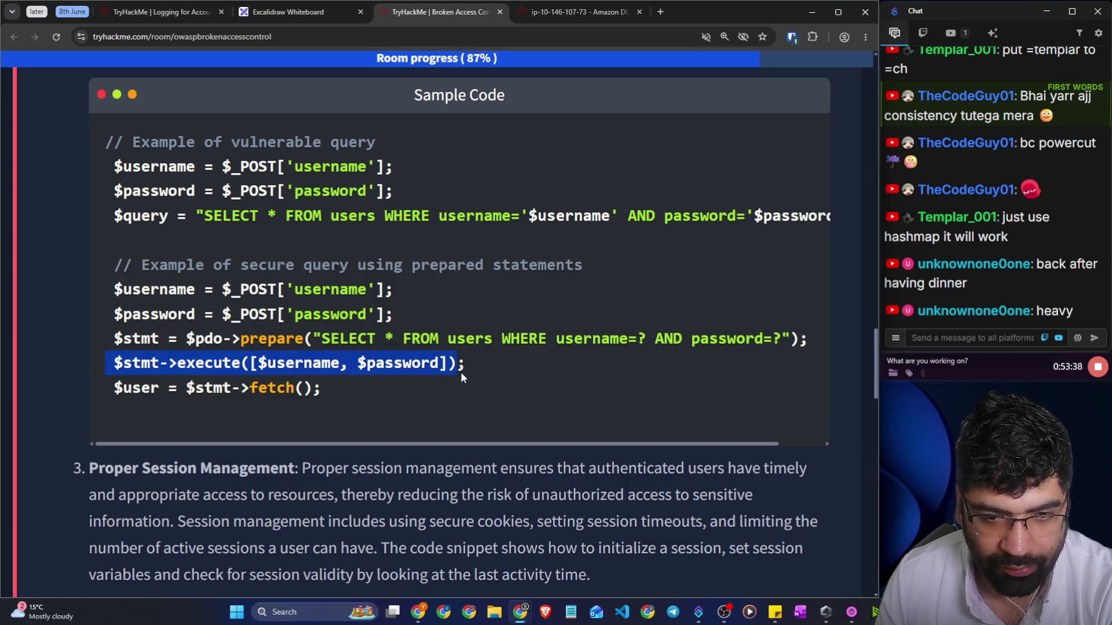
drag(240, 339, 874, 350)
click(296, 363)
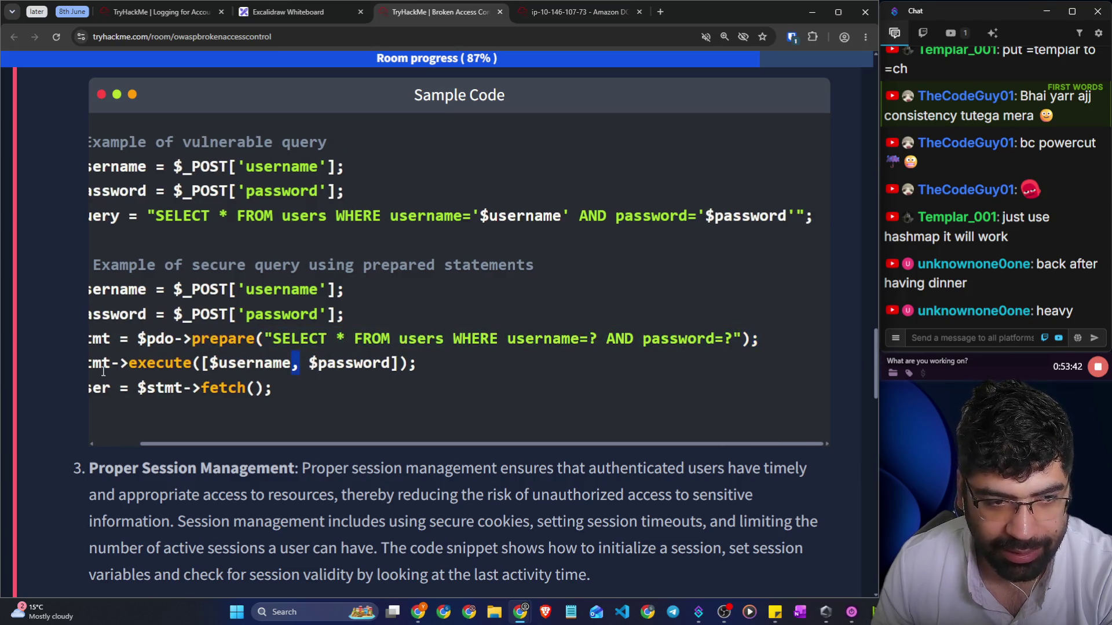
drag(102, 363, 266, 398)
drag(325, 443, 224, 440)
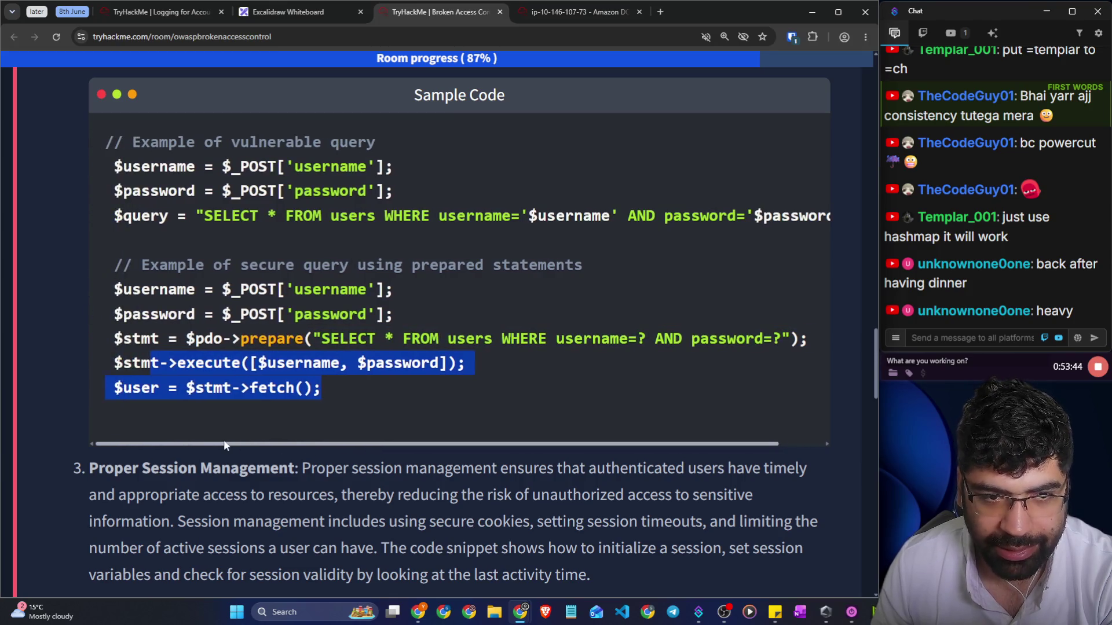
click(255, 379)
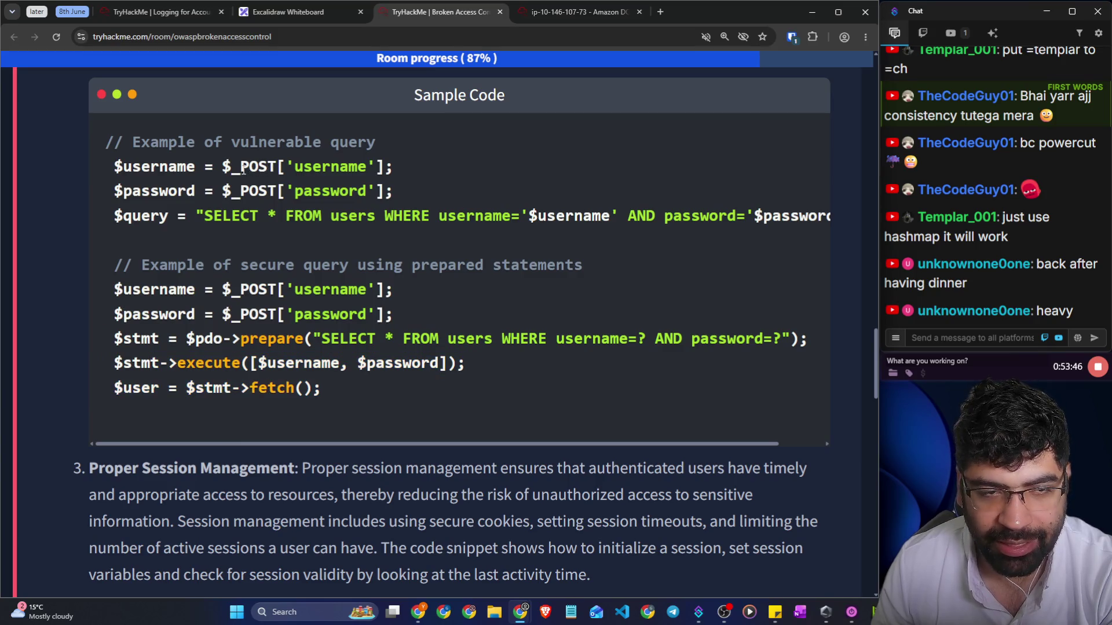
Walk through the username in the vulnerable query, then the bound-value execute and user fetch.
drag(225, 165, 384, 167)
drag(528, 216, 611, 216)
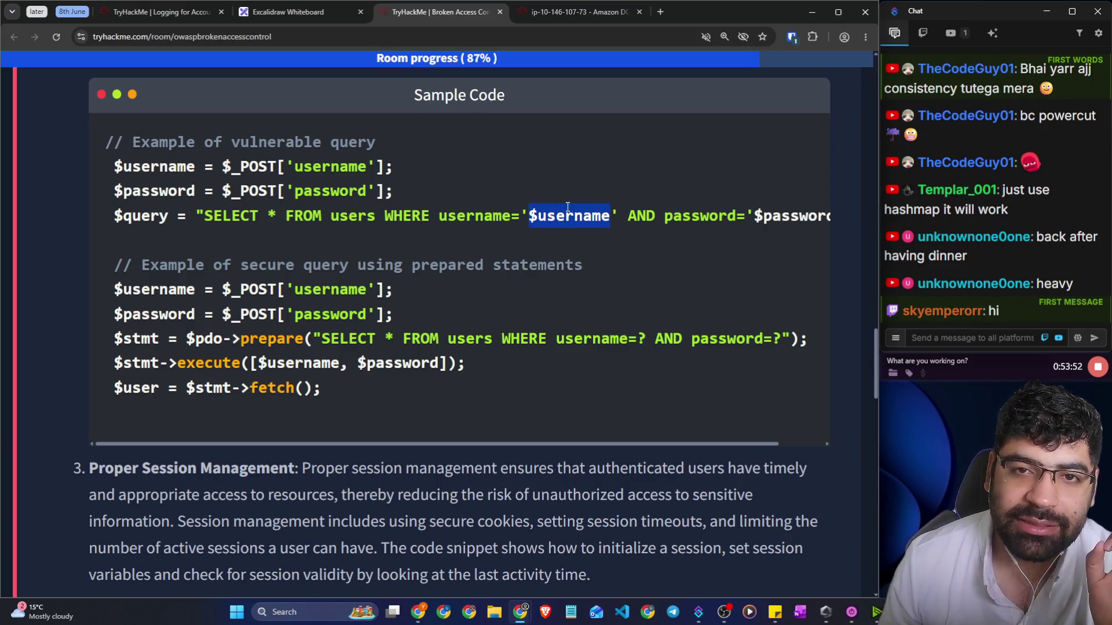
click(625, 210)
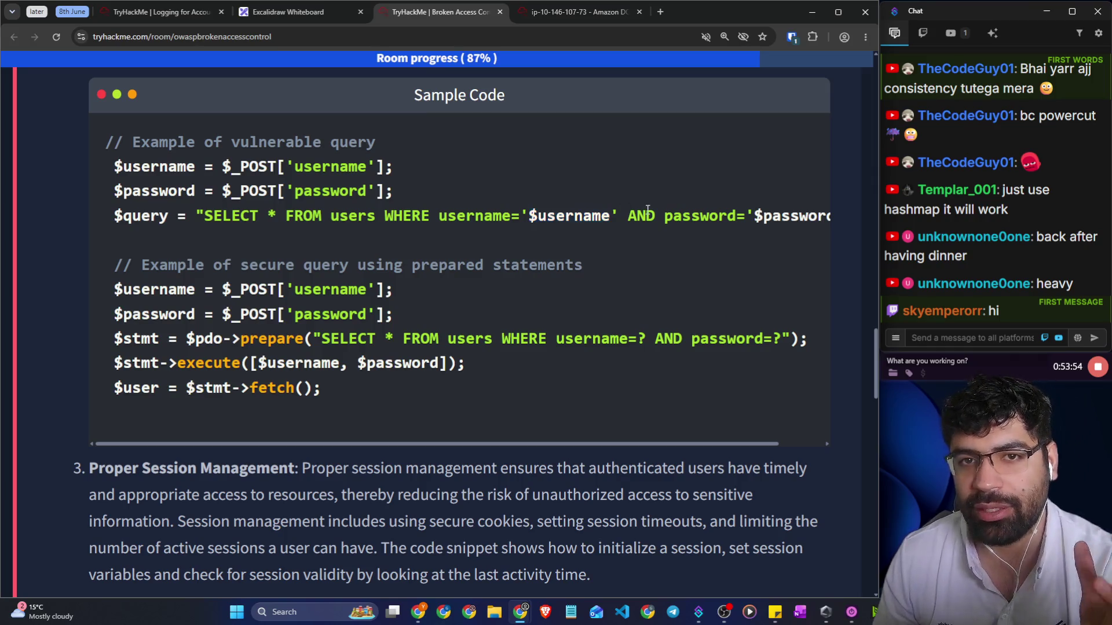
drag(627, 216, 864, 223)
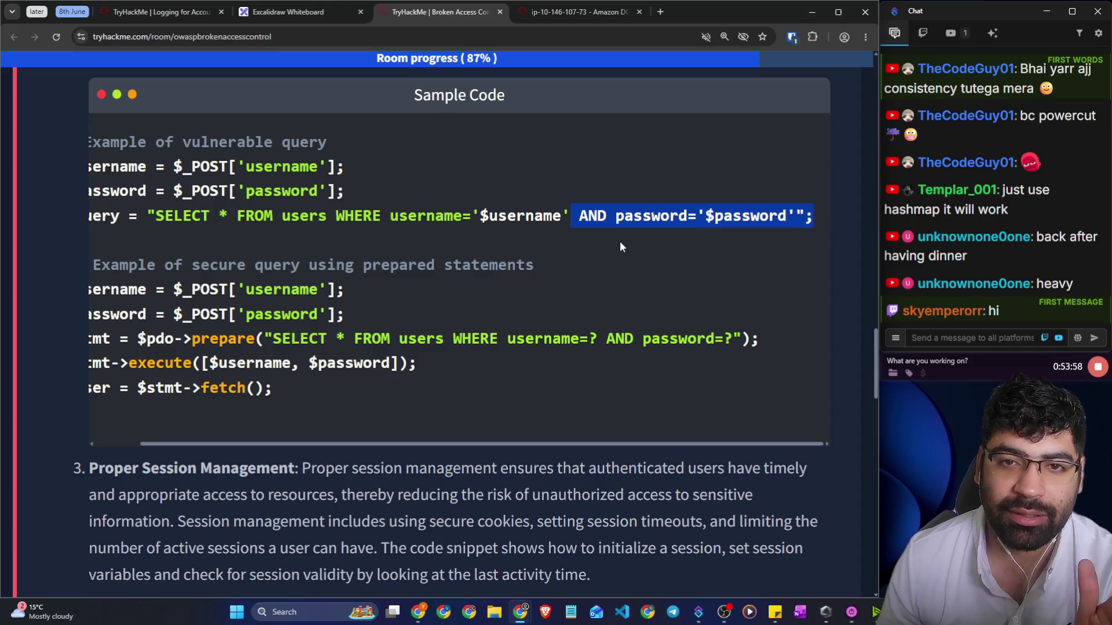
click(516, 223)
drag(578, 216, 67, 224)
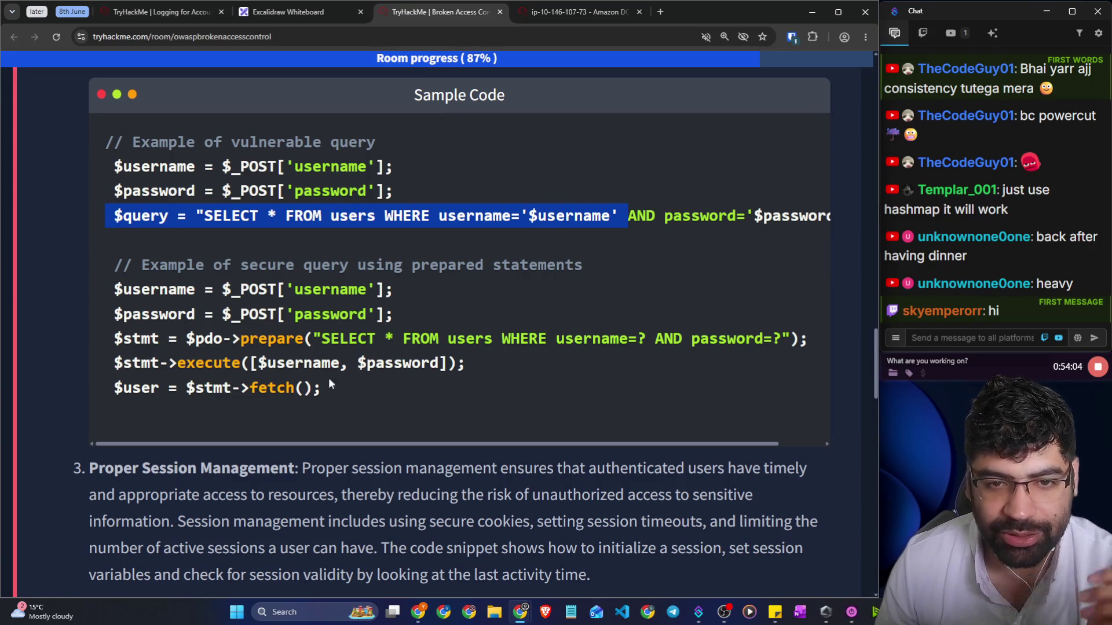
click(281, 362)
drag(121, 364, 466, 363)
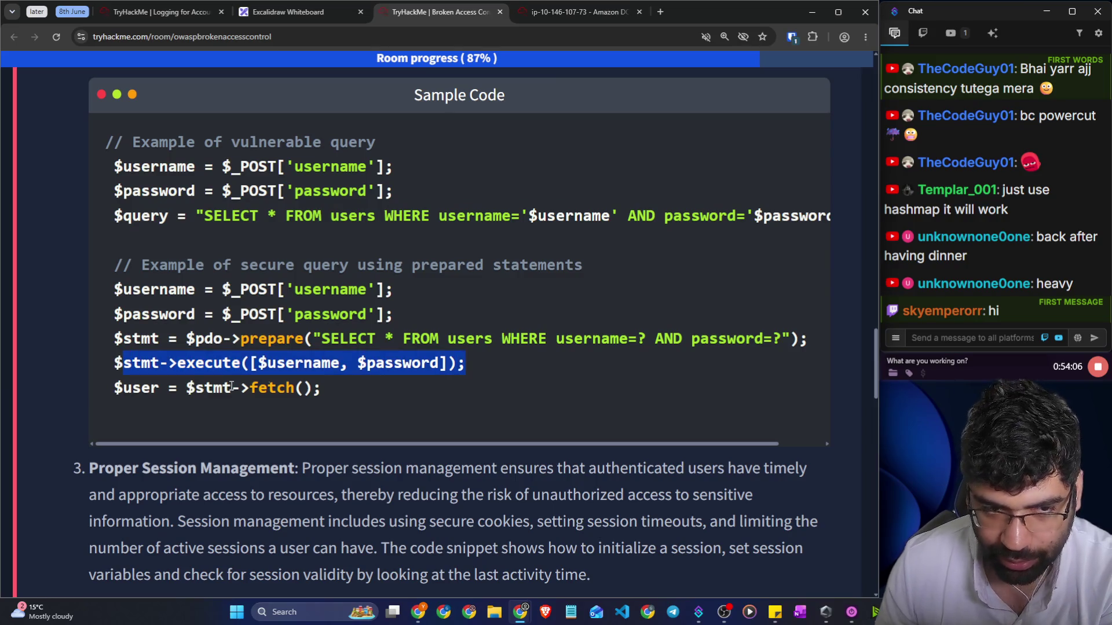
drag(167, 388, 372, 394)
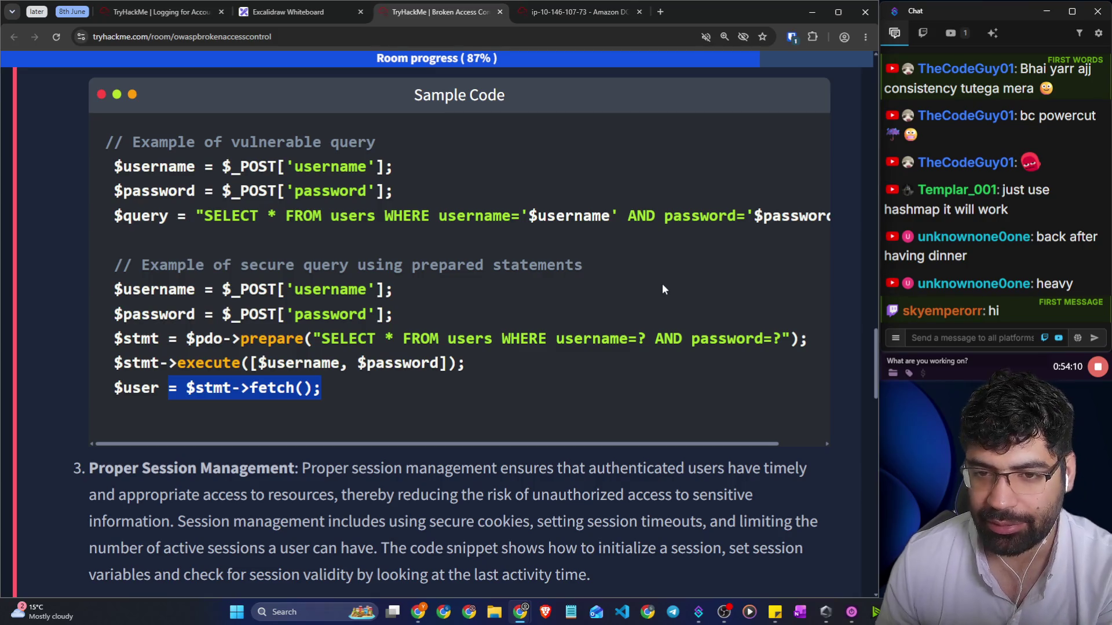
scroll(350, 284, down, 5)
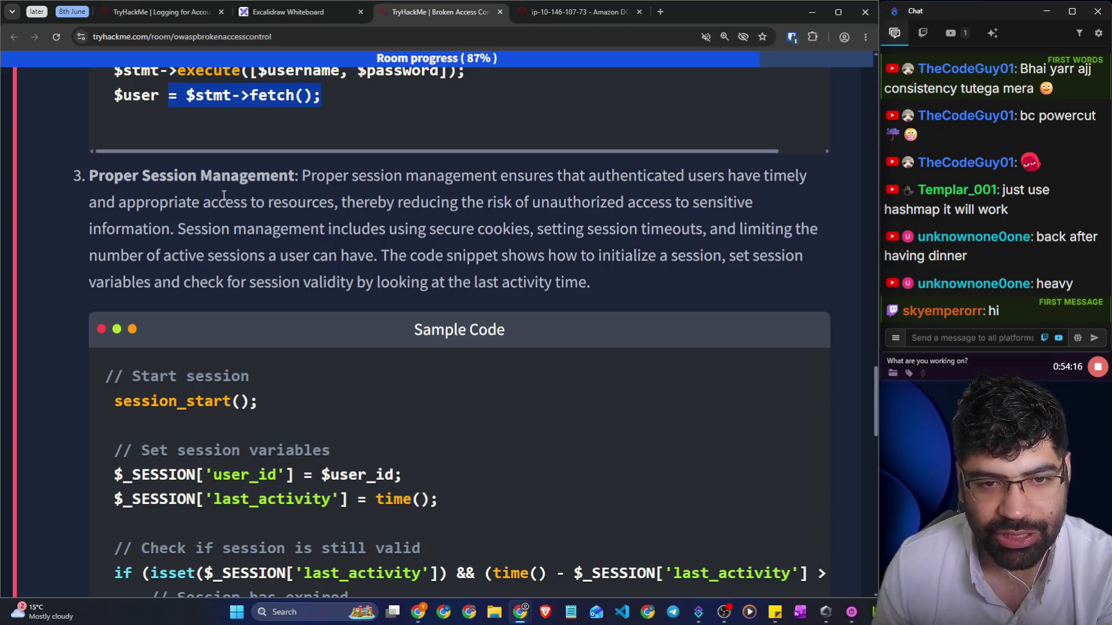
Highlight Proper Session Management's sentences on reducing unauthorized access and limiting active sessions.
drag(302, 175, 809, 176)
click(333, 205)
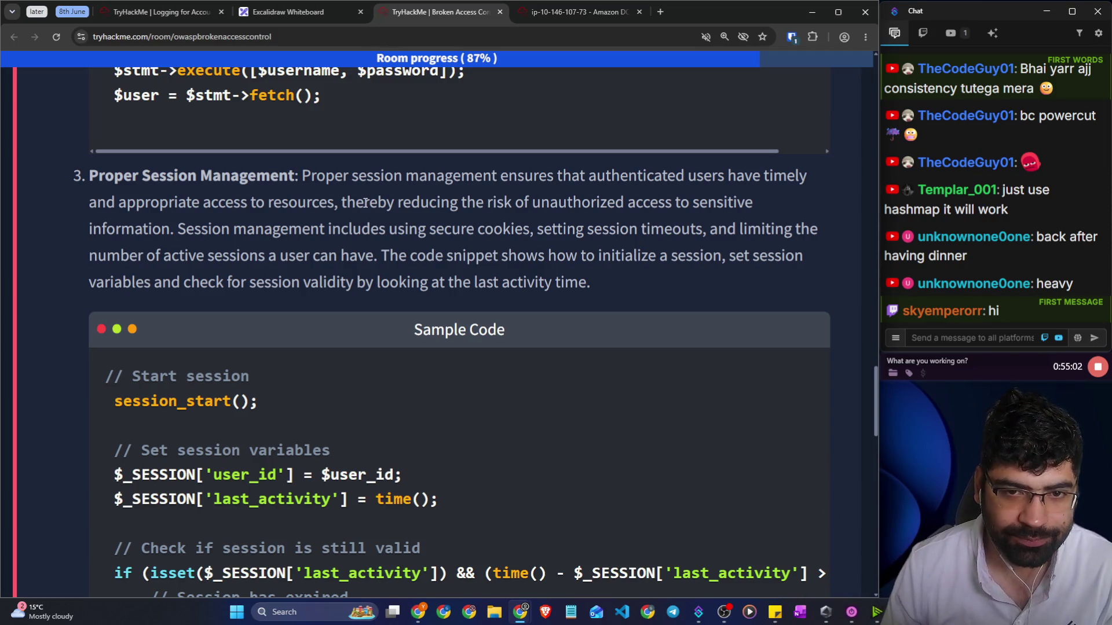
mouse_move(347, 200)
mouse_down()
mouse_move(750, 188)
mouse_move(702, 205)
mouse_move(754, 204)
mouse_up()
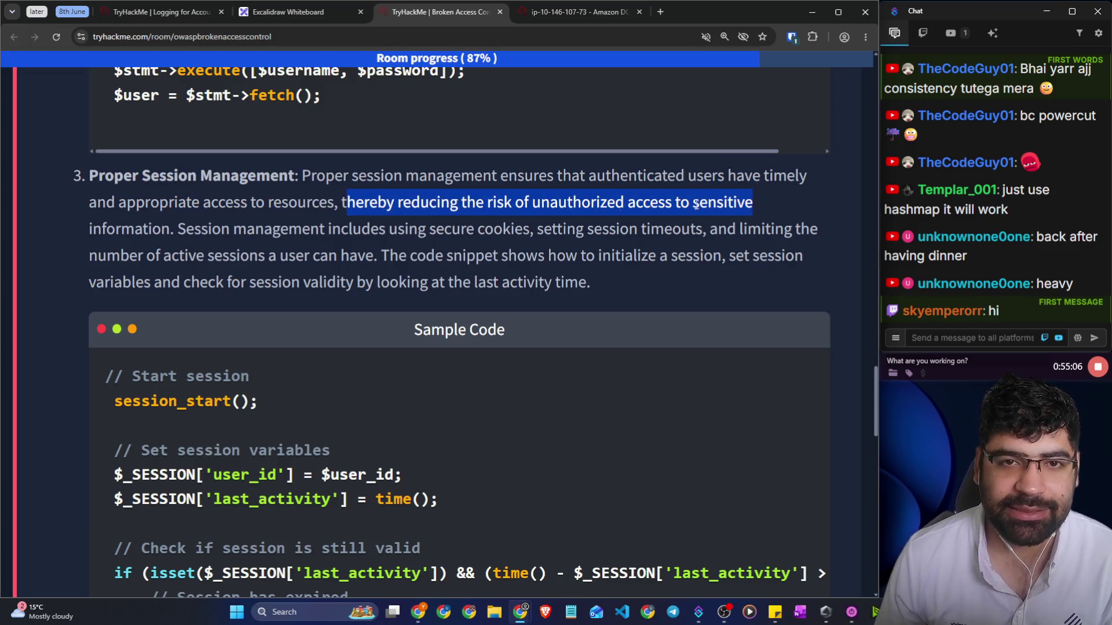
drag(265, 230, 798, 233)
drag(179, 256, 797, 260)
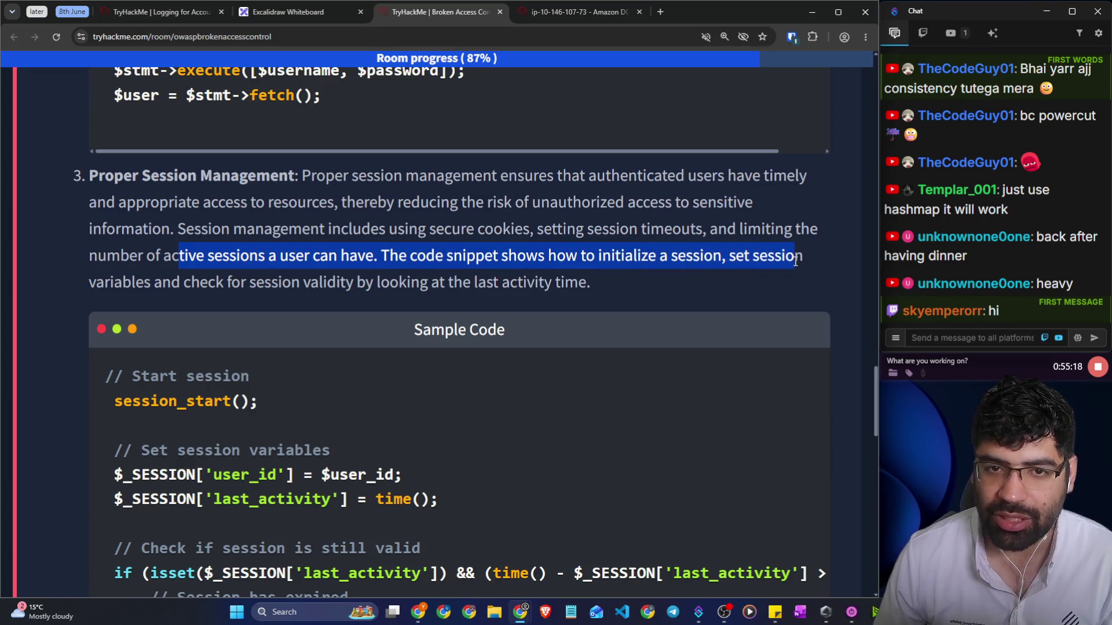
scroll(481, 273, down, 1)
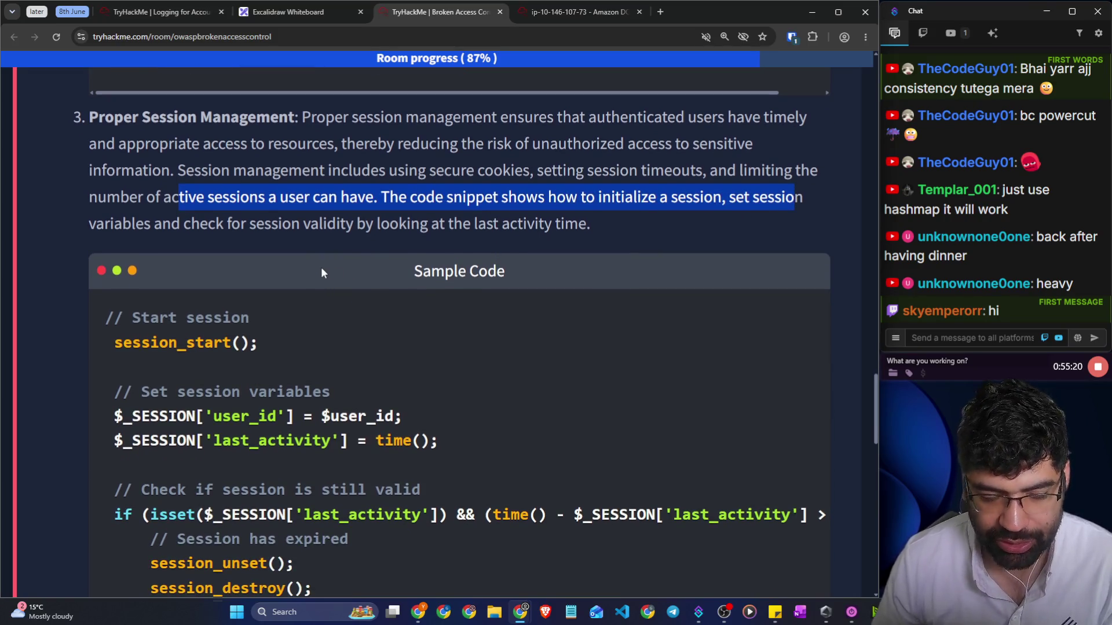
Mark the session sample's user id, last_activity, session_start and elapsed-time expiry check lines.
scroll(329, 267, down, 3)
drag(114, 243, 401, 248)
drag(133, 269, 451, 274)
drag(528, 341, 796, 343)
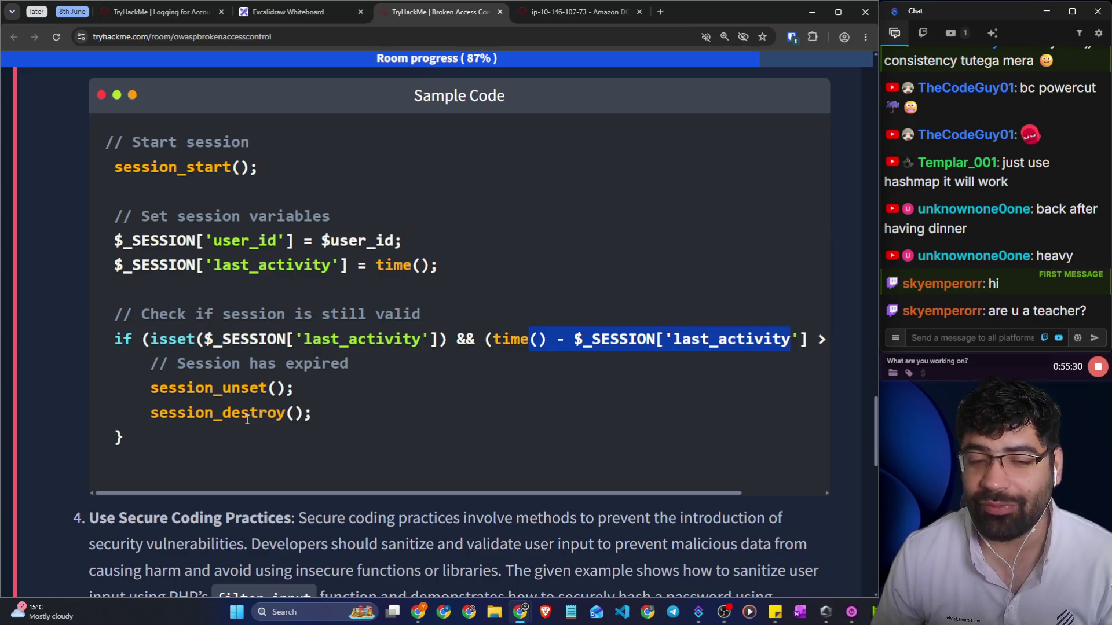
mouse_move(155, 434)
mouse_down()
mouse_move(113, 363)
mouse_move(120, 322)
mouse_up()
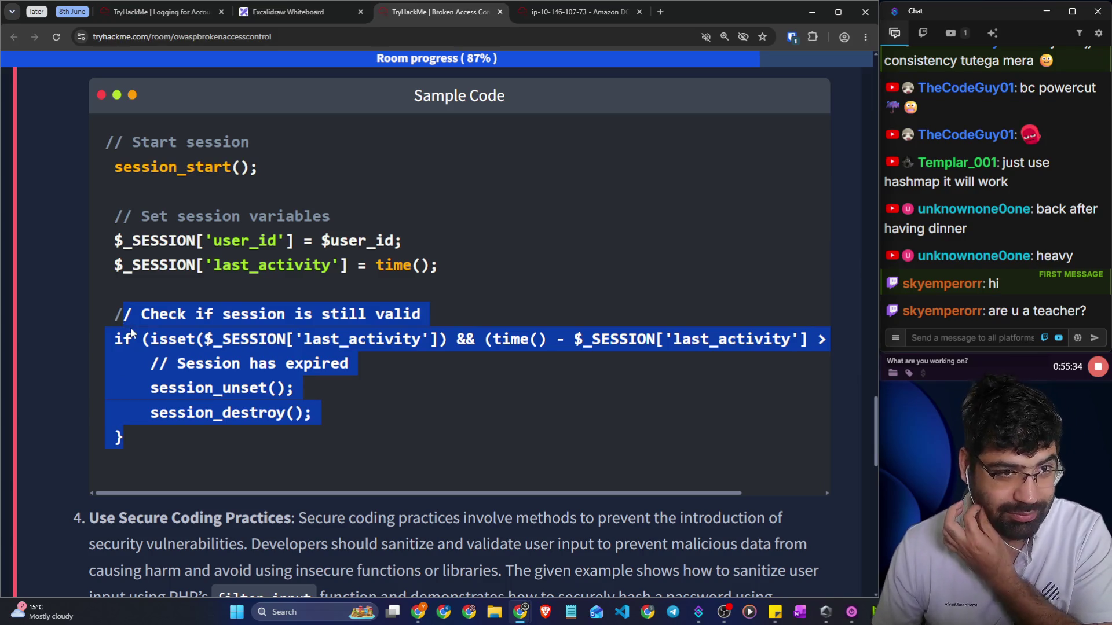
drag(120, 168, 268, 176)
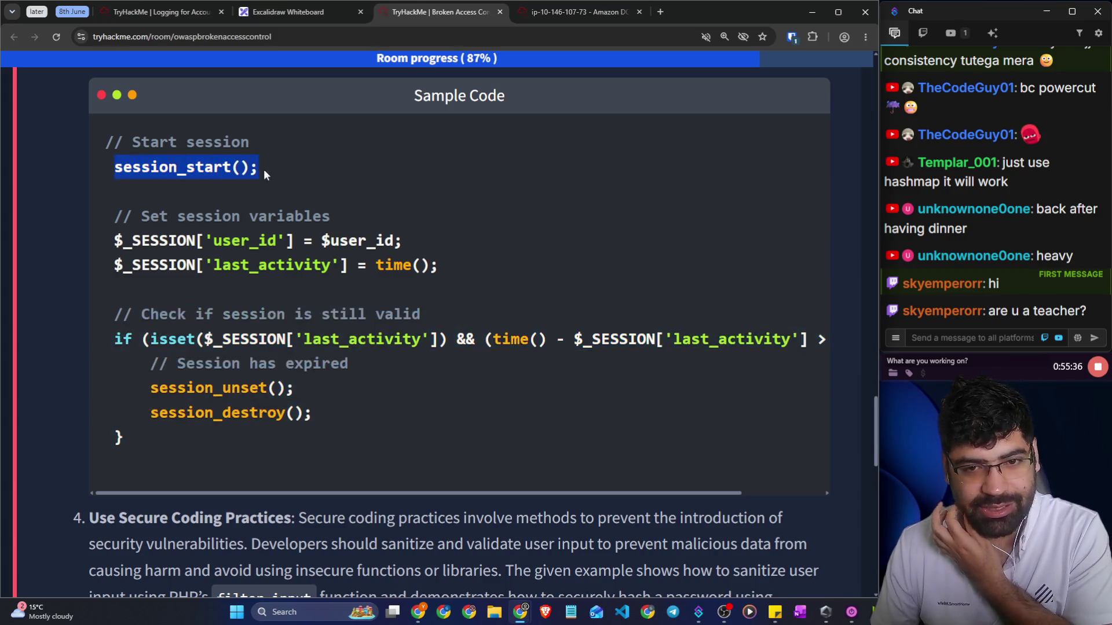
double_click(399, 265)
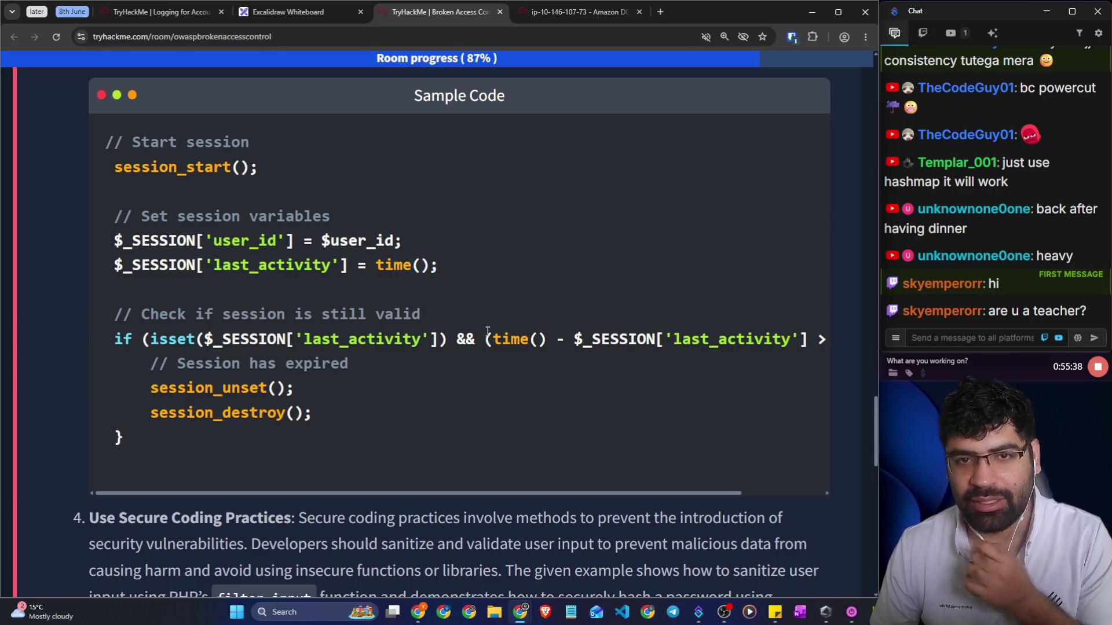
drag(485, 339, 690, 361)
click(331, 422)
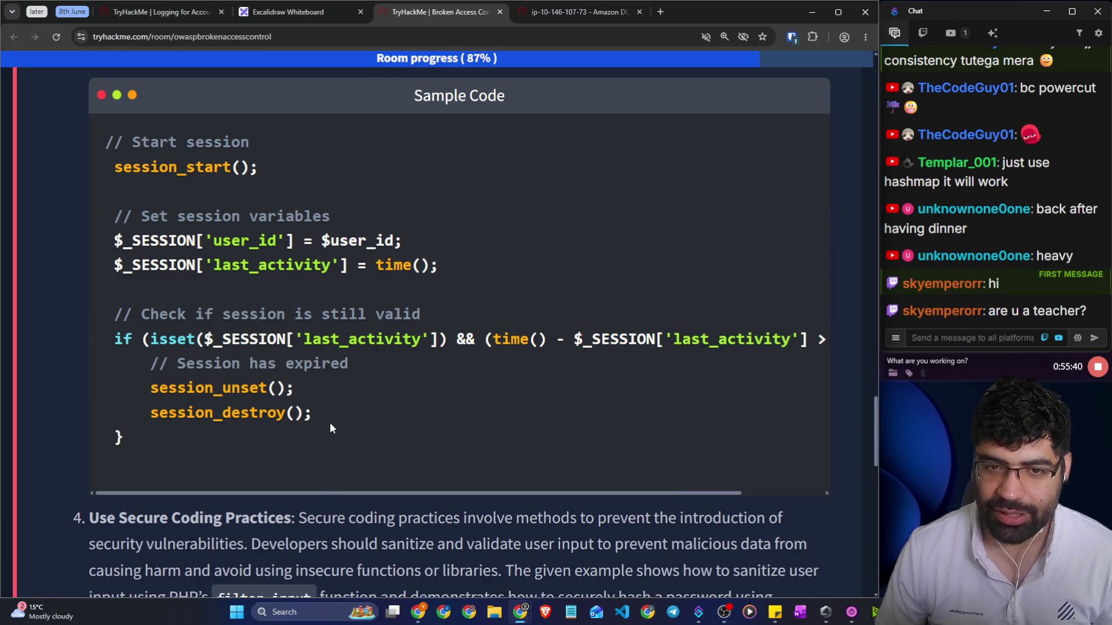
scroll(330, 424, down, 4)
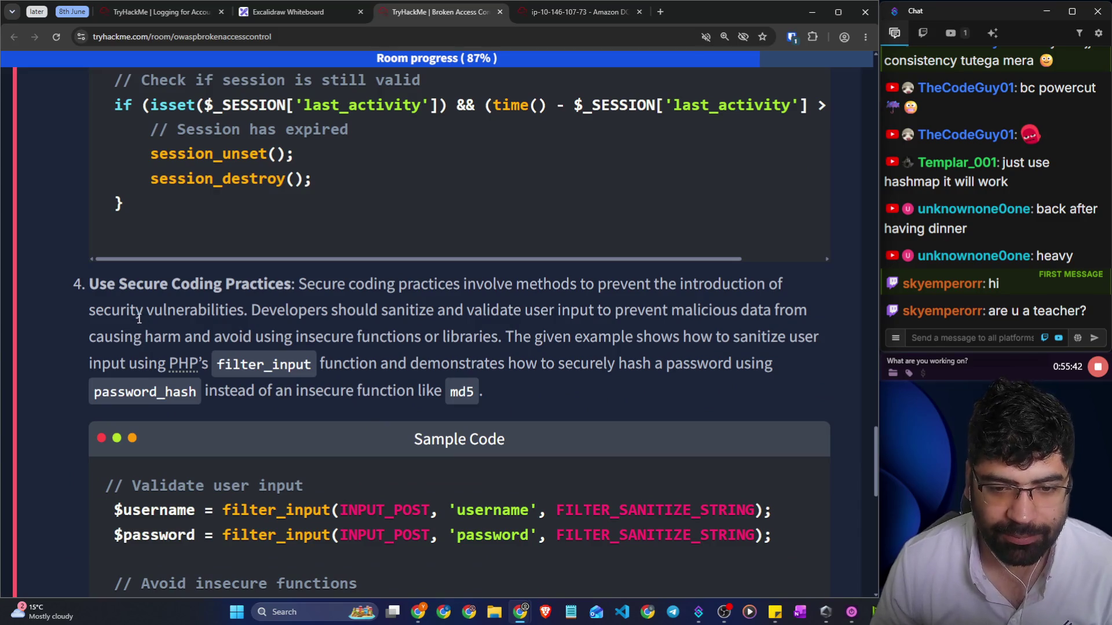
scroll(137, 310, down, 2)
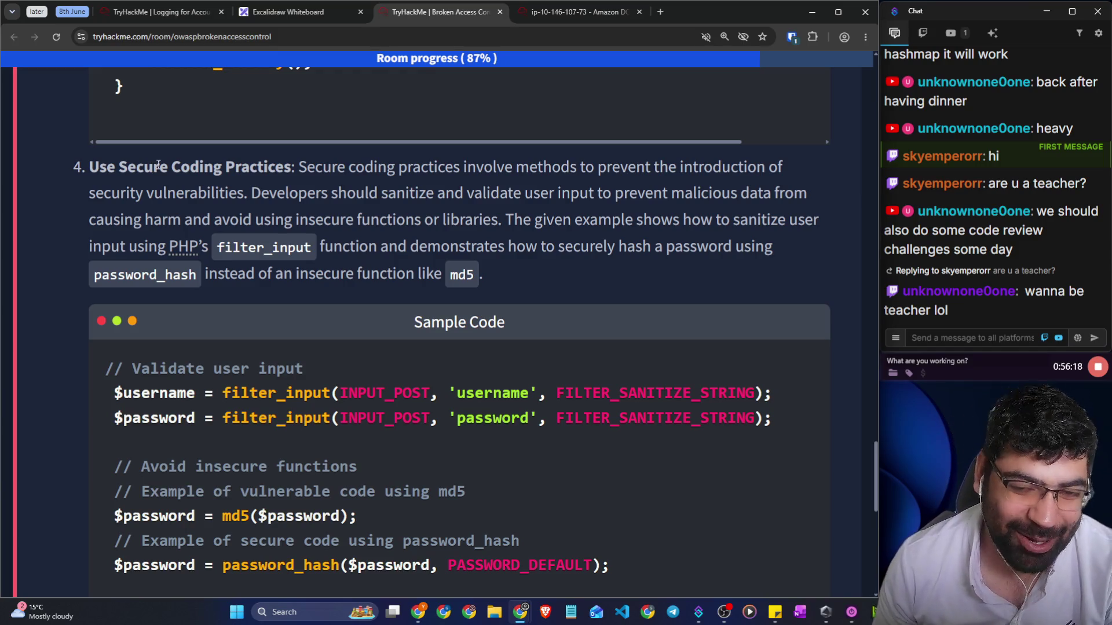
mouse_move(90, 169)
mouse_down()
mouse_move(316, 168)
mouse_move(297, 168)
mouse_up()
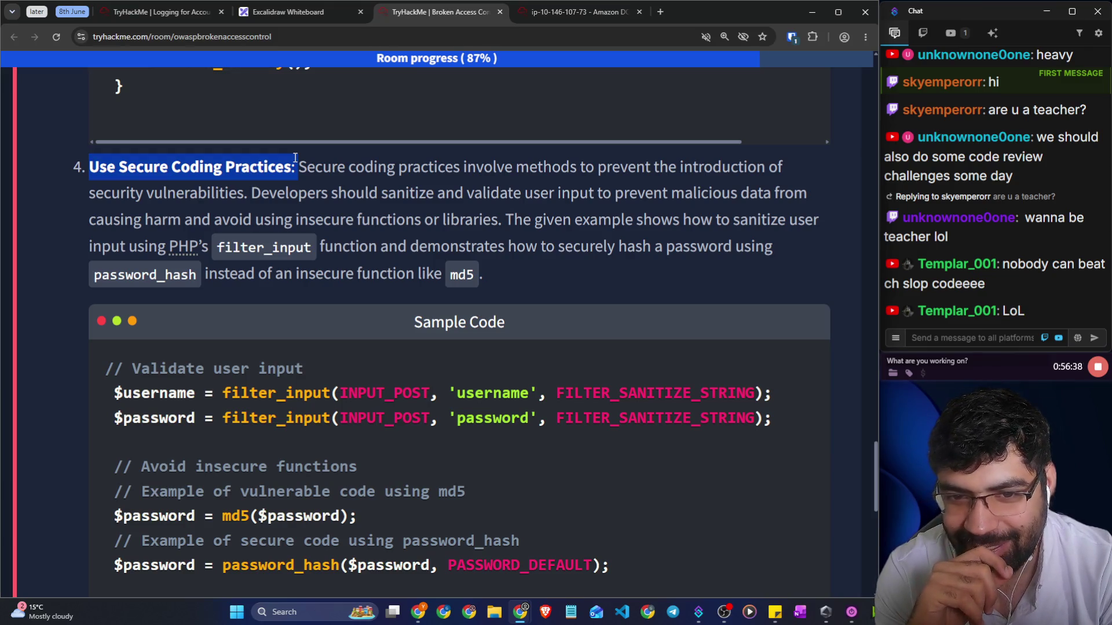
click(302, 168)
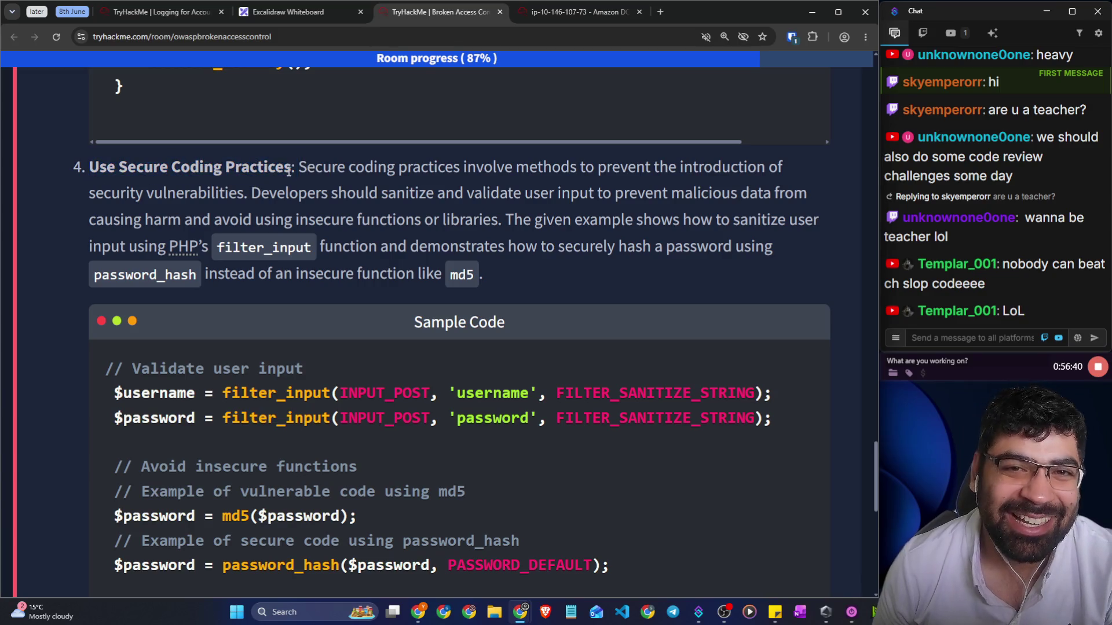
drag(468, 167, 777, 168)
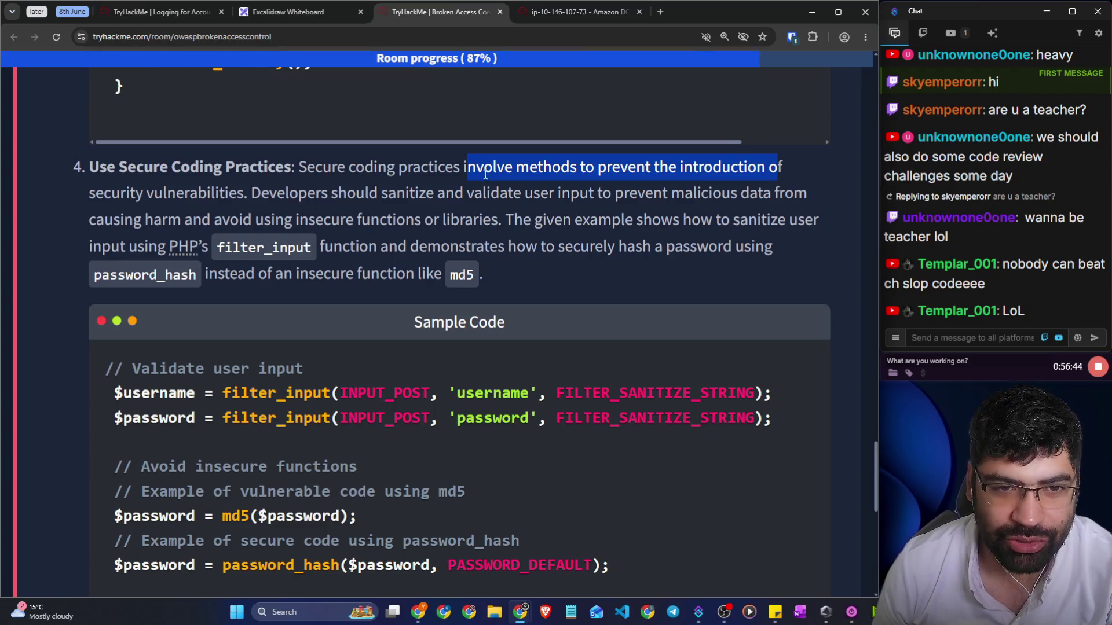
drag(248, 193, 605, 190)
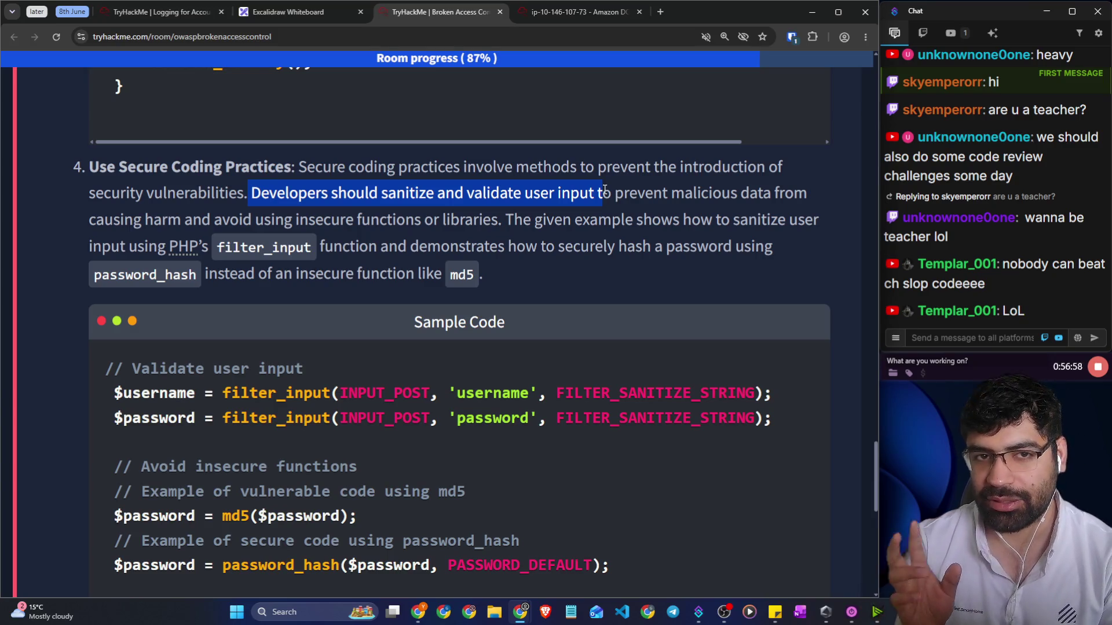
click(640, 210)
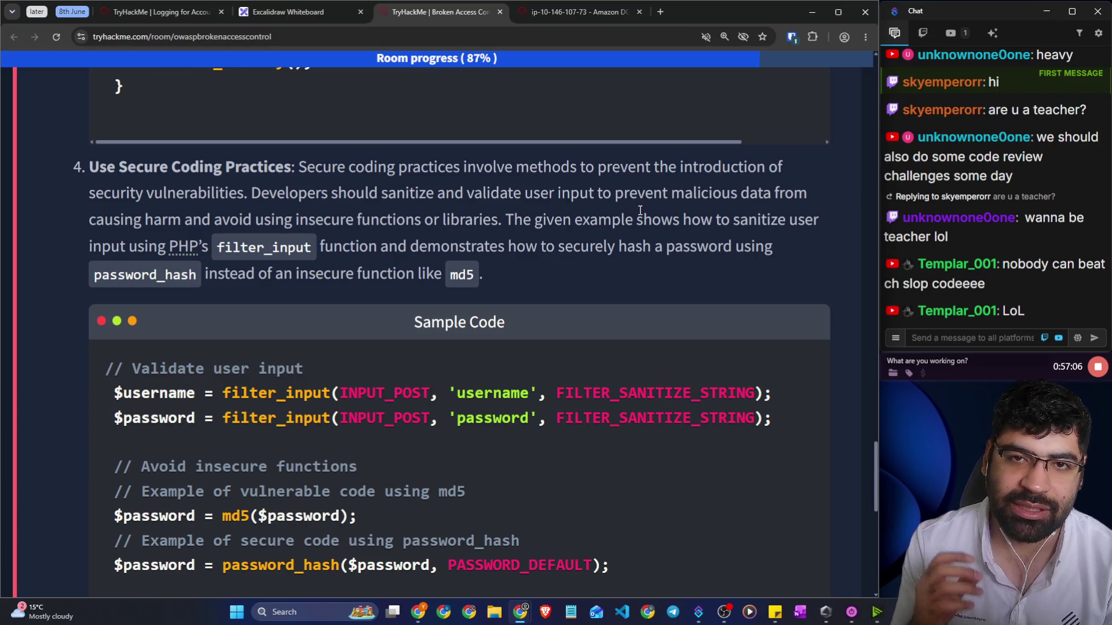
drag(589, 194, 805, 186)
drag(75, 219, 499, 227)
drag(120, 247, 783, 258)
click(338, 251)
drag(339, 281, 491, 281)
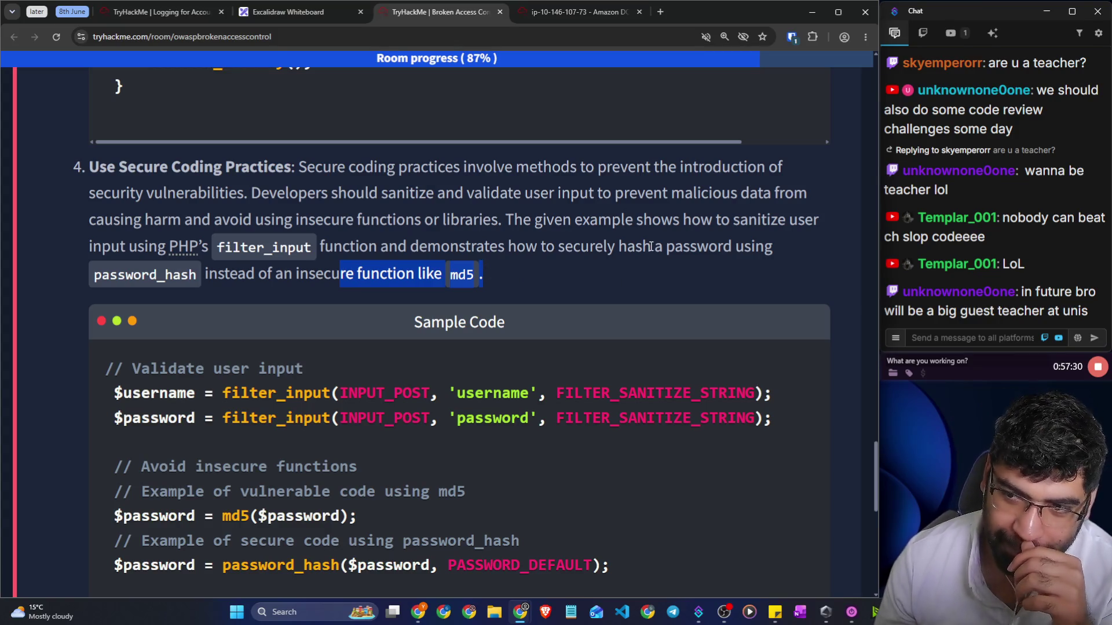
click(699, 275)
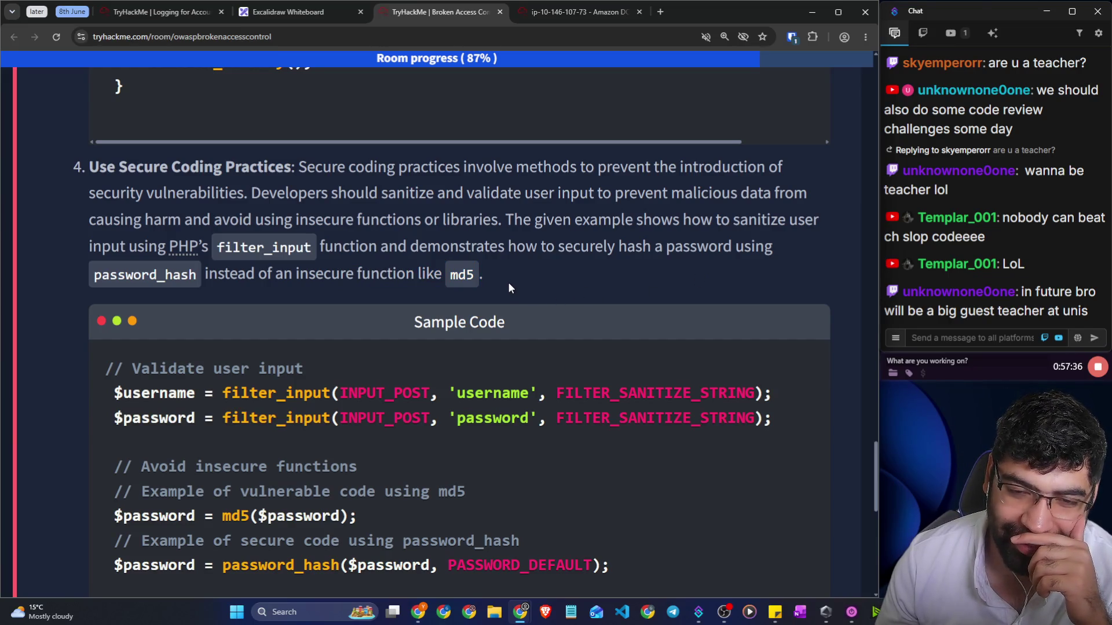
scroll(213, 373, down, 4)
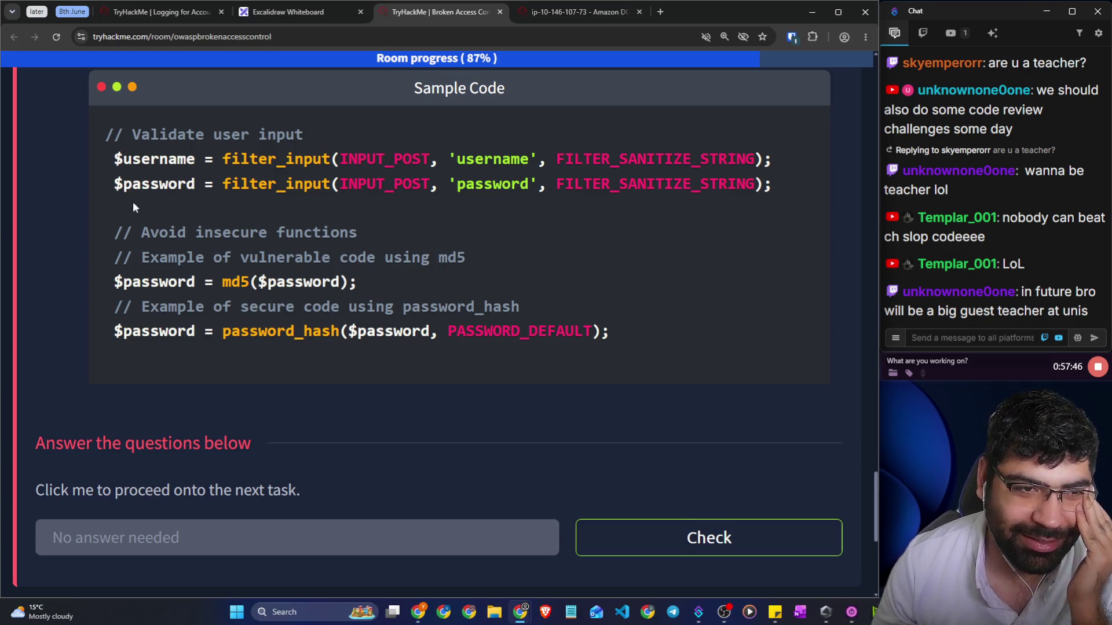
scroll(134, 207, up, 2)
mouse_move(106, 251)
mouse_down()
mouse_move(337, 249)
mouse_move(617, 304)
mouse_move(773, 309)
mouse_up()
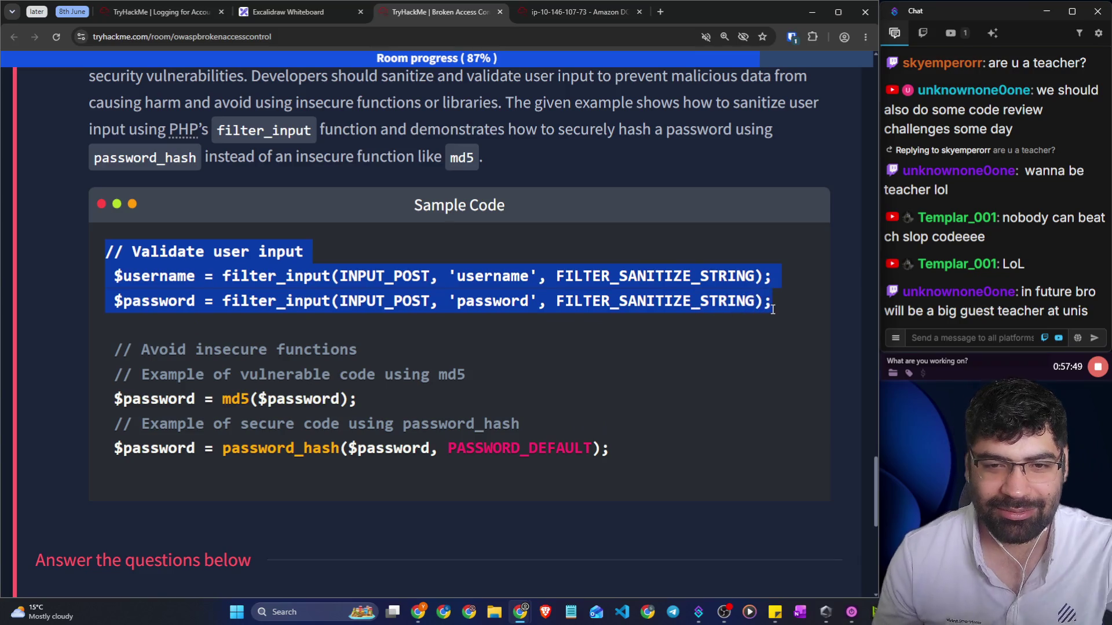
click(231, 263)
drag(133, 253, 301, 253)
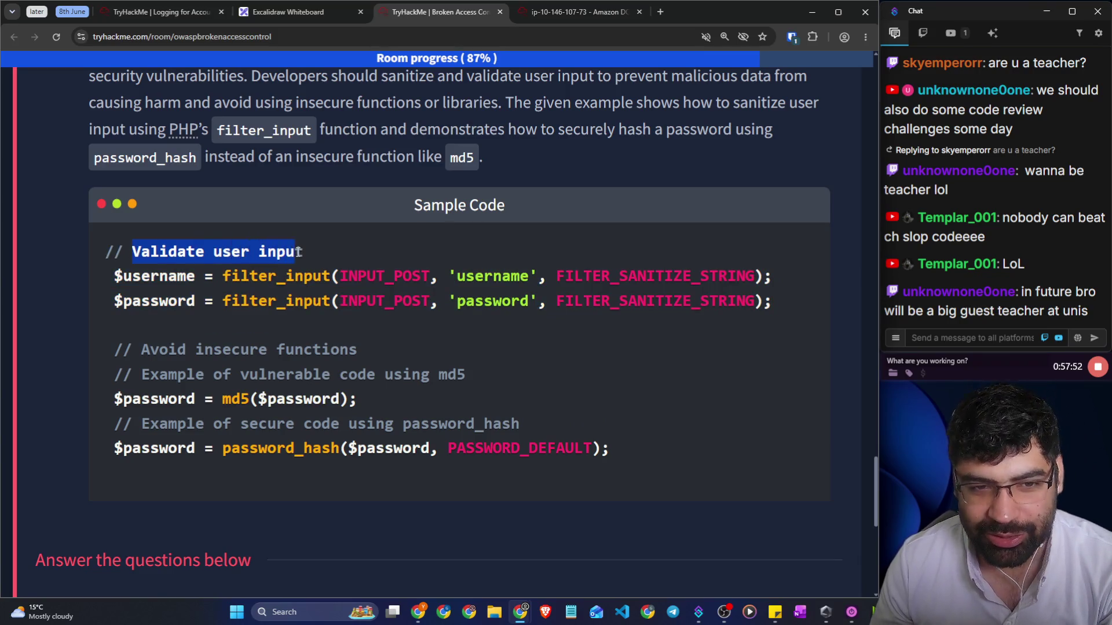
drag(214, 276, 759, 279)
drag(285, 301, 767, 298)
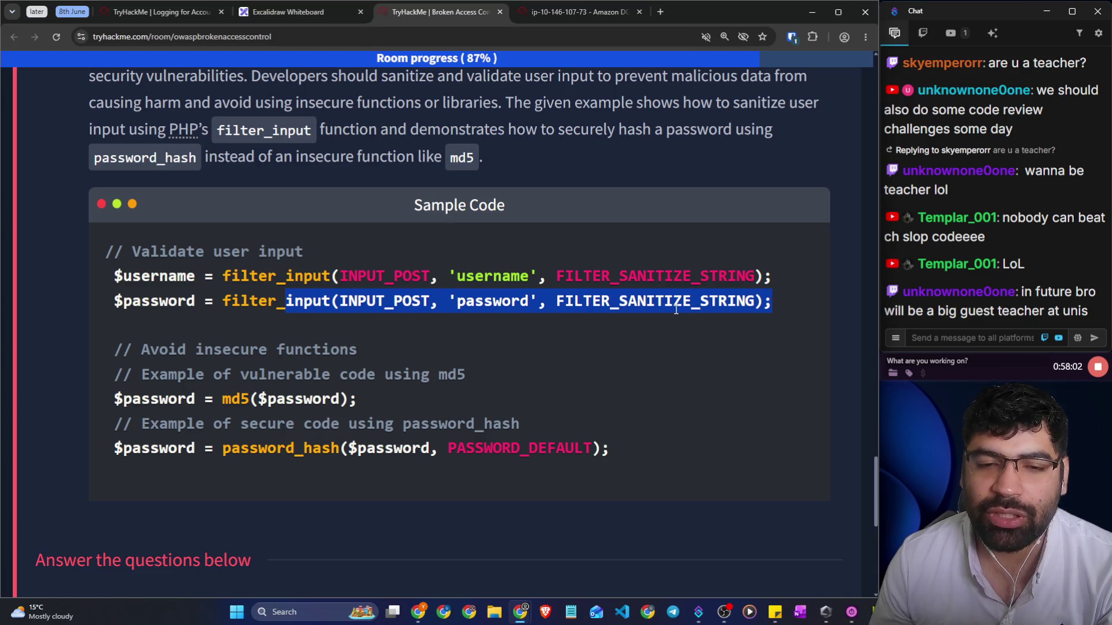
scroll(659, 297, down, 1)
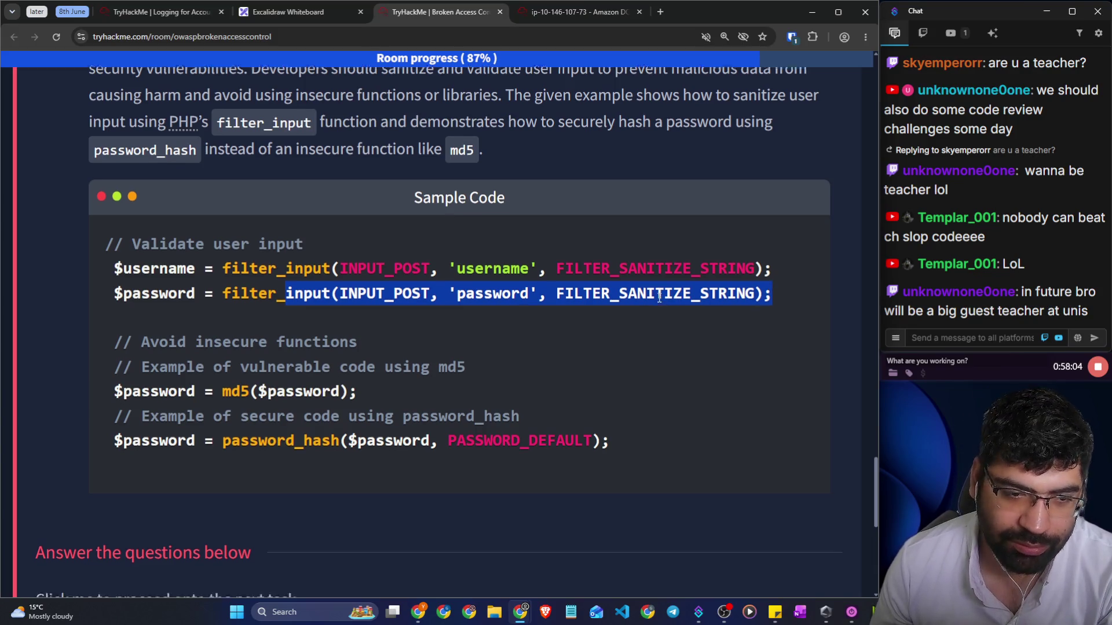
scroll(659, 297, down, 4)
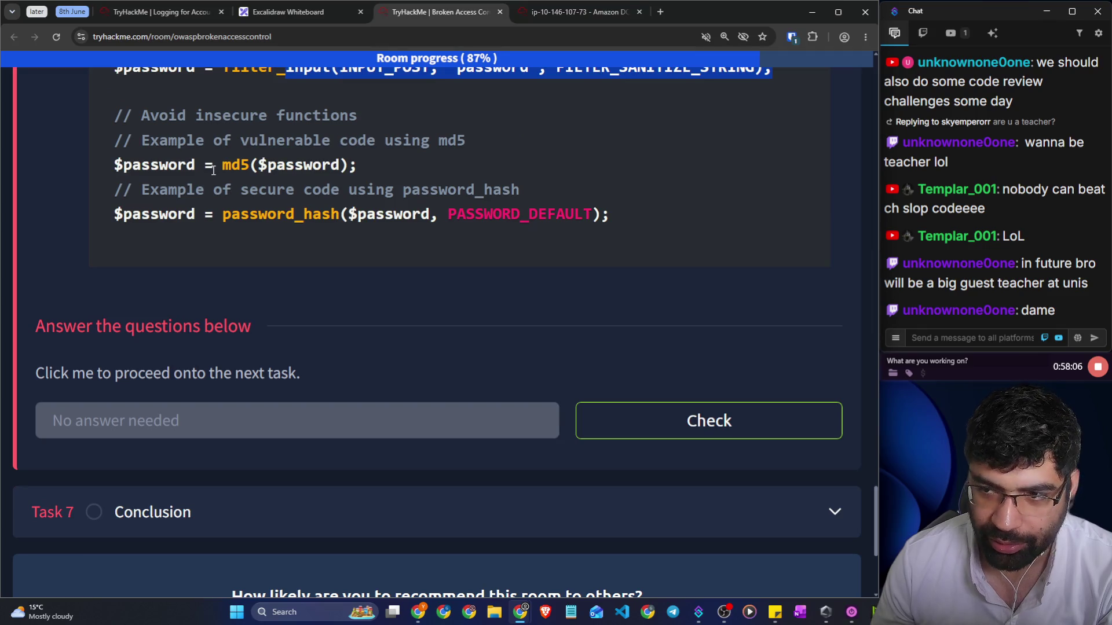
drag(214, 171, 380, 169)
click(413, 169)
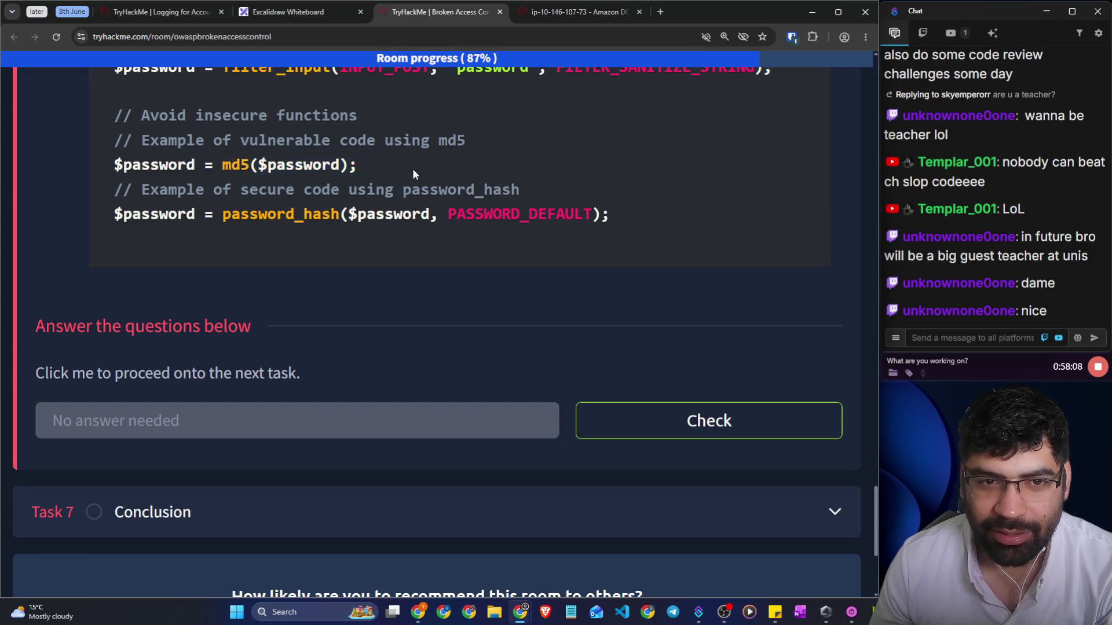
drag(222, 214, 606, 216)
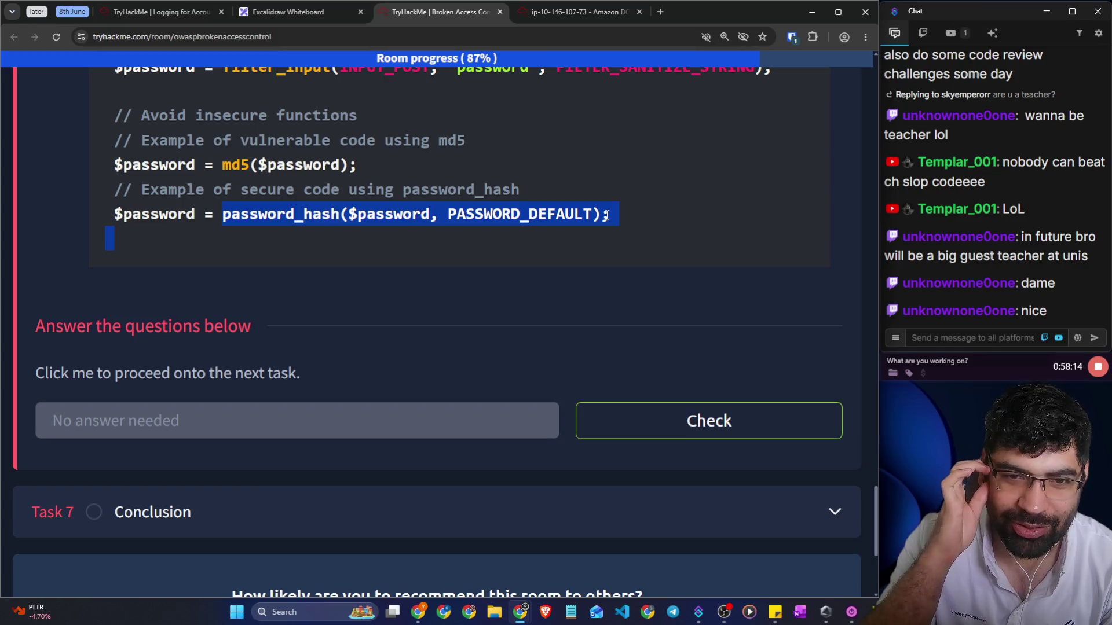
click(296, 236)
drag(215, 214, 602, 214)
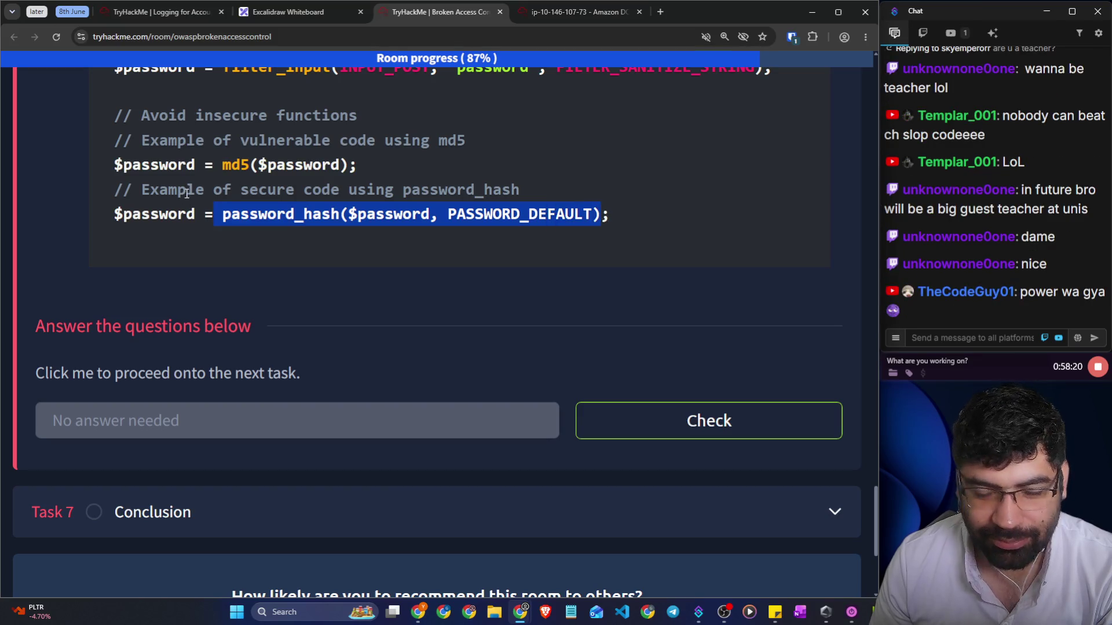
scroll(249, 229, down, 3)
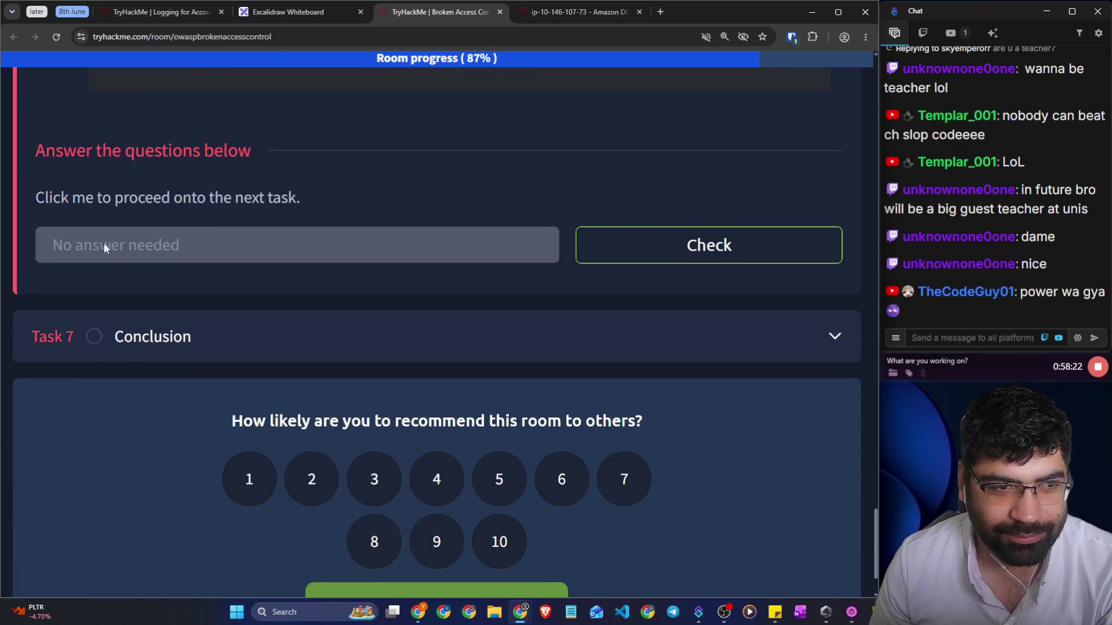
Complete Task 6 Mitigation, expand Task 7 Conclusion and highlight 'Broken access control'.
click(636, 256)
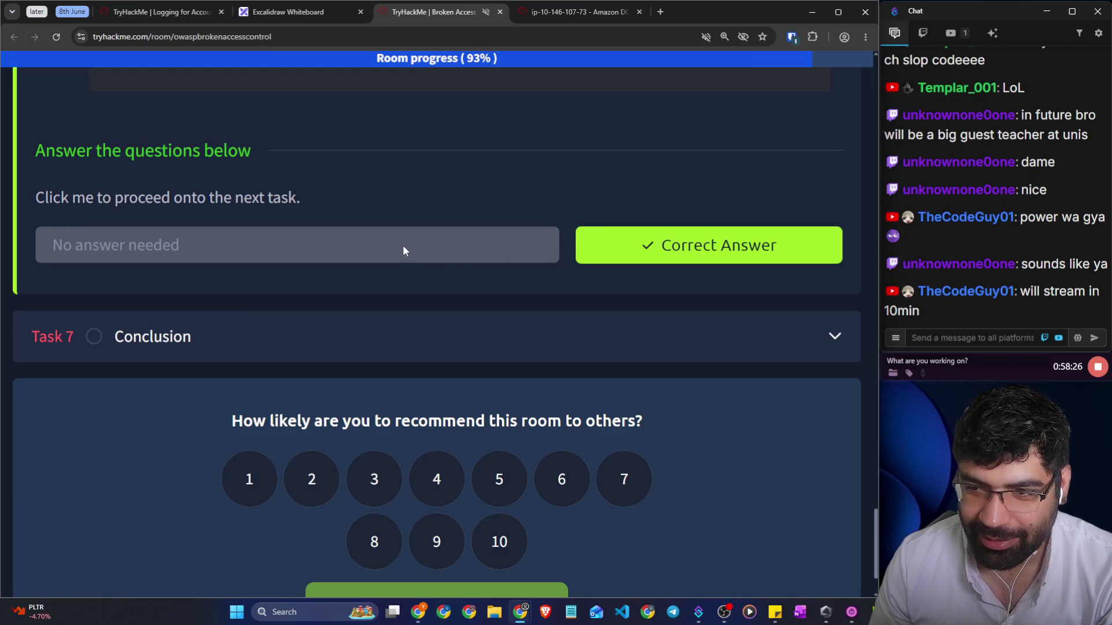
click(286, 336)
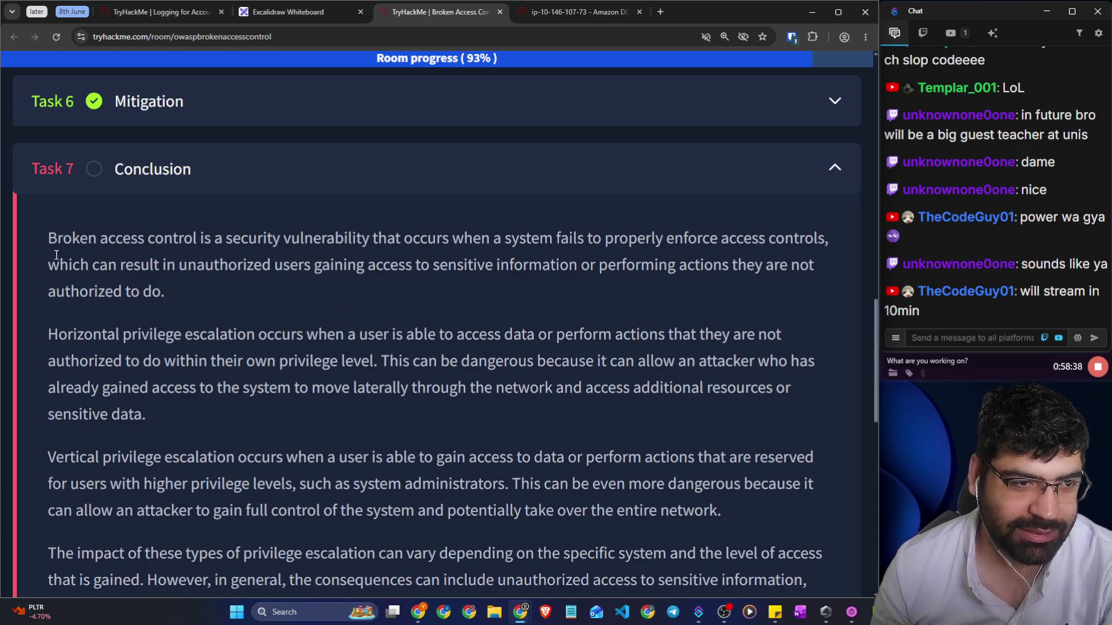
drag(38, 249, 201, 245)
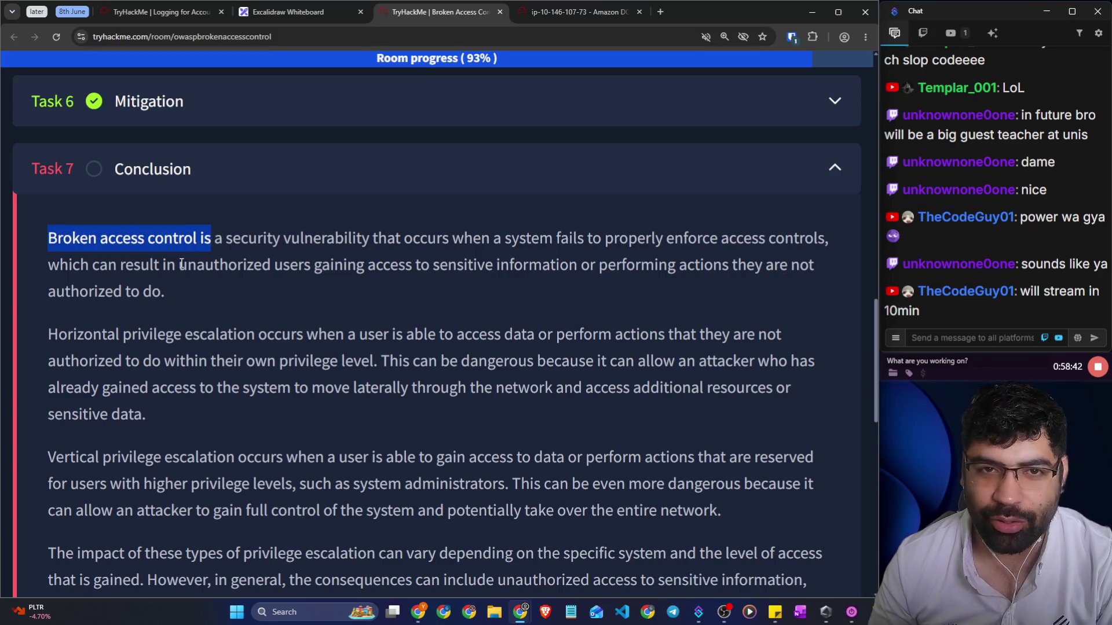
drag(282, 240, 816, 234)
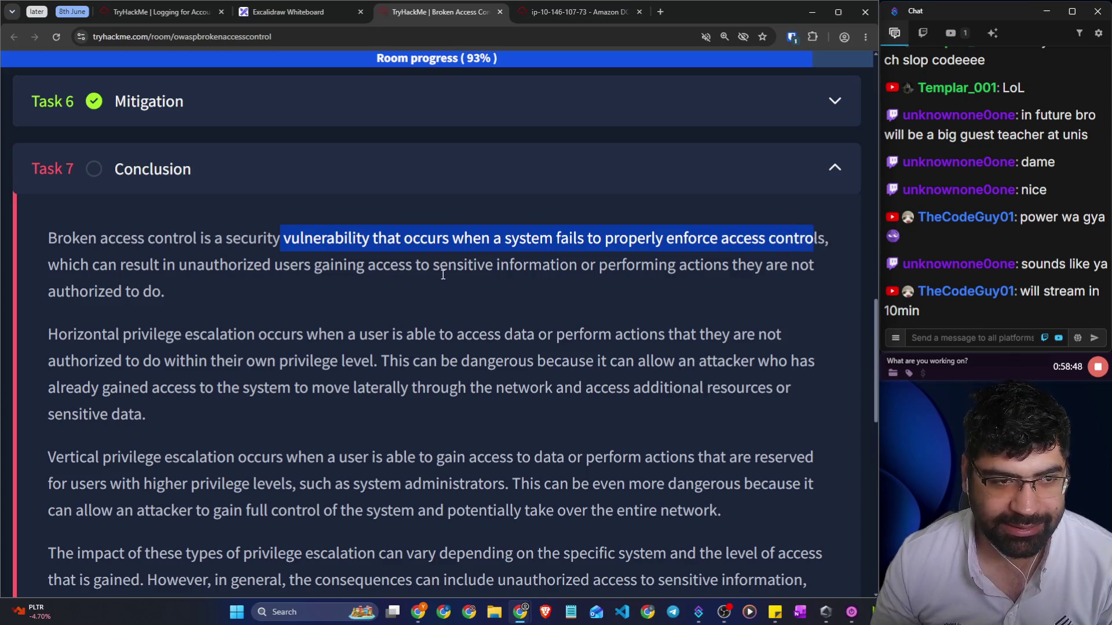
drag(78, 265, 256, 267)
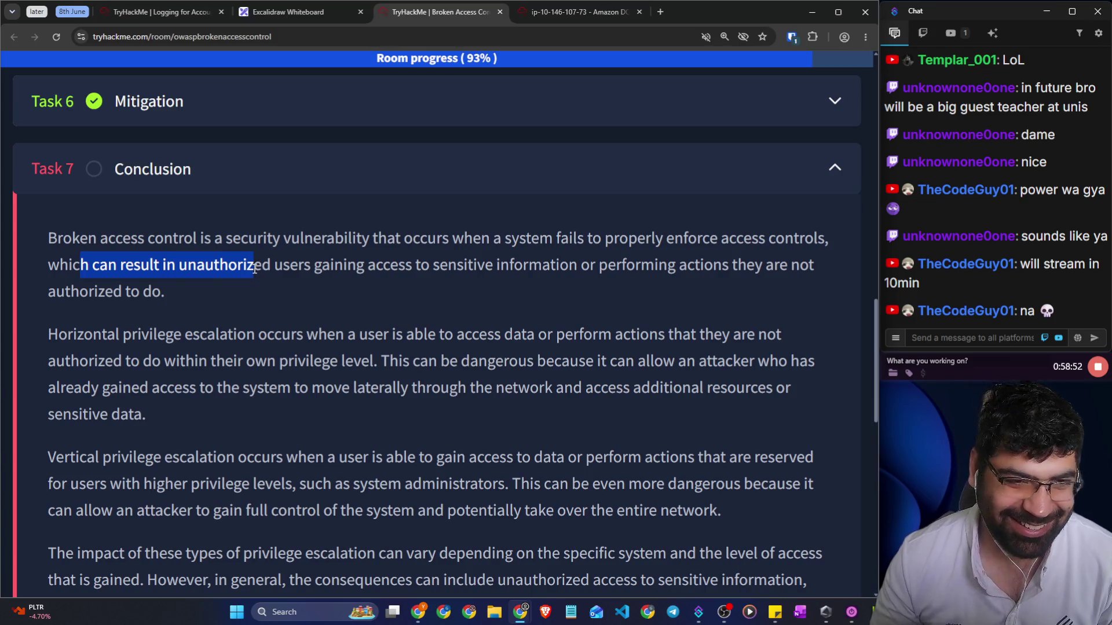
click(272, 255)
drag(281, 266, 494, 267)
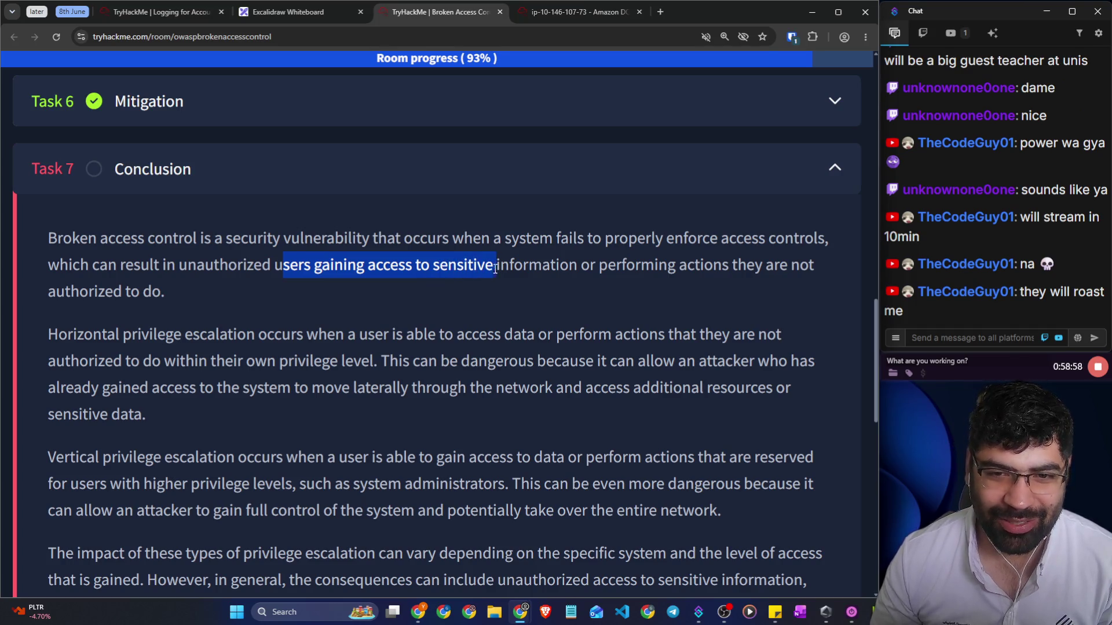
click(287, 265)
drag(272, 266, 807, 270)
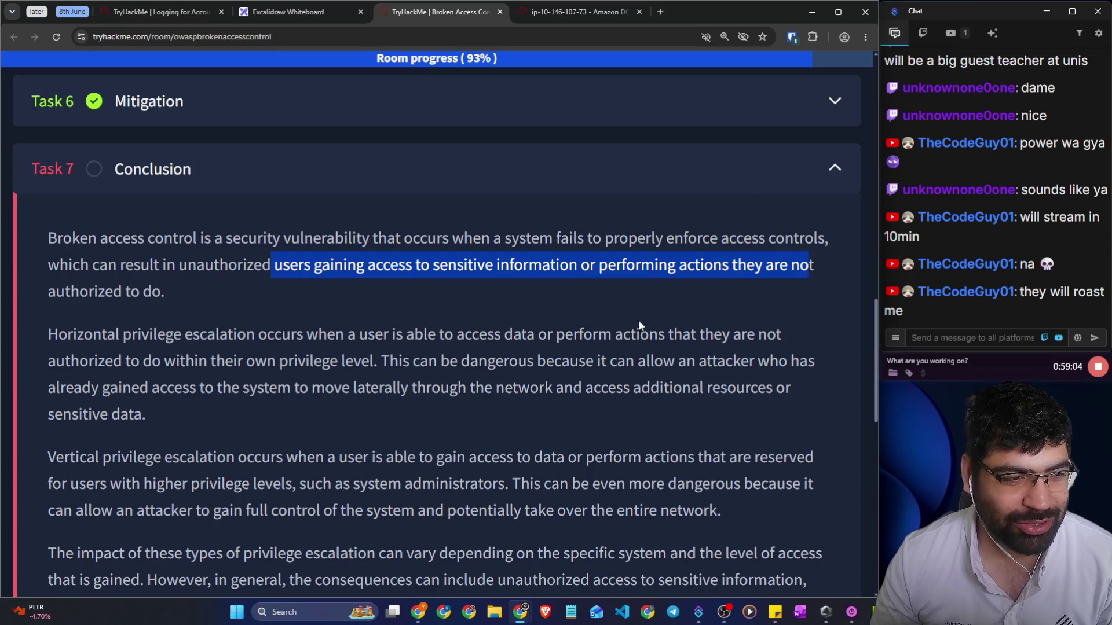
drag(47, 336, 240, 336)
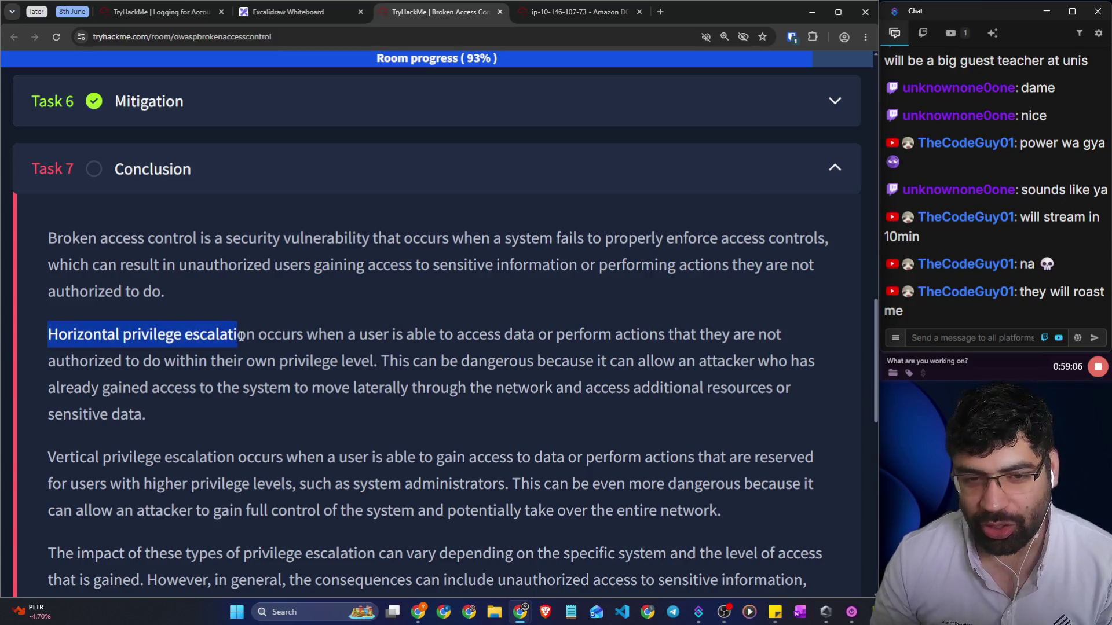
scroll(332, 345, down, 3)
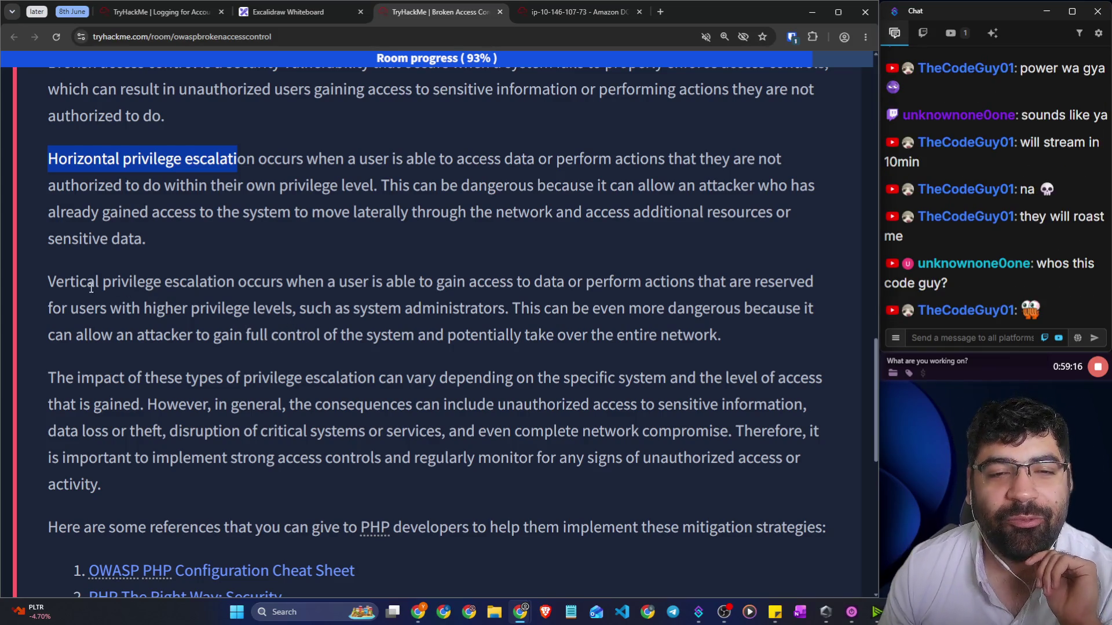
drag(90, 285, 248, 282)
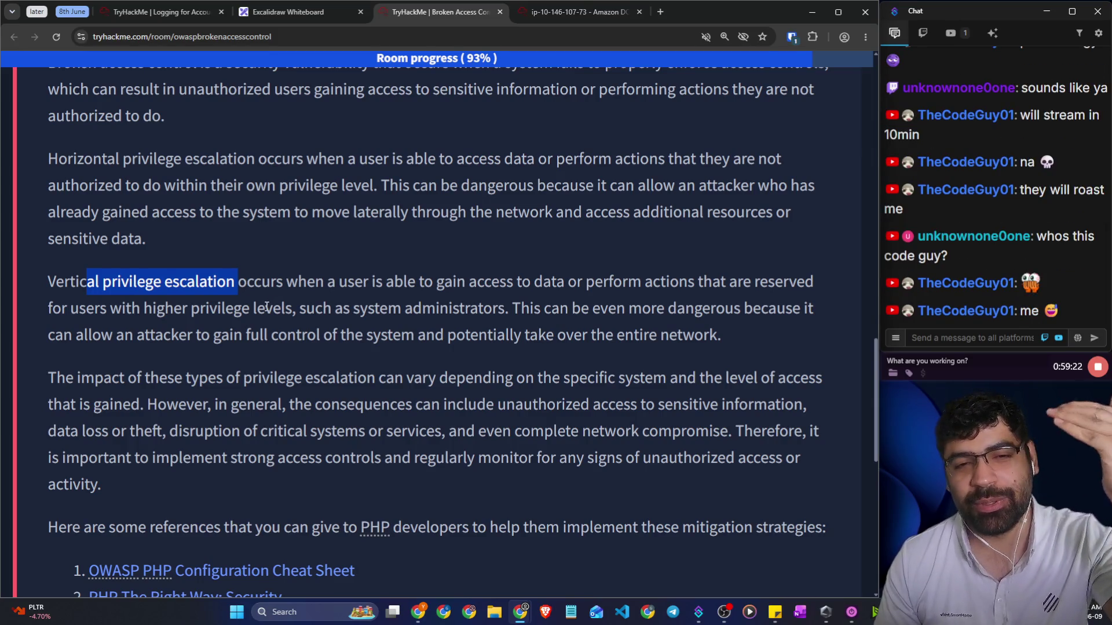
scroll(266, 305, down, 3)
drag(105, 203, 827, 205)
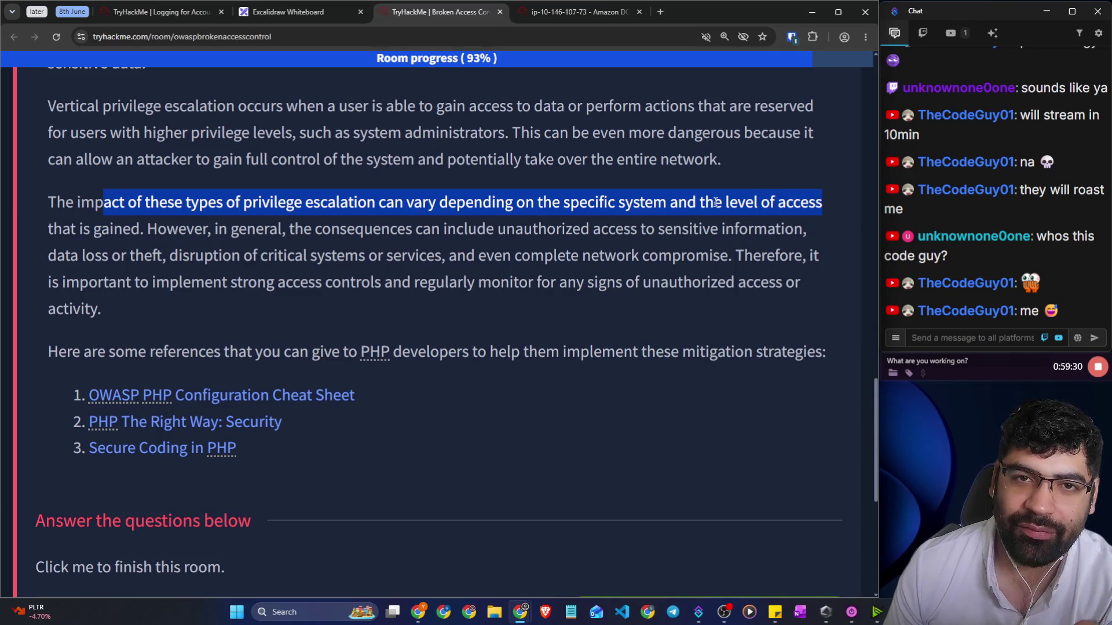
mouse_move(215, 235)
mouse_down()
mouse_move(602, 244)
mouse_move(804, 228)
mouse_up()
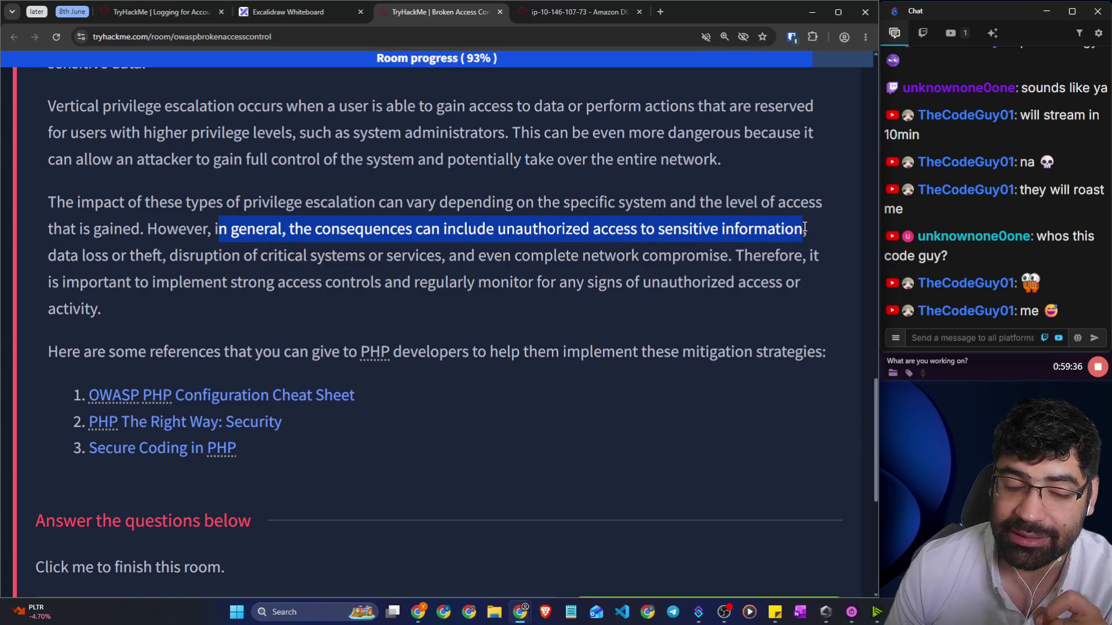
click(130, 257)
drag(190, 257, 437, 258)
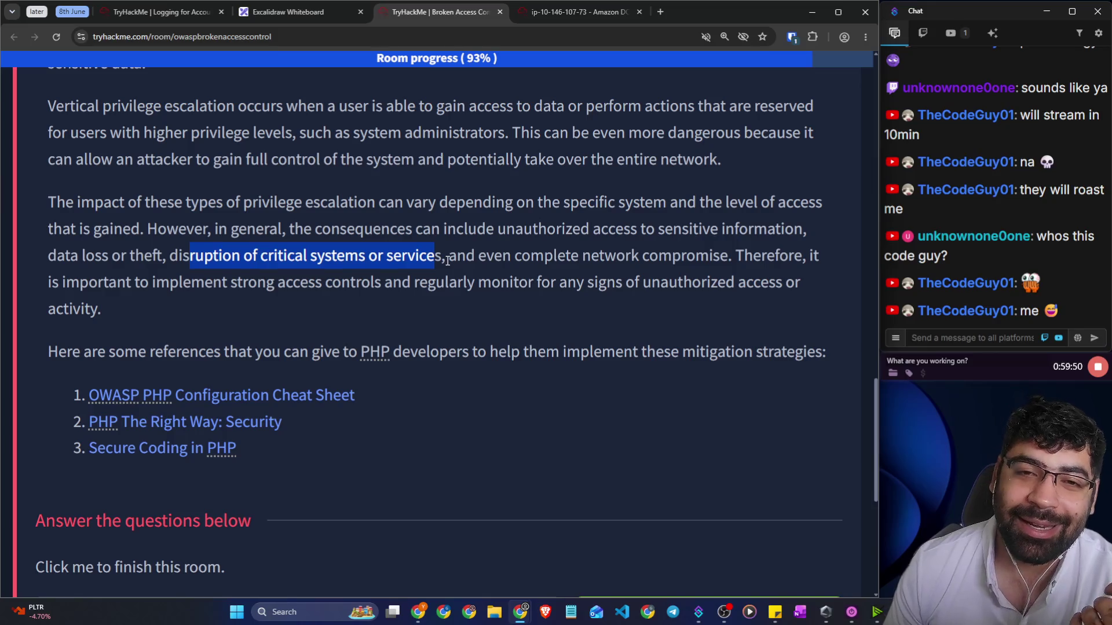
drag(451, 259, 822, 258)
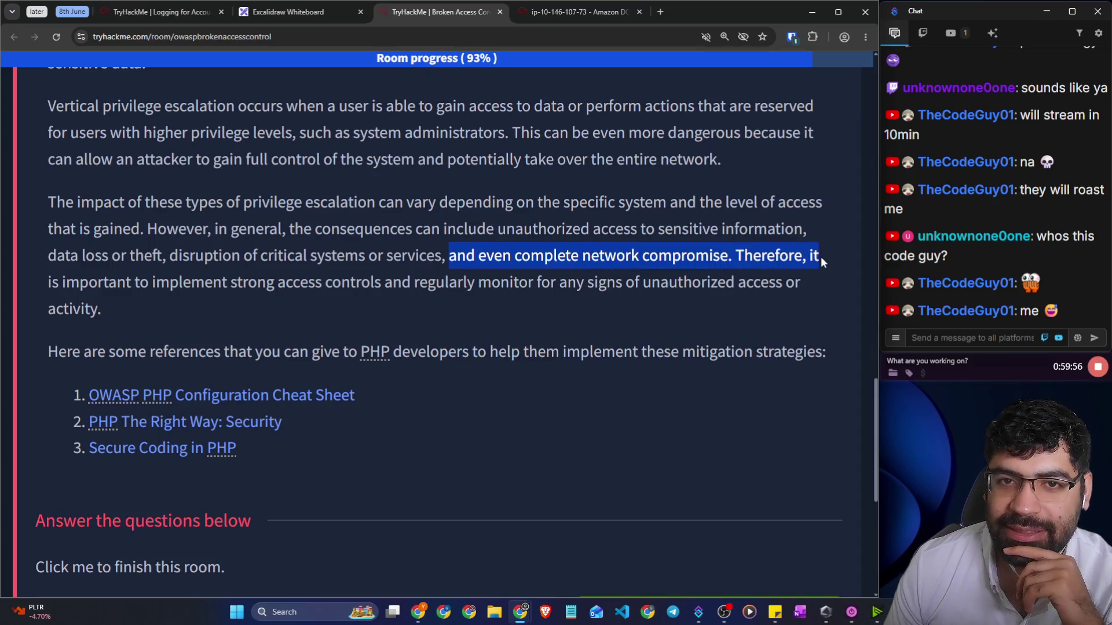
drag(89, 282, 350, 284)
scroll(281, 329, down, 3)
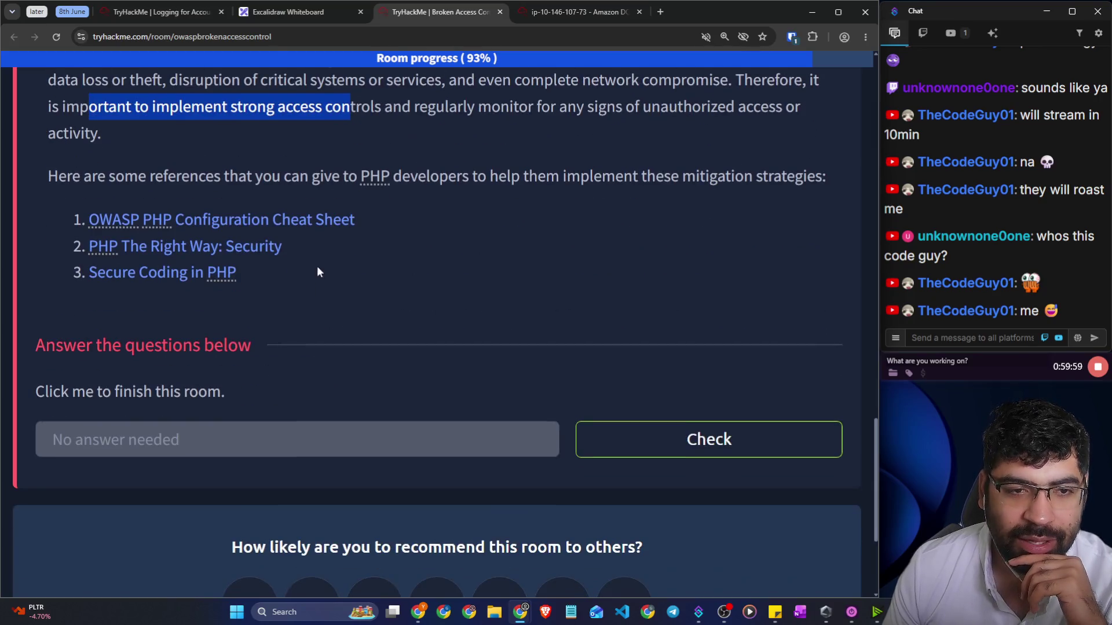
Open OWASP PHP Configuration Cheat Sheet, PHP The Right Way: Security and Secure Coding in PHP in new tabs, and finish the room.
right_click(299, 226)
click(327, 234)
right_click(237, 250)
click(271, 266)
right_click(204, 271)
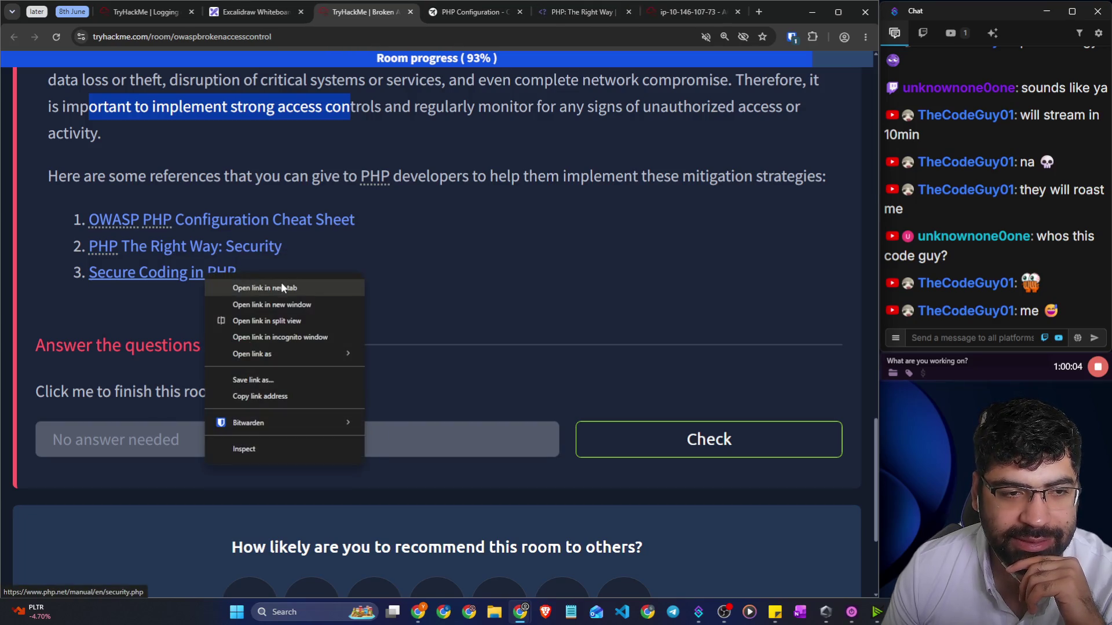
click(281, 283)
click(637, 446)
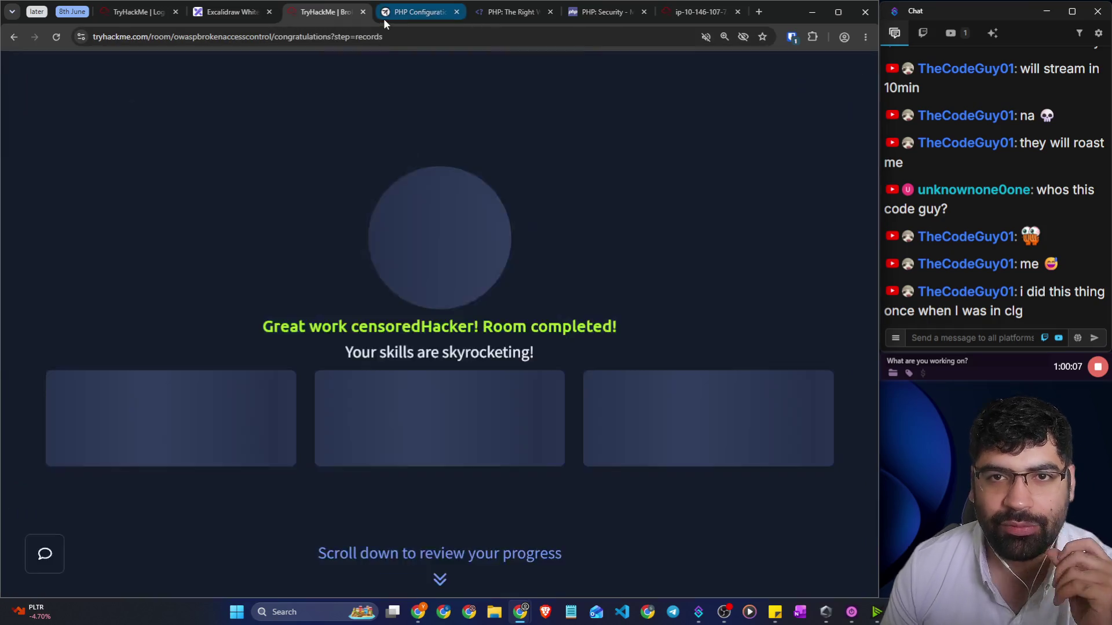
click(386, 16)
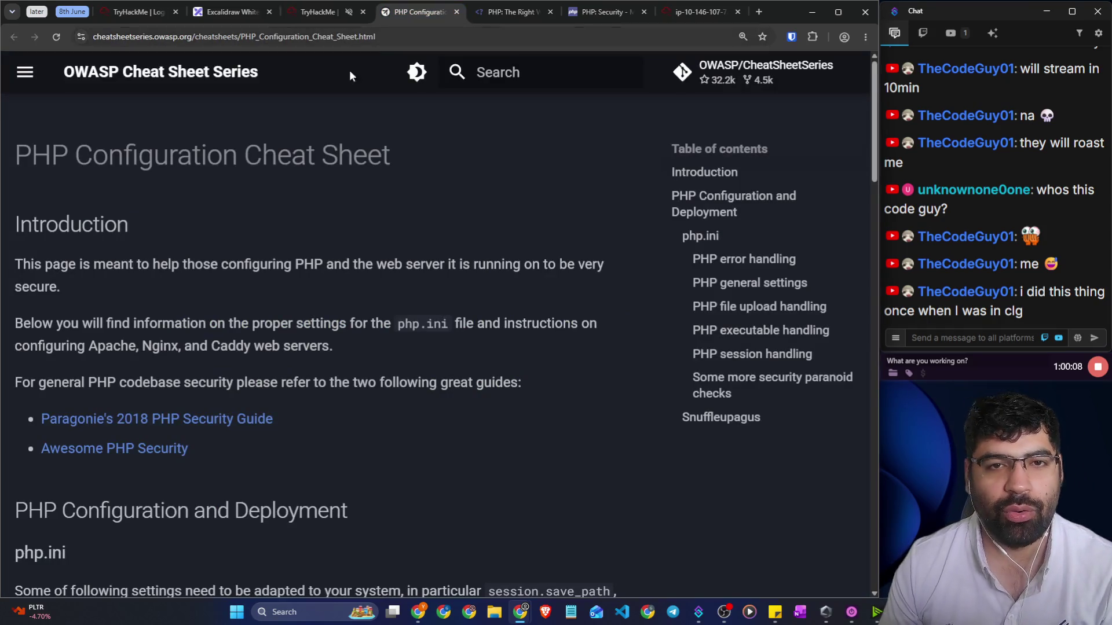
Post the OWASP PHP Configuration Cheat Sheet URL in the stream chat.
click(324, 37)
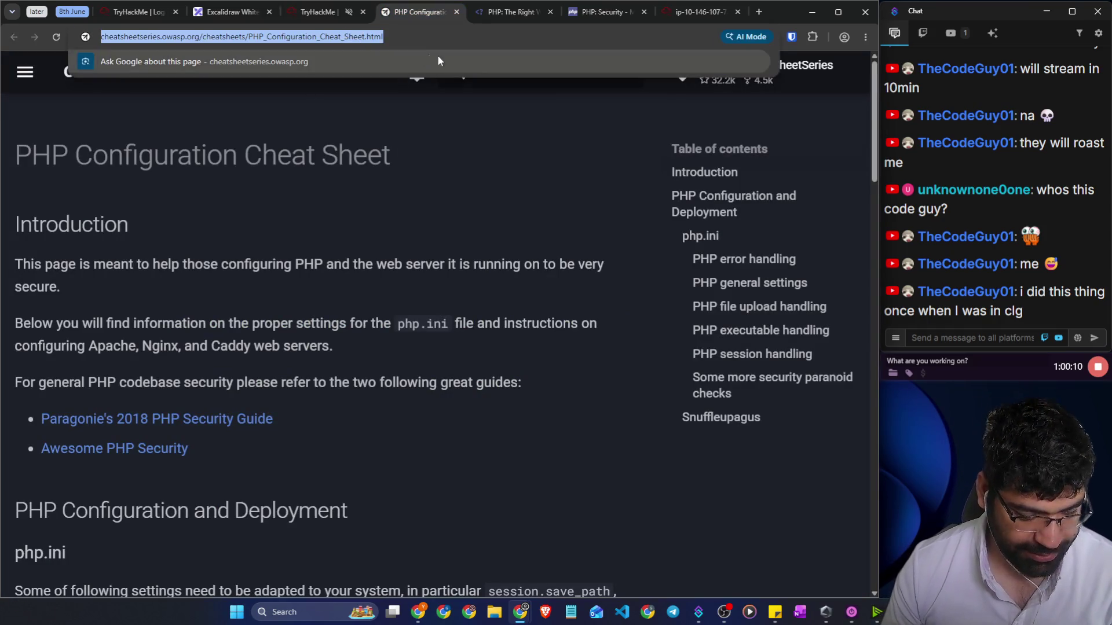
click(962, 337)
key(ctrl+v)
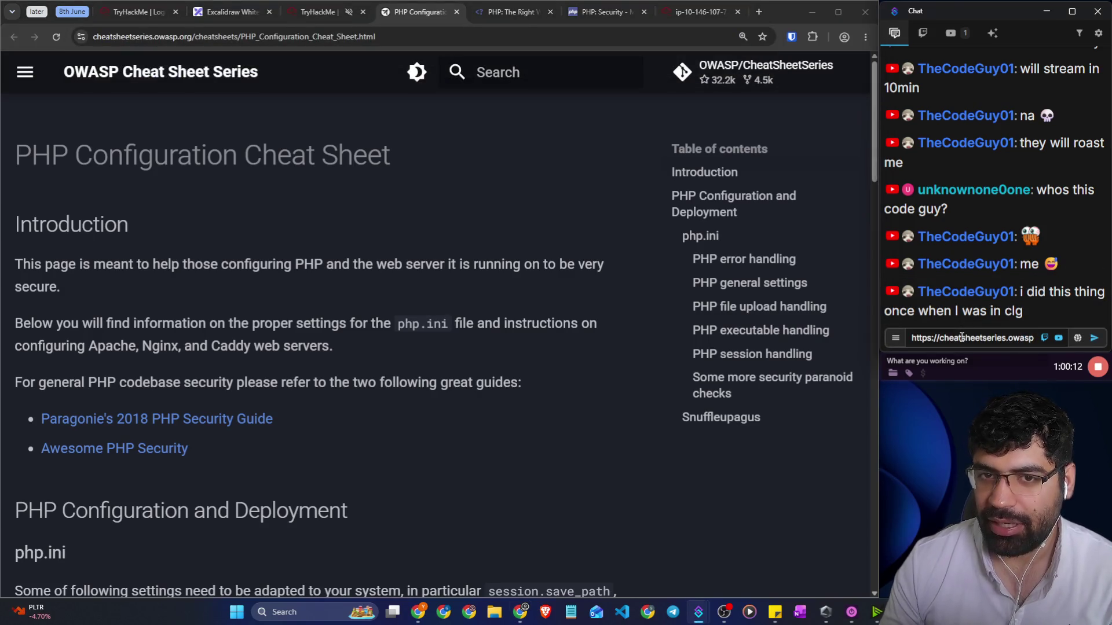
key(Return)
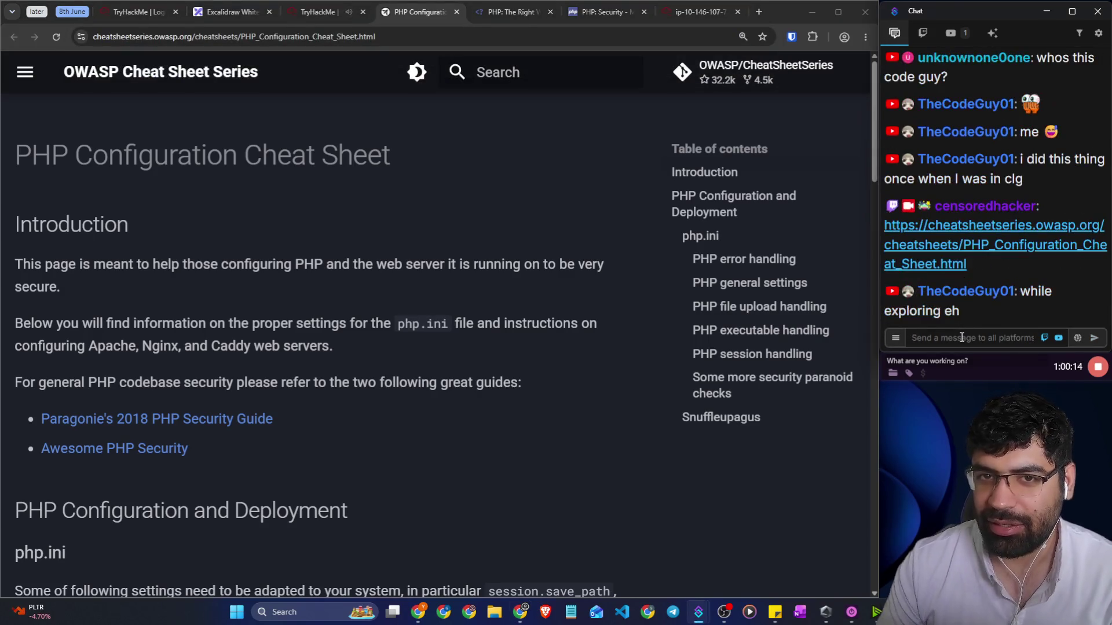
scroll(1005, 183, up, 3)
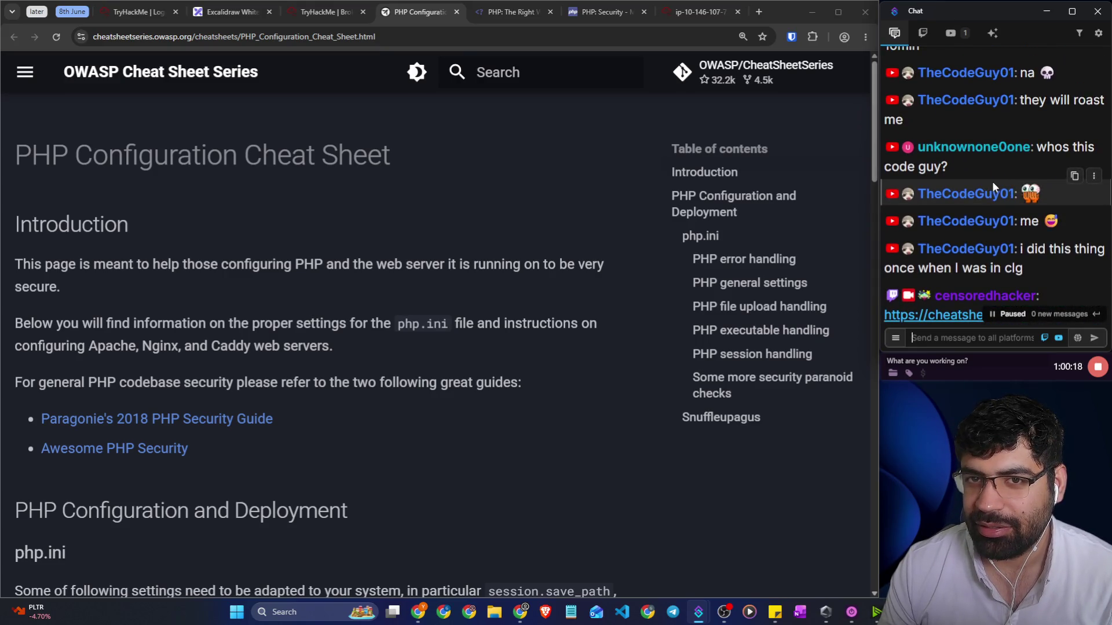
scroll(992, 182, down, 3)
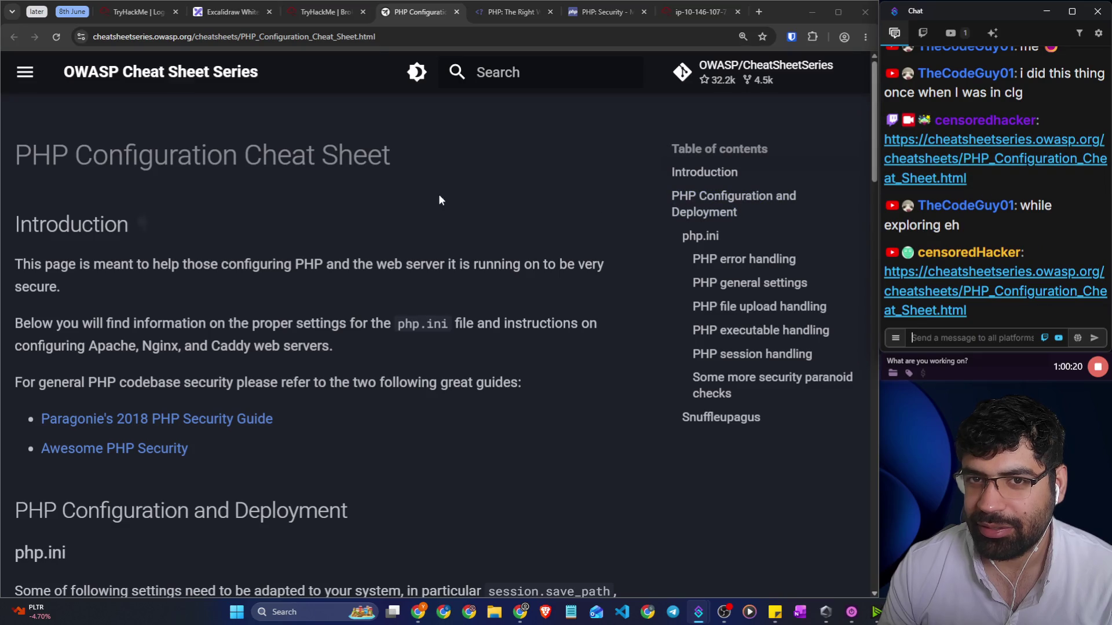
click(491, 16)
Post the PHP The Right Way page link in the stream chat.
click(439, 43)
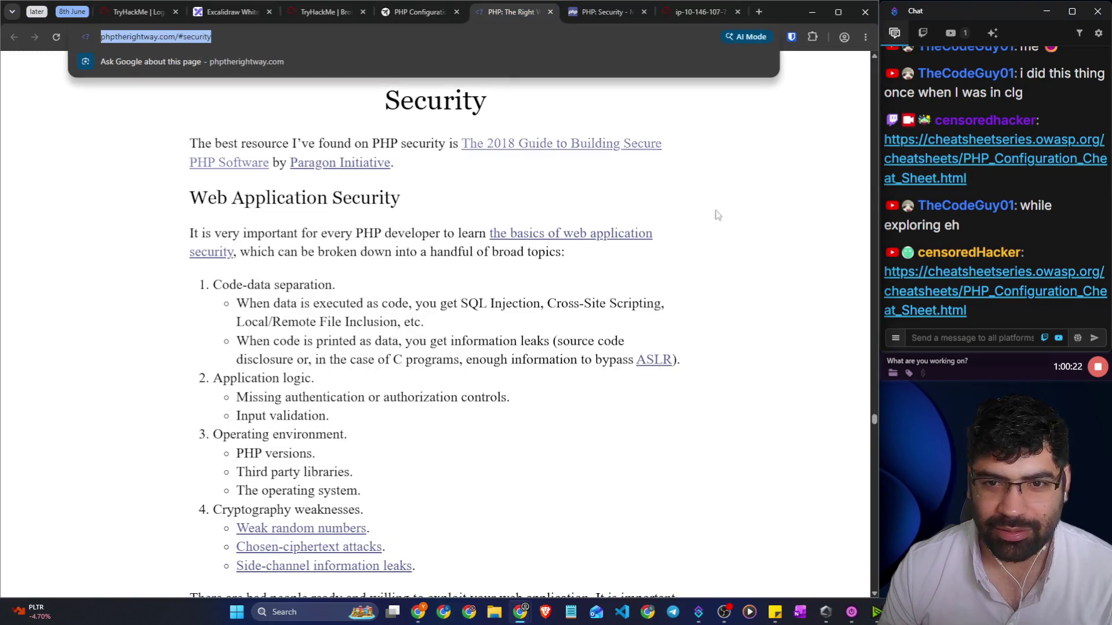
click(943, 344)
key(ctrl+v)
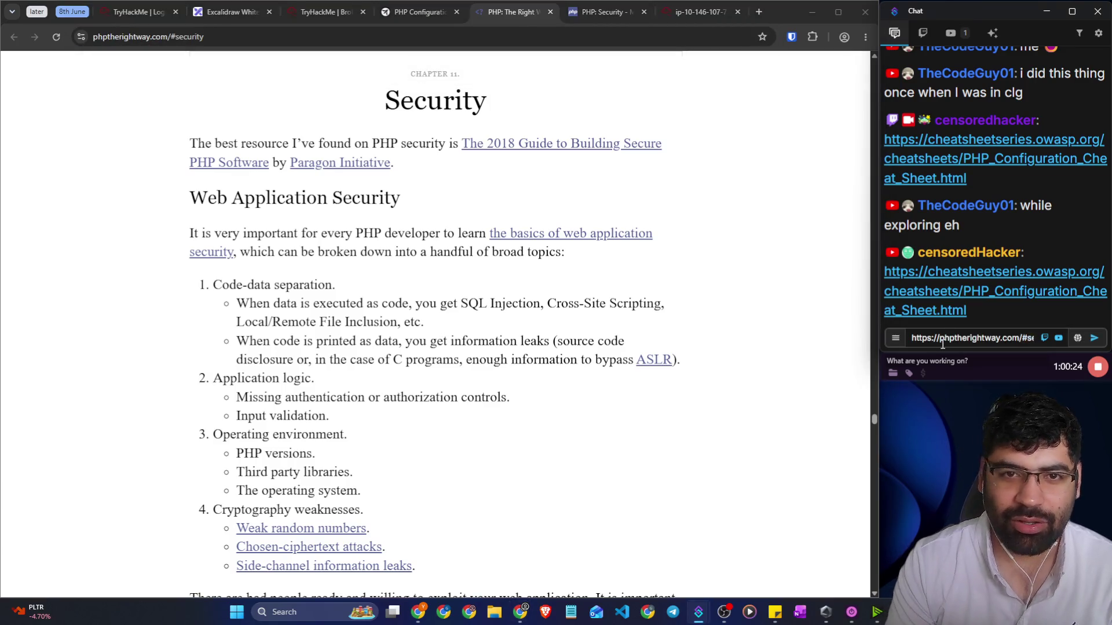
key(Return)
Read down the Security chapter, then copy the php.net Security manual page's address.
scroll(593, 176, down, 20)
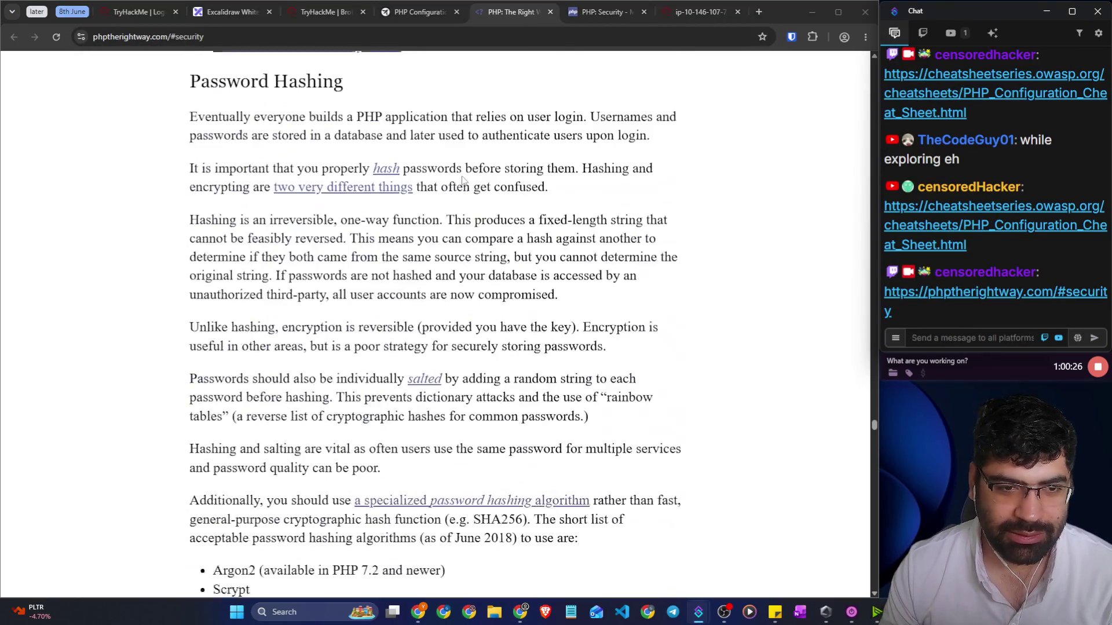
scroll(559, 97, down, 6)
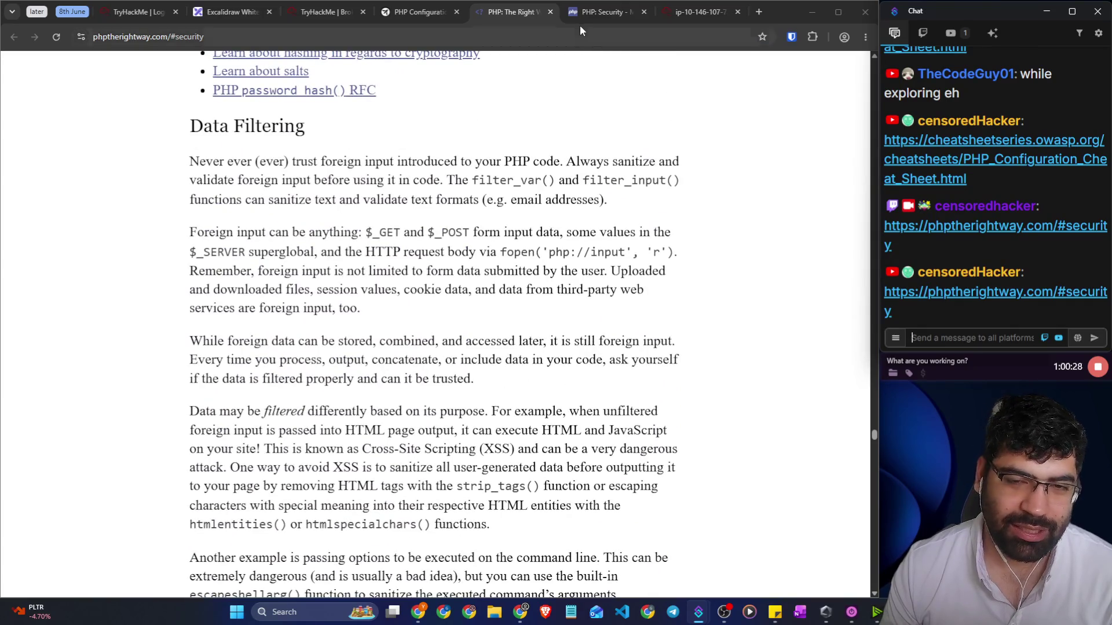
click(589, 14)
key(ctrl+c)
click(995, 339)
Post the PHP manual Security page link in chat and scroll through its user notes.
key(ctrl+v)
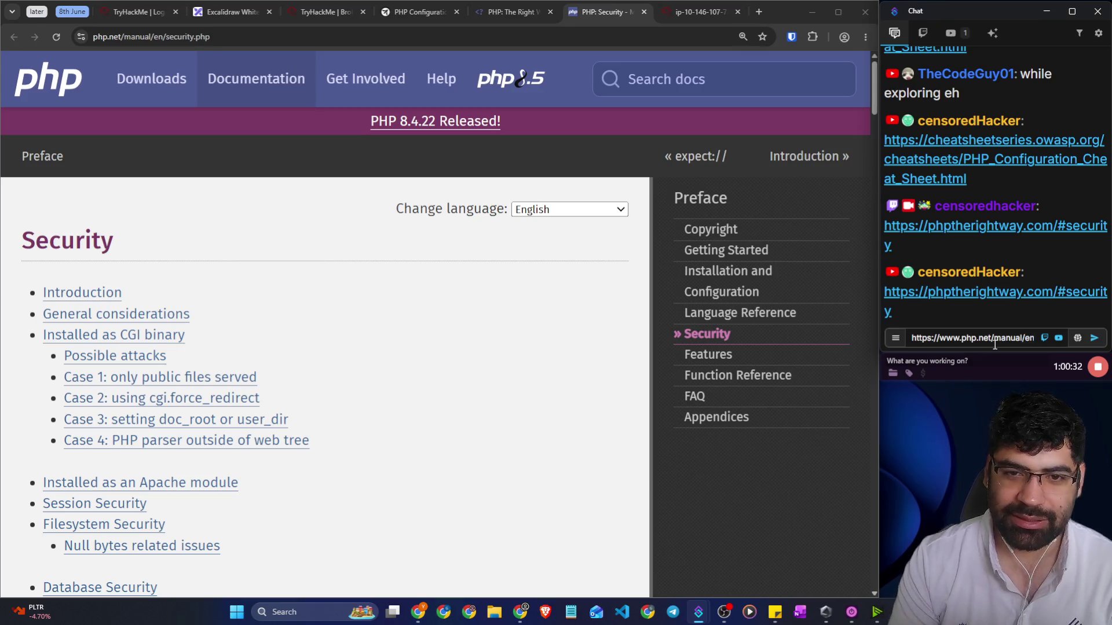
key(Return)
scroll(298, 317, down, 20)
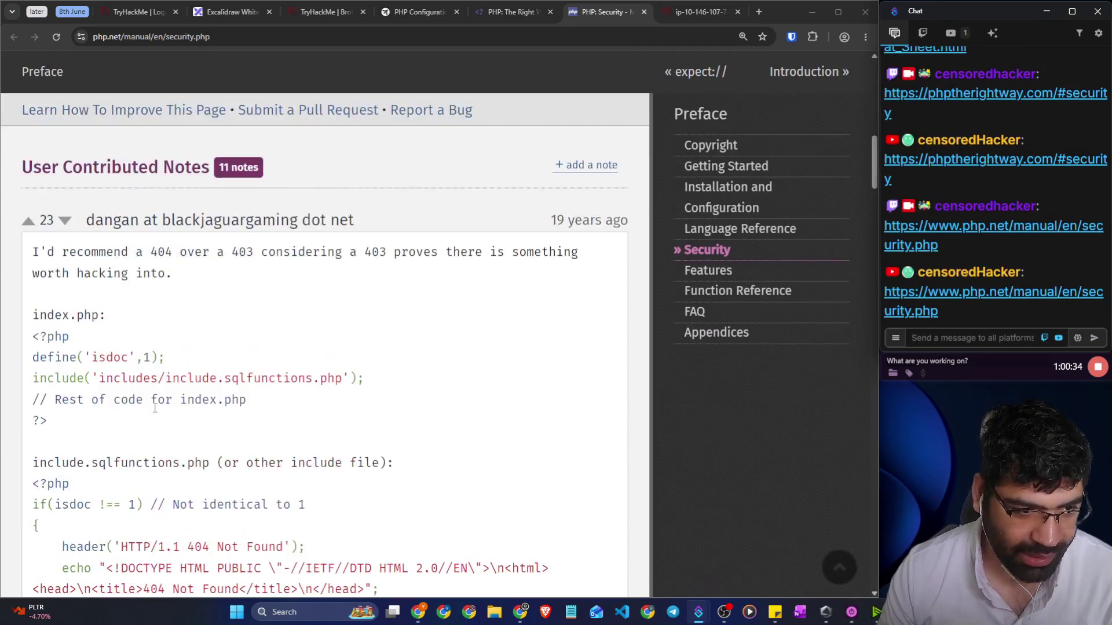
scroll(174, 413, down, 20)
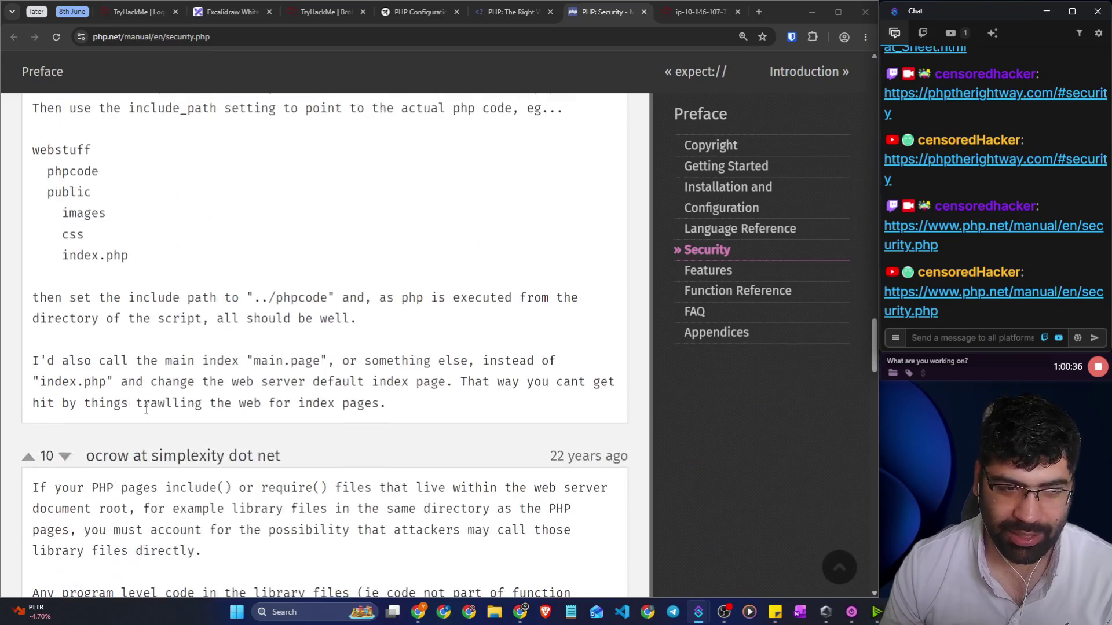
scroll(145, 421, up, 3)
scroll(145, 421, up, 15)
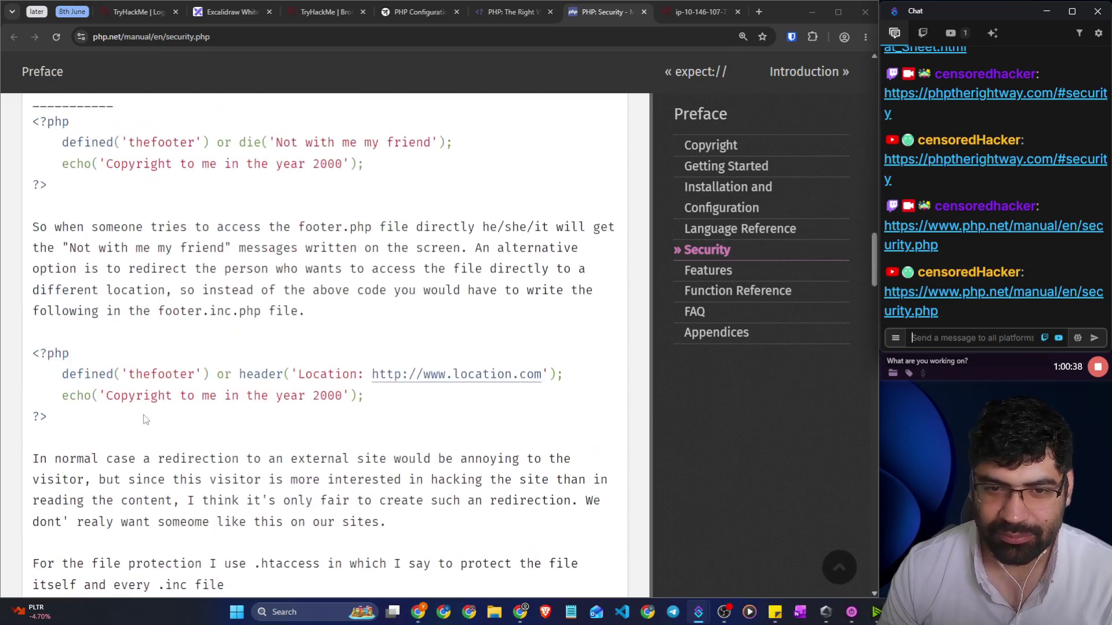
scroll(145, 415, up, 15)
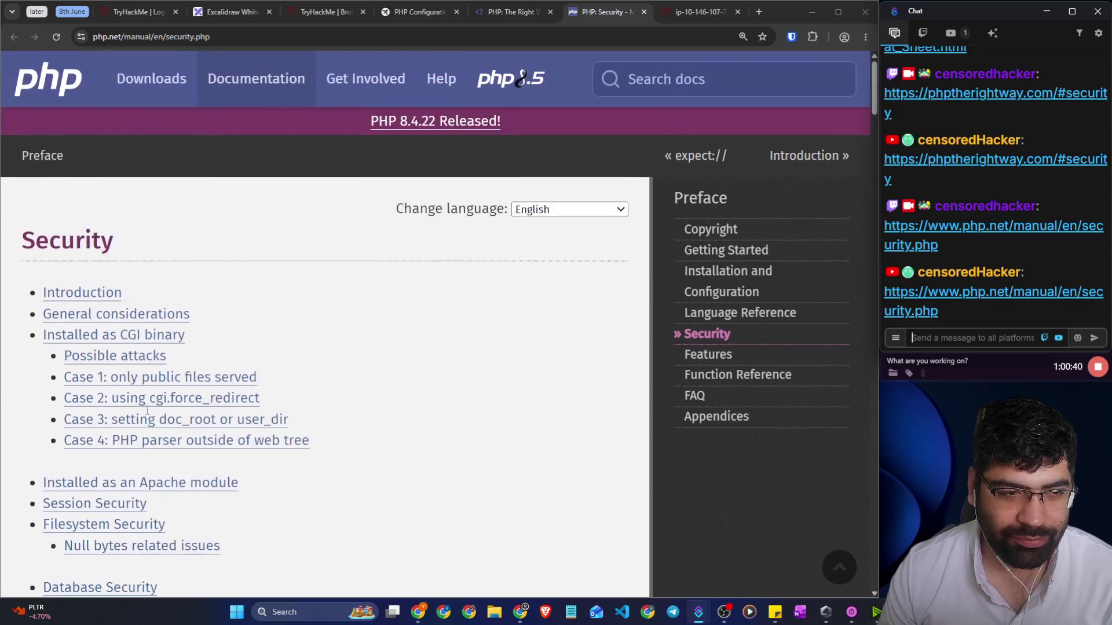
Close the TryHackMe AttackBox tab and load GitHub in a new tab.
click(695, 12)
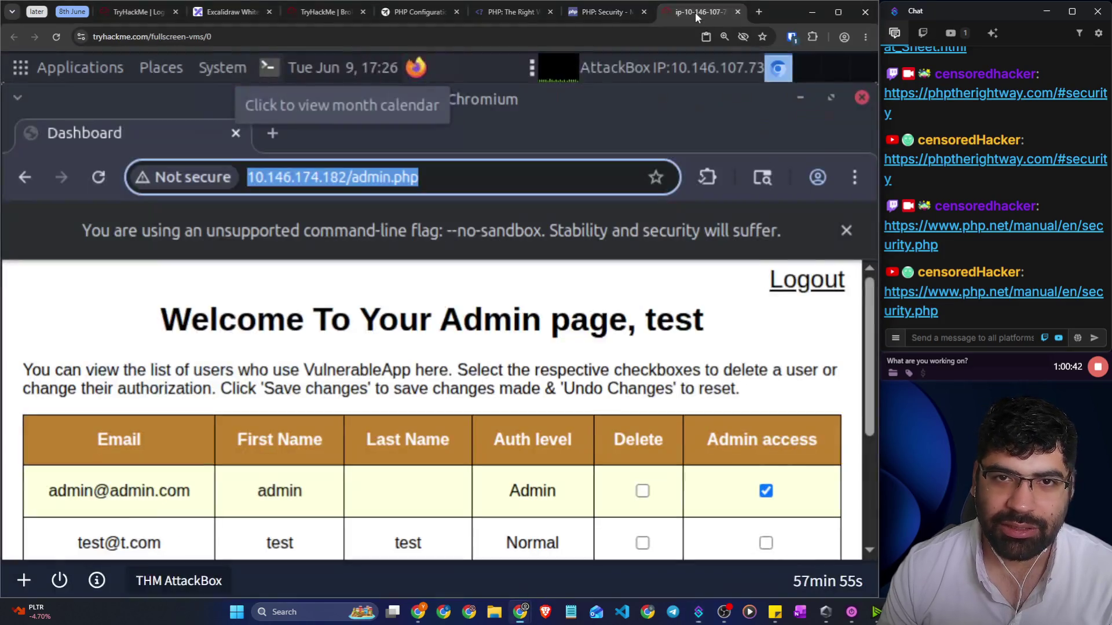
click(737, 12)
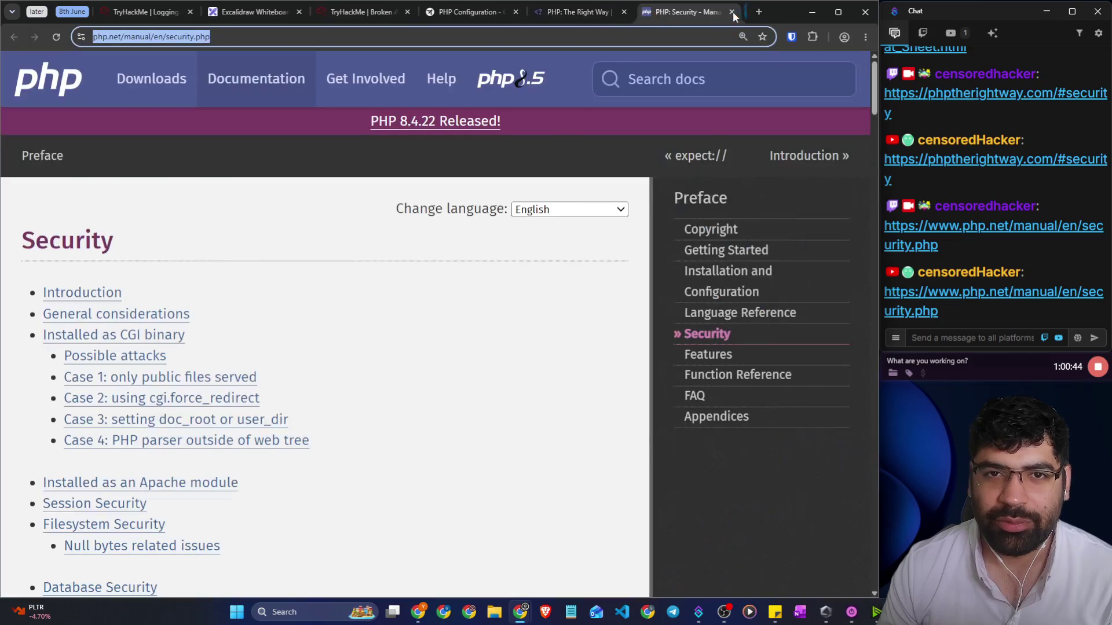
click(759, 12)
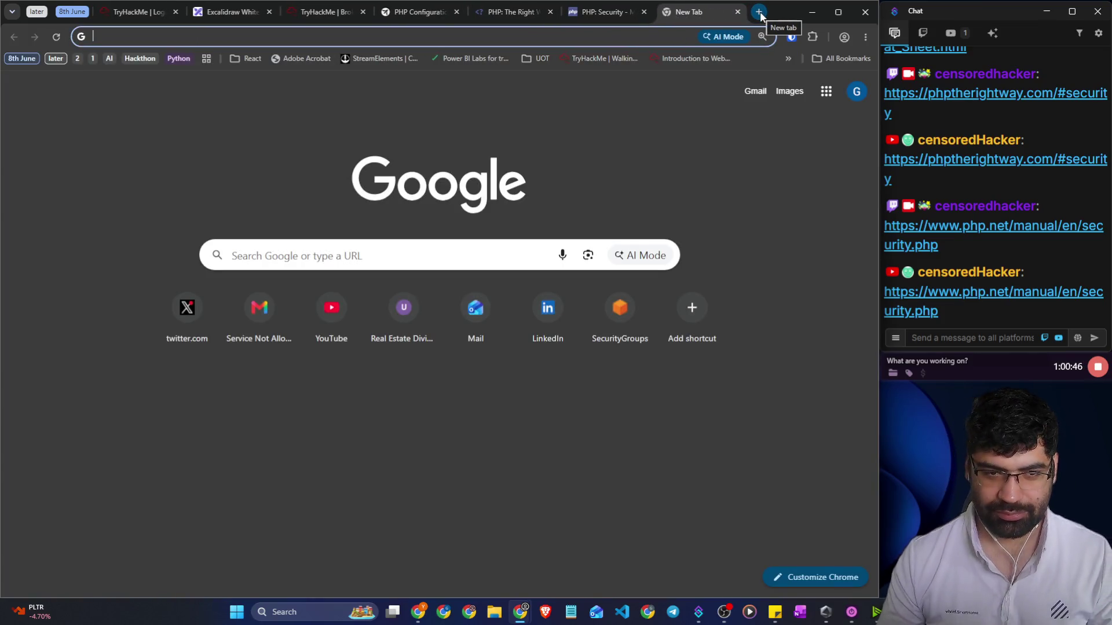
text(gith)
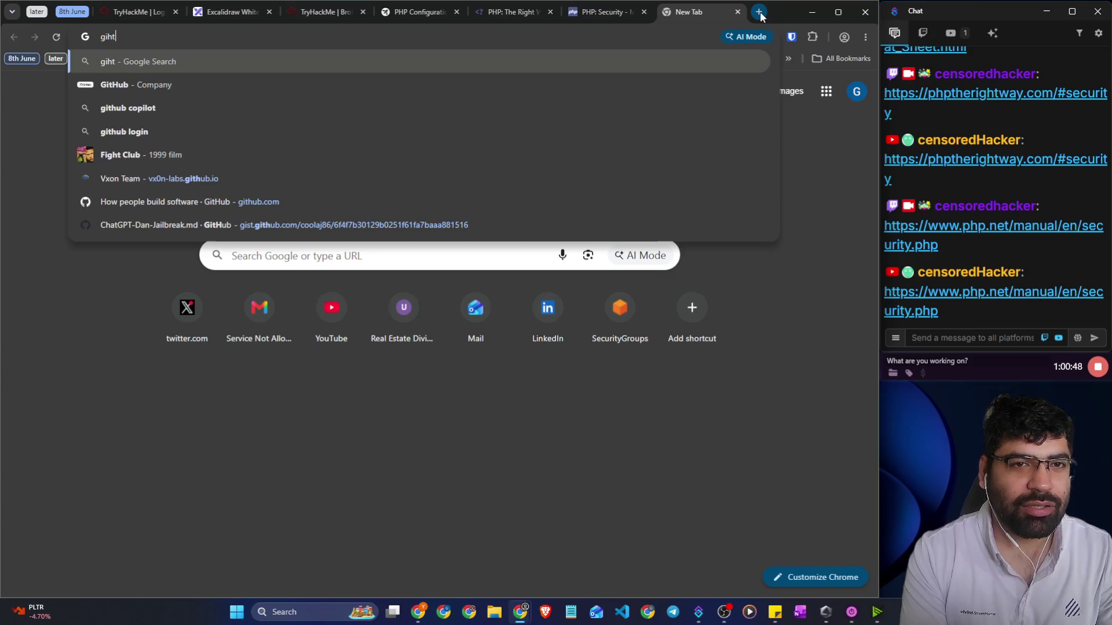
key(Return)
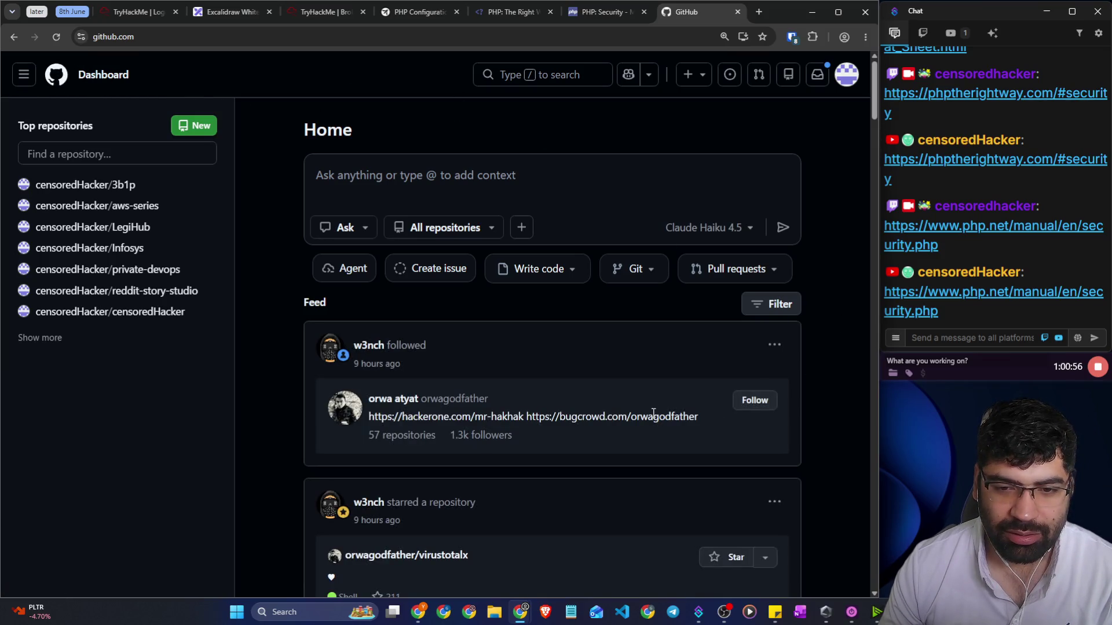
Scroll the GitHub dashboard feed and open the garrytan/gstack repository.
scroll(466, 341, down, 5)
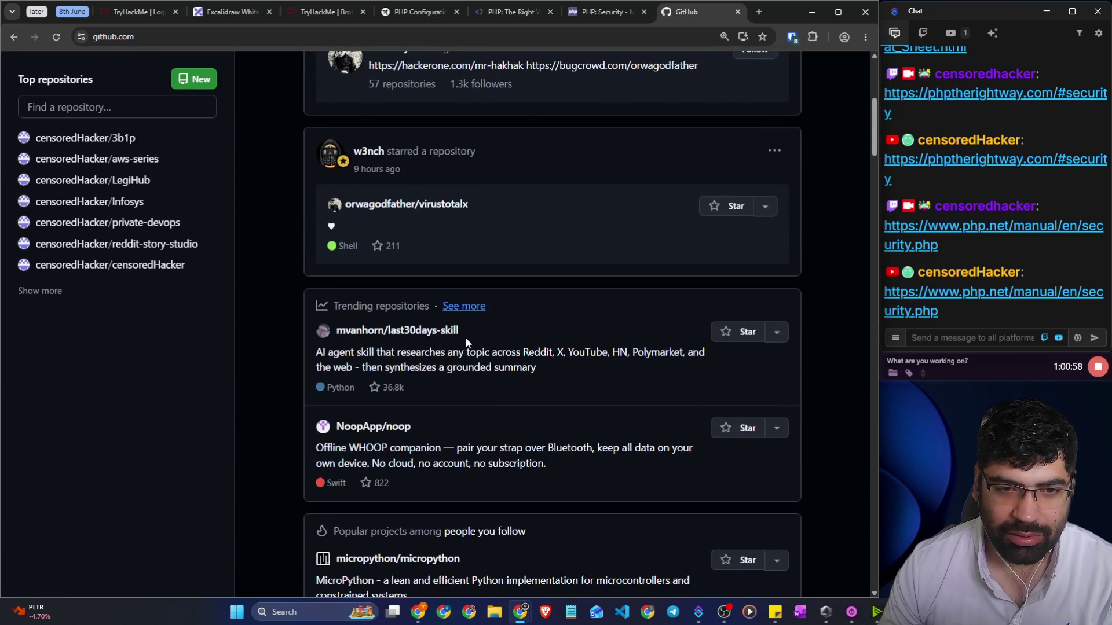
scroll(440, 337, down, 7)
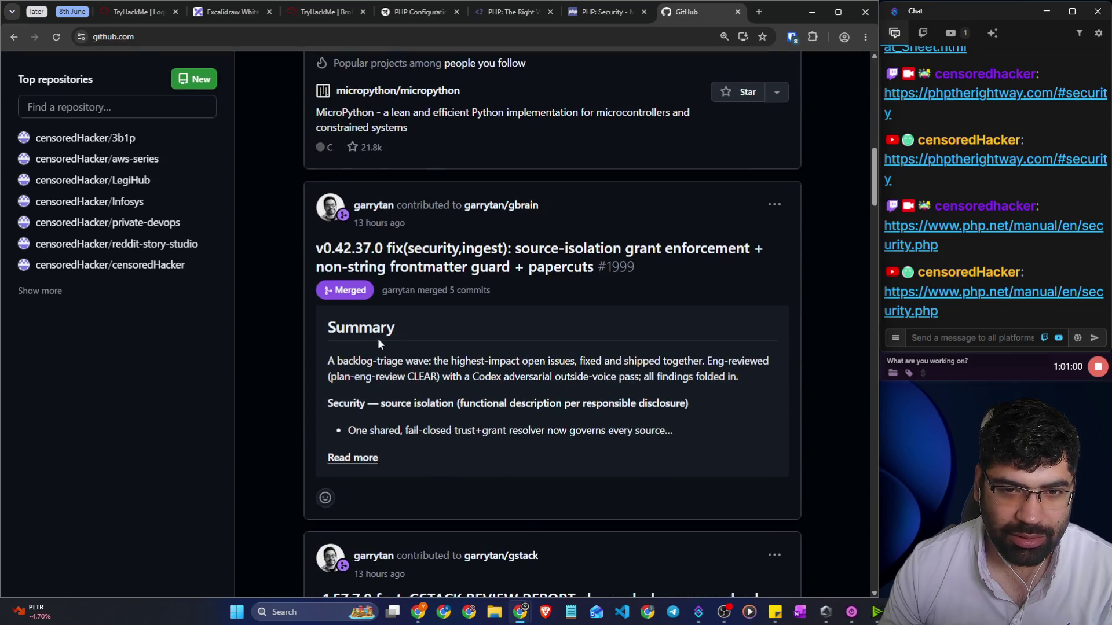
scroll(498, 214, down, 15)
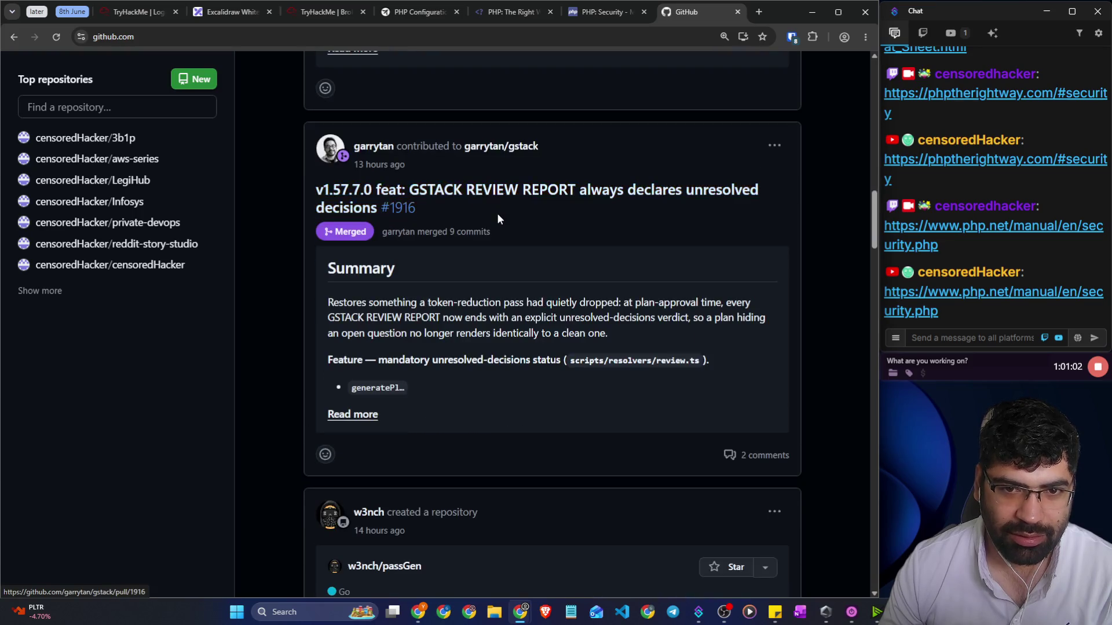
scroll(501, 214, up, 7)
click(481, 147)
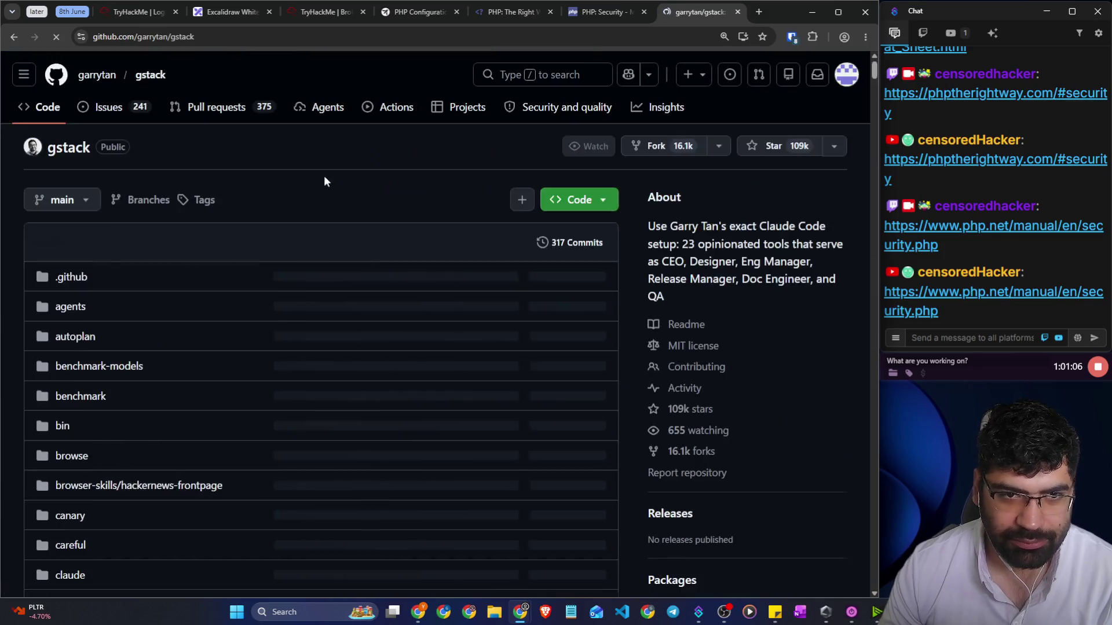
Open gstack pull request #1928, 'rerun setup for detected hosts', and show its Files changed diff.
click(128, 111)
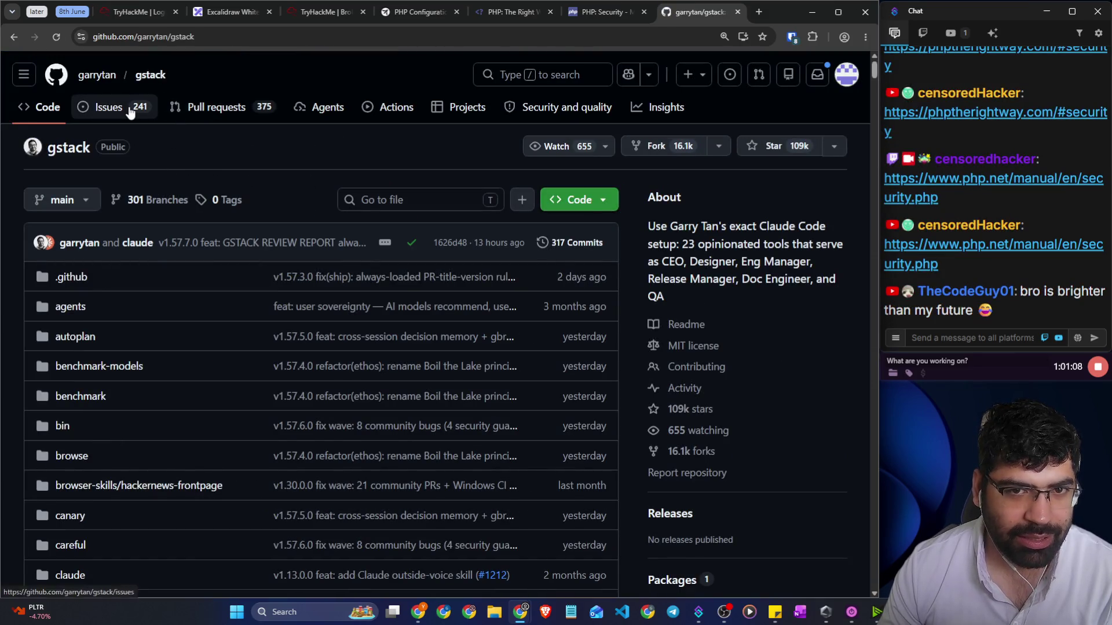
click(194, 110)
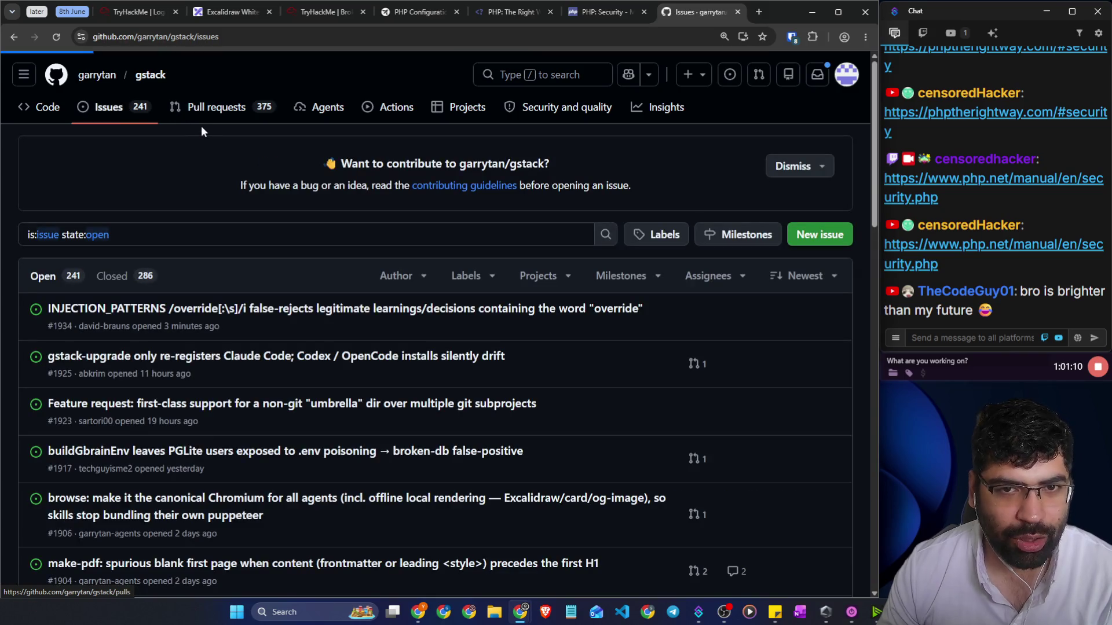
scroll(220, 191, down, 5)
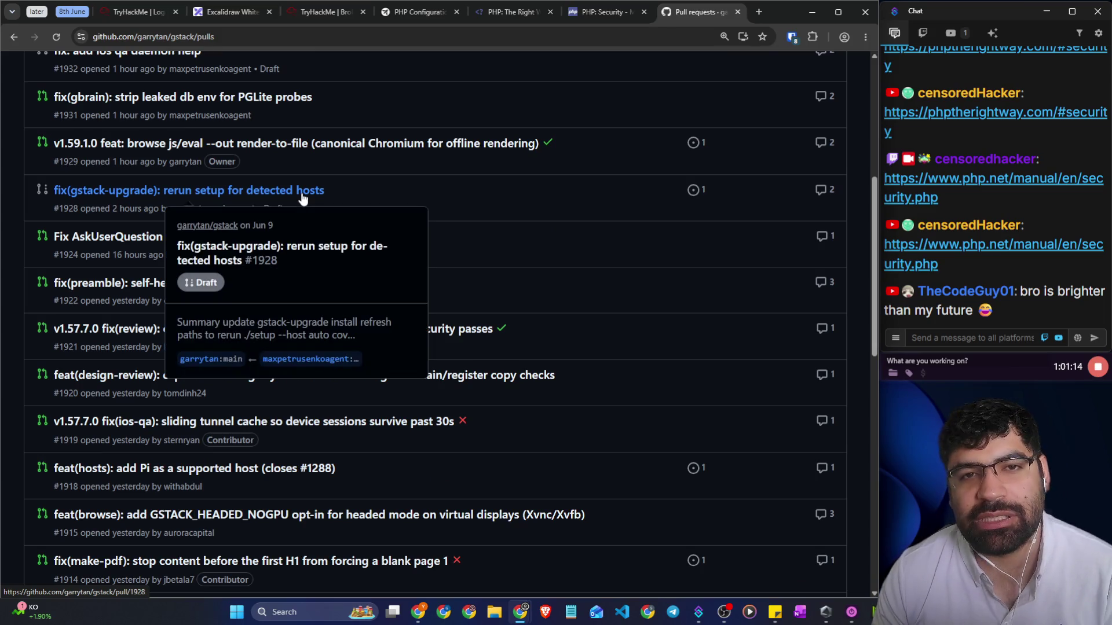
click(302, 199)
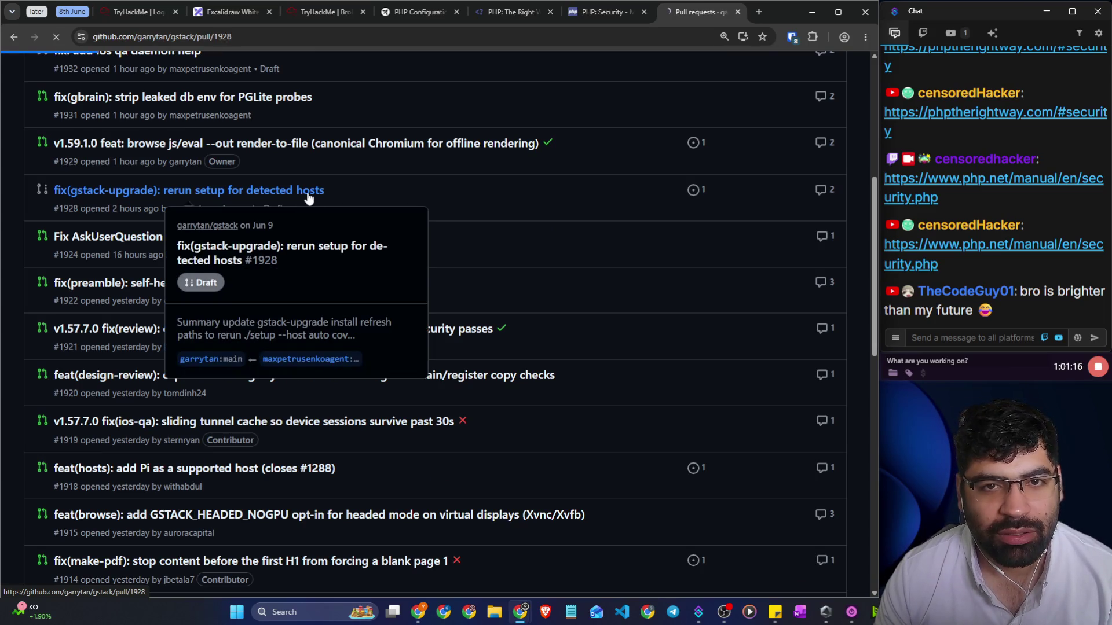
scroll(480, 207, down, 4)
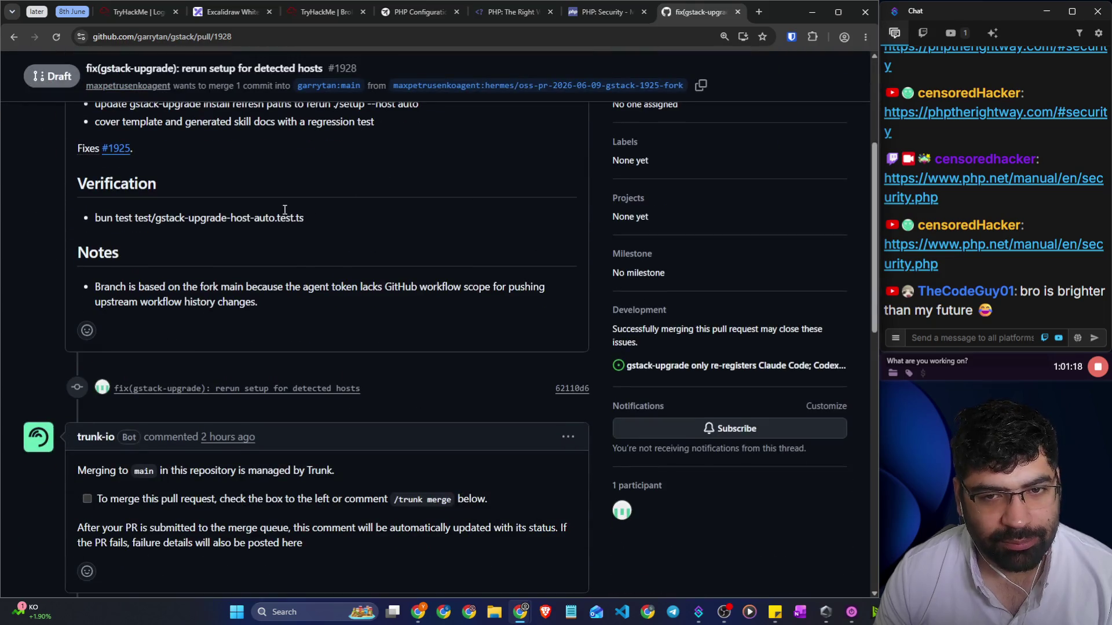
scroll(285, 210, up, 5)
click(414, 226)
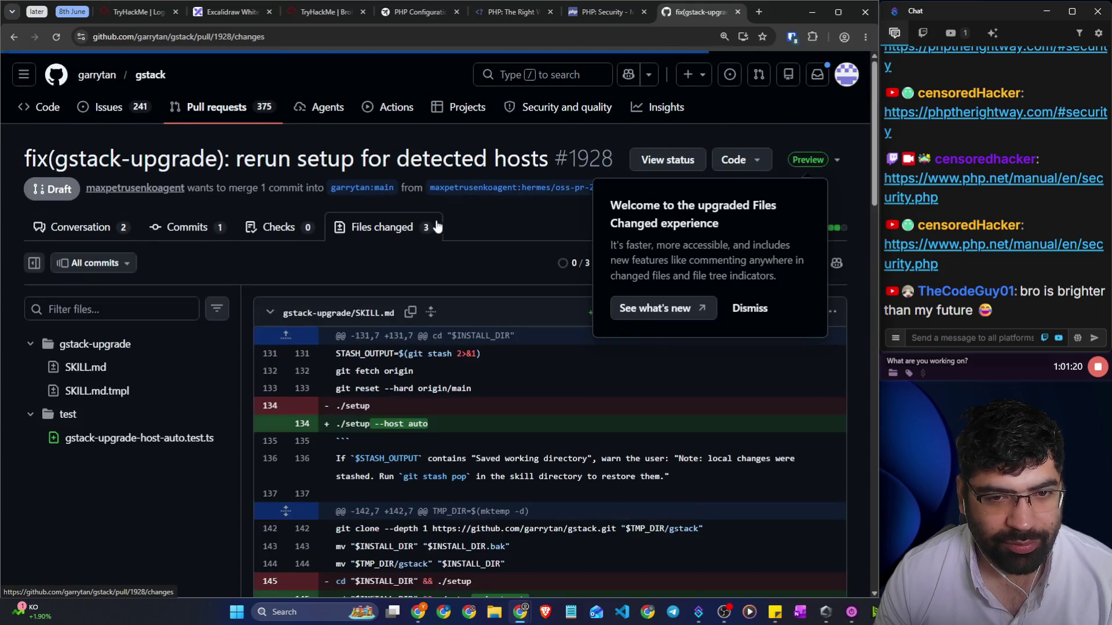
Review PR #1928's test file diff, selecting code on lines 9 and 5, then return to SKILL.md.
scroll(464, 222, down, 3)
scroll(423, 264, down, 2)
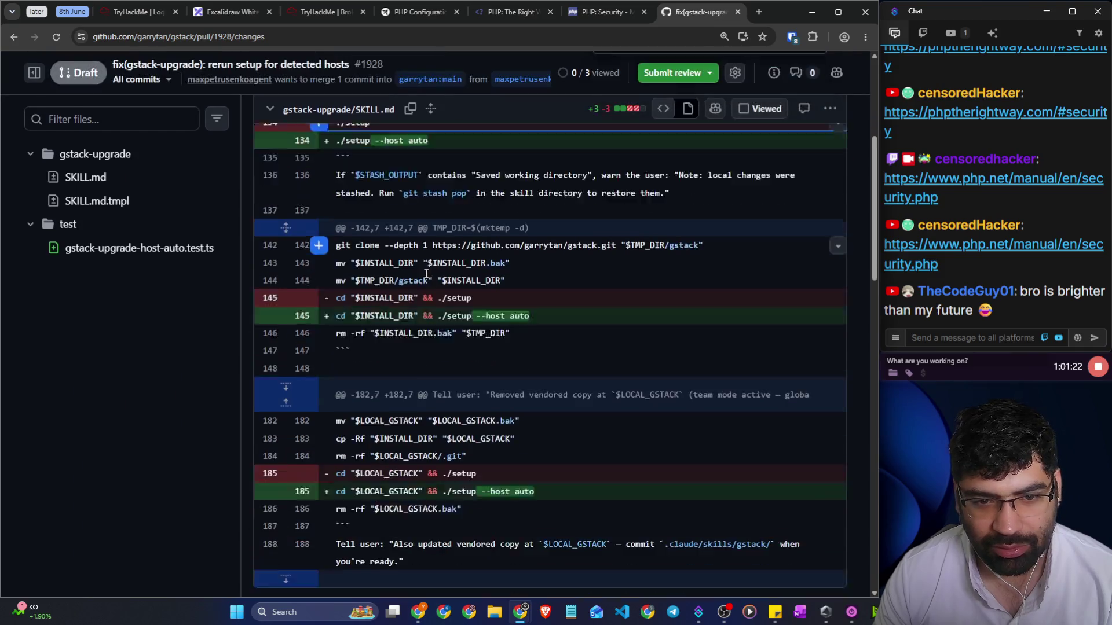
scroll(426, 272, down, 10)
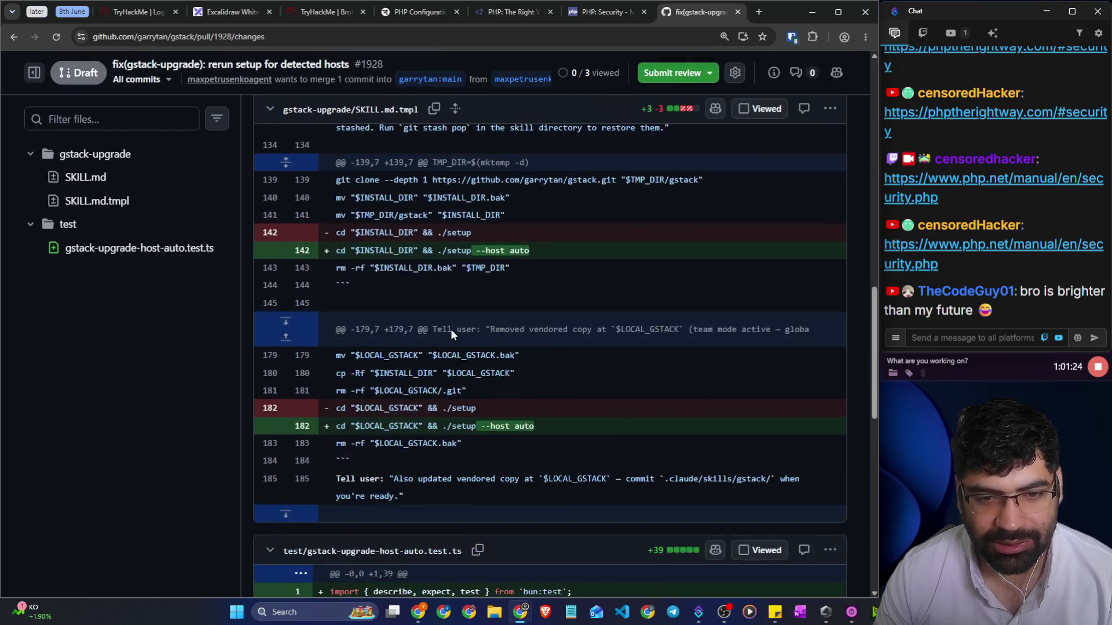
scroll(454, 327, down, 13)
scroll(456, 318, up, 9)
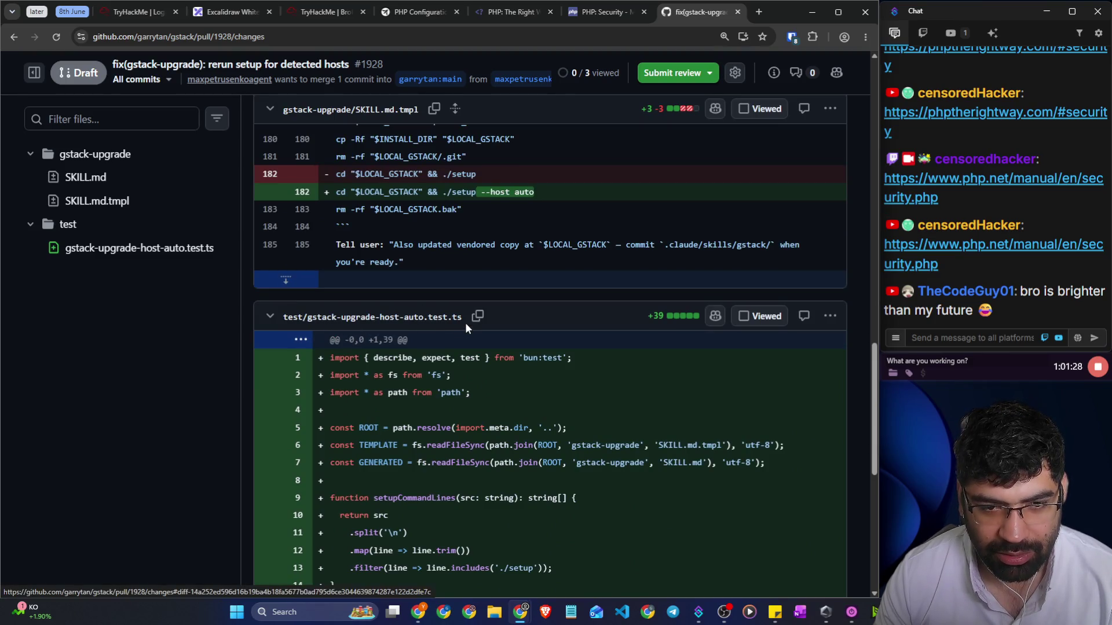
scroll(466, 327, down, 4)
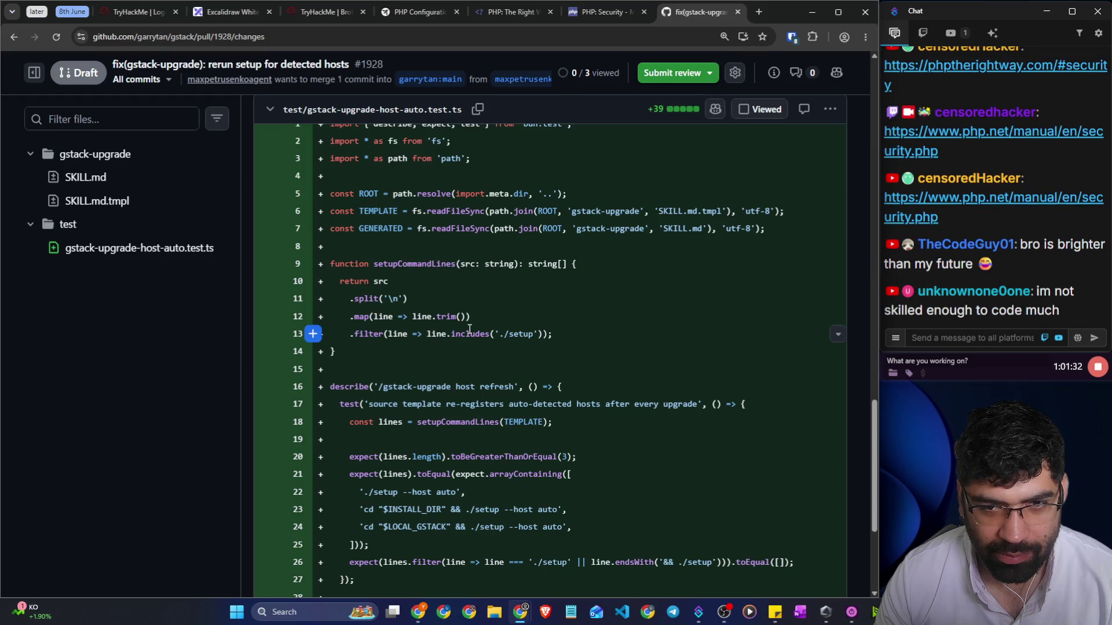
drag(462, 264, 578, 265)
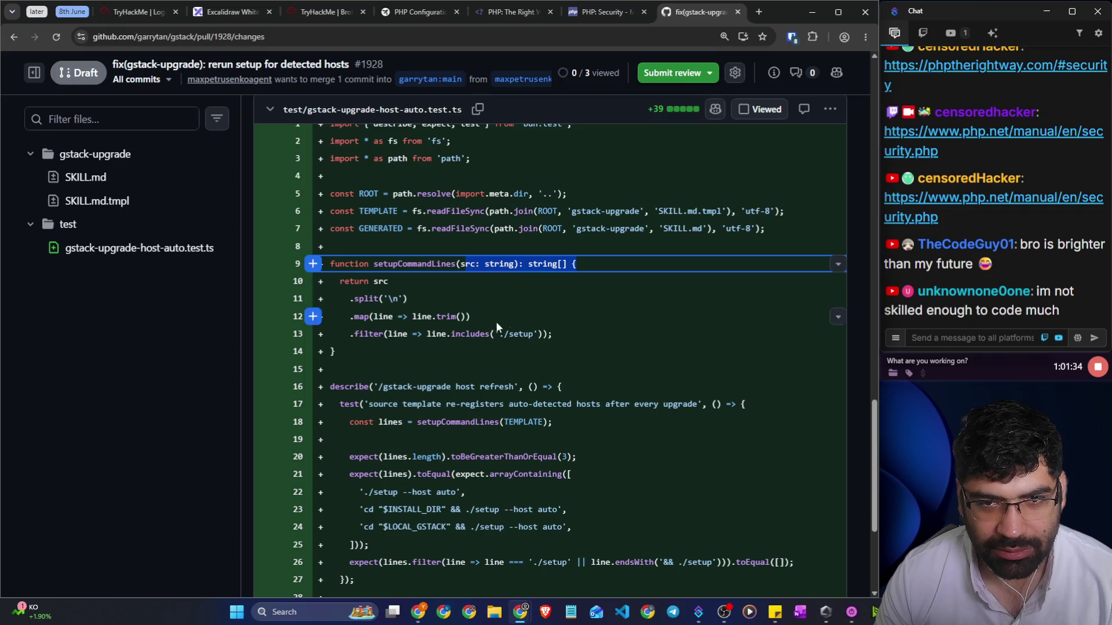
drag(454, 194, 567, 195)
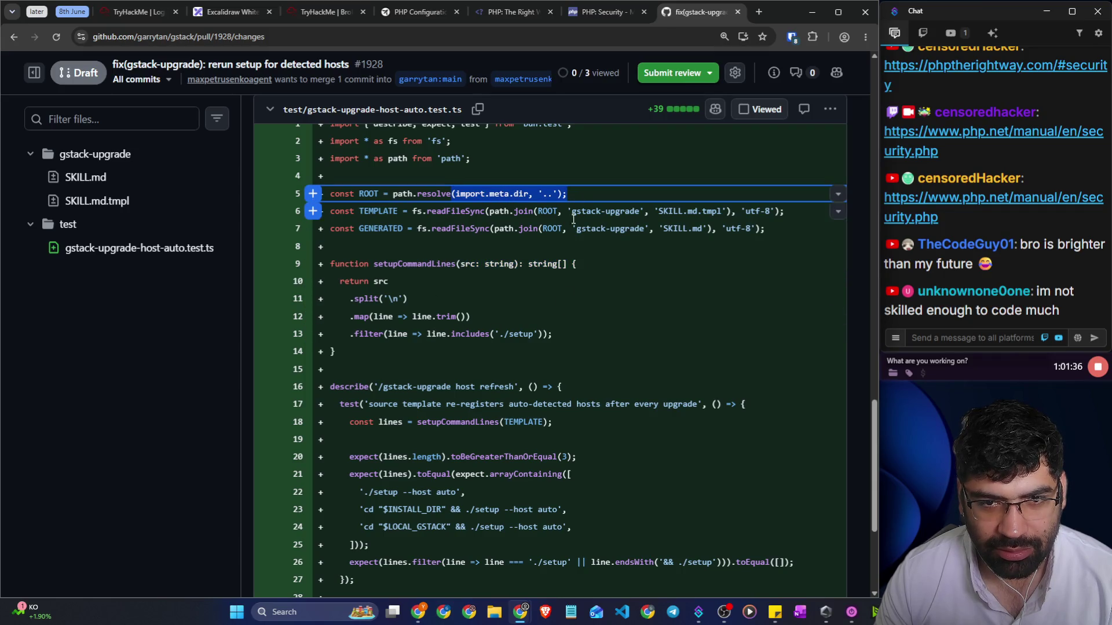
scroll(540, 273, down, 4)
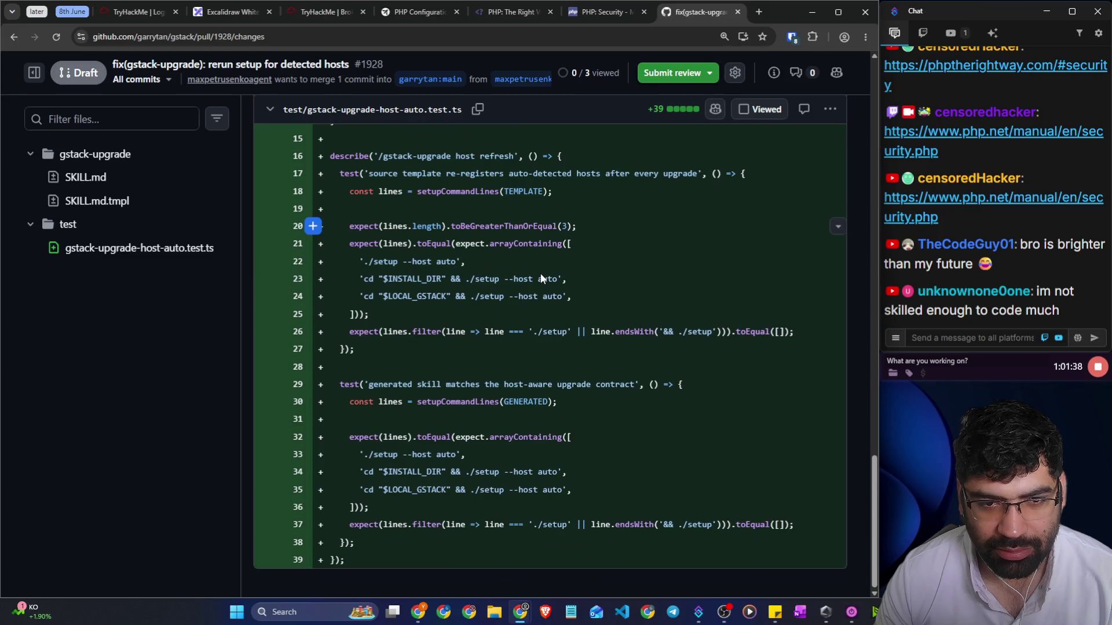
click(214, 257)
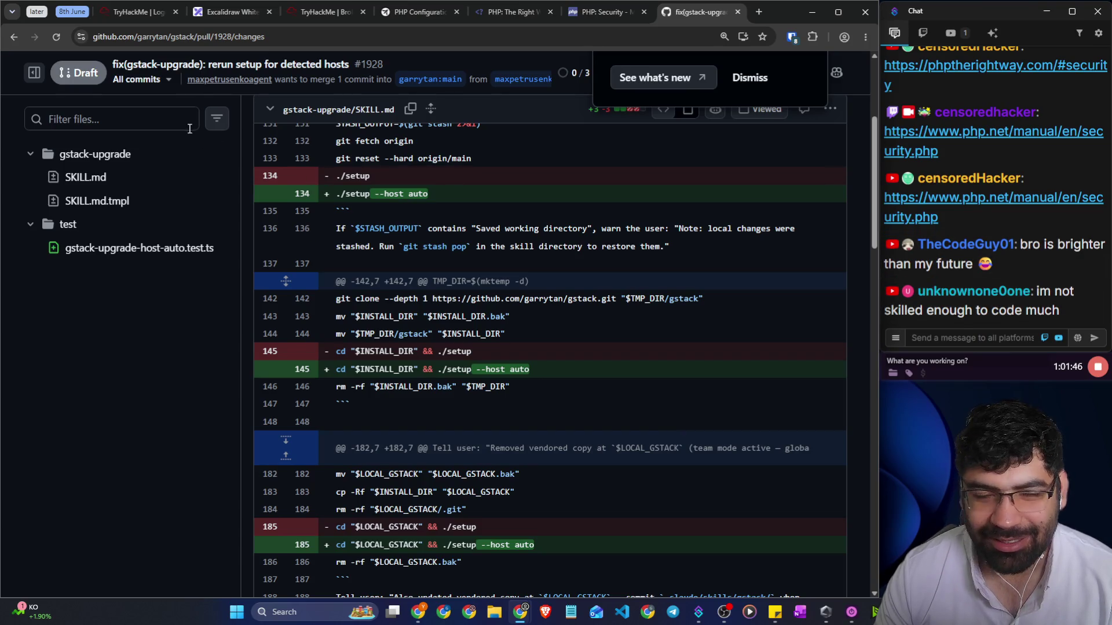
scroll(225, 131, up, 4)
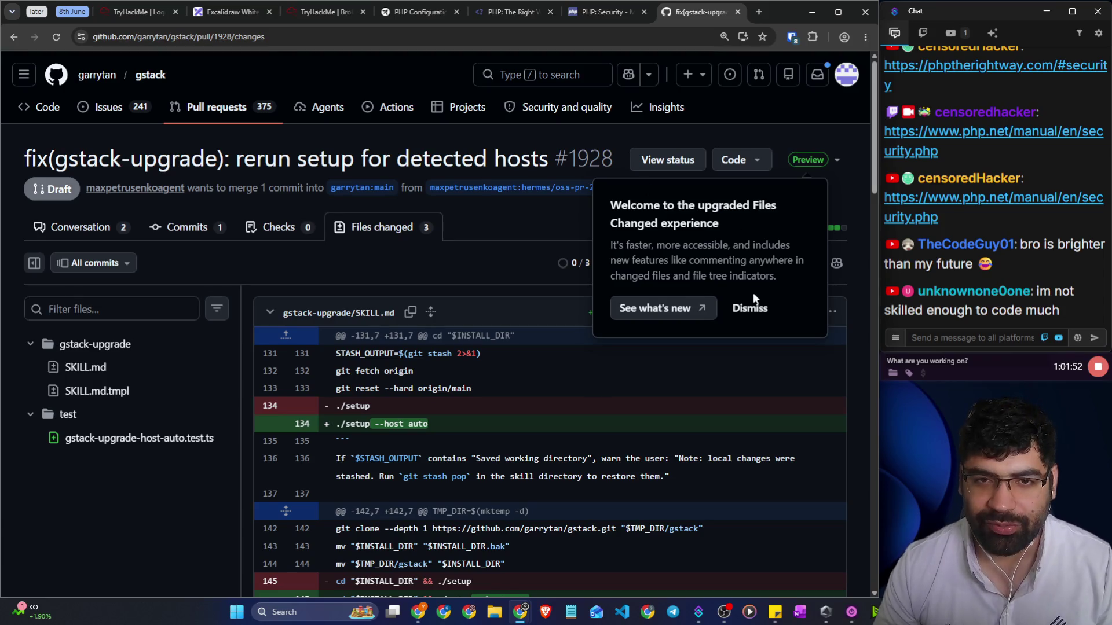
Dismiss the new-view welcome notice and browse gstack's pull requests list.
click(754, 307)
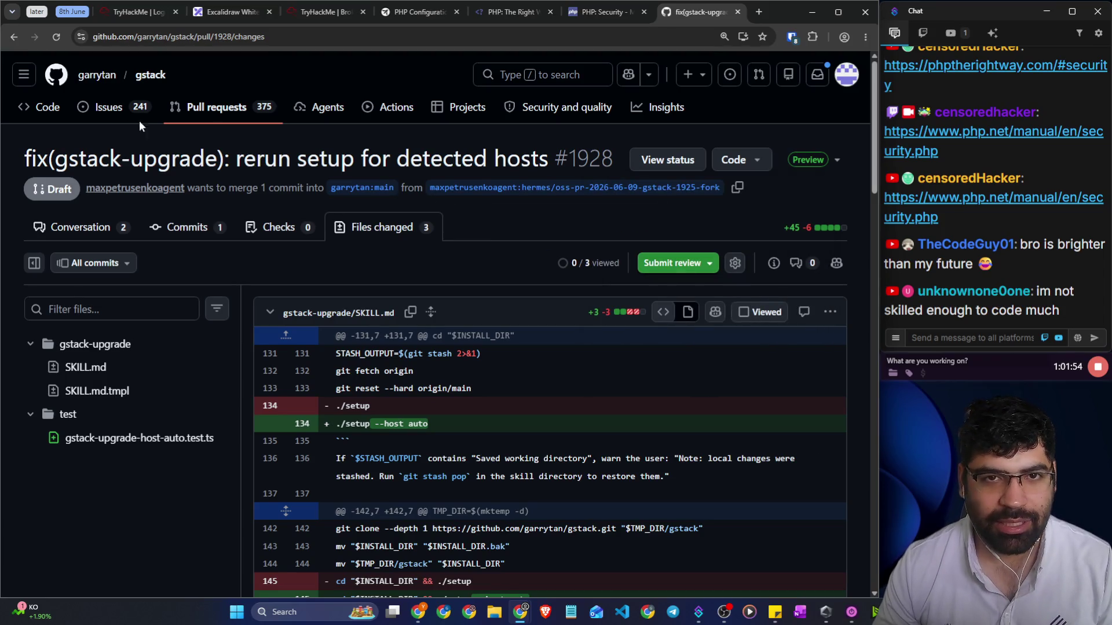
click(181, 107)
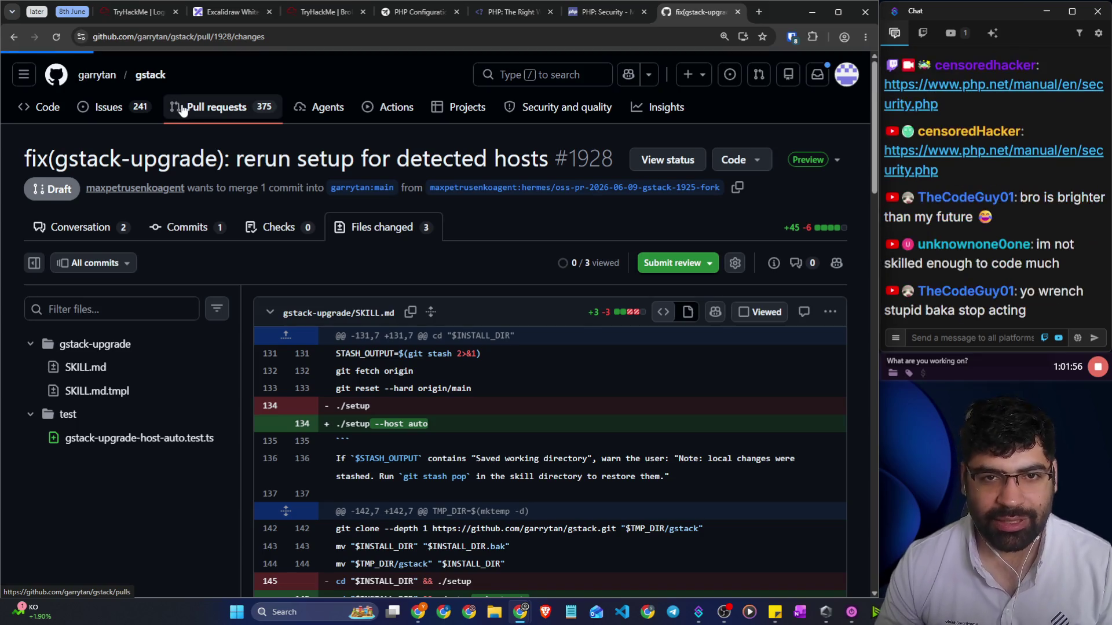
scroll(389, 220, down, 5)
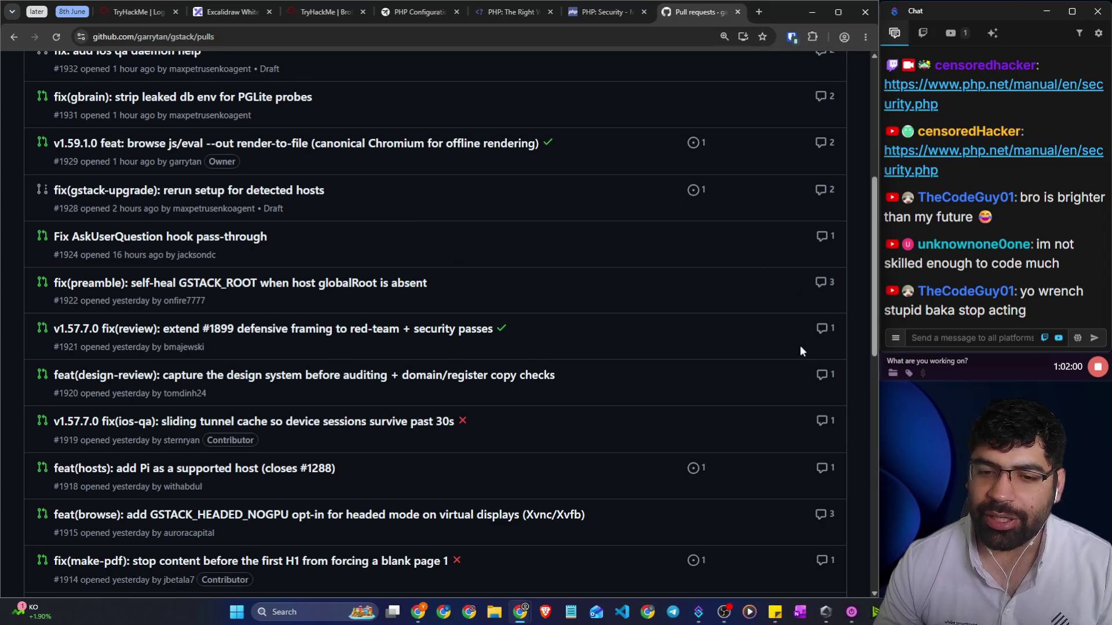
scroll(802, 345, down, 5)
scroll(261, 139, up, 10)
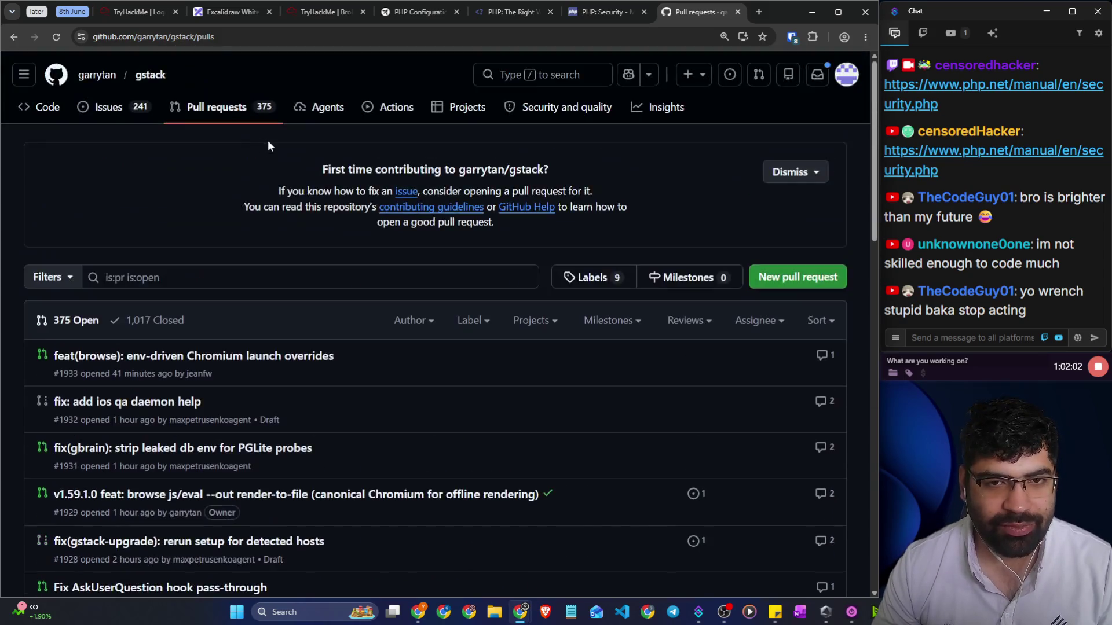
Filter gstack's issues by the 'good first issue' label, which shows no results, and select the query.
click(144, 109)
click(161, 244)
key(shift+Left)
key(shift+Left)
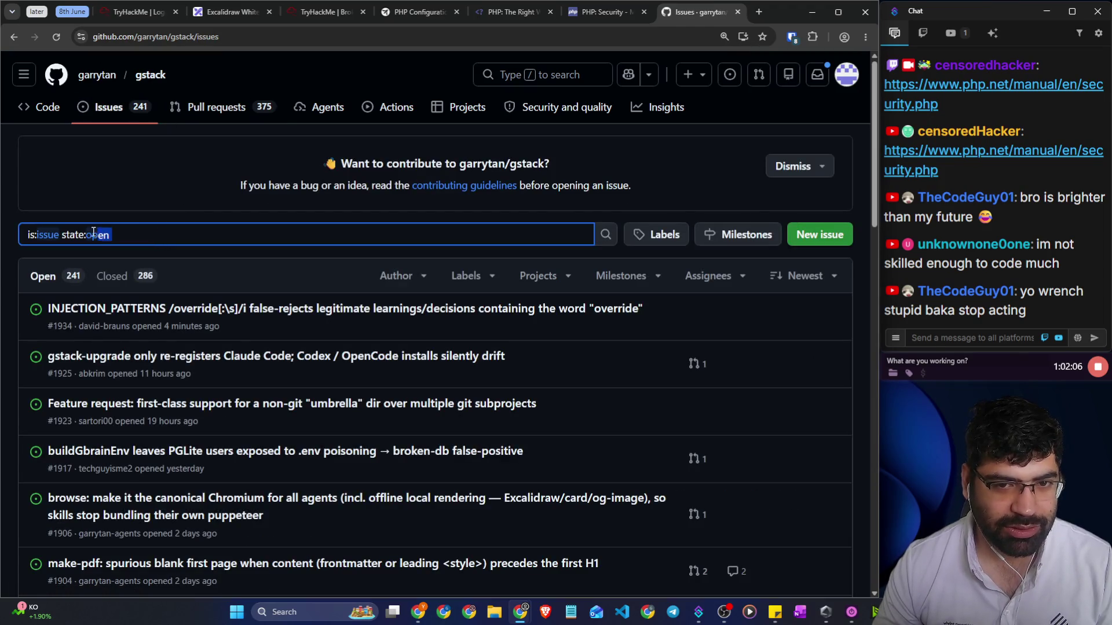
click(484, 277)
scroll(520, 331, down, 3)
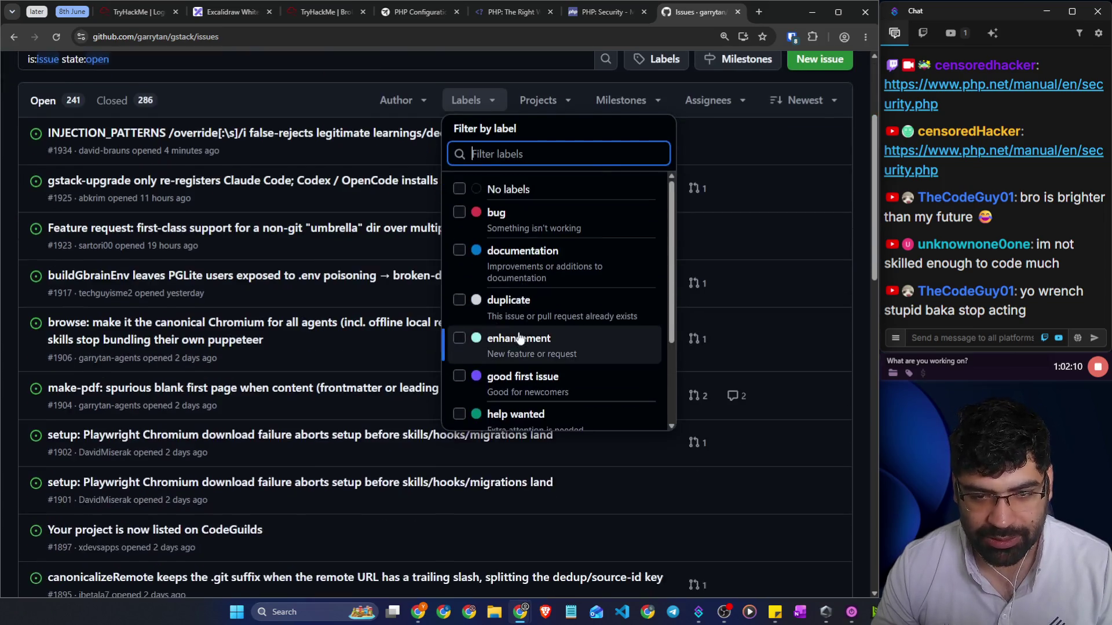
scroll(532, 266, down, 2)
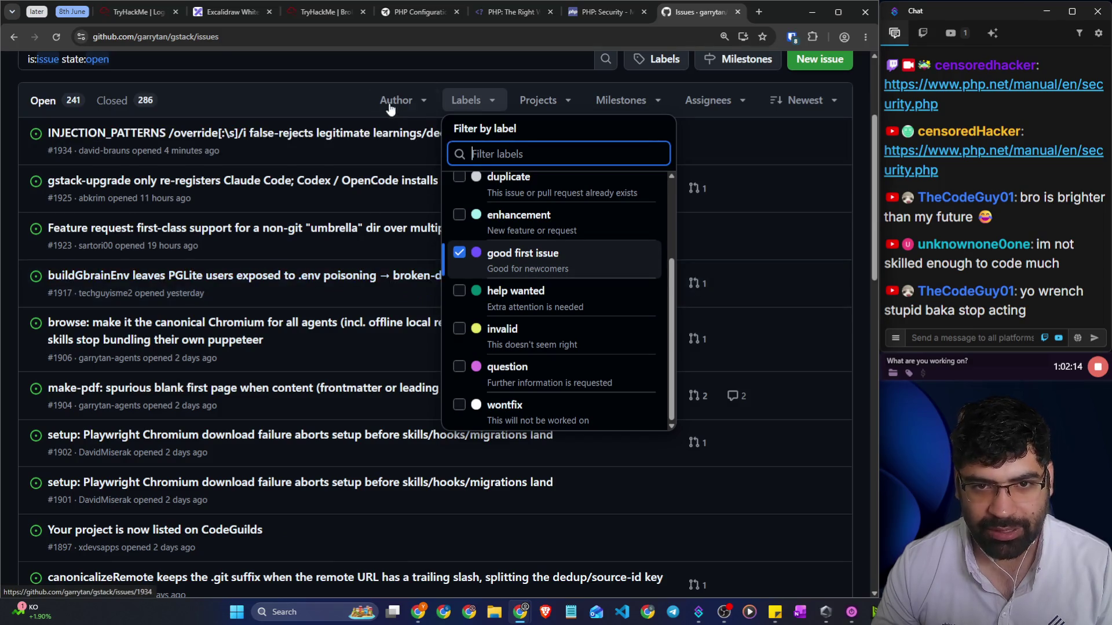
click(265, 87)
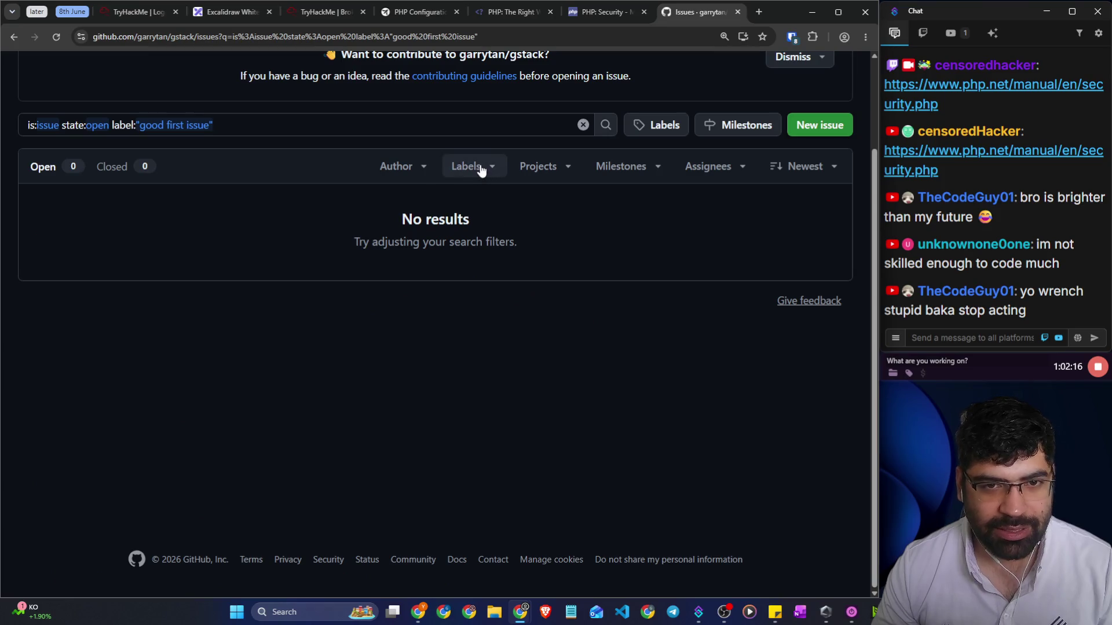
triple_click(321, 130)
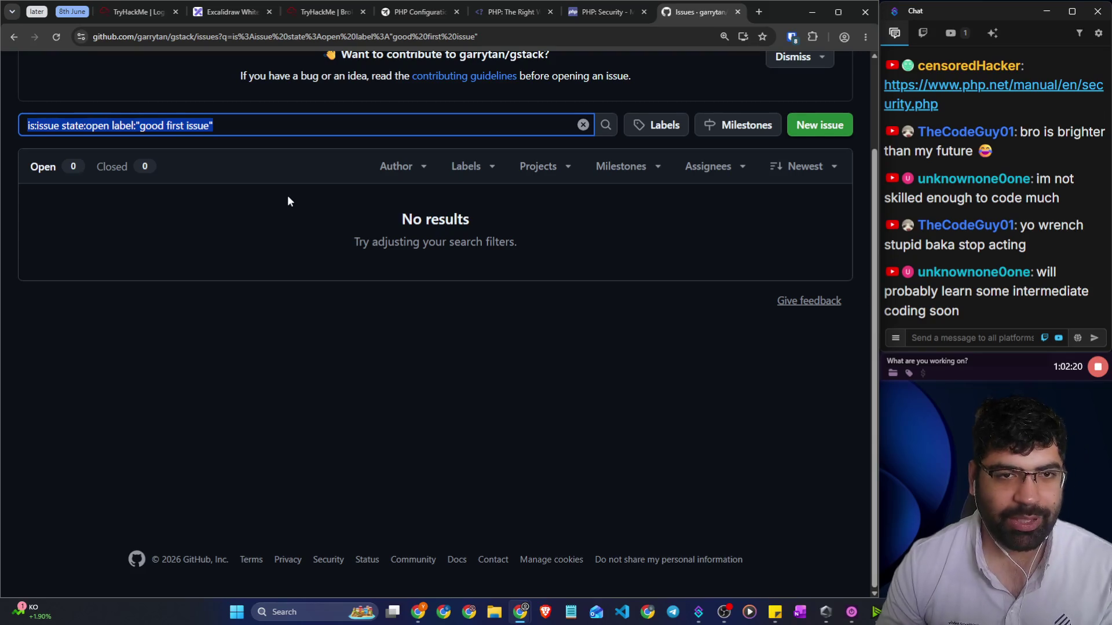
scroll(289, 201, up, 2)
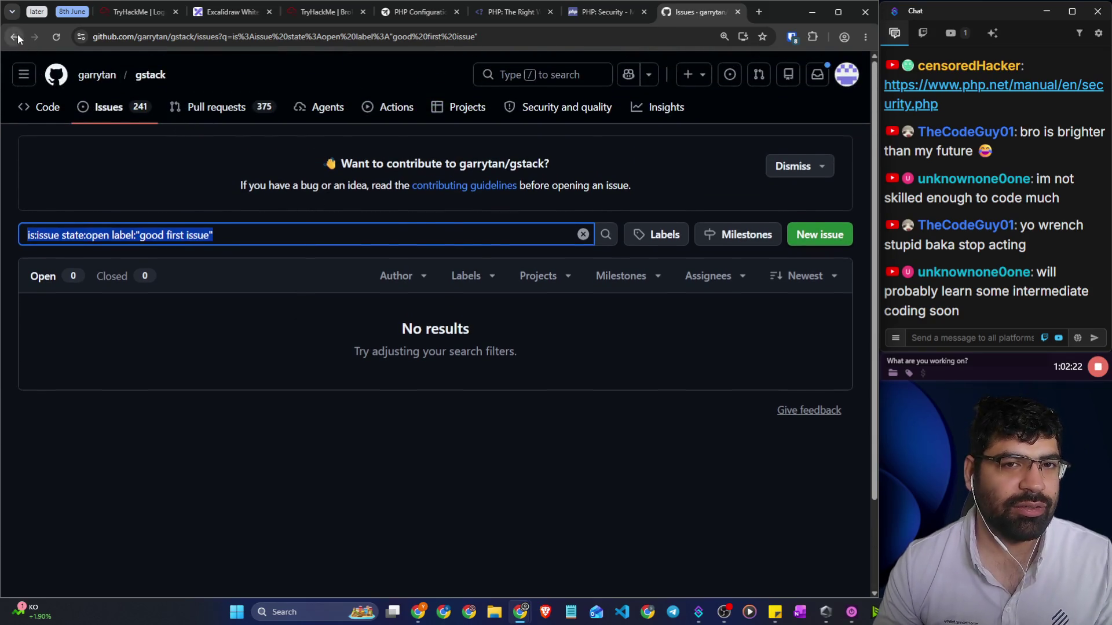
Search all of GitHub for 'kubernetes' and open the kubernetes/kubernetes repository.
click(15, 37)
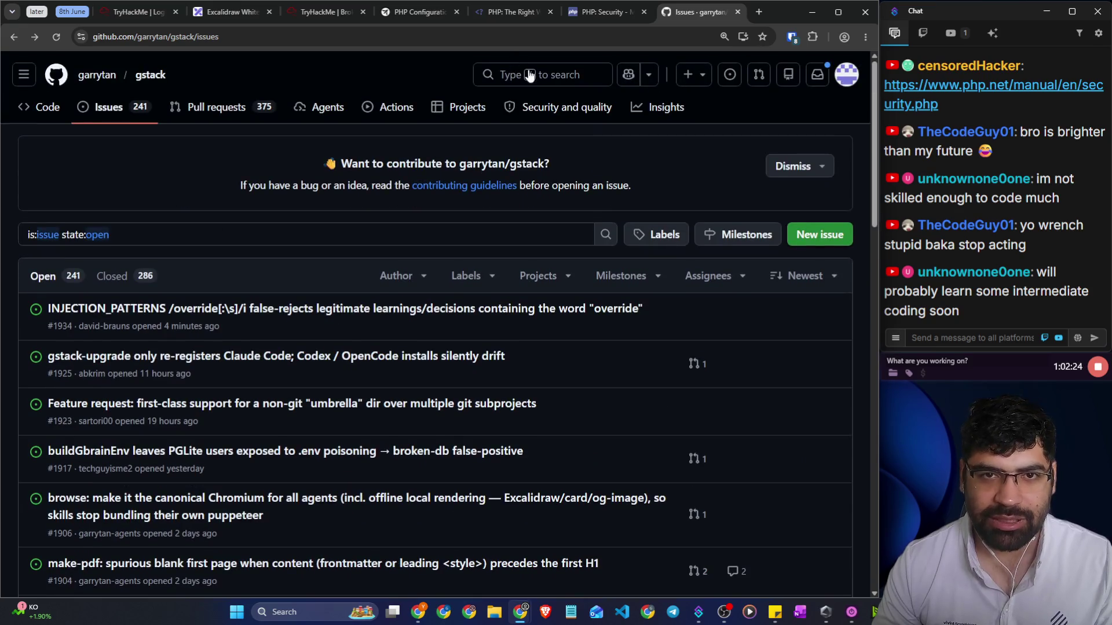
click(528, 75)
key(ctrl+a)
text(kuber)
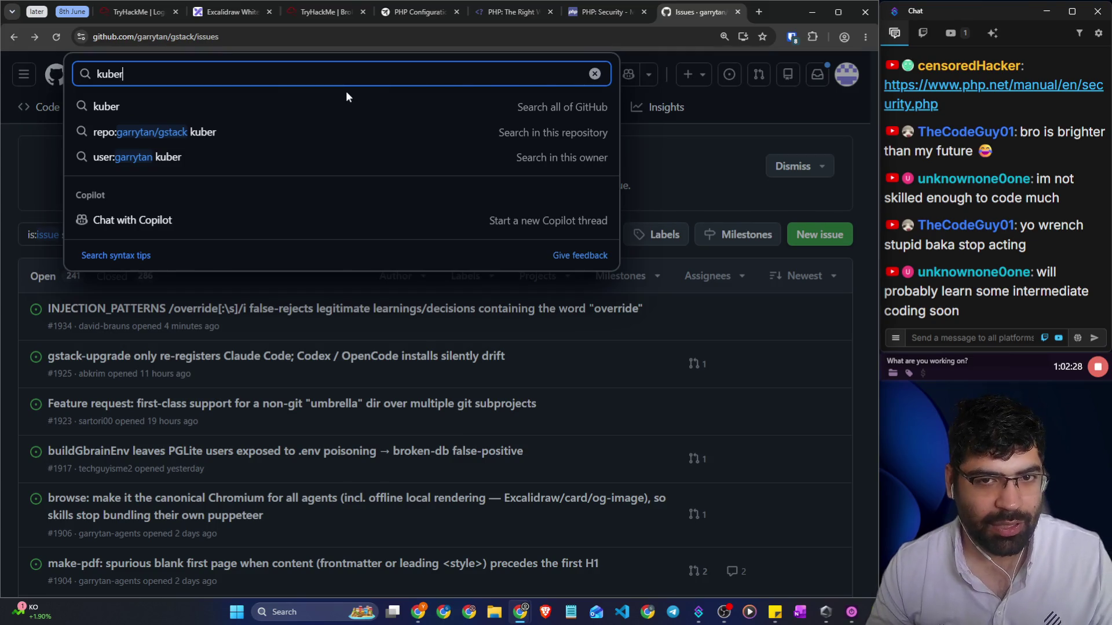
text(b)
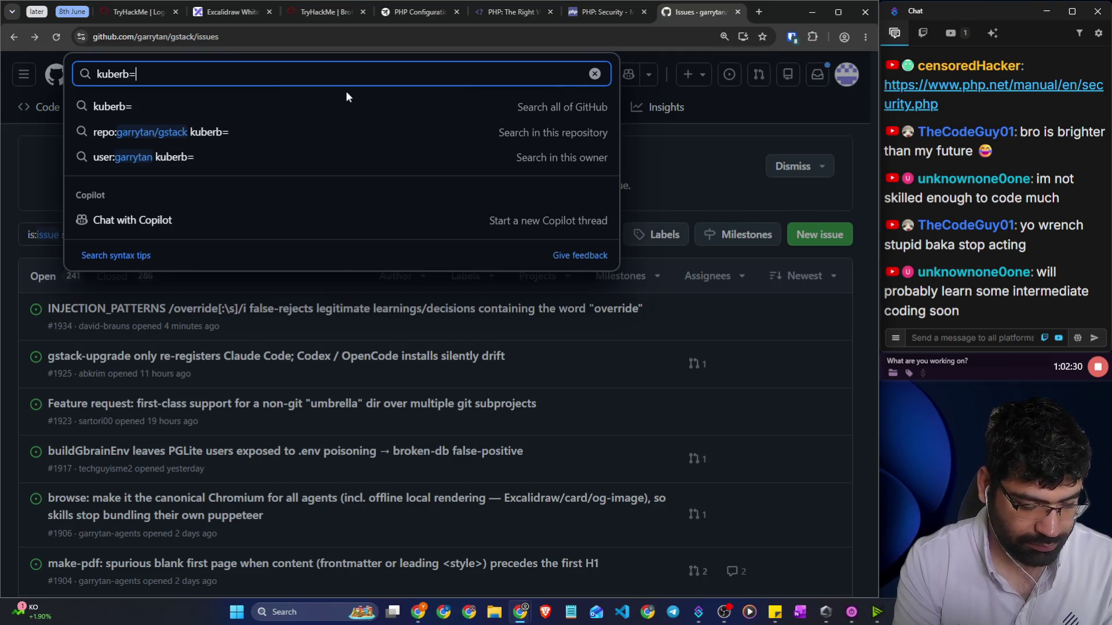
key(BackSpace)
text(netes)
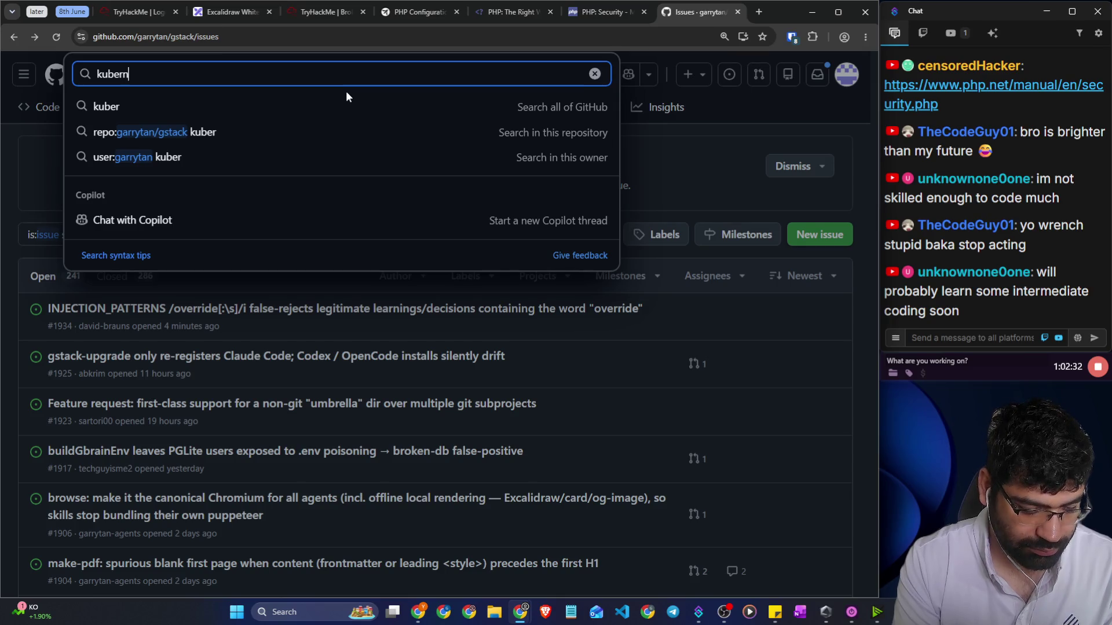
click(376, 109)
click(335, 162)
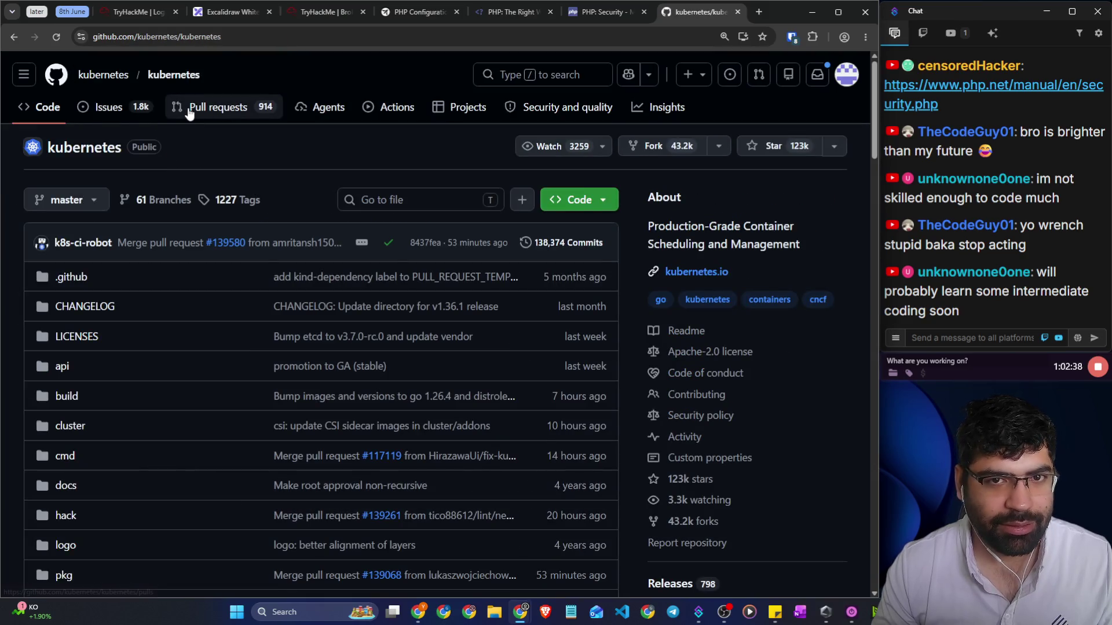
Filter kubernetes/kubernetes issues with the query label:"good first issue".
click(139, 108)
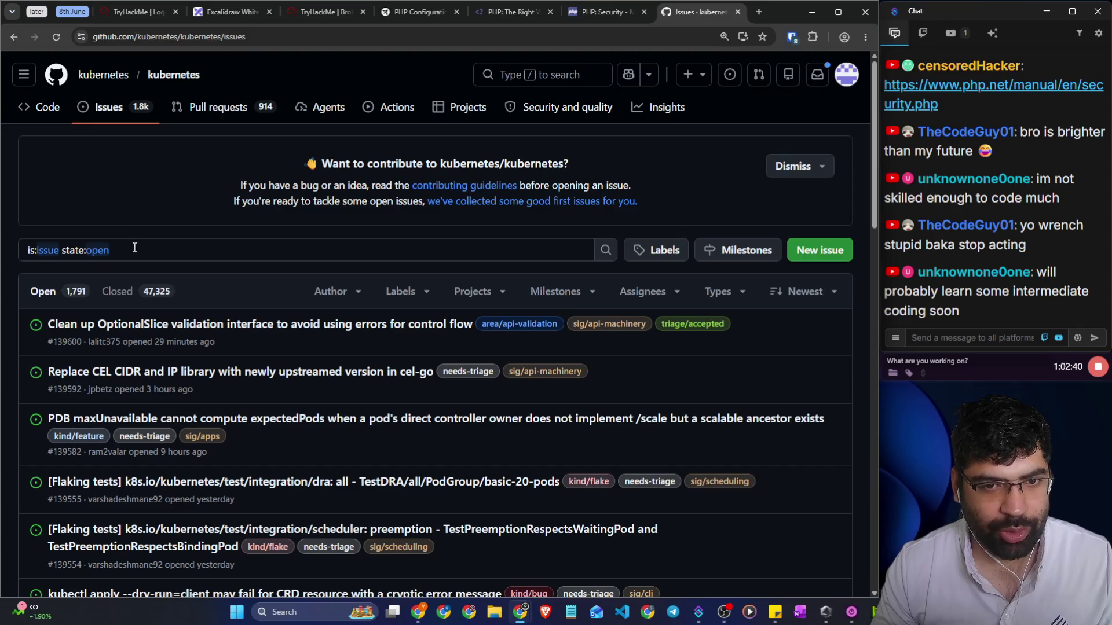
click(135, 247)
text(label:"good first issue")
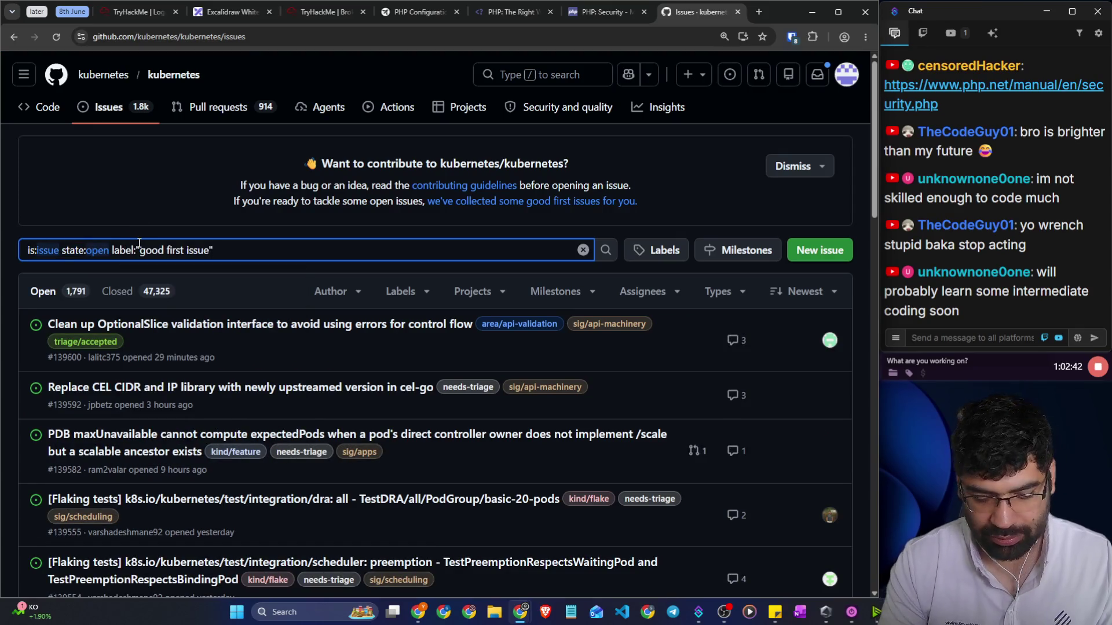
key(Return)
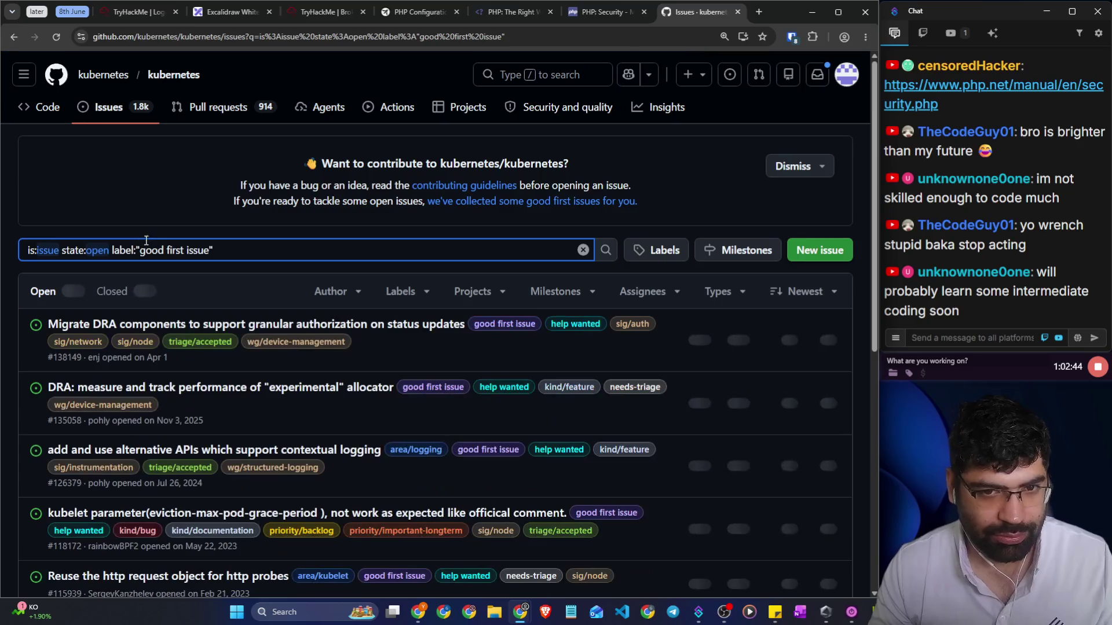
scroll(305, 240, down, 4)
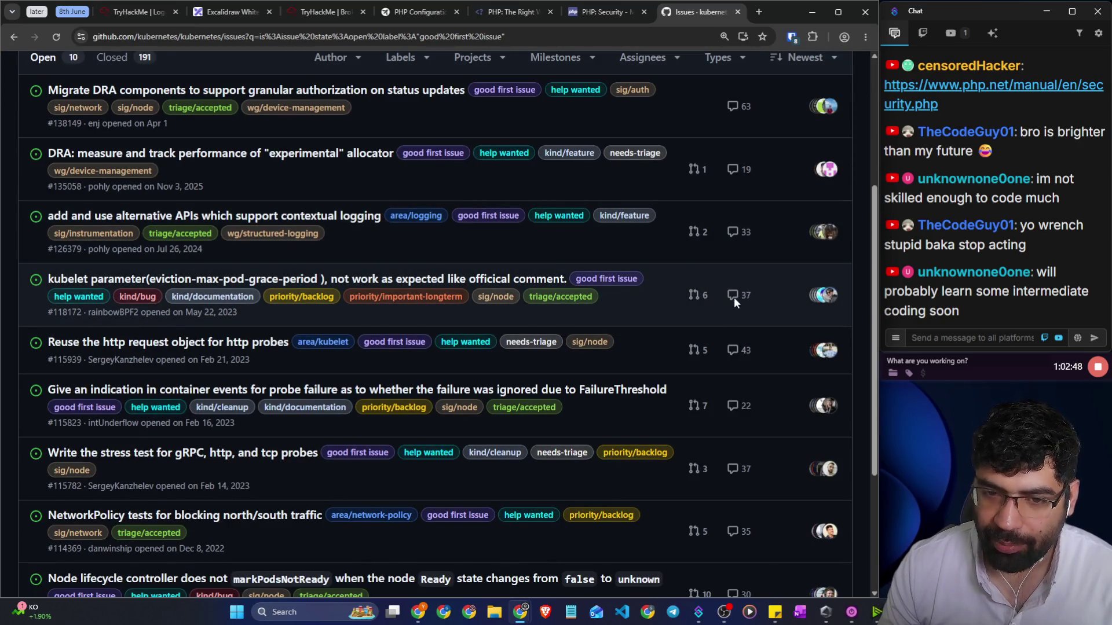
scroll(734, 298, down, 4)
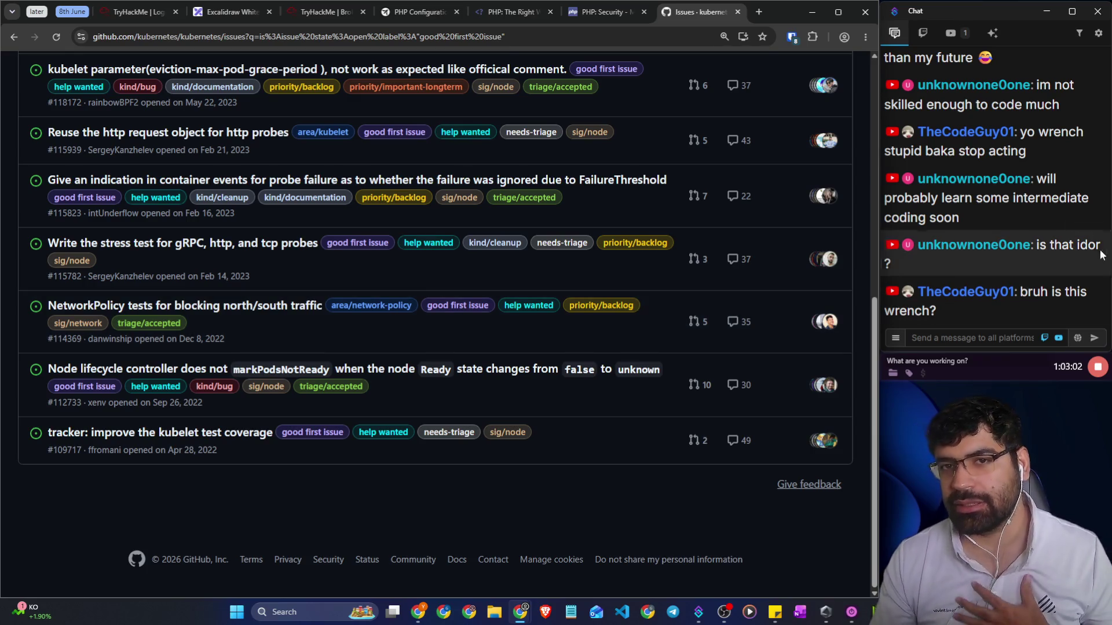
scroll(988, 234, up, 2)
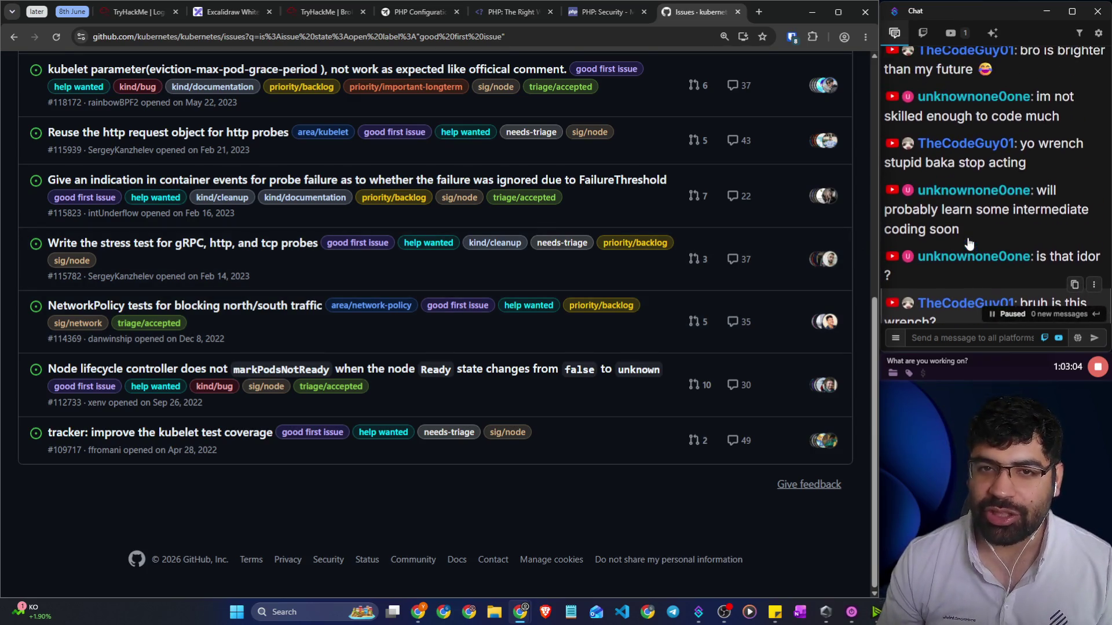
scroll(988, 234, up, 4)
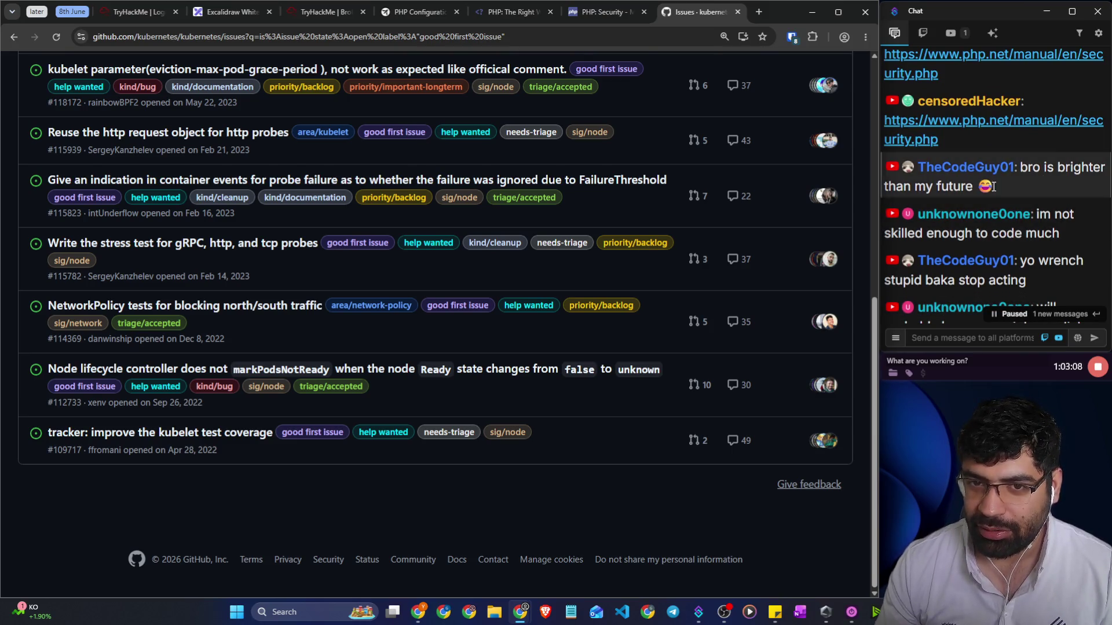
scroll(1028, 206, down, 2)
scroll(1026, 216, down, 2)
mouse_move(926, 162)
mouse_down()
mouse_move(1037, 165)
mouse_move(1054, 224)
mouse_up()
scroll(1055, 224, down, 3)
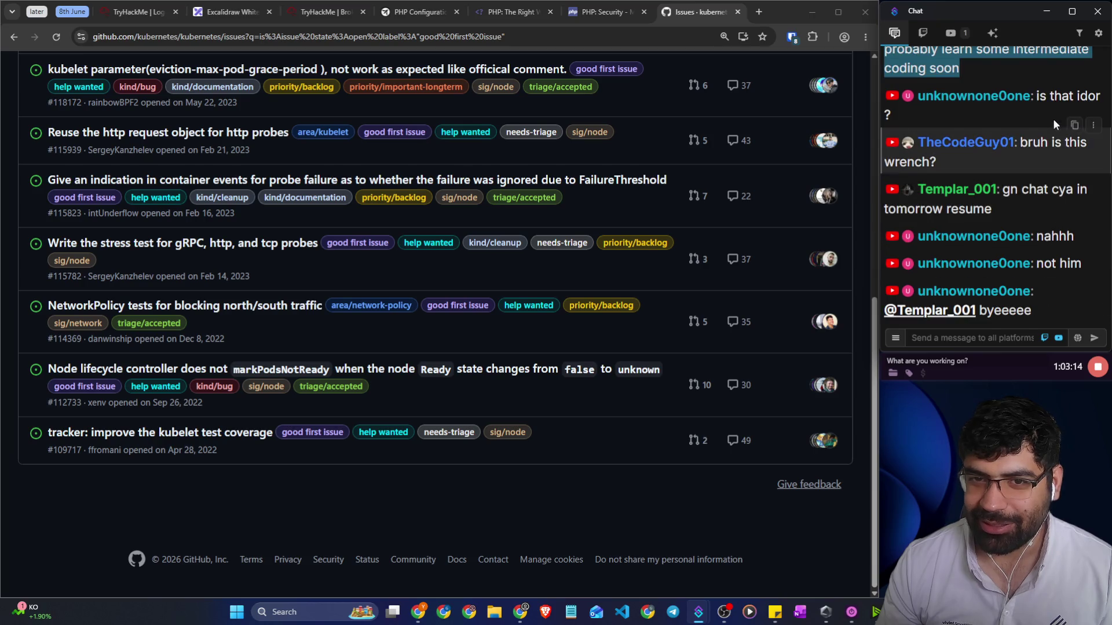
click(1046, 100)
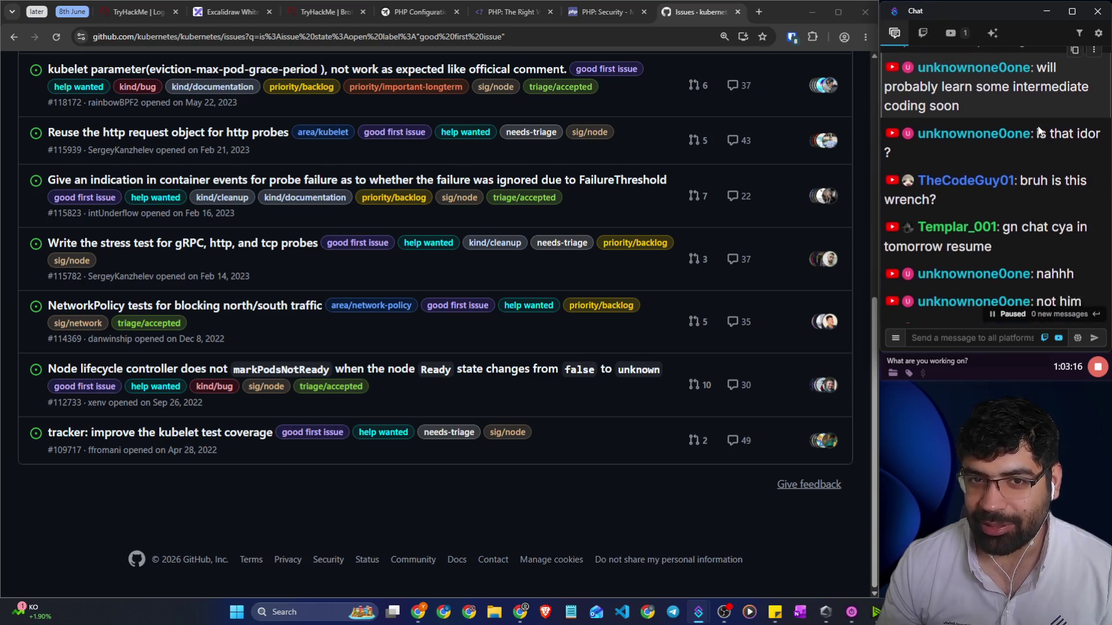
mouse_move(936, 161)
mouse_down()
mouse_move(1025, 142)
mouse_move(1083, 146)
mouse_up()
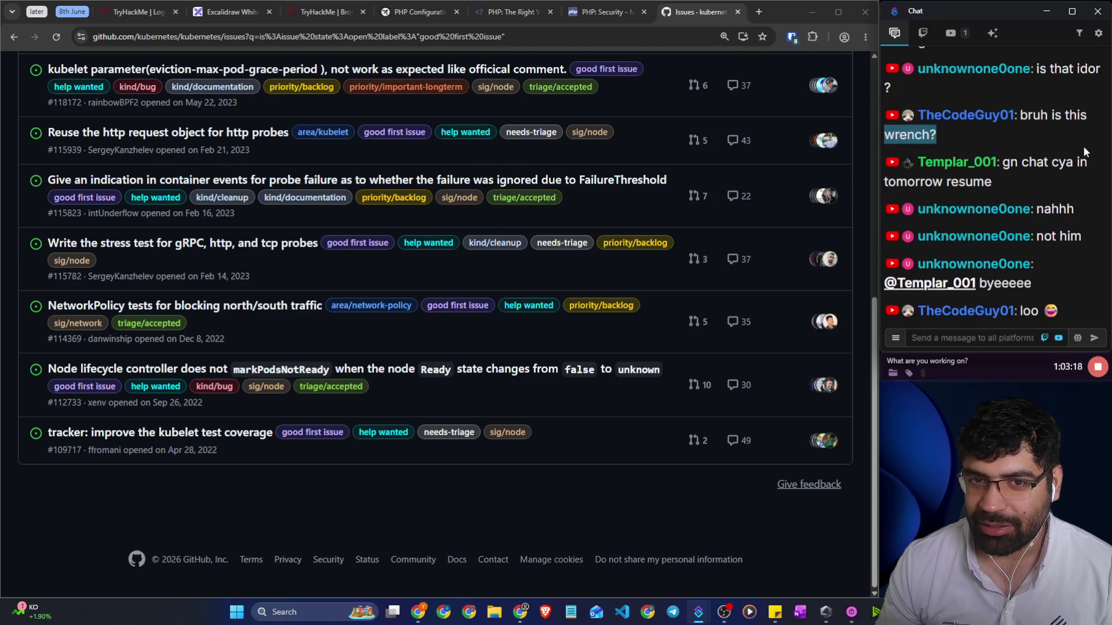
click(1016, 141)
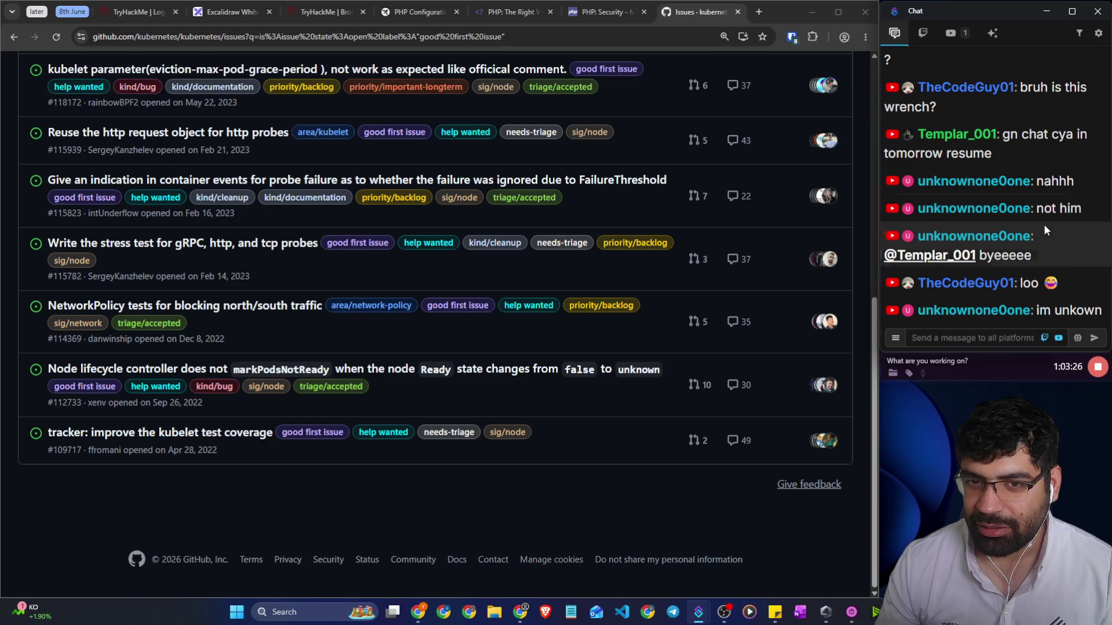
scroll(1059, 265, up, 3)
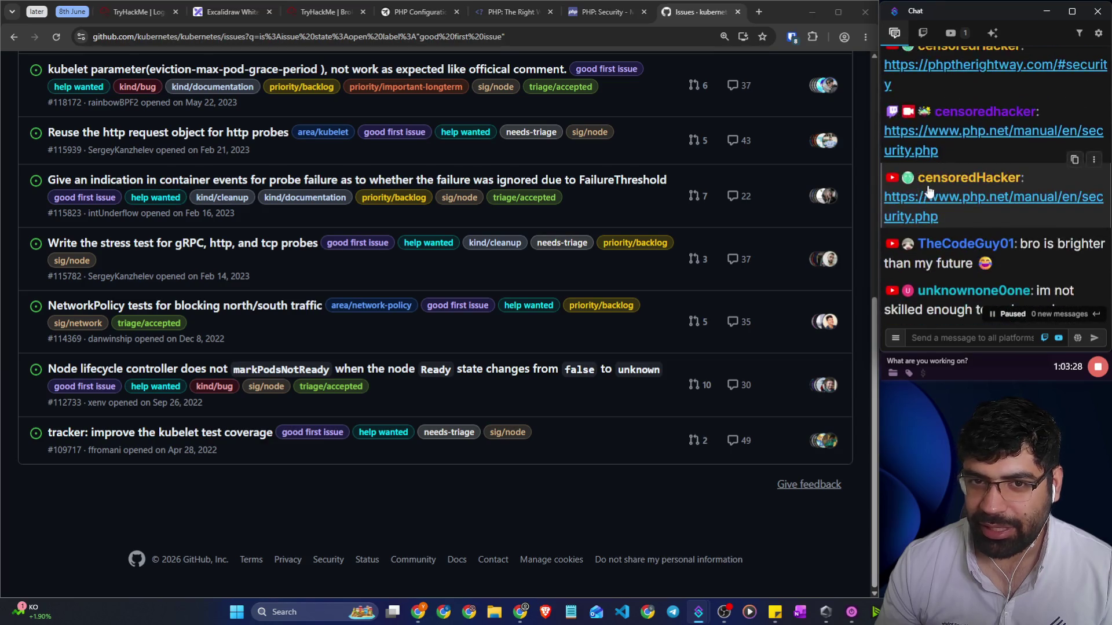
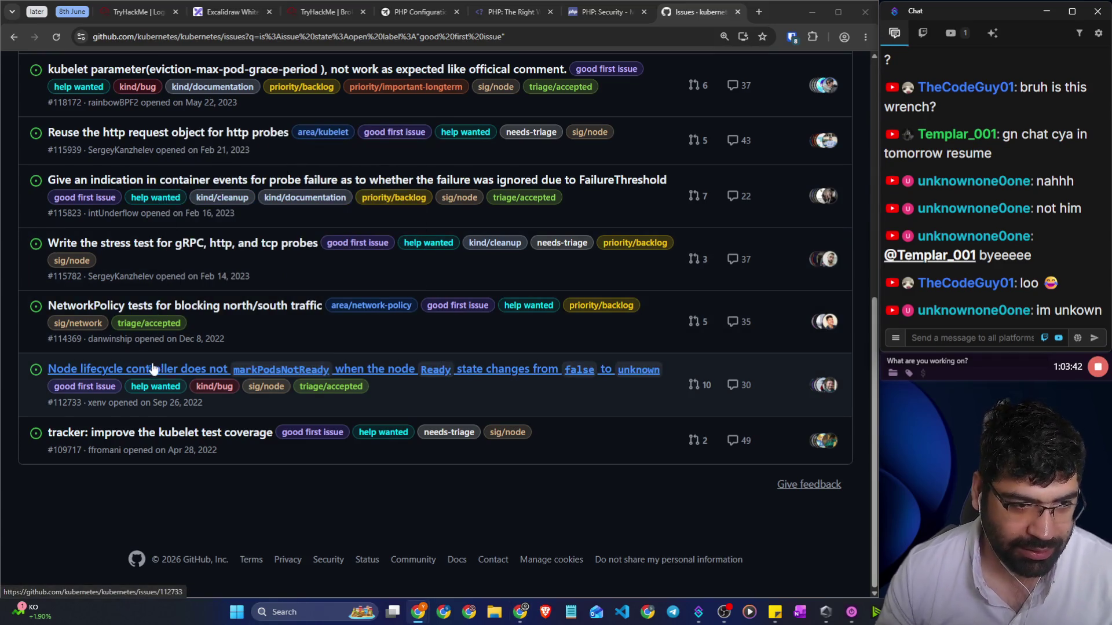
From the kubelet test coverage tracker issue, open linked PR #136658's changed files.
click(176, 434)
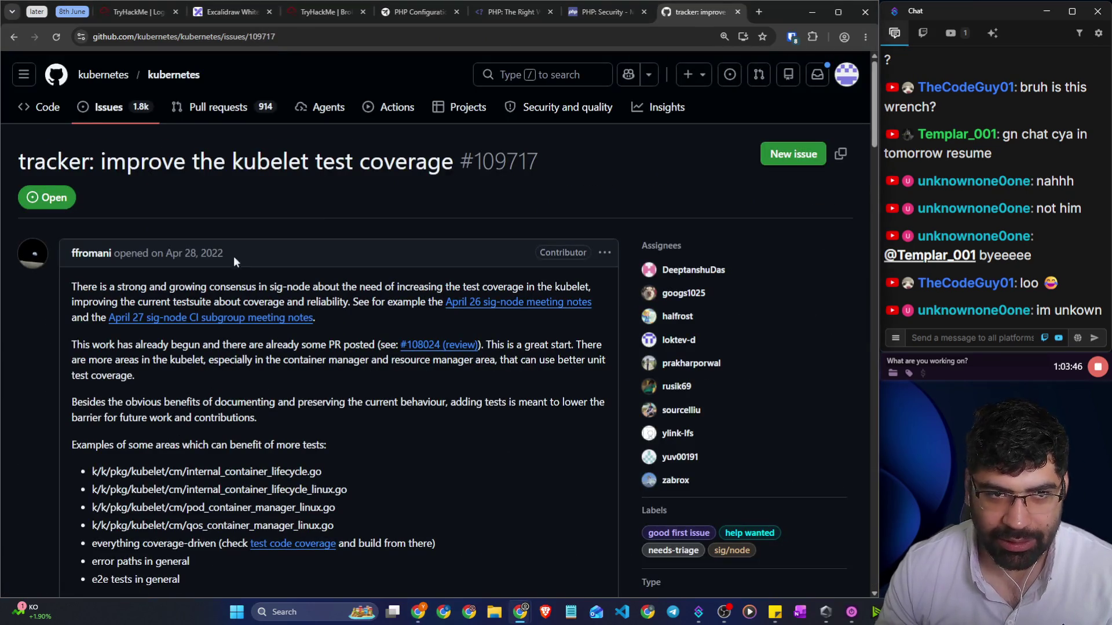
scroll(203, 230, down, 10)
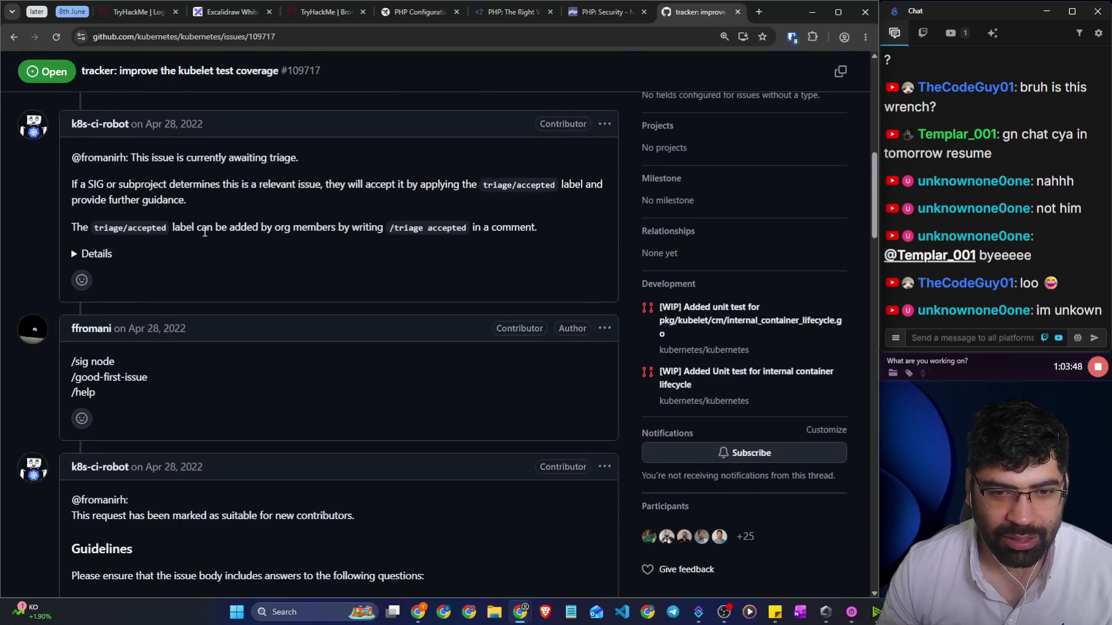
scroll(154, 236, down, 14)
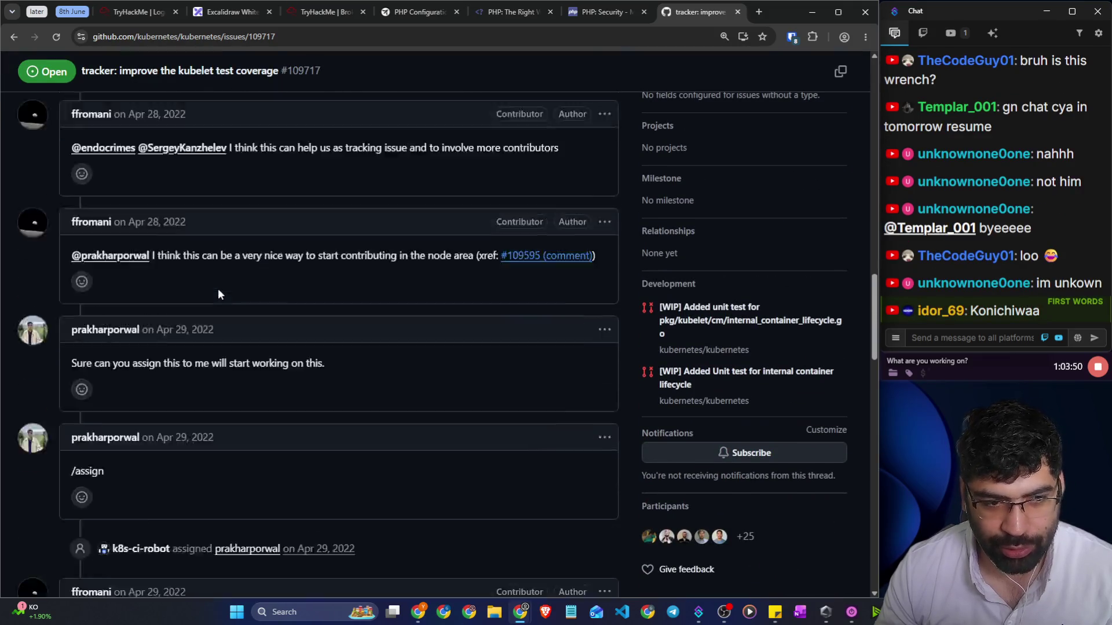
scroll(262, 345, down, 4)
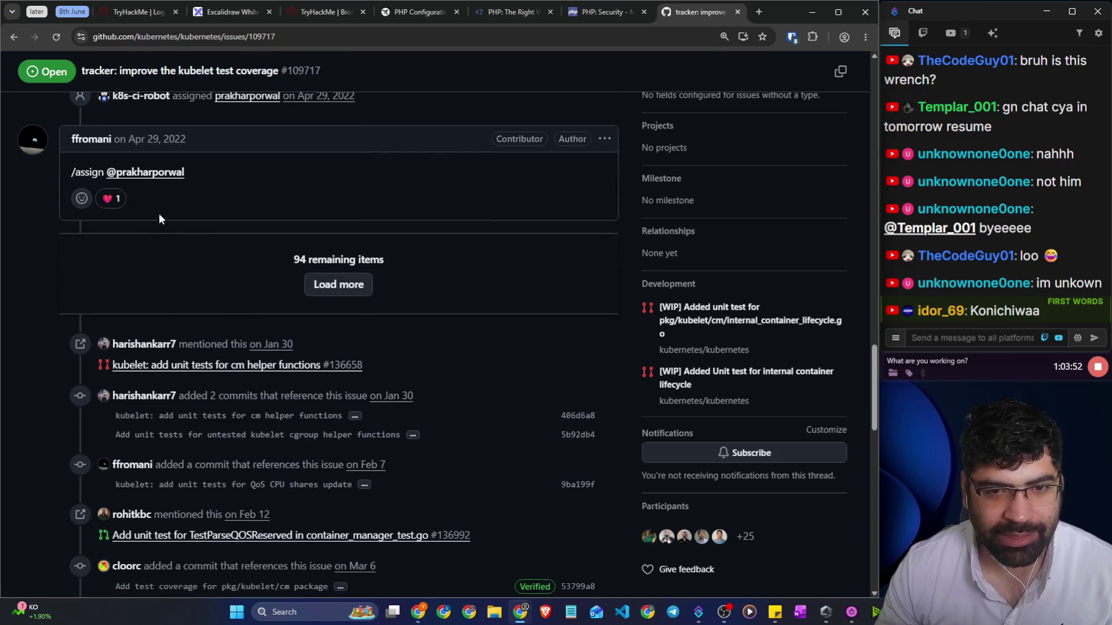
scroll(295, 279, down, 3)
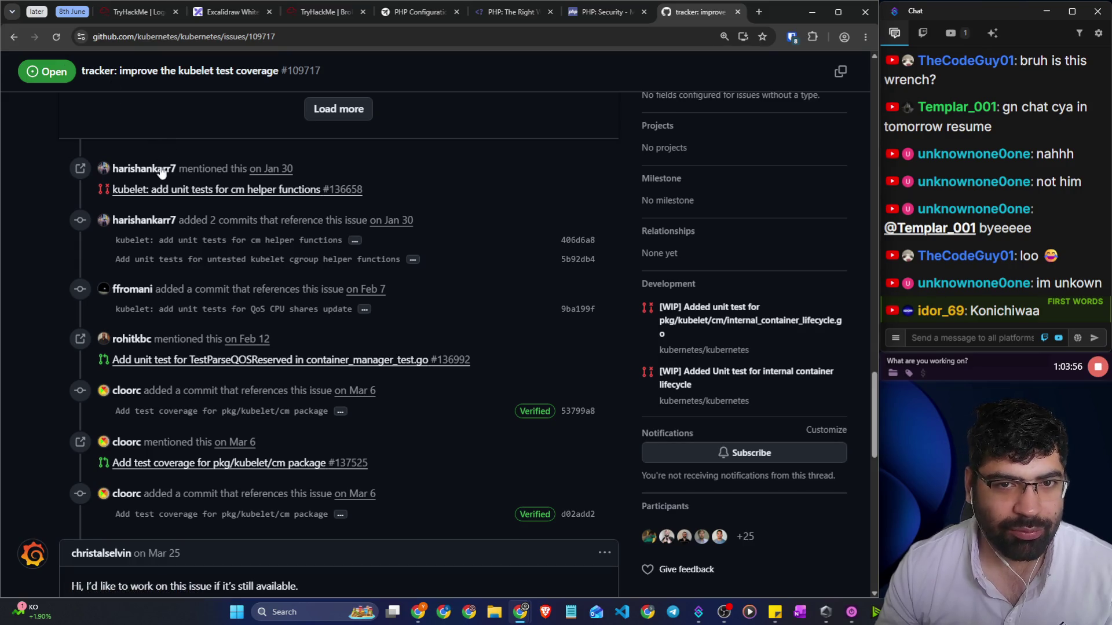
click(200, 191)
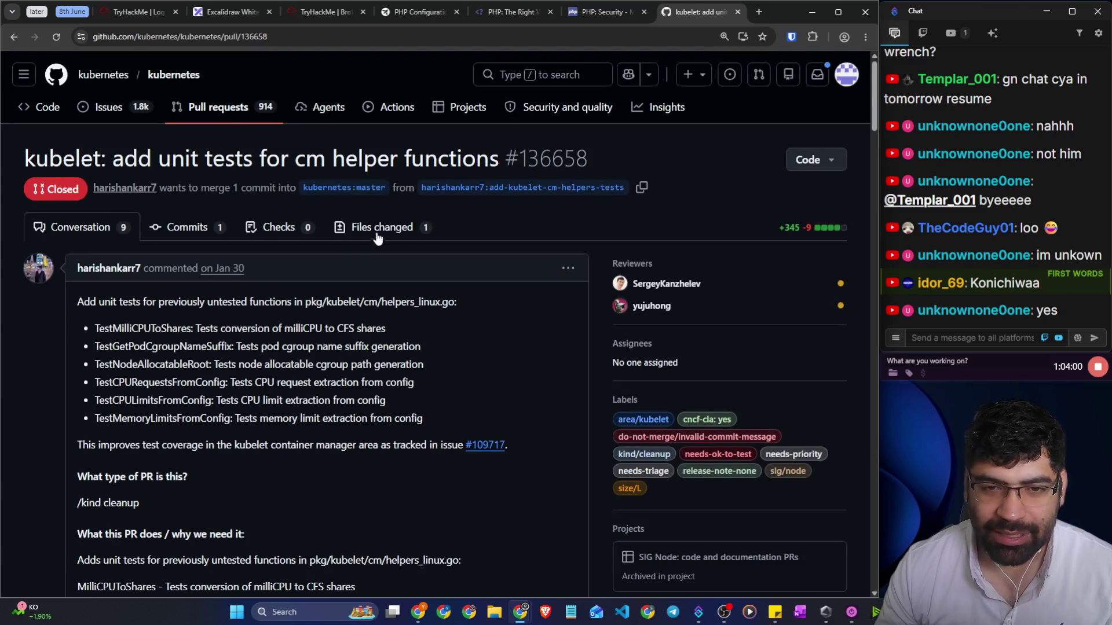
click(345, 237)
Scroll through the helpers_linux_test.go diff, then go back to tracker issue #109717.
scroll(364, 285, down, 6)
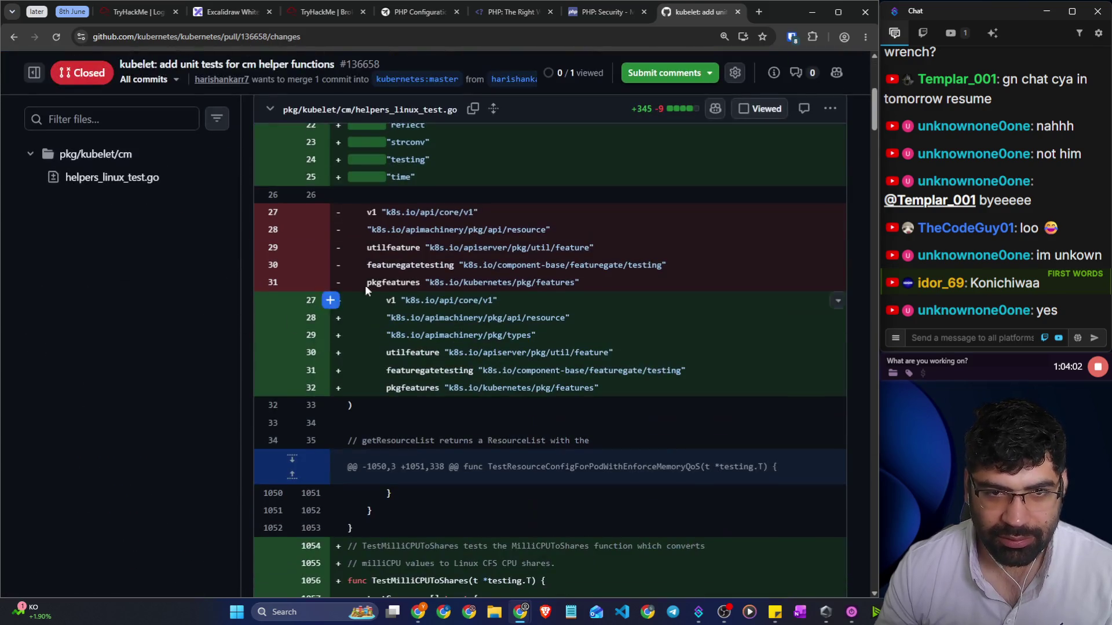
scroll(383, 332, down, 5)
scroll(383, 359, down, 20)
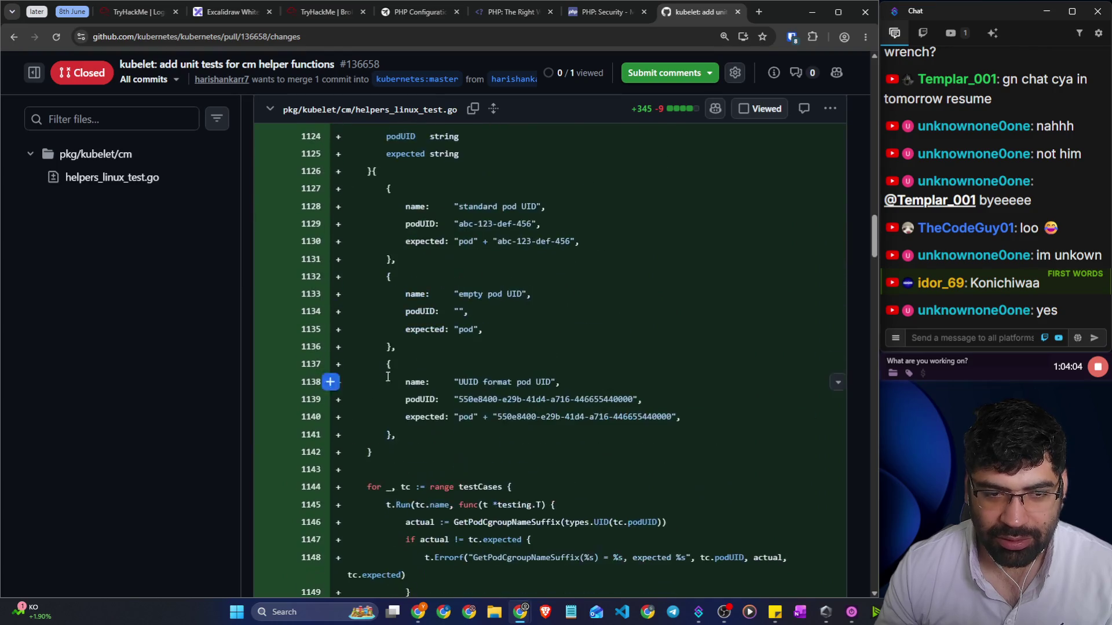
click(14, 37)
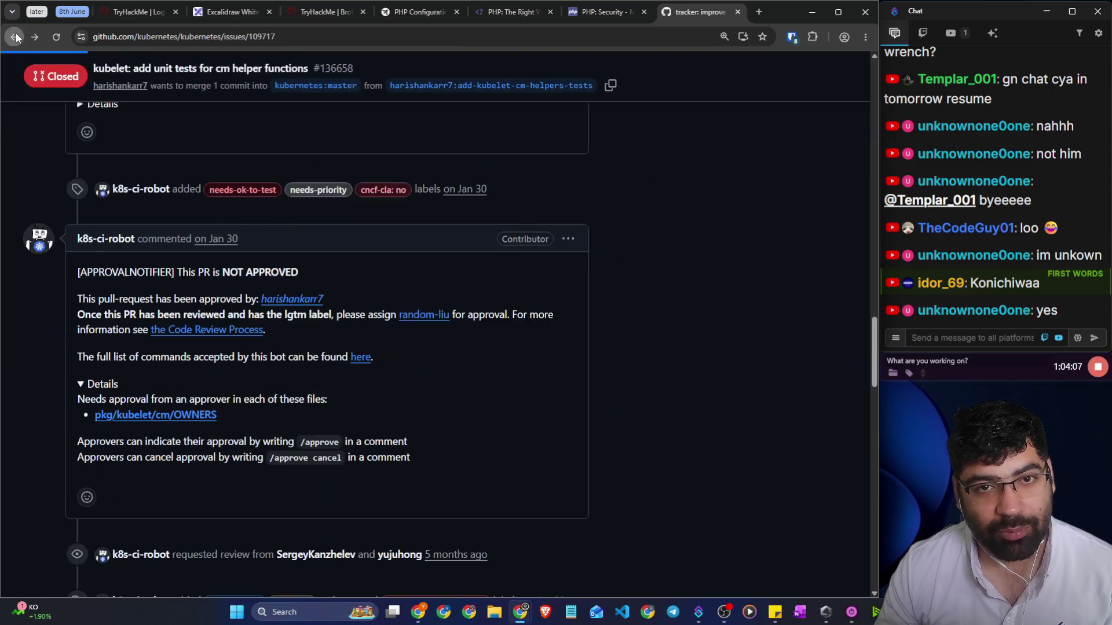
click(15, 37)
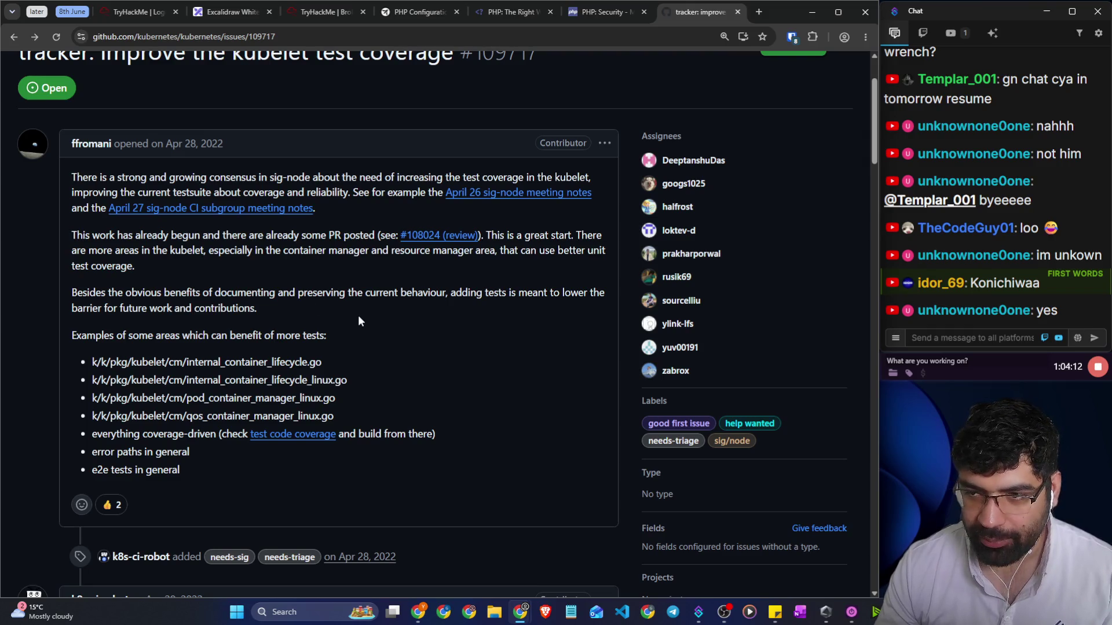
Scroll up the issue page and click into the stream chat message box.
scroll(361, 315, up, 2)
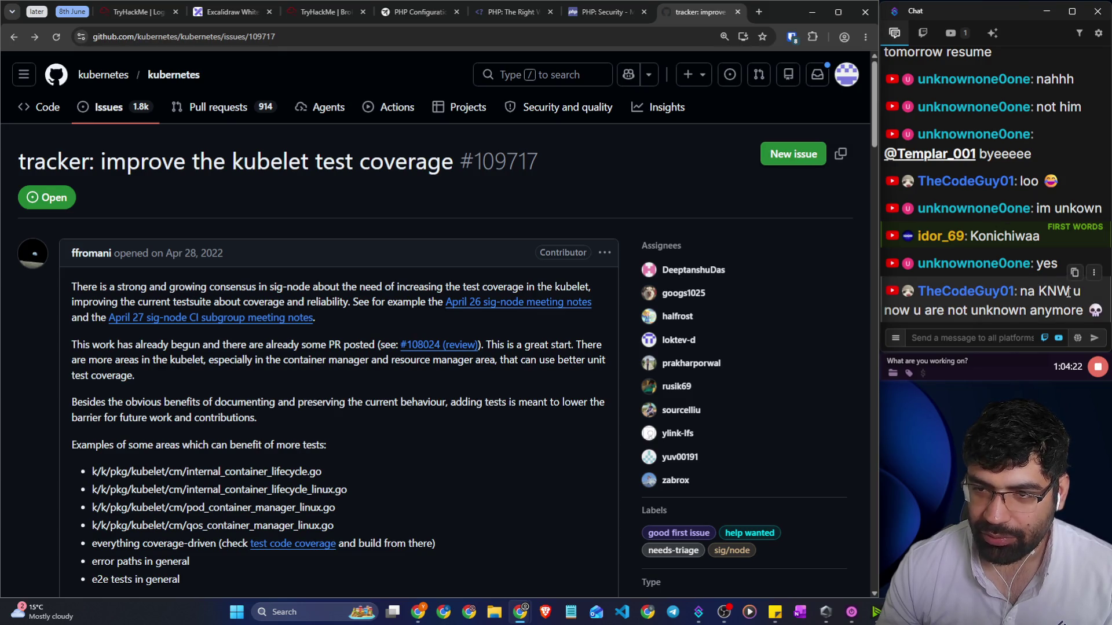
click(935, 303)
click(995, 337)
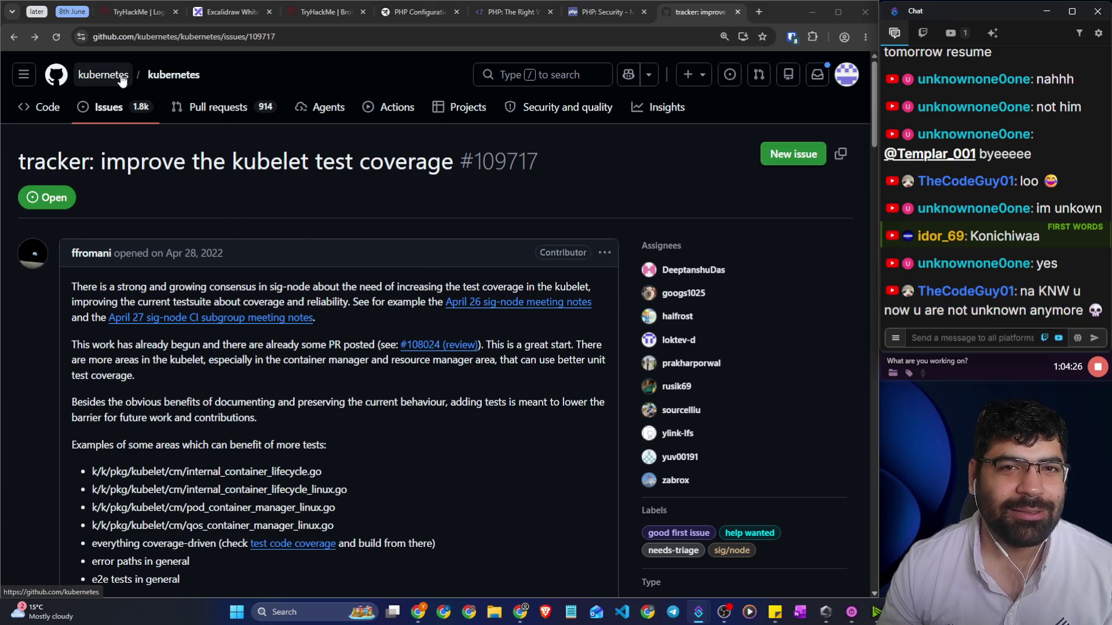
Go to the GitHub home dashboard, briefly open search, then switch to the 'PHP: Security' tab.
click(51, 82)
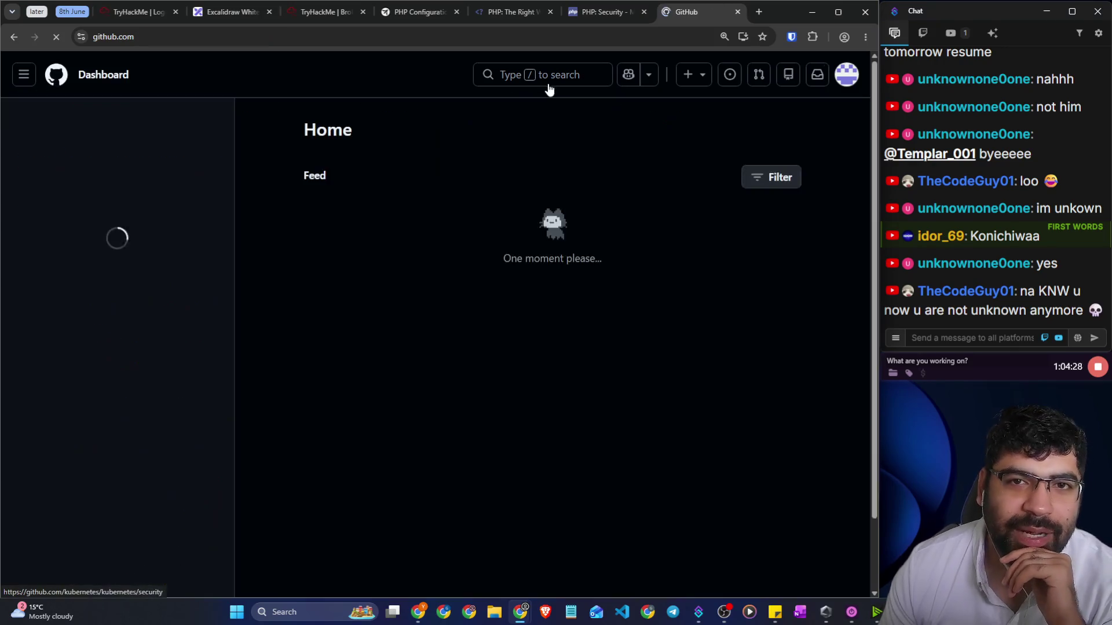
click(547, 81)
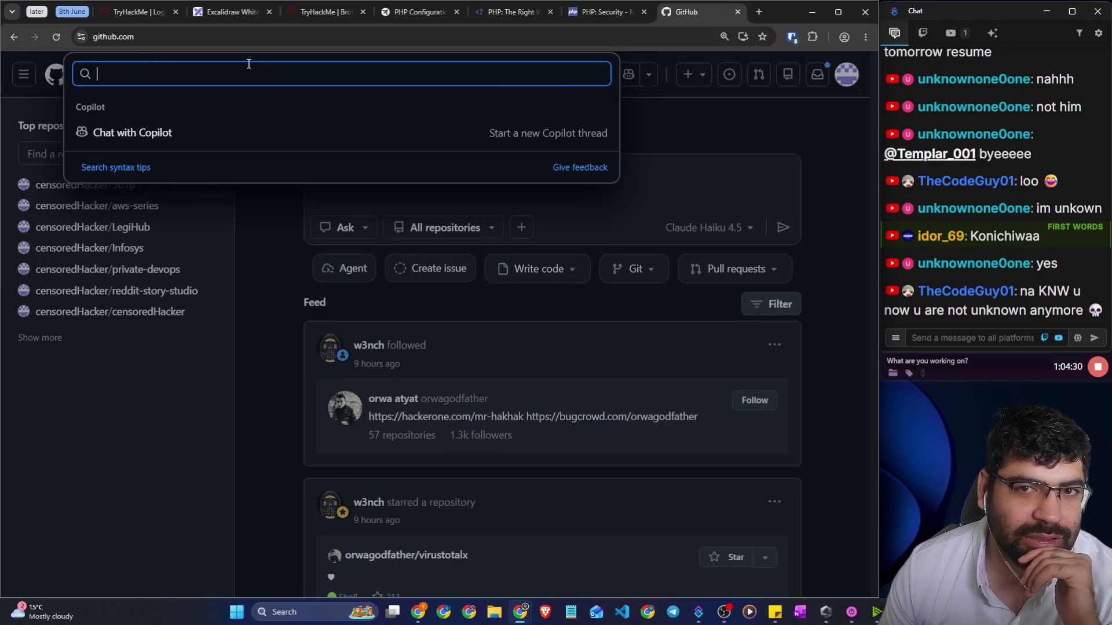
click(249, 206)
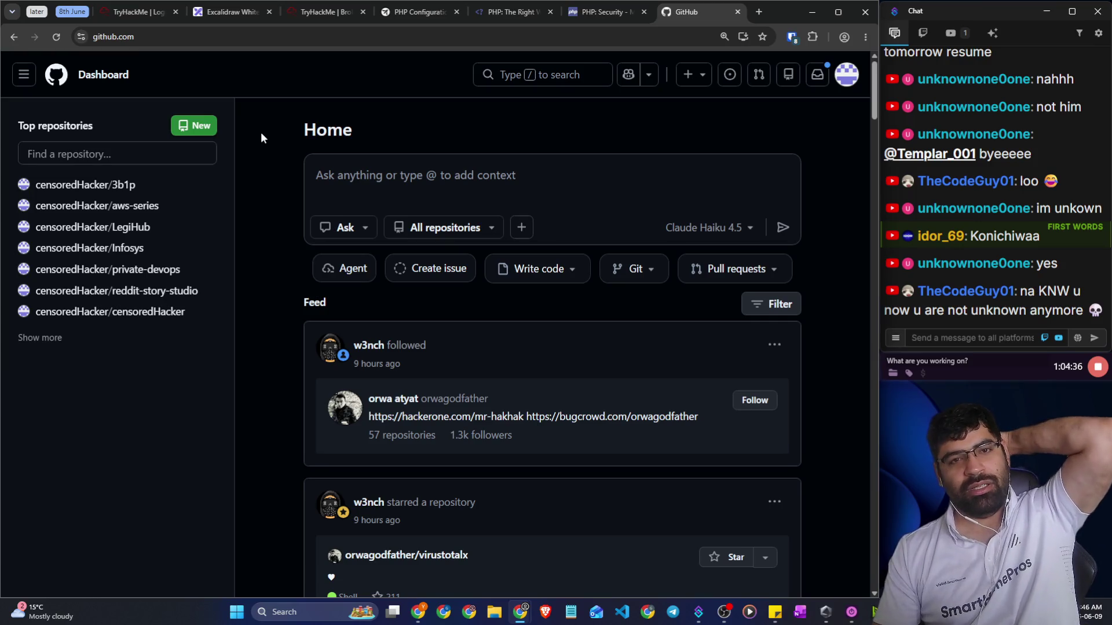
click(608, 17)
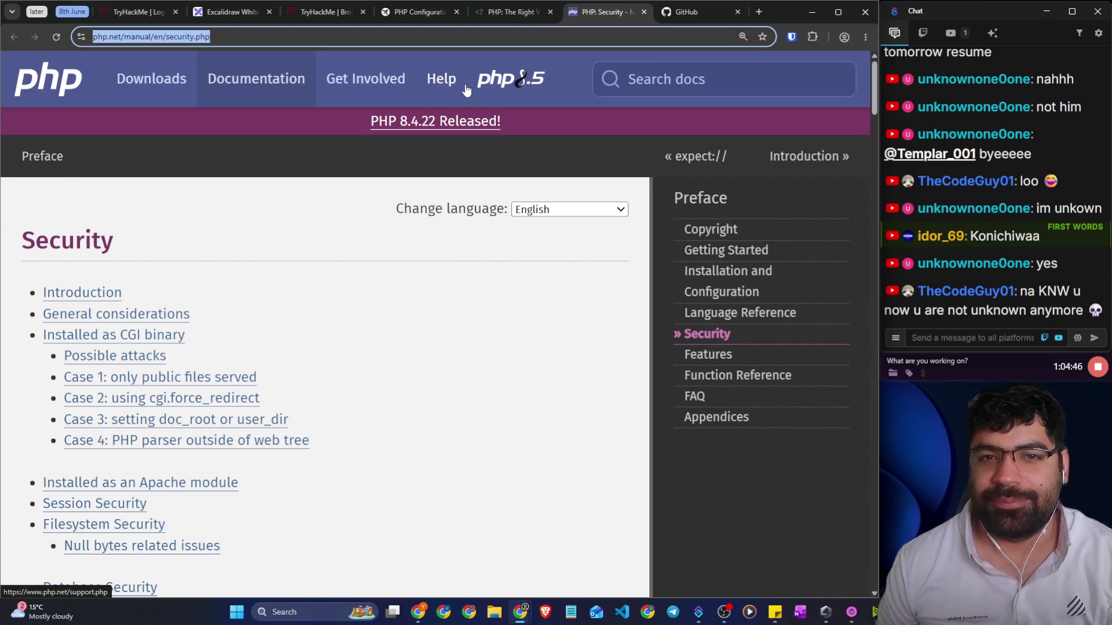
Open TheCodeGuy's YouTube channel from his chat profile card and select the channel handle.
click(941, 291)
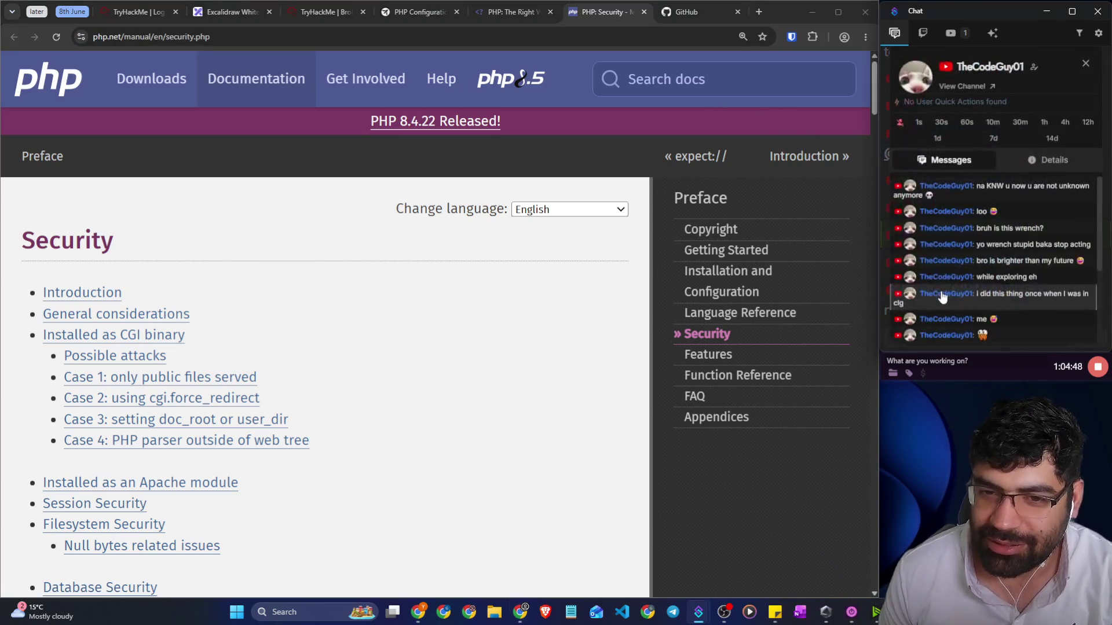
click(962, 86)
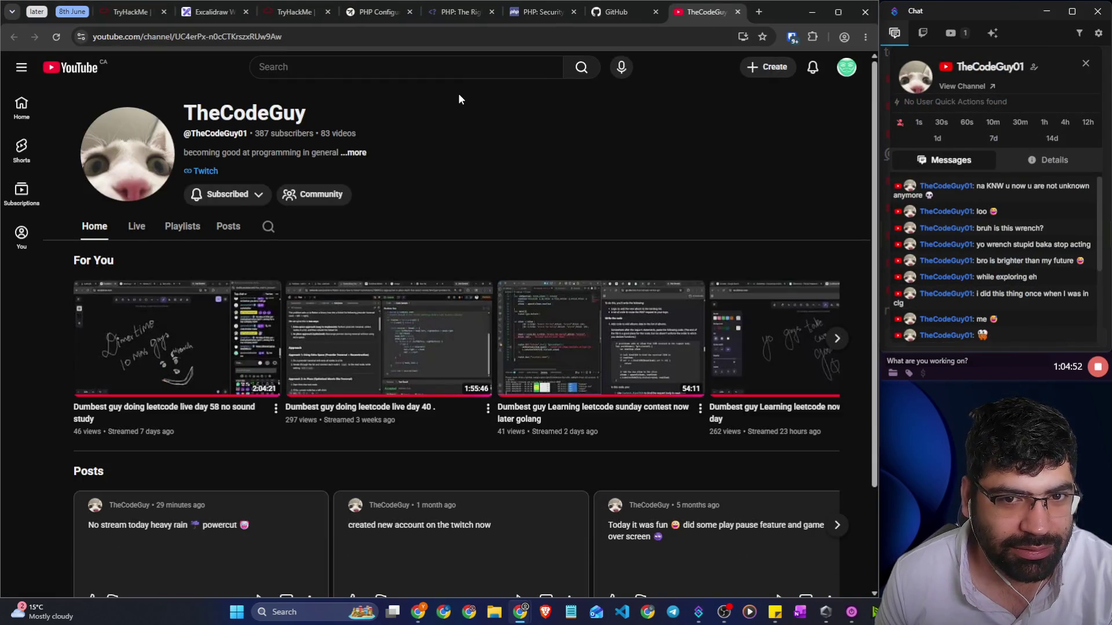
click(1084, 65)
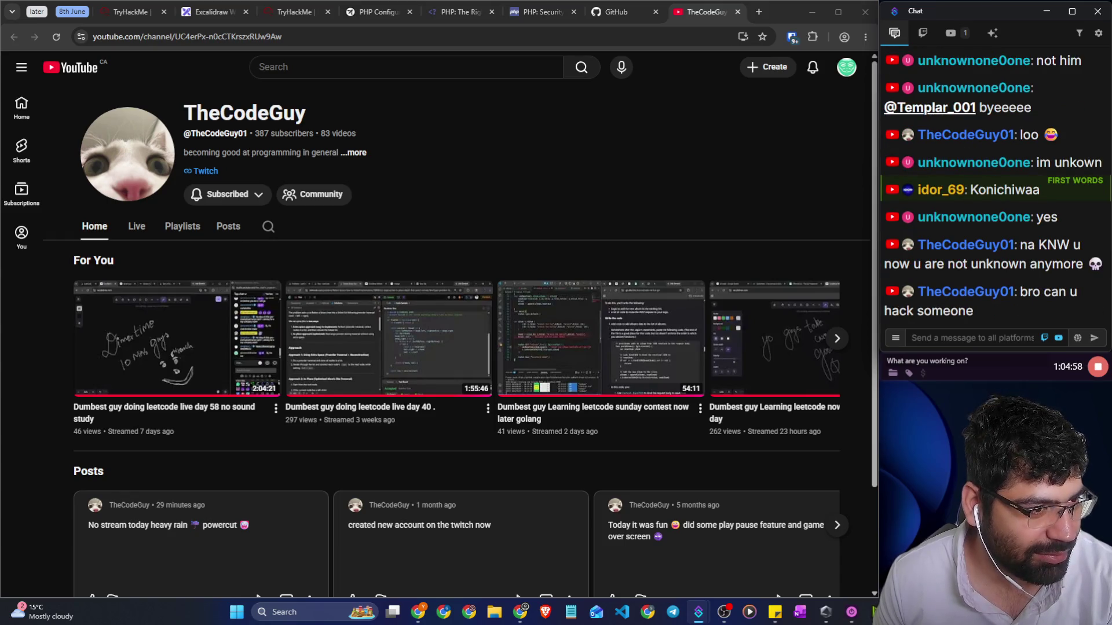
click(401, 205)
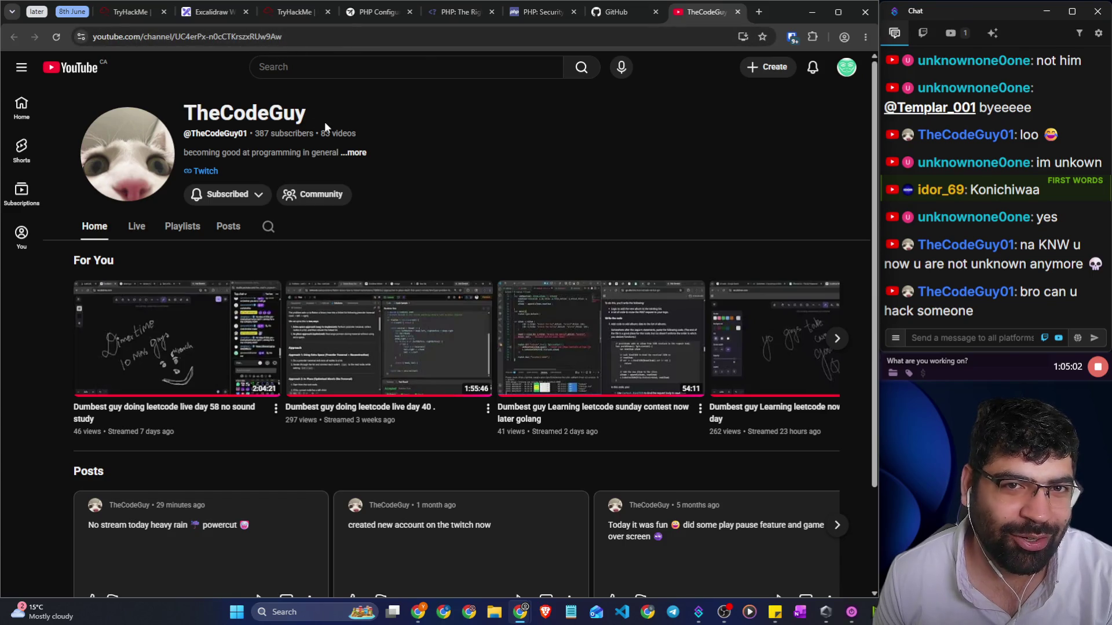
drag(247, 133, 212, 132)
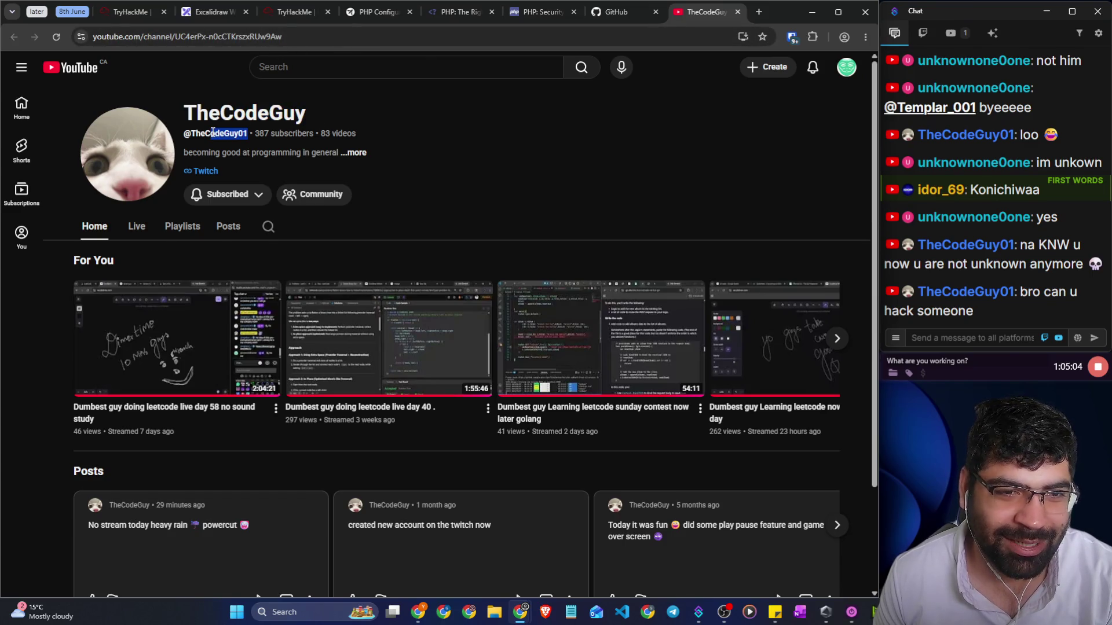
click(759, 11)
Search Twitch for thecodeguy01, follow codeguy01_here, and open the channel page.
text(tw)
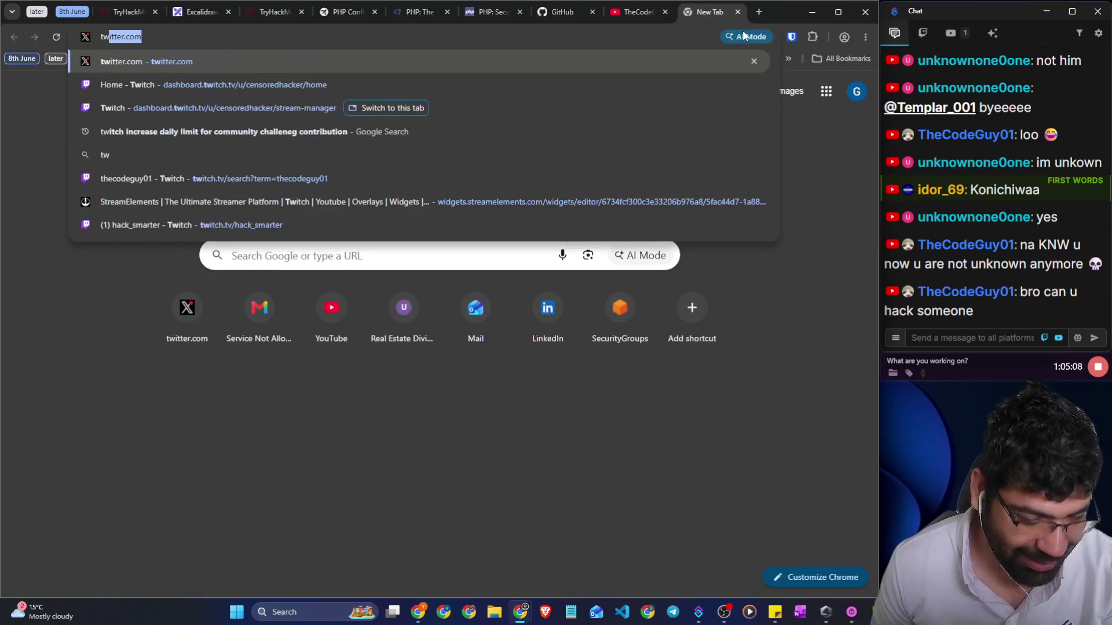
click(269, 182)
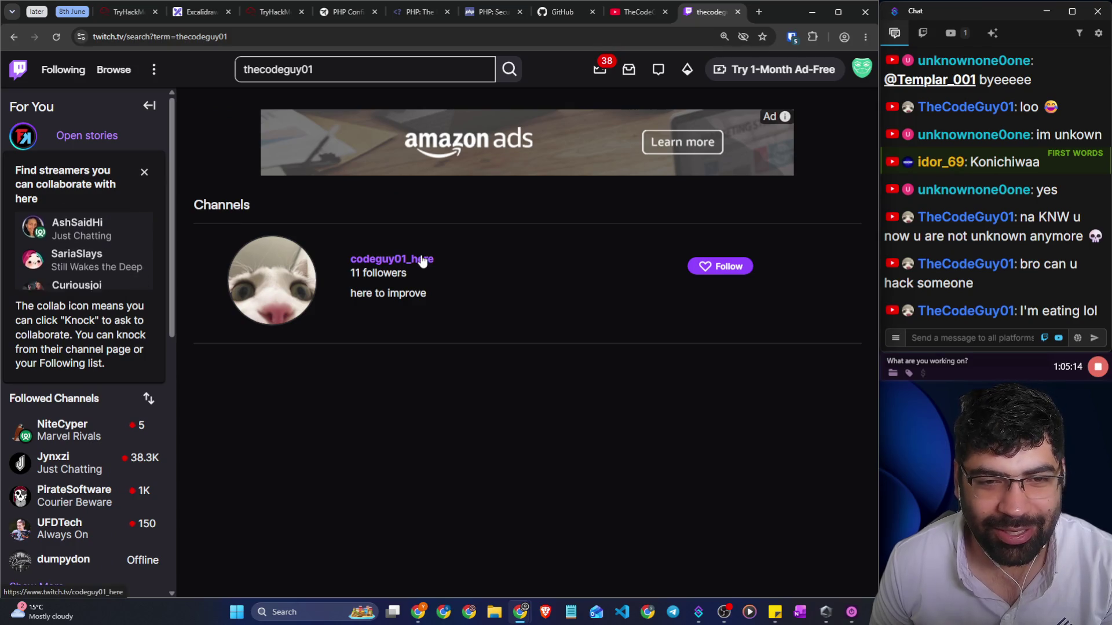
click(720, 266)
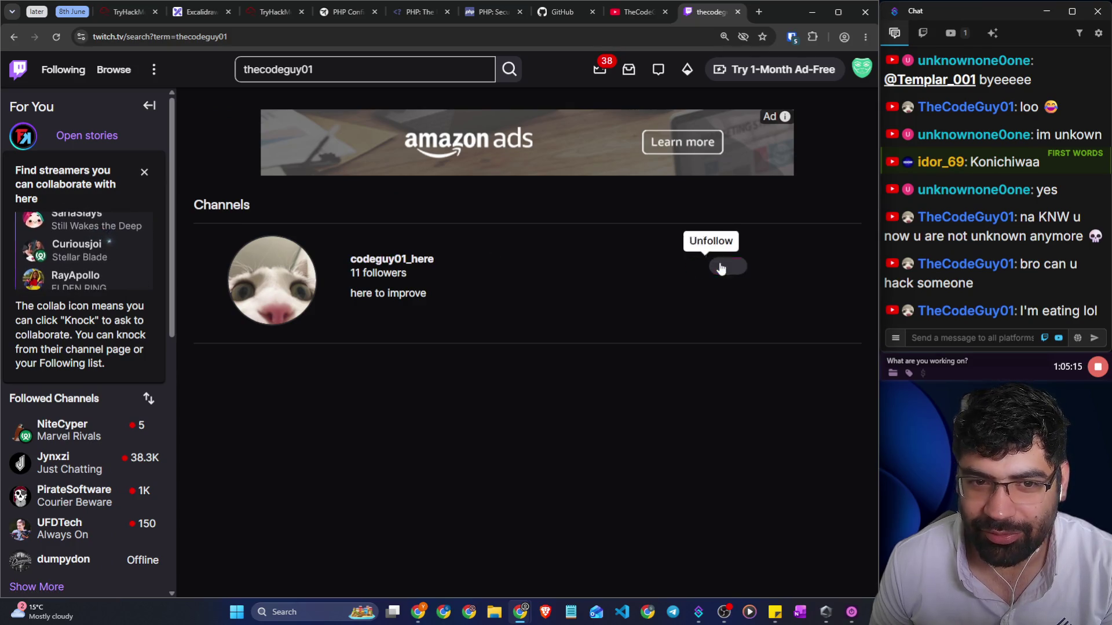
click(390, 259)
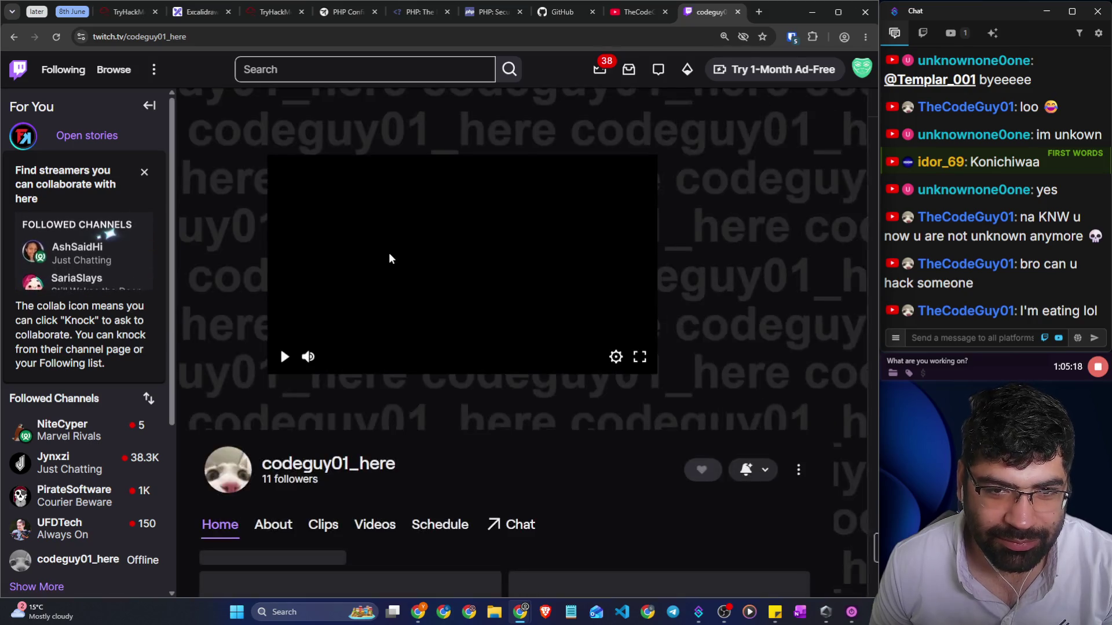
scroll(592, 330, up, 4)
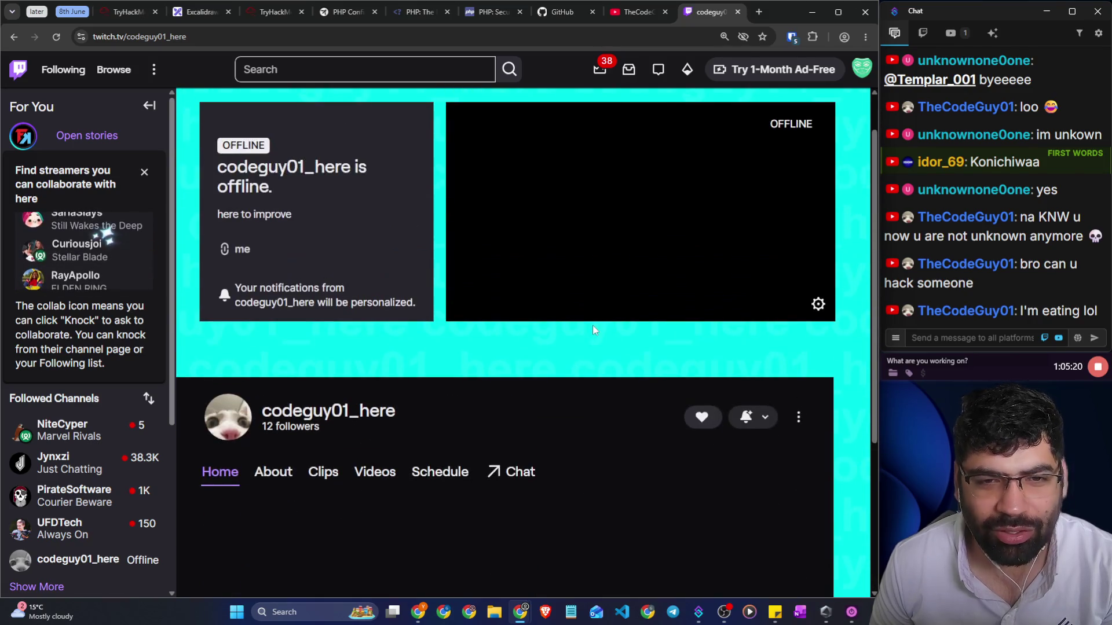
scroll(440, 353, down, 4)
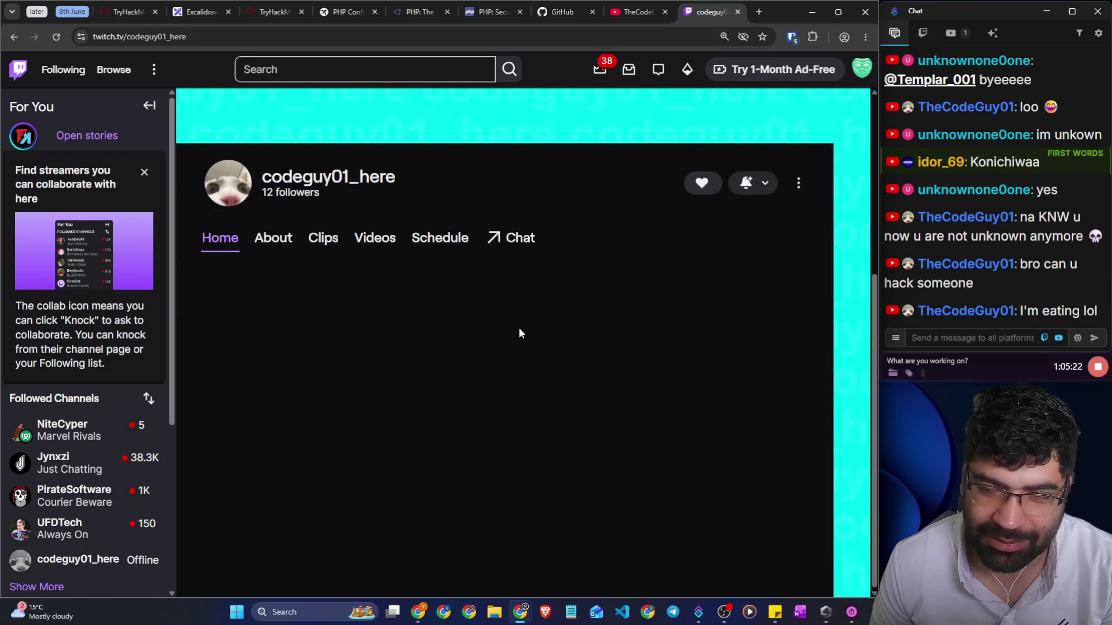
scroll(666, 297, up, 5)
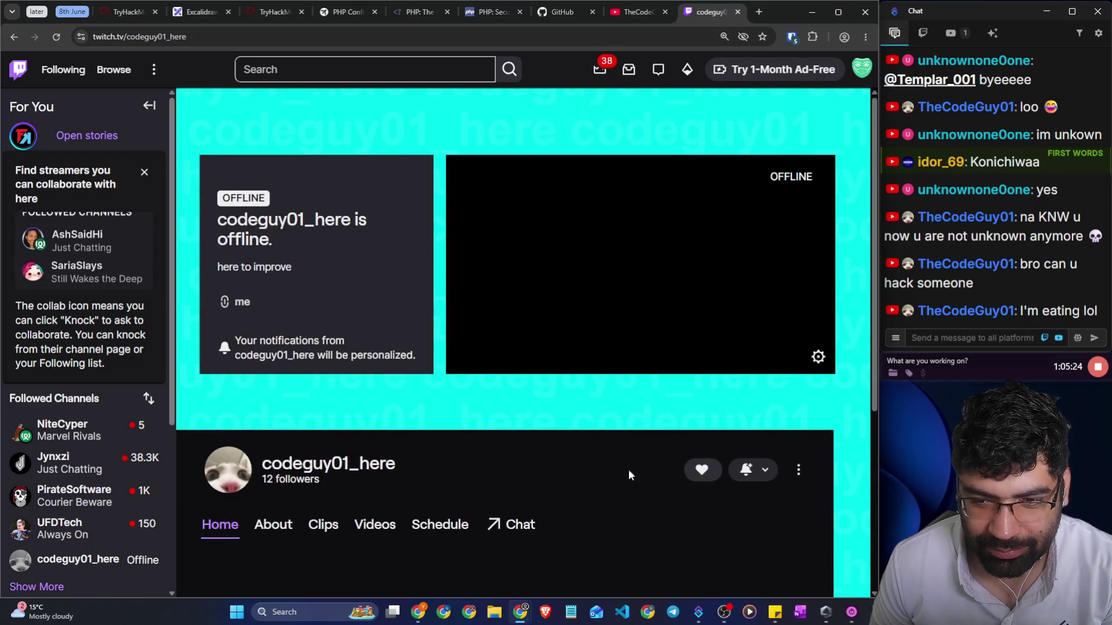
Copy the codeguy01_here Twitch channel URL and send it as a chat message.
click(379, 36)
key(ctrl+c)
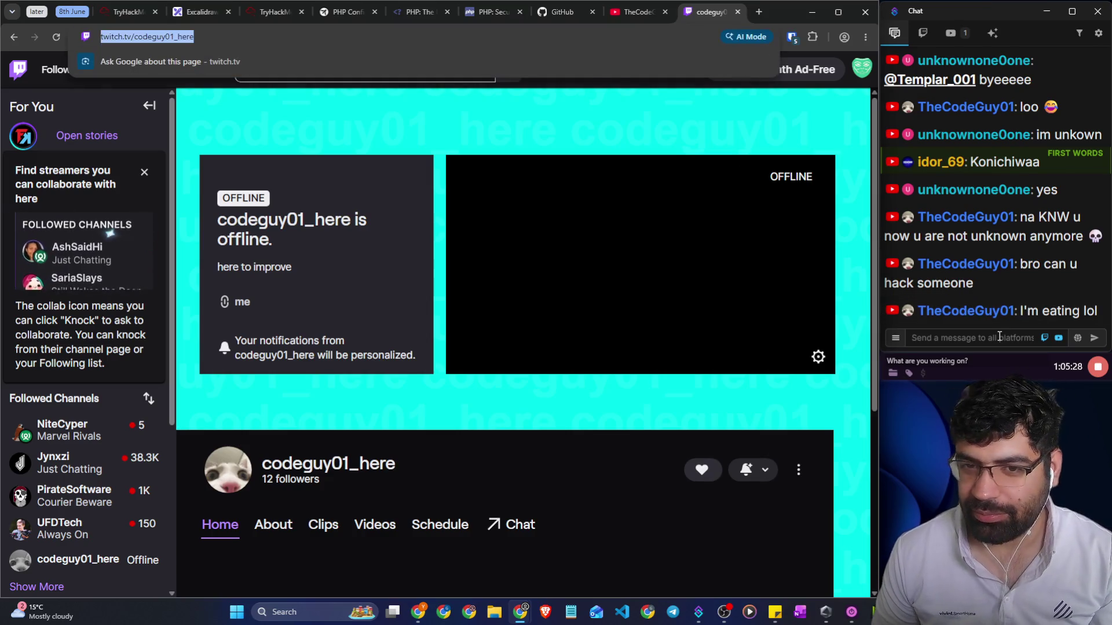
click(973, 338)
key(ctrl+v)
key(Return)
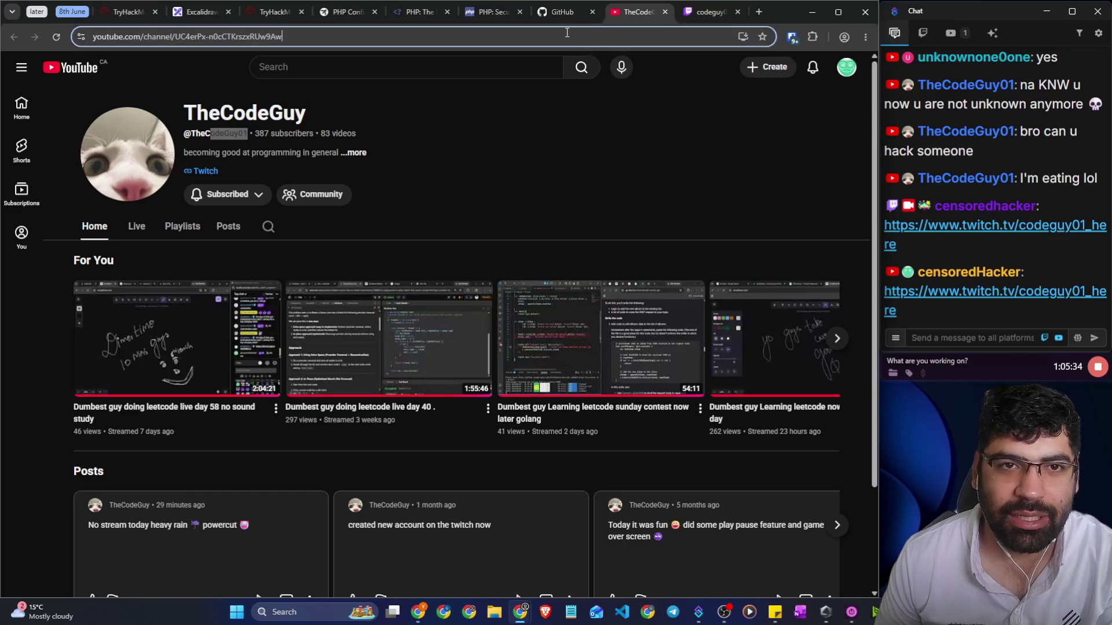
Send TheCodeGuy's YouTube channel address as a chat message.
click(637, 11)
click(566, 37)
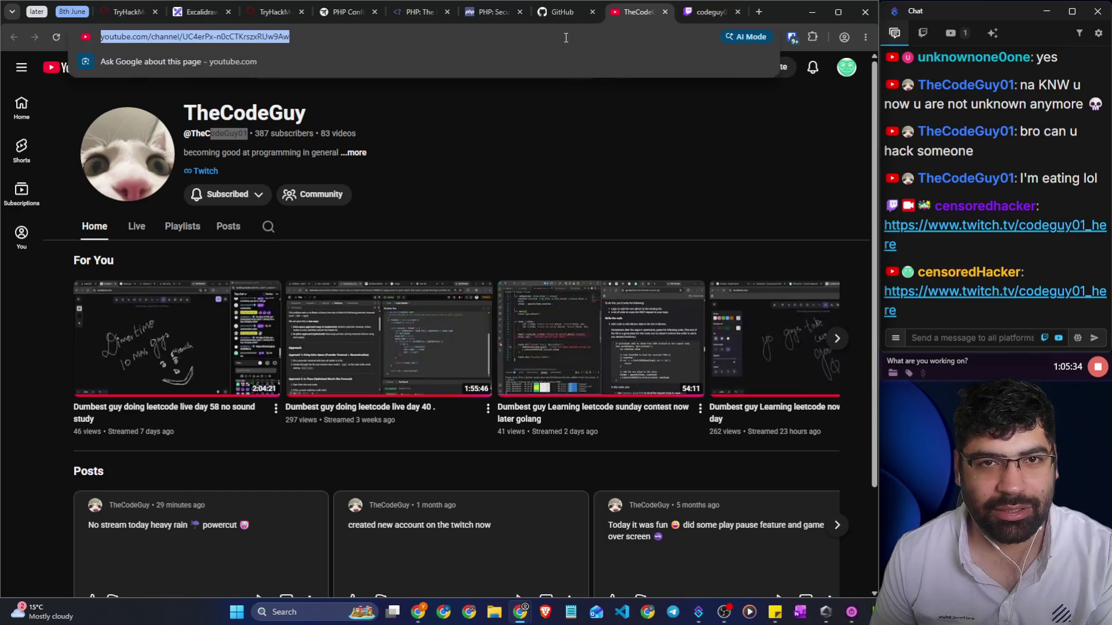
click(957, 340)
key(Return)
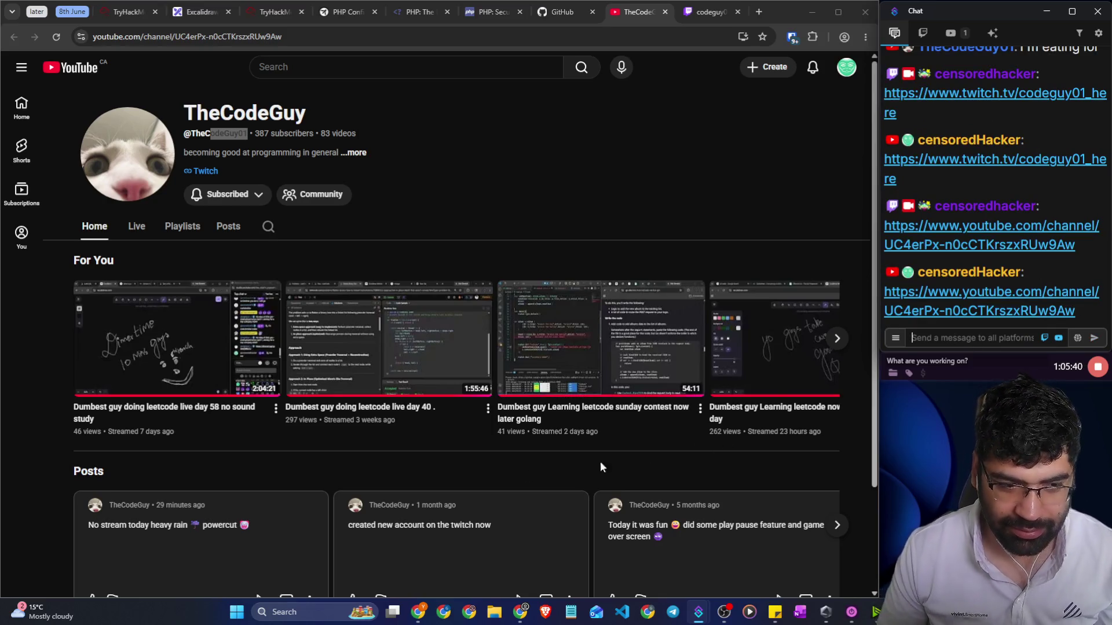
Dislike the 'No stream today' post and comment "I want the STREAM or I will call cops".
scroll(238, 443, down, 3)
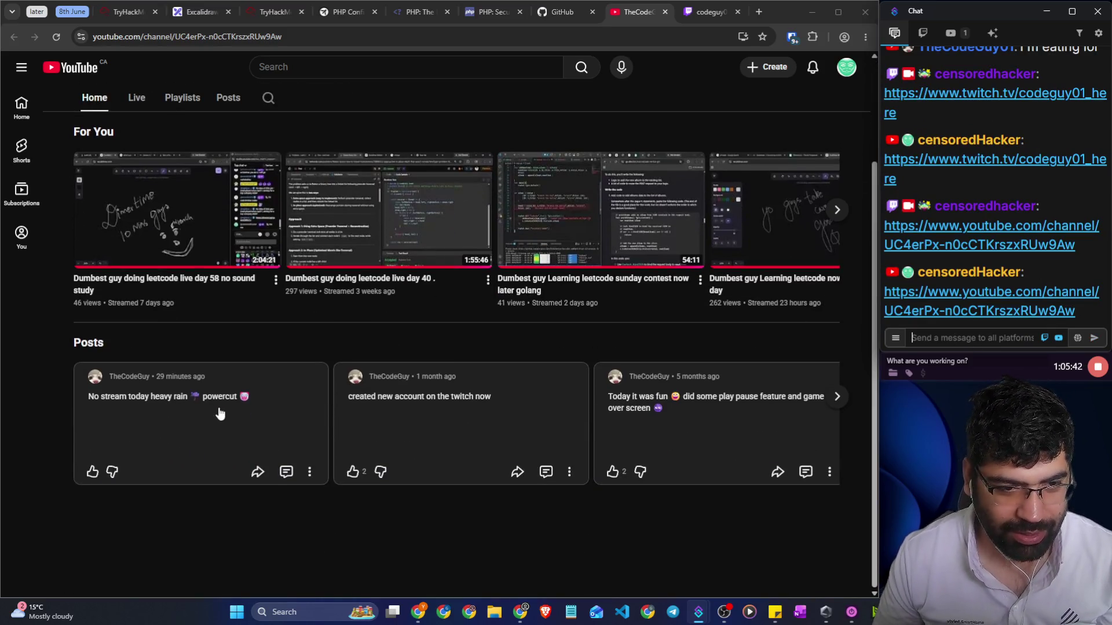
click(113, 471)
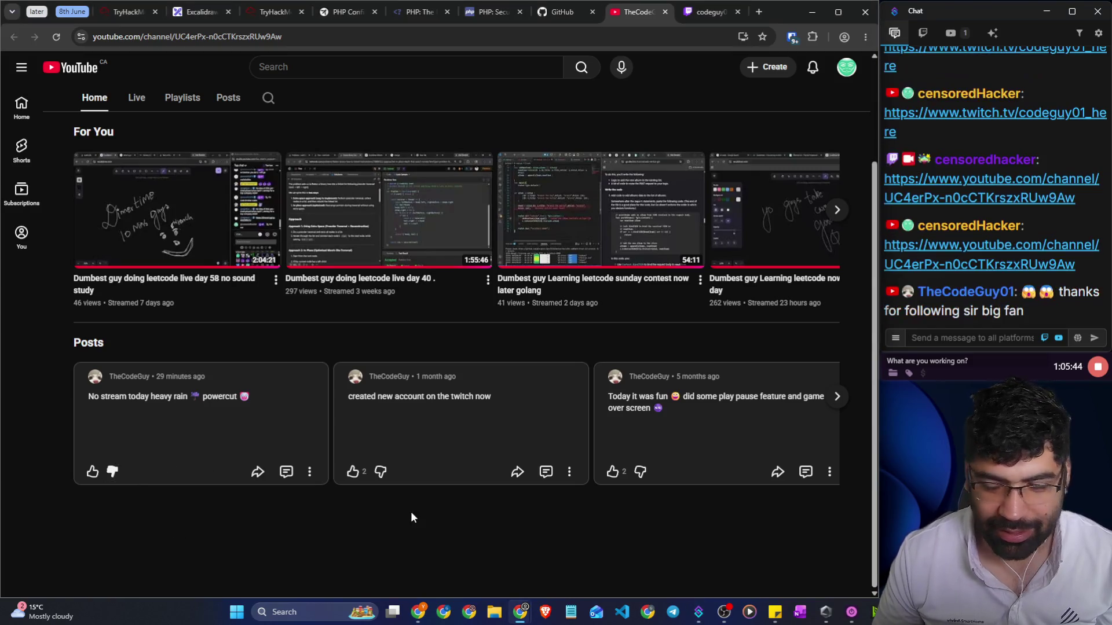
click(128, 423)
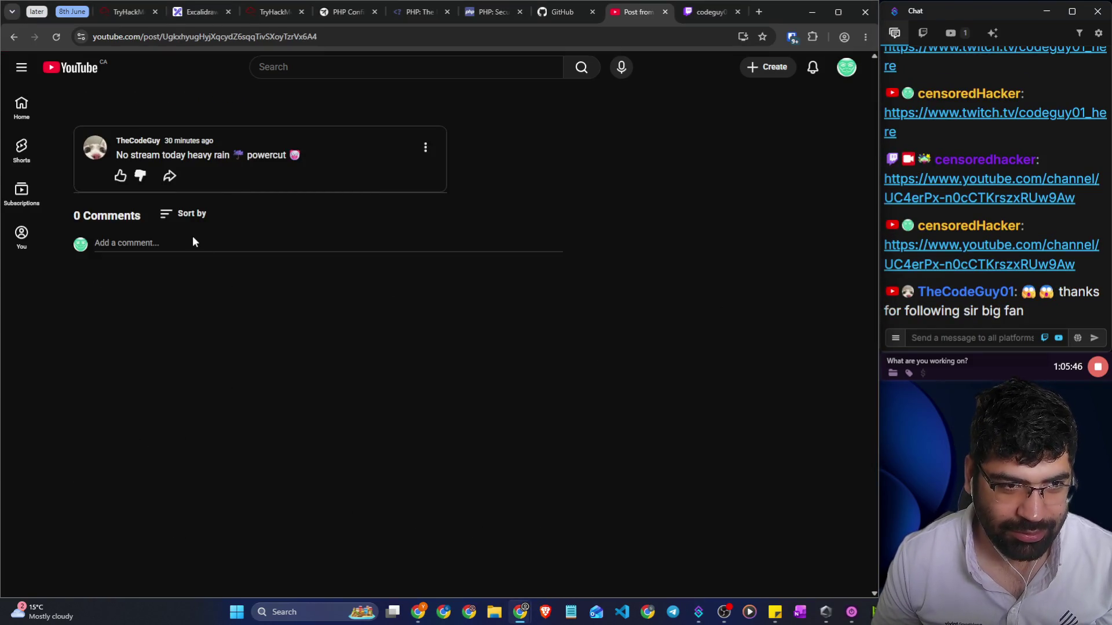
click(195, 243)
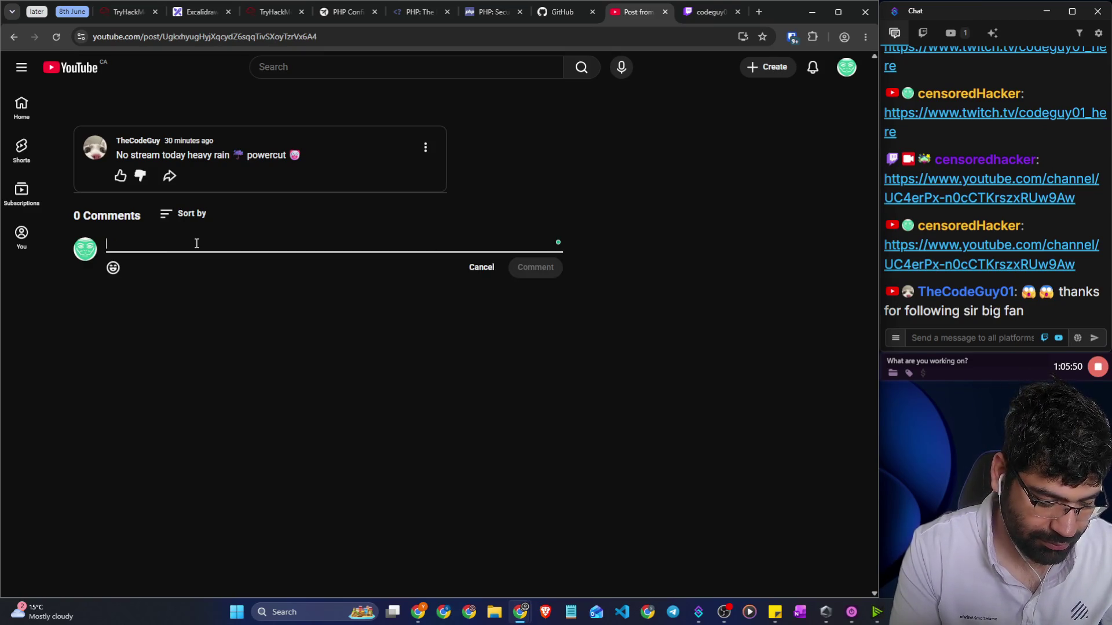
text(I want the STREAM or I will call cops)
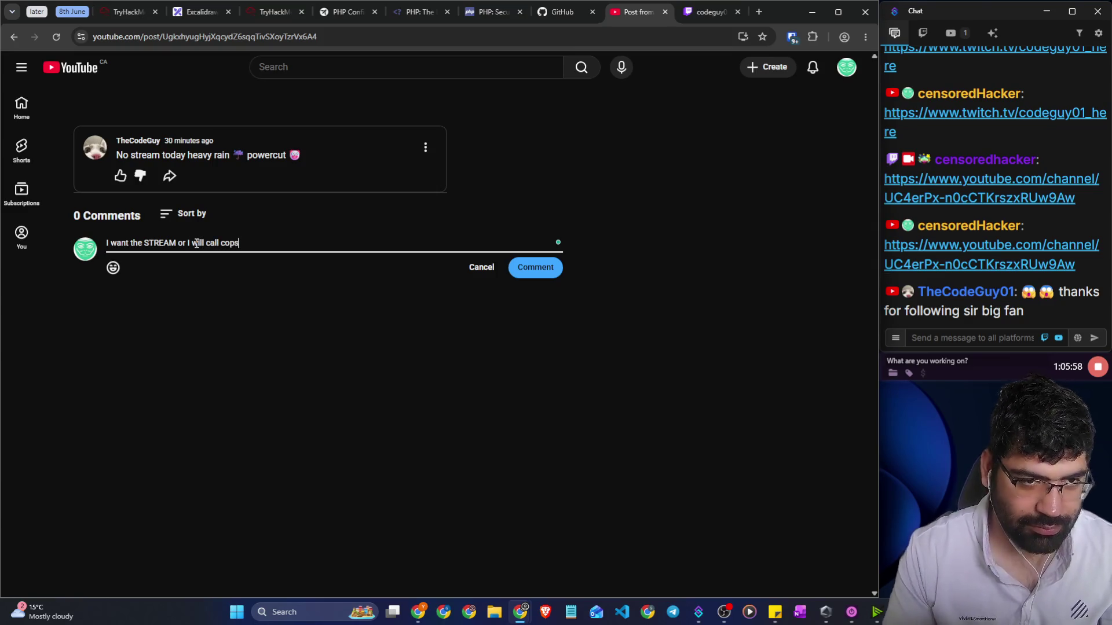
click(536, 267)
Switch the streaming software's output to the webcam-only scene.
click(978, 339)
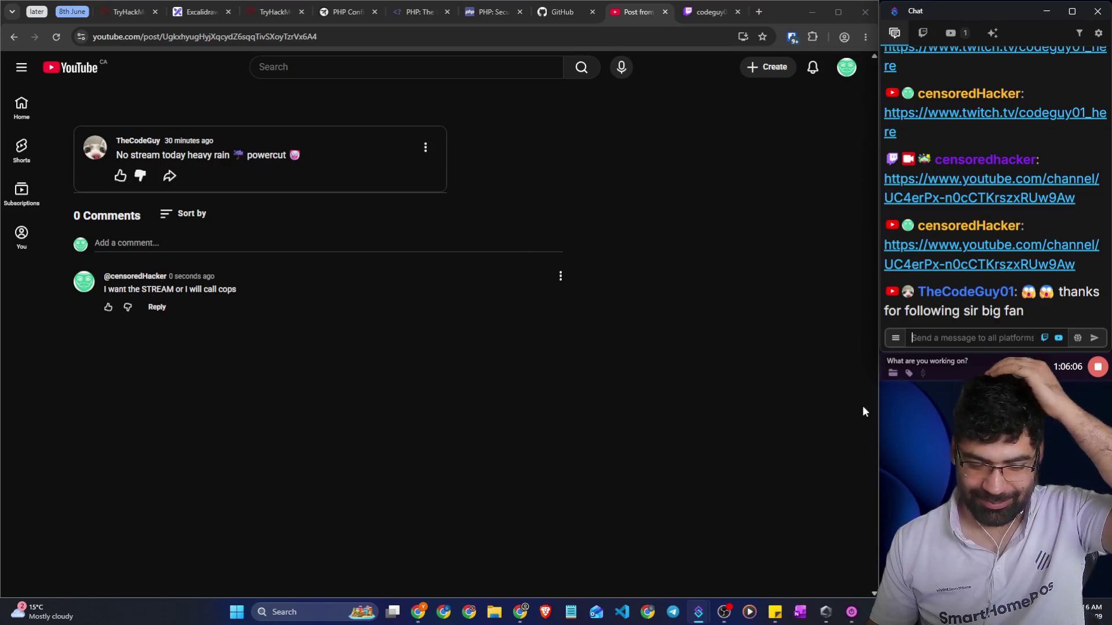
click(728, 608)
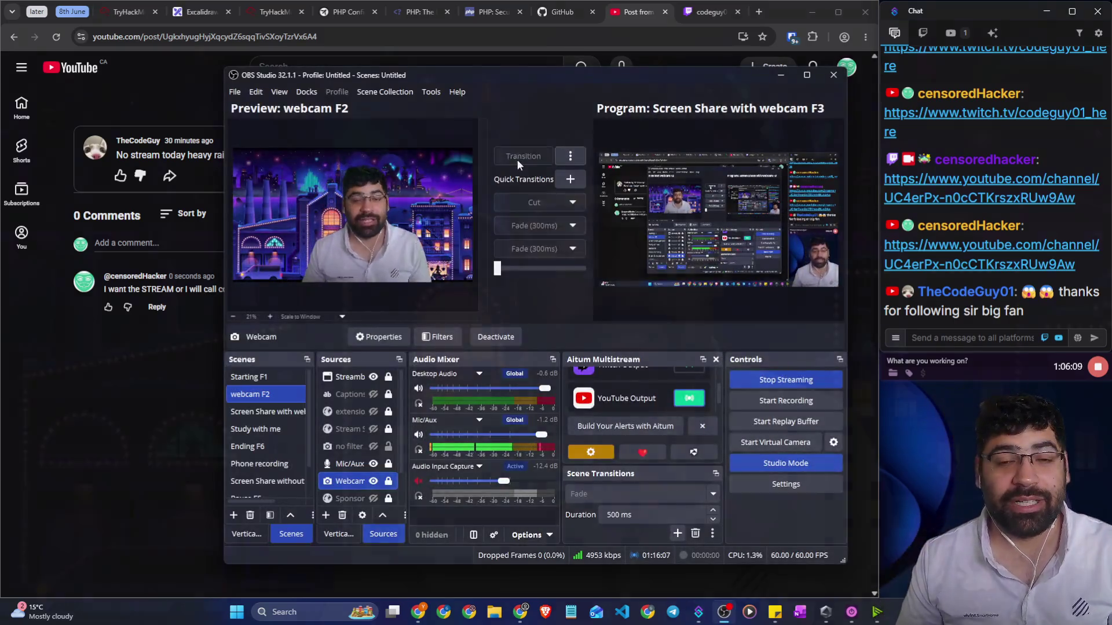
click(517, 159)
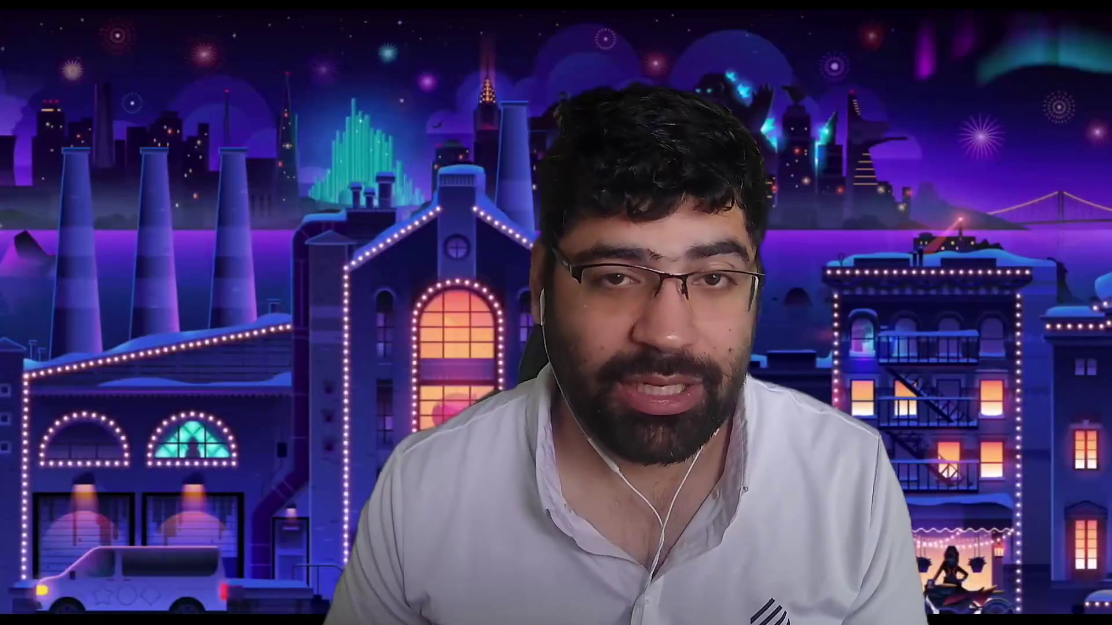